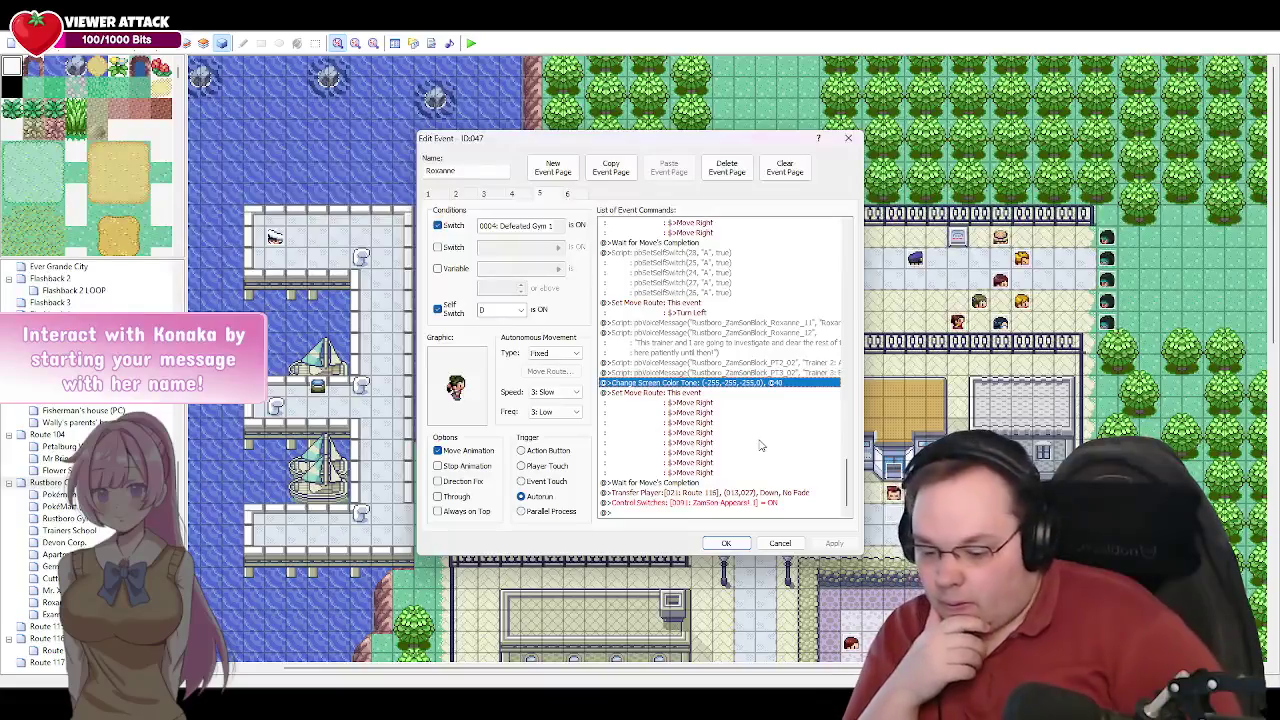
Add a Control Switches command and rename switch 0092 to 'MC Appear (ZamSon Appears!)'
double_click(758, 444)
left_click(777, 263)
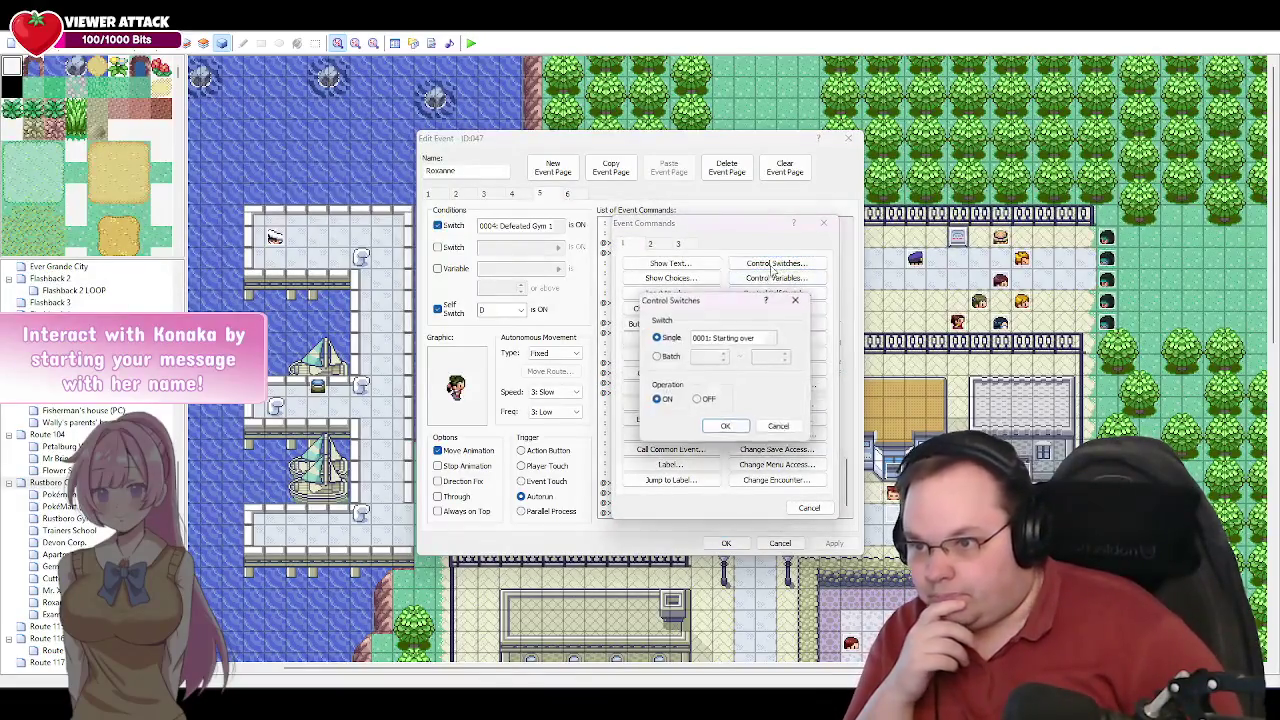
left_click(774, 342)
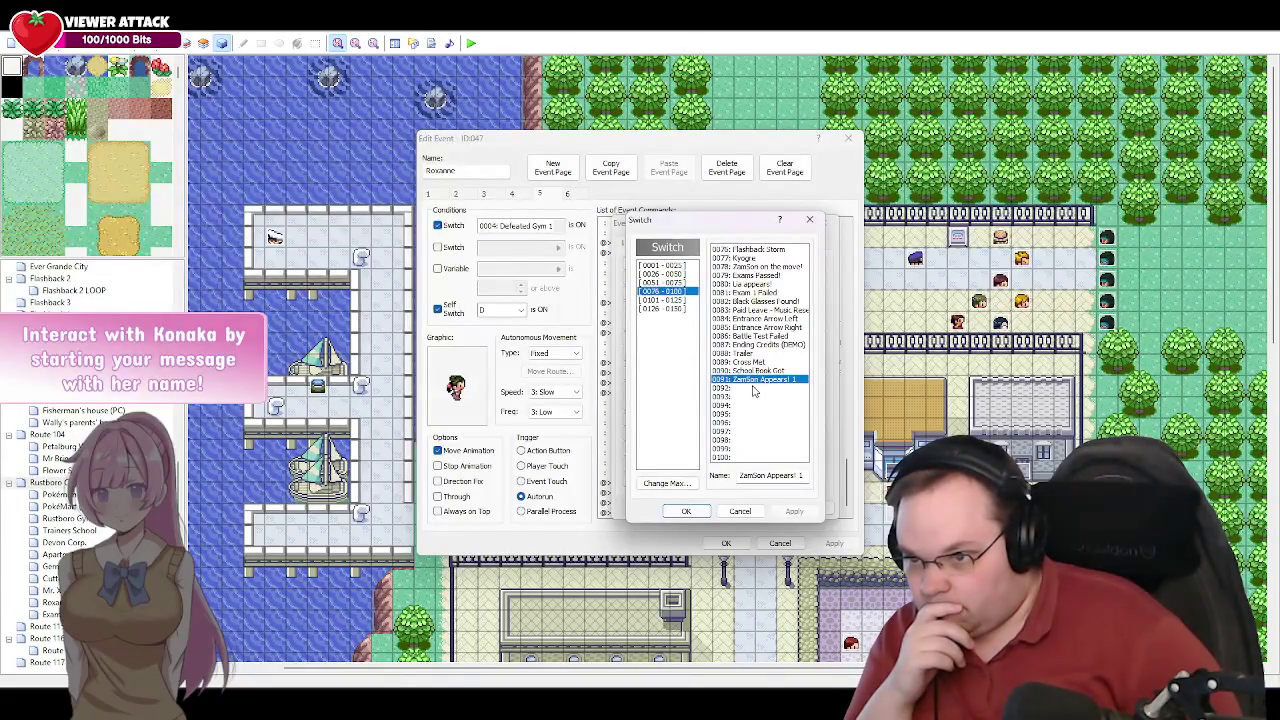
left_click(755, 389)
left_click(771, 477)
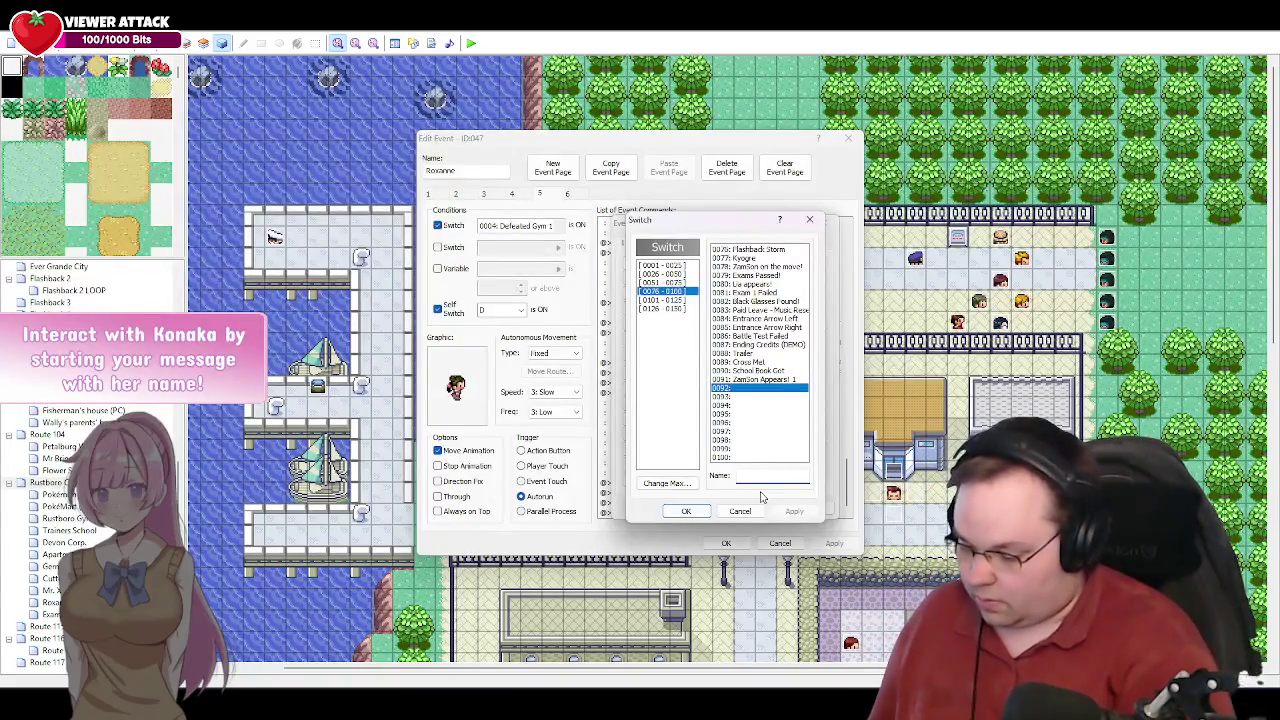
type("MC")
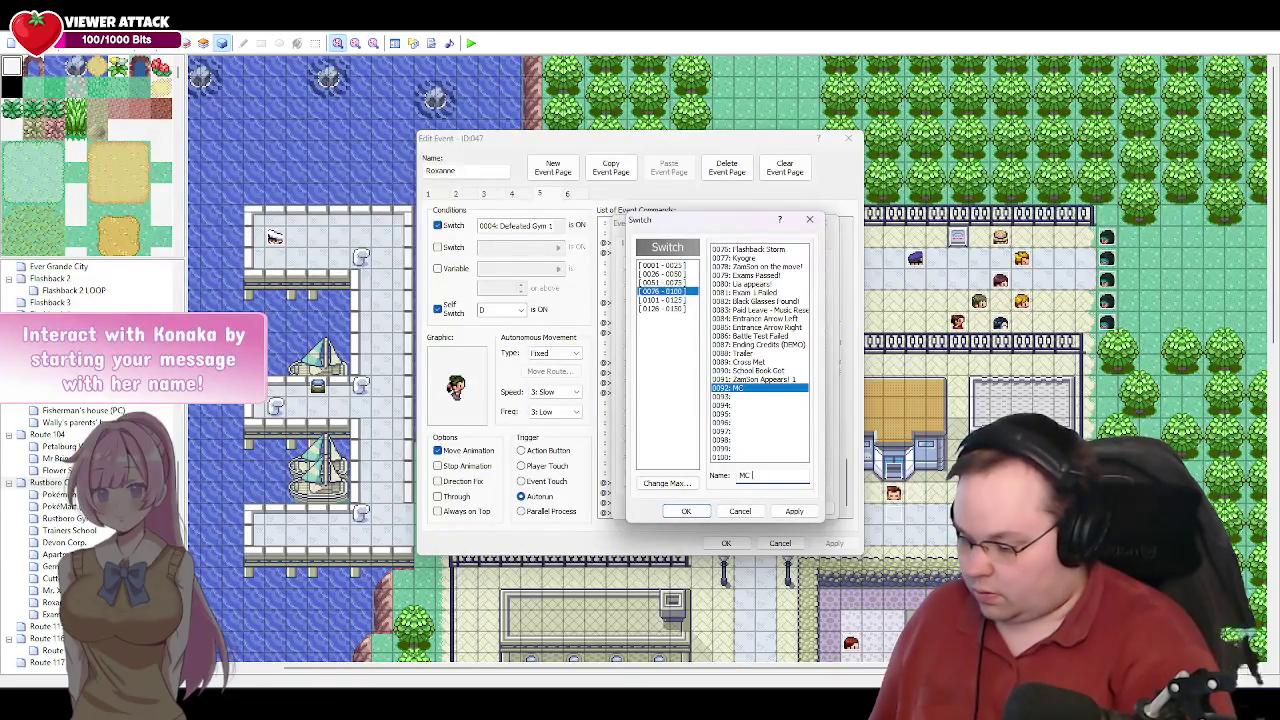
type(" Wal")
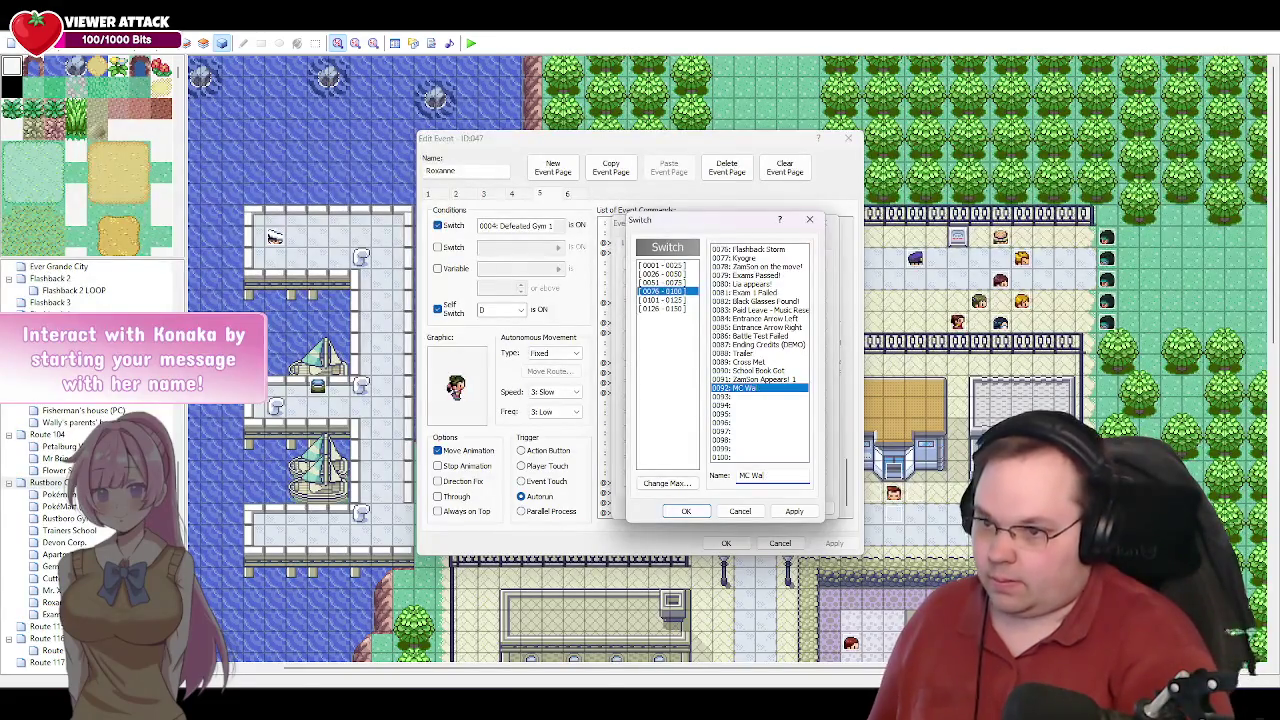
key("BackSpace")
key("BackSpace")
key("BackSpace")
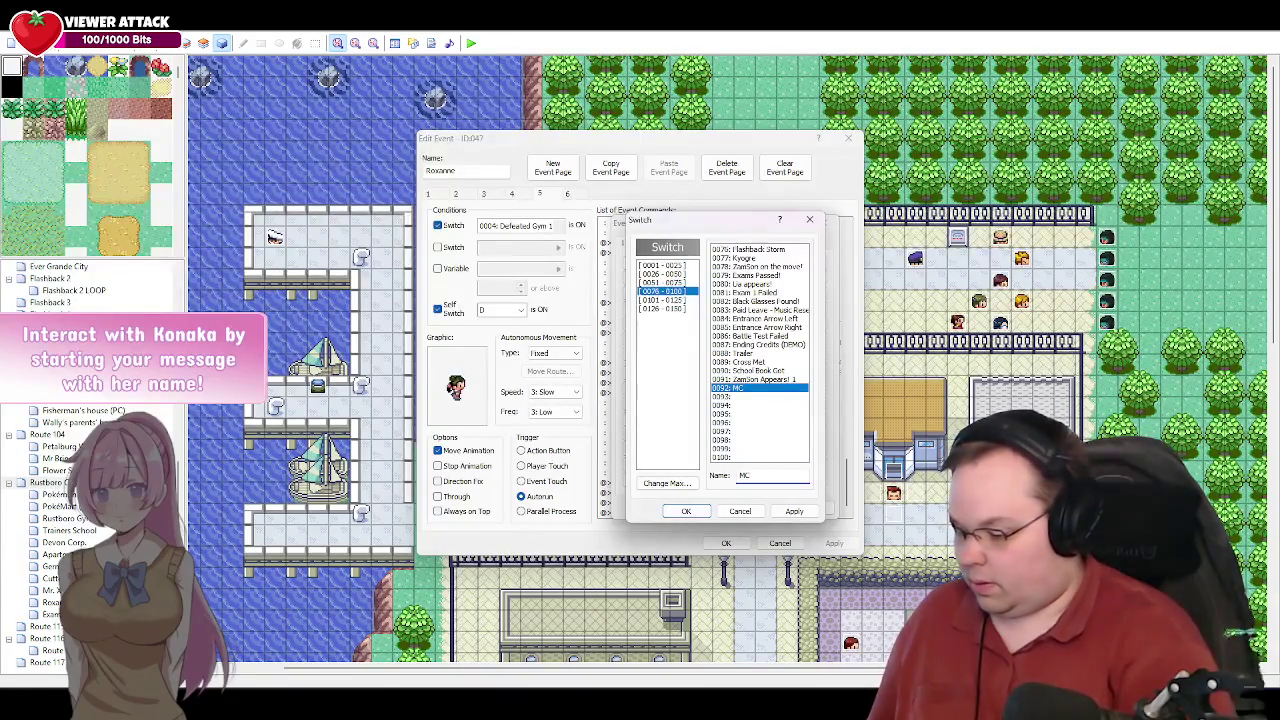
type("Appear")
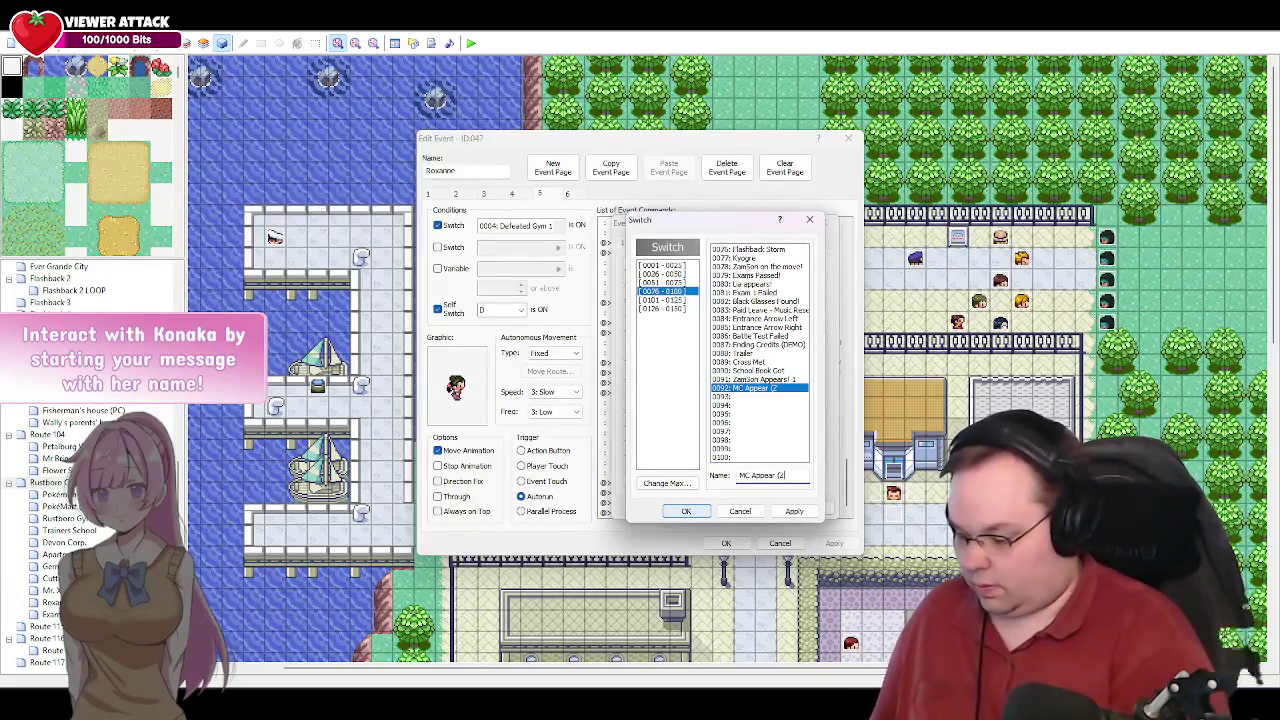
type("(ZamSon) Appea")
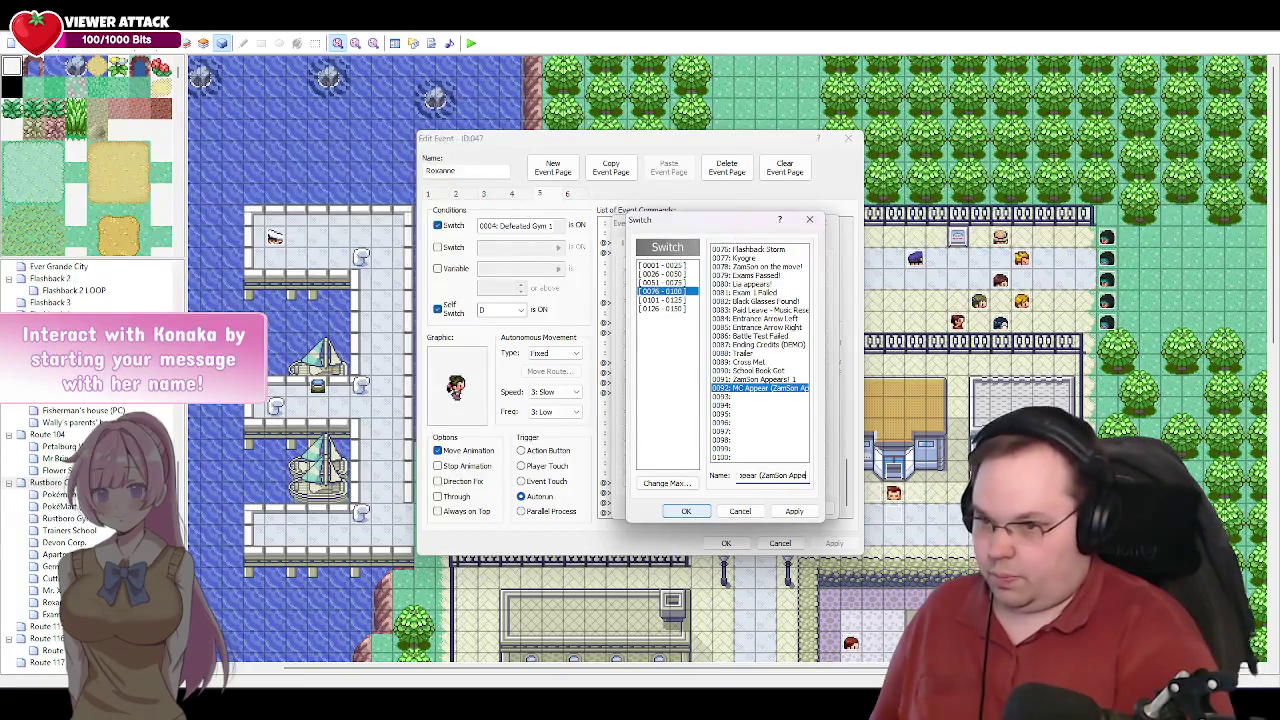
type("rs!)")
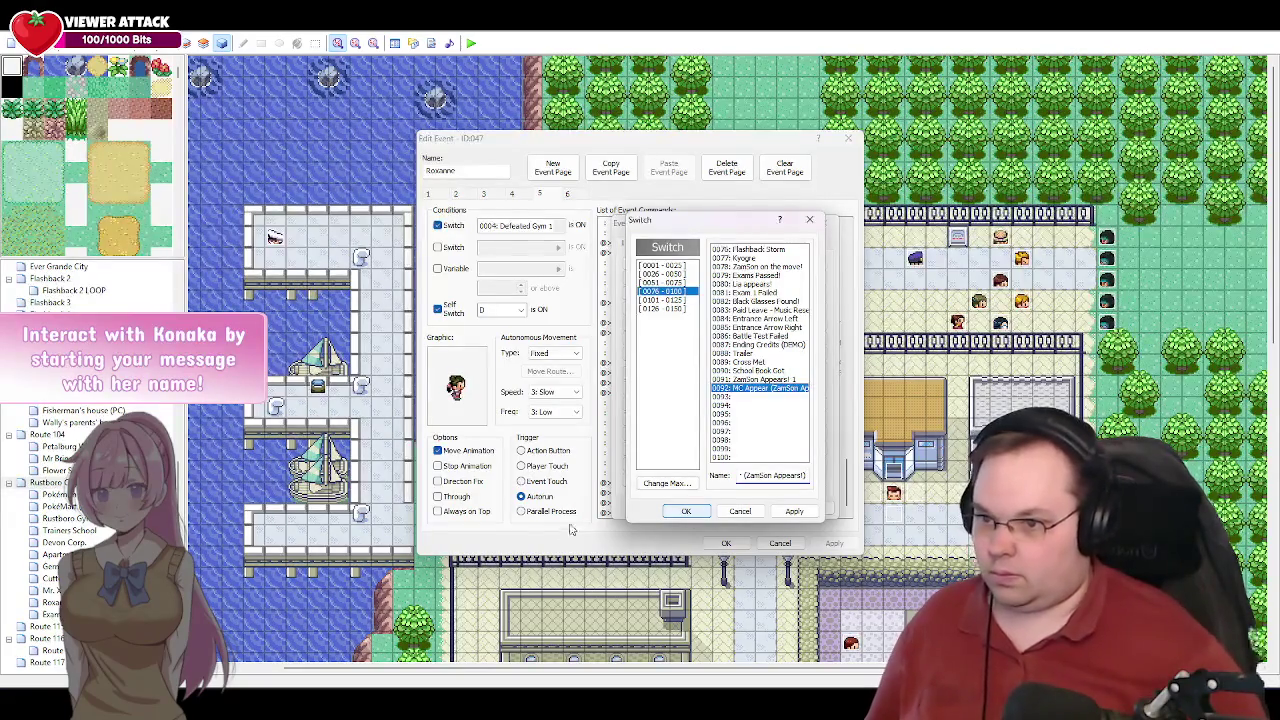
Insert the command turning switch 0092 ON and save the Roxanne event
left_click(686, 511)
left_click(727, 427)
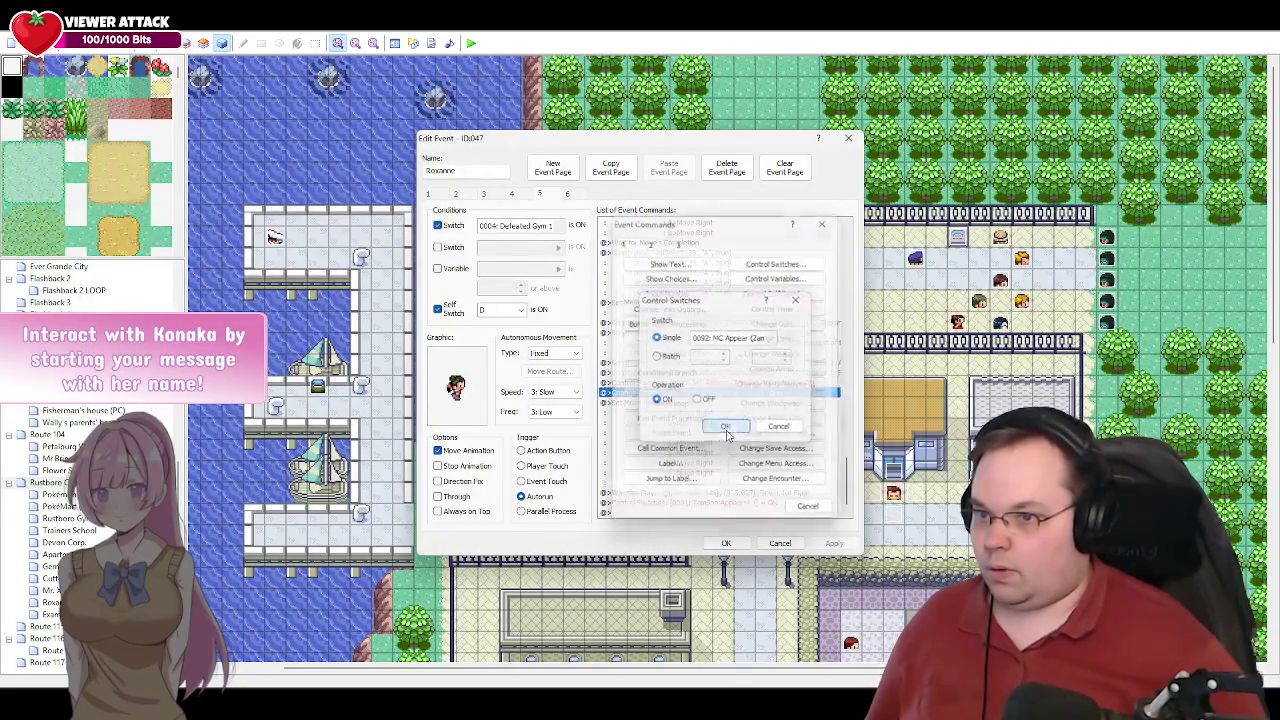
scroll(745, 480, "down", 1)
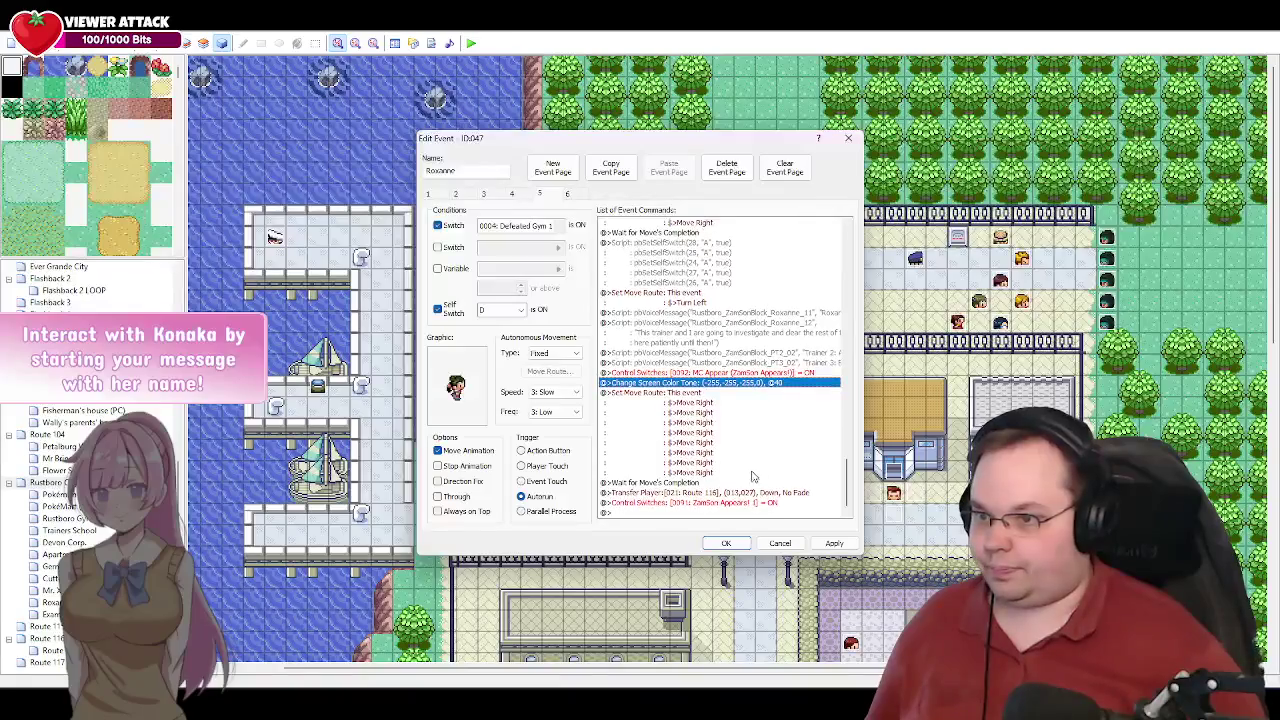
left_click(727, 543)
Create a new event named 'Player (NPC)' on an empty tile, leaving it without a graphic
double_click(1086, 259)
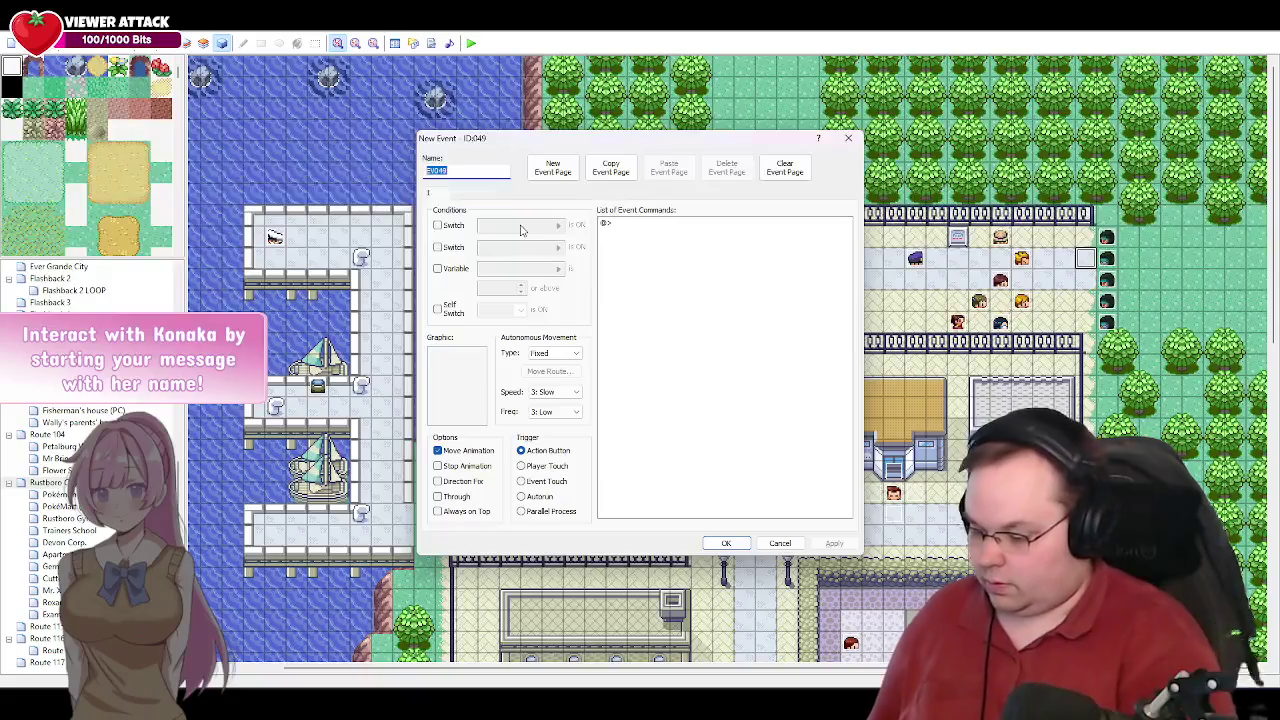
type("Player")
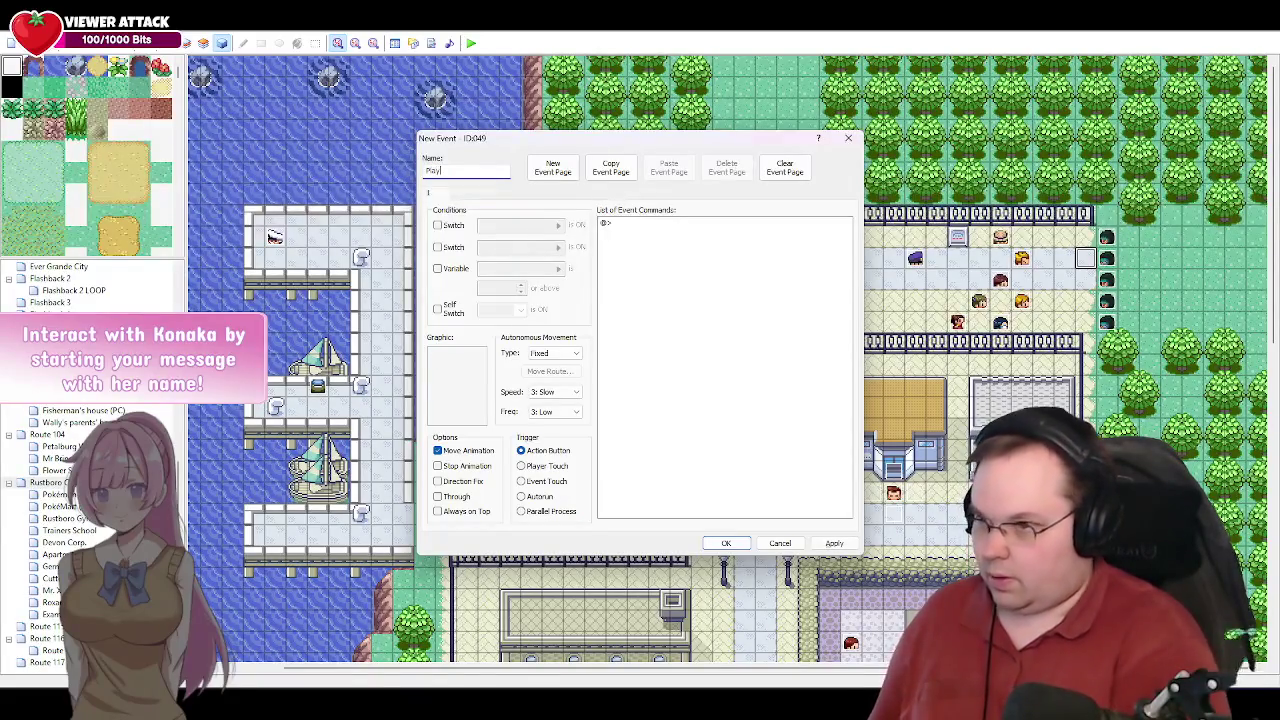
type(" (NPC)")
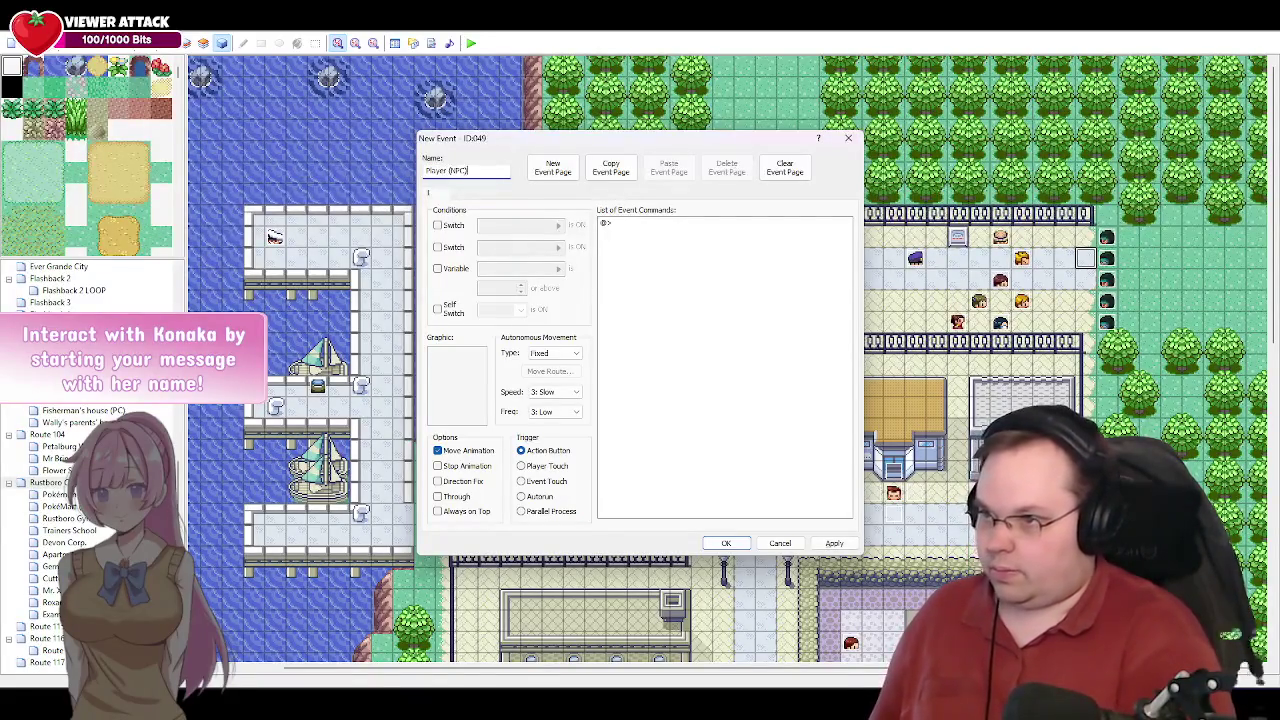
double_click(483, 377)
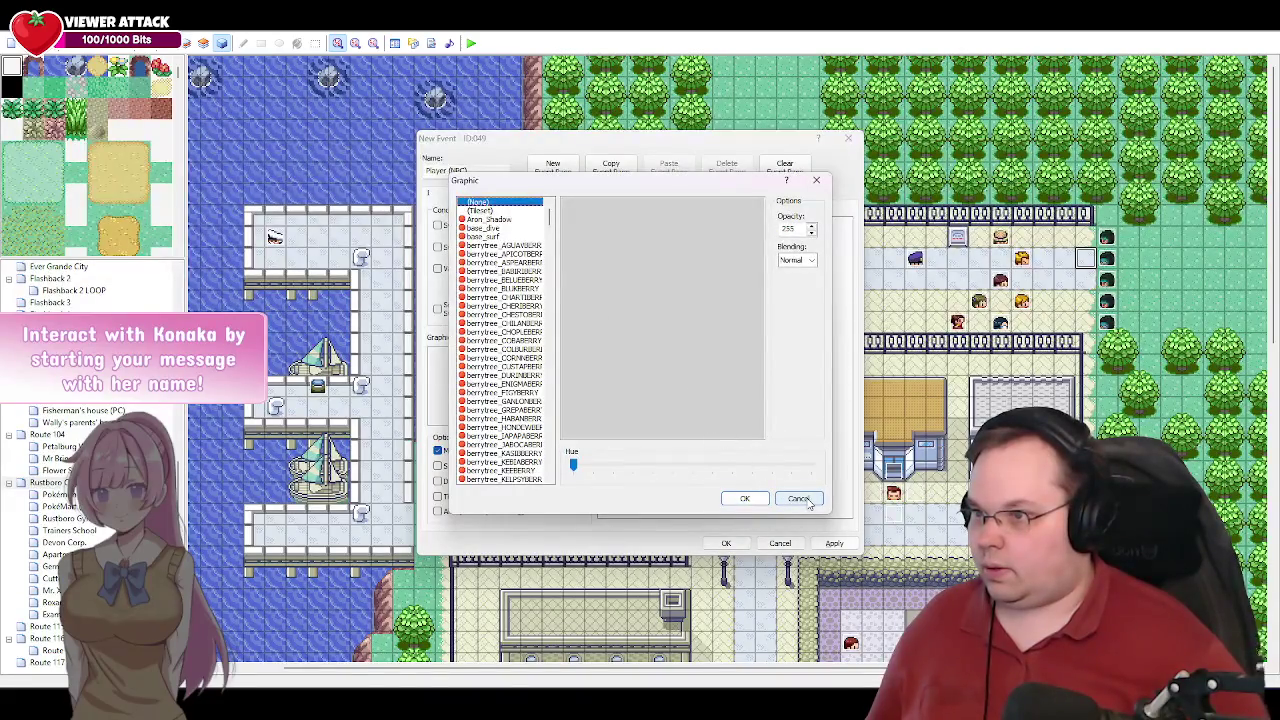
left_click_drag(548, 215, 548, 362)
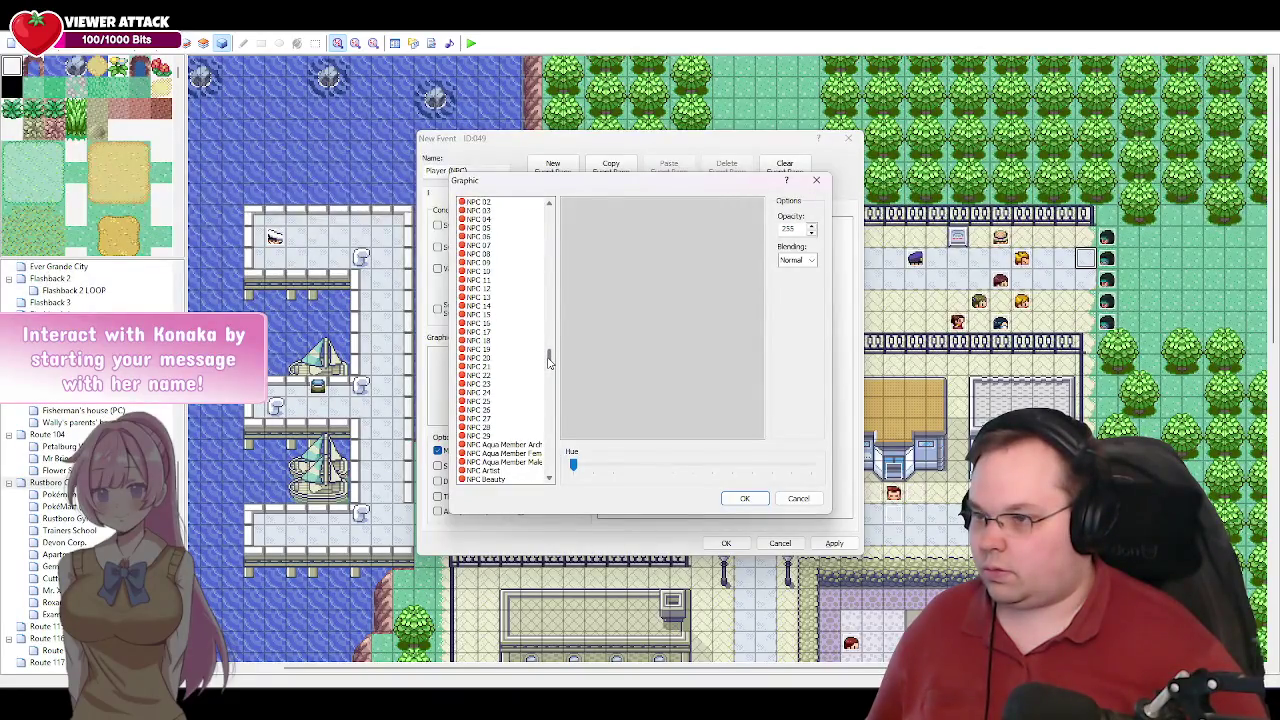
left_click(745, 498)
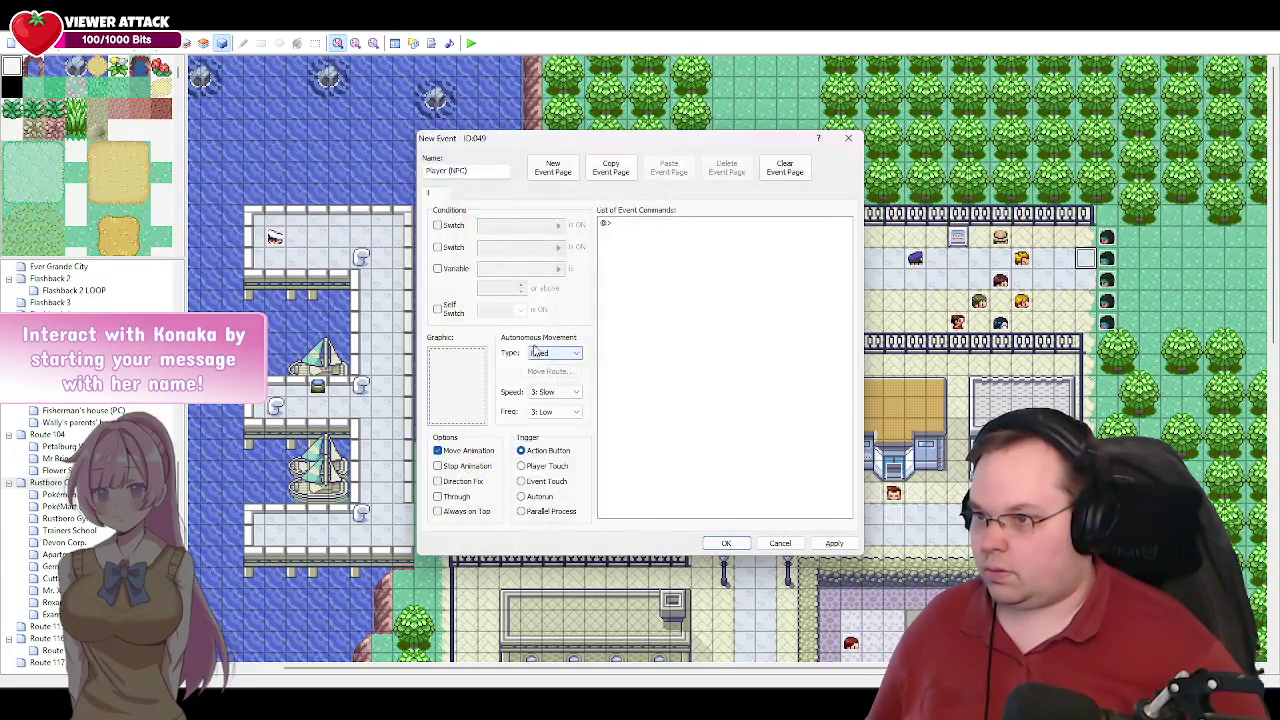
double_click(643, 224)
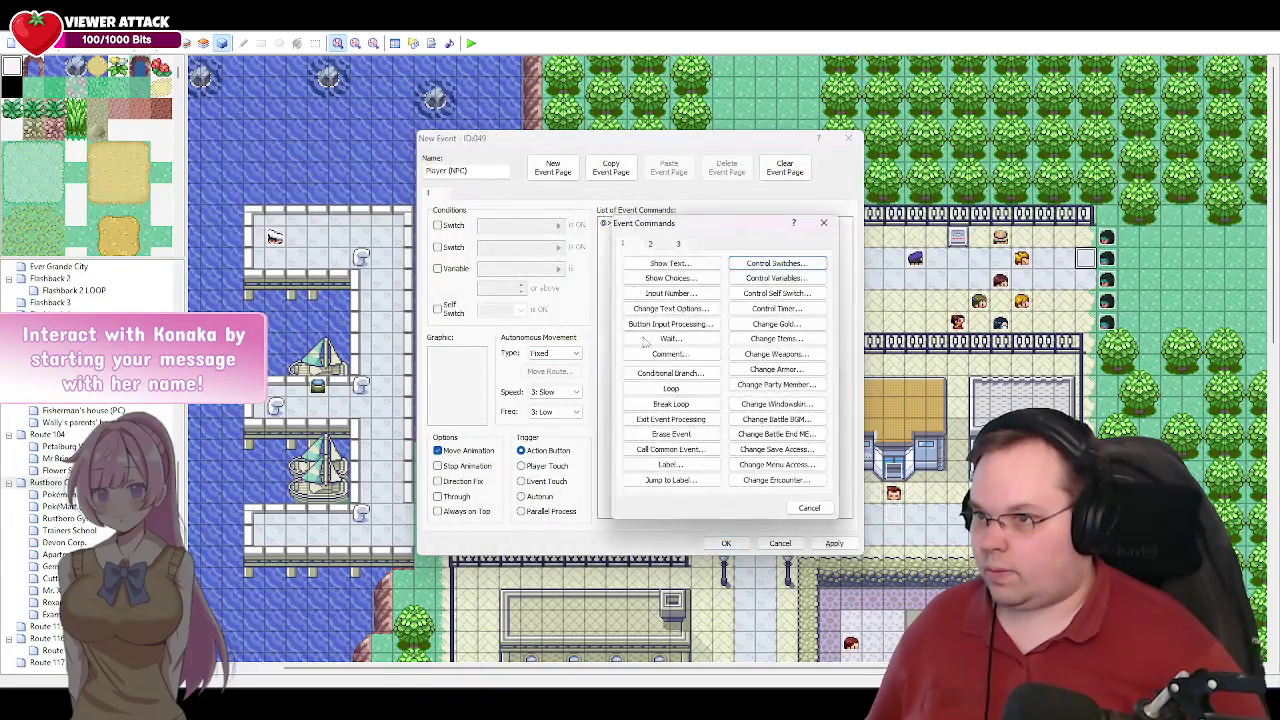
Add a script branch $player.gender == 0 with Else, then begin a player Set Move Route
left_click(809, 507)
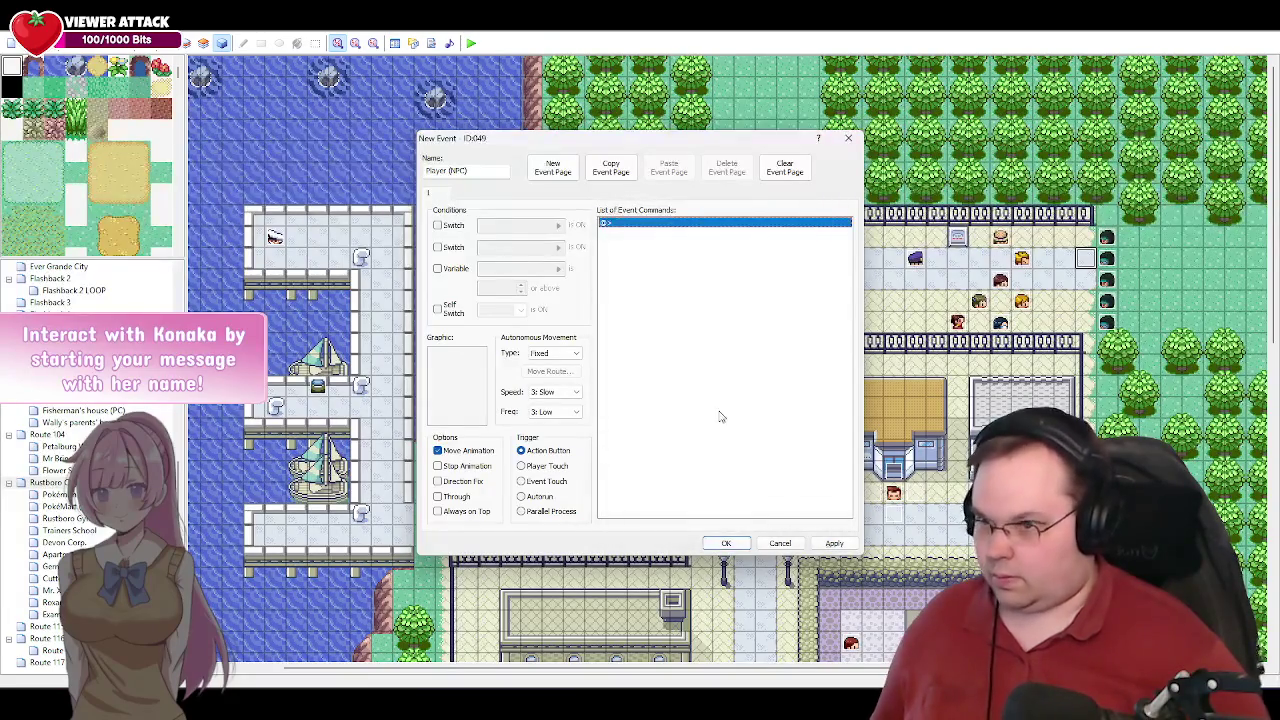
key("ctrl+v")
double_click(627, 233)
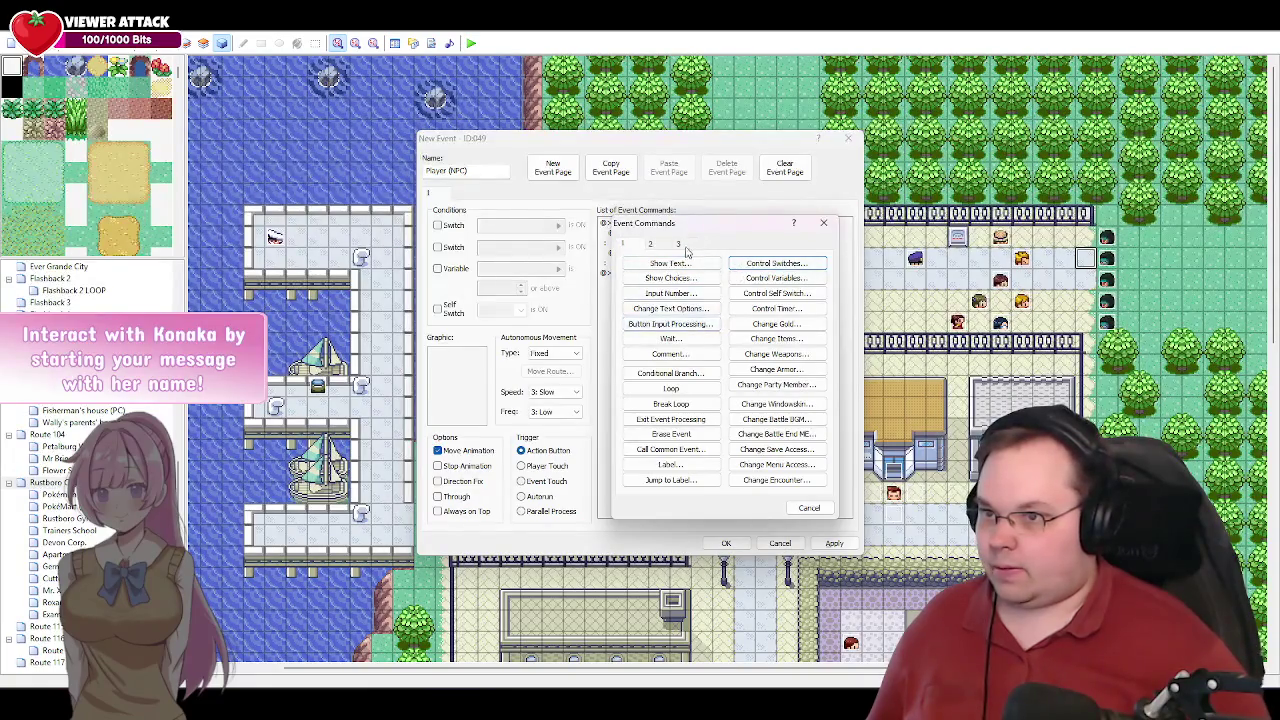
left_click(679, 246)
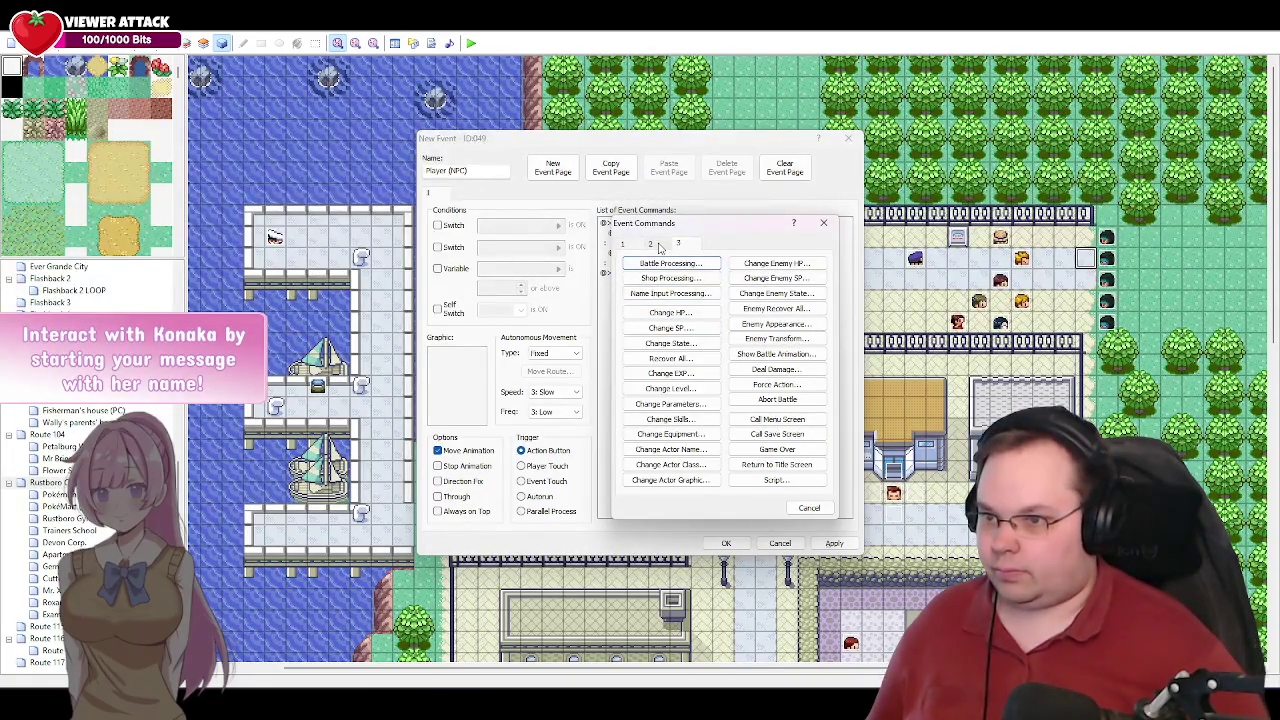
left_click(660, 246)
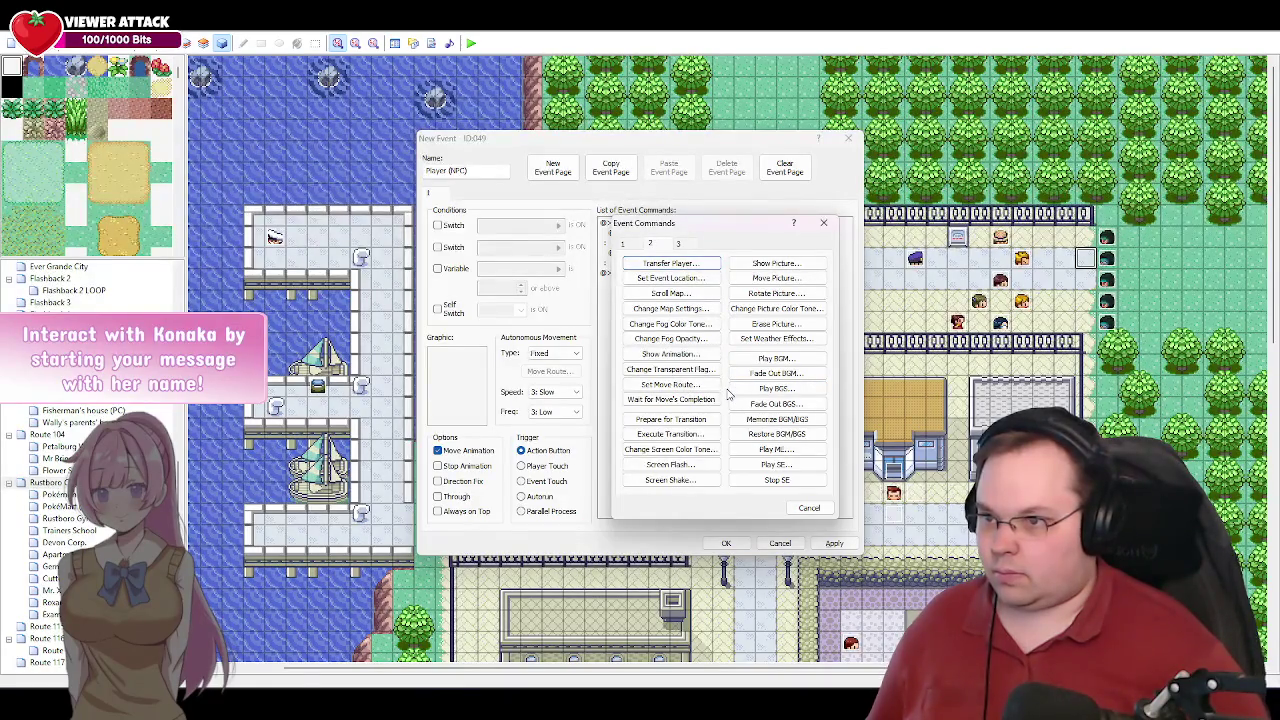
left_click(672, 399)
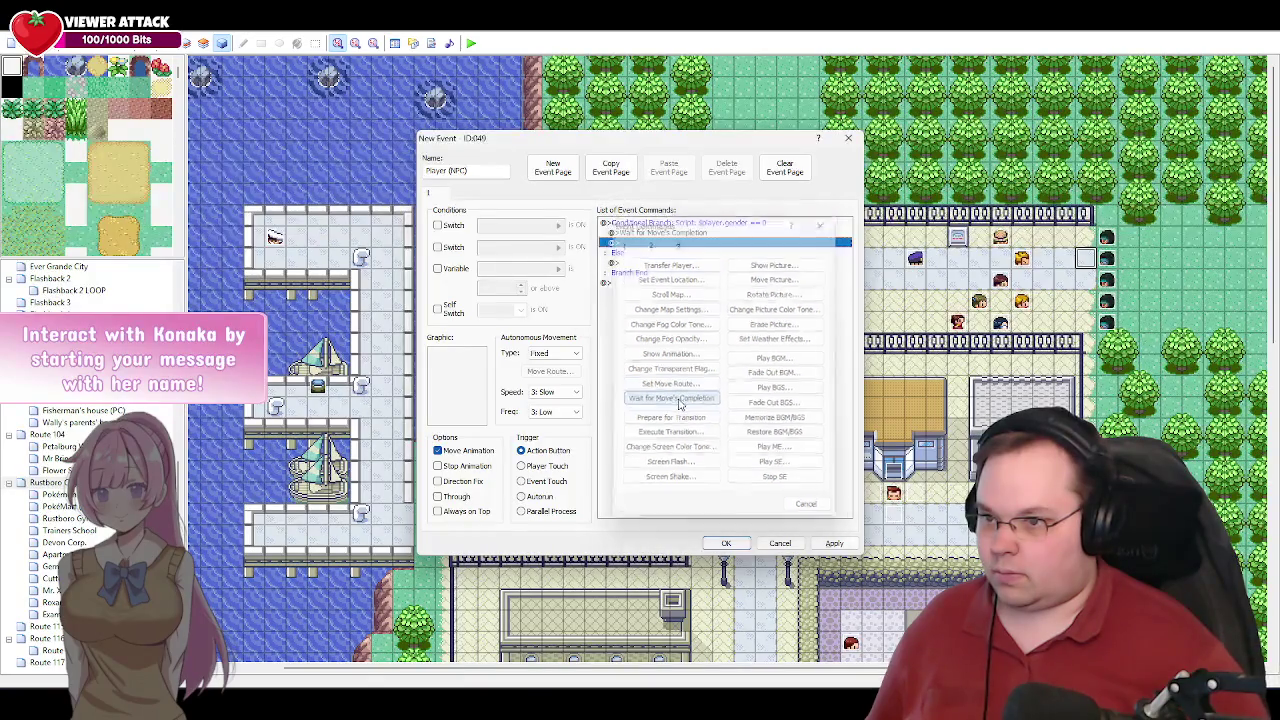
left_click(690, 232)
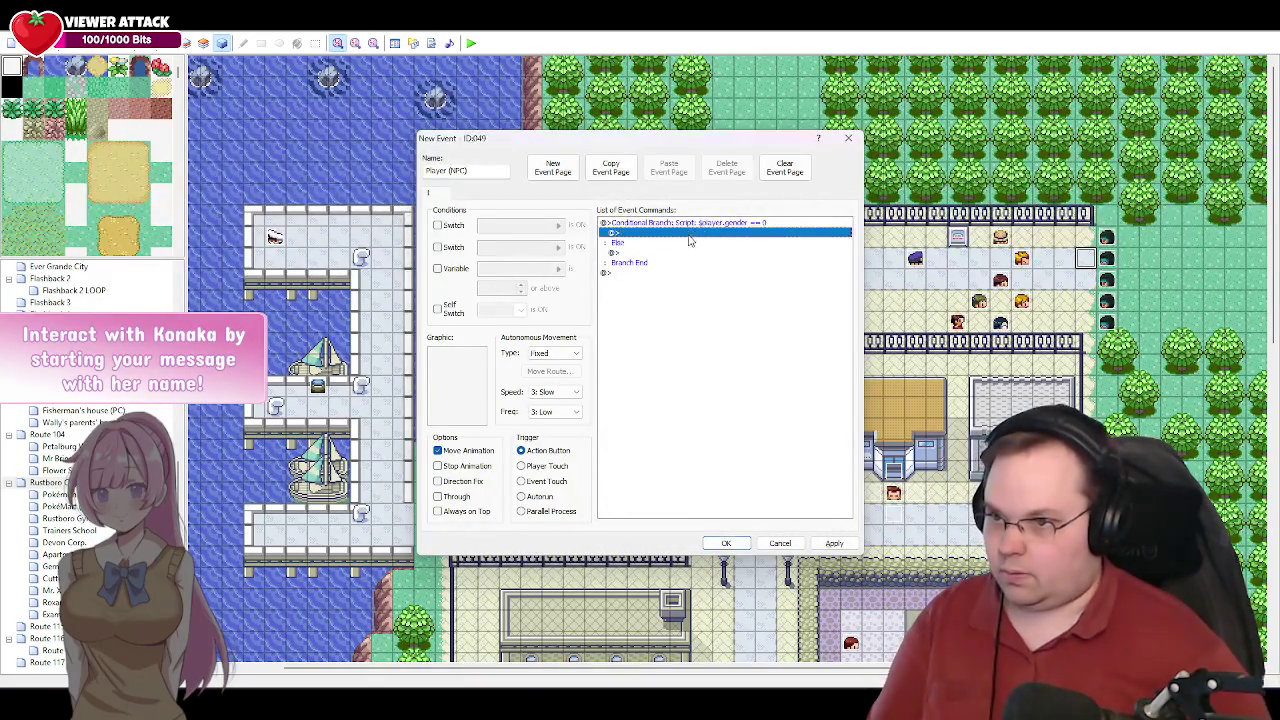
double_click(690, 232)
left_click(670, 385)
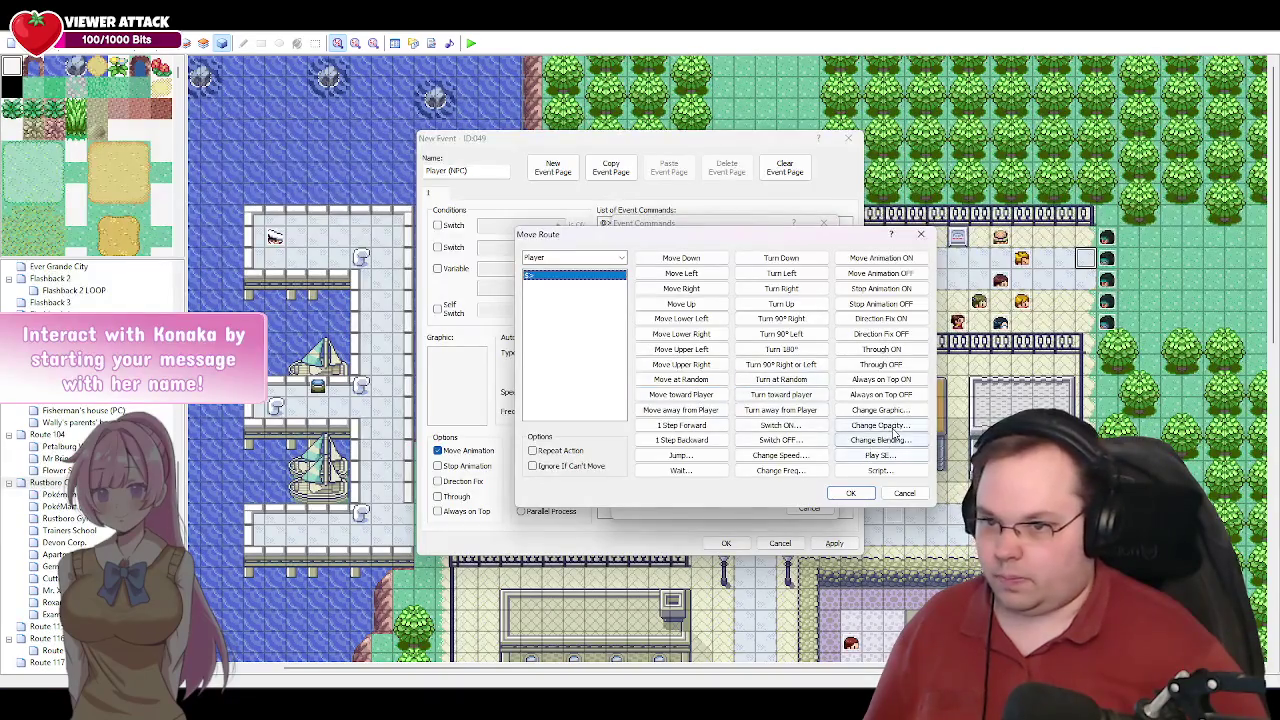
Add a Change Graphic step setting the player's sprite to NPC Player M
left_click(896, 410)
left_click_drag(634, 245, 635, 445)
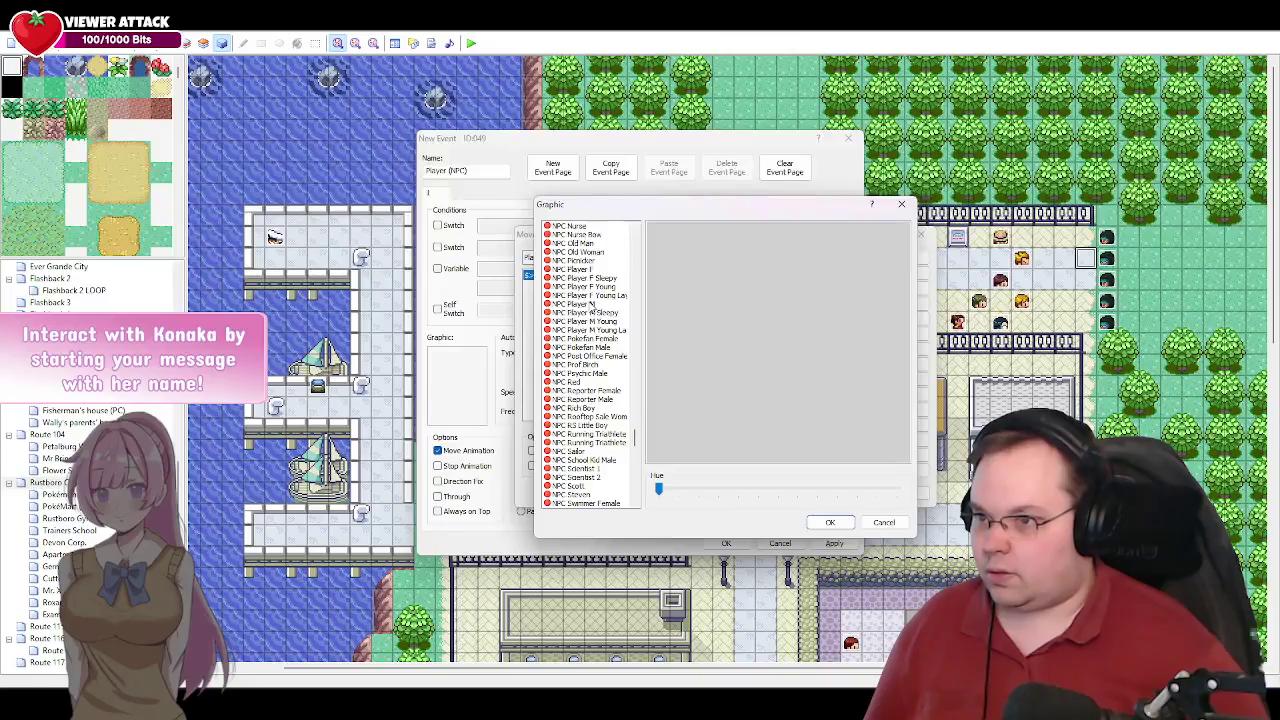
left_click(592, 305)
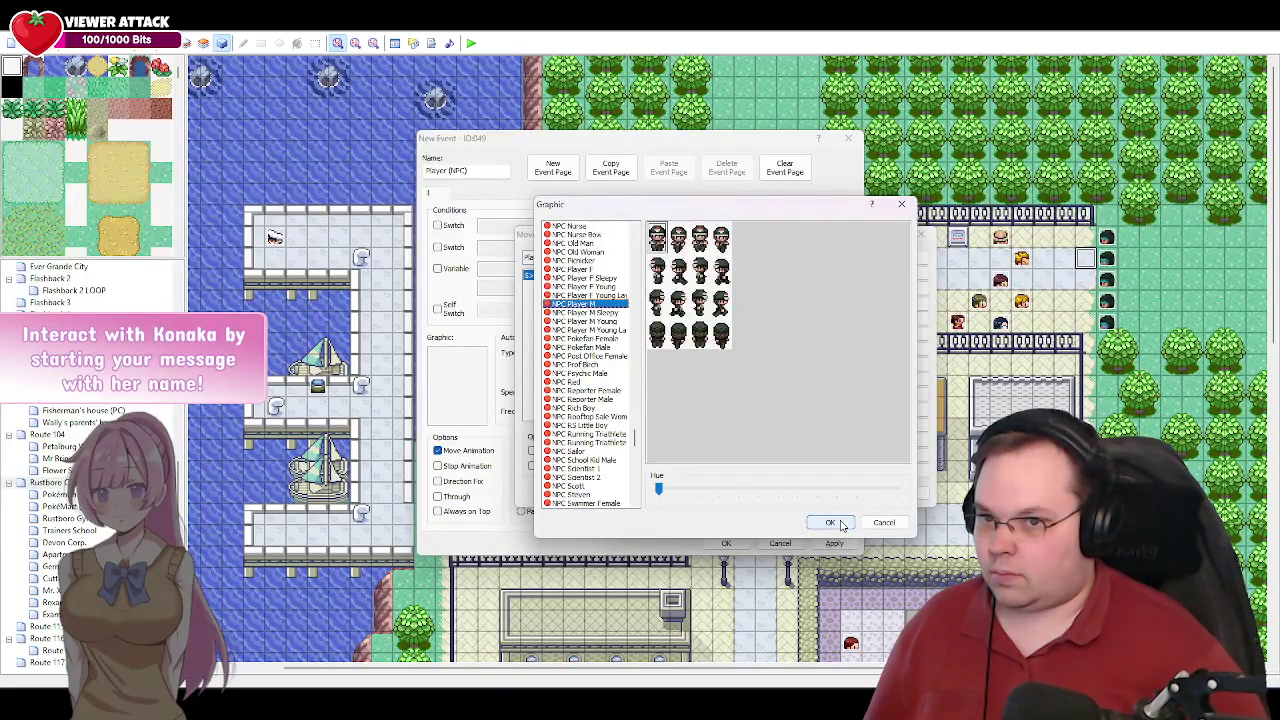
left_click(831, 523)
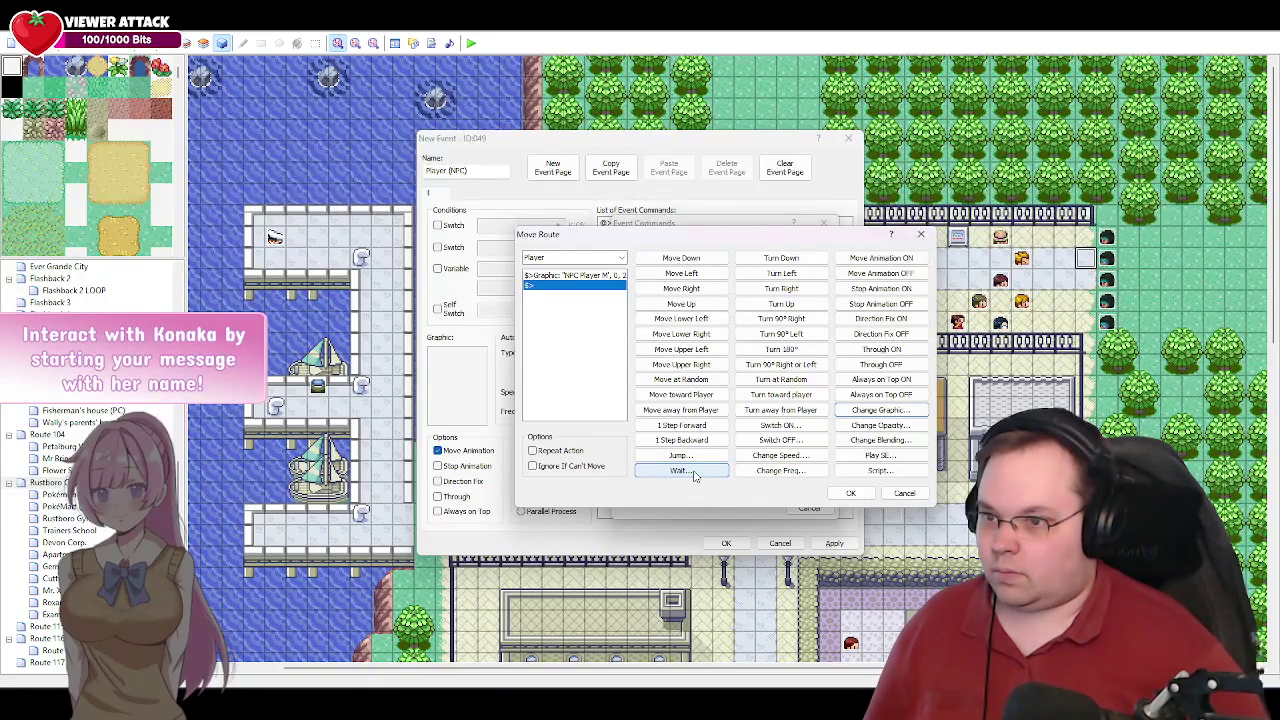
Add Wait 2, Turn Right and Wait 4 steps to the player's move route
left_click(694, 476)
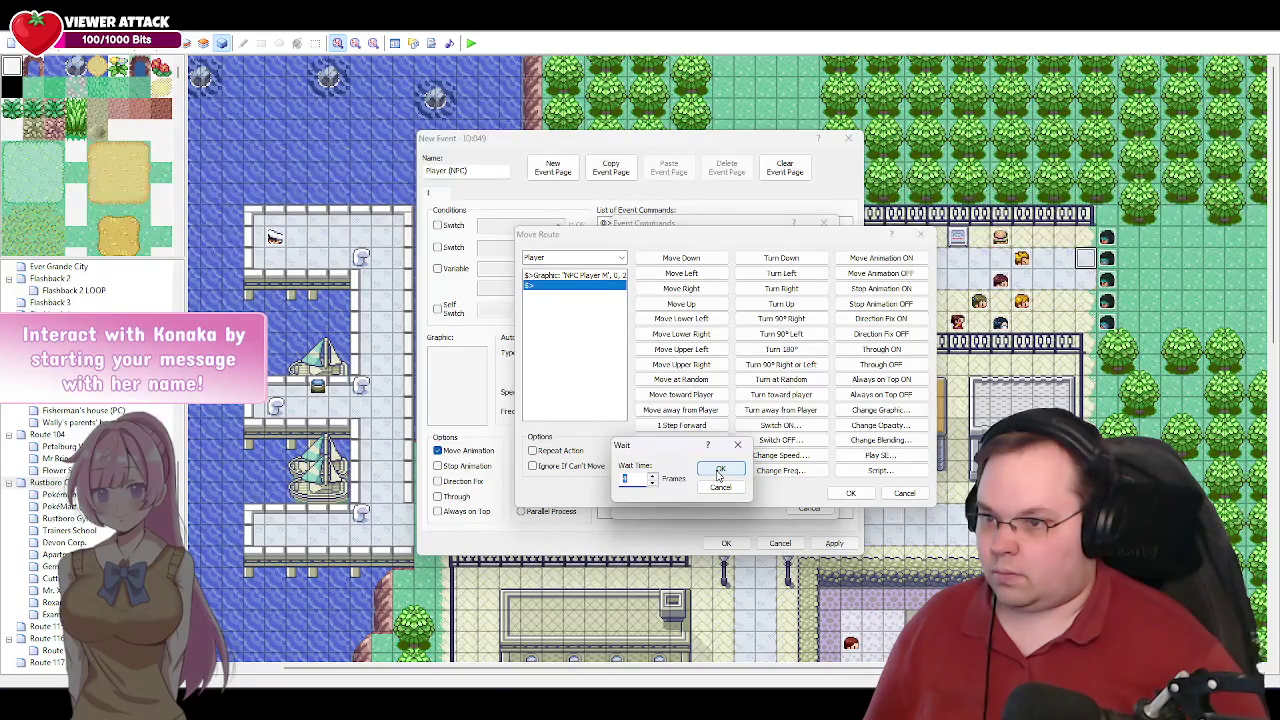
left_click(718, 472)
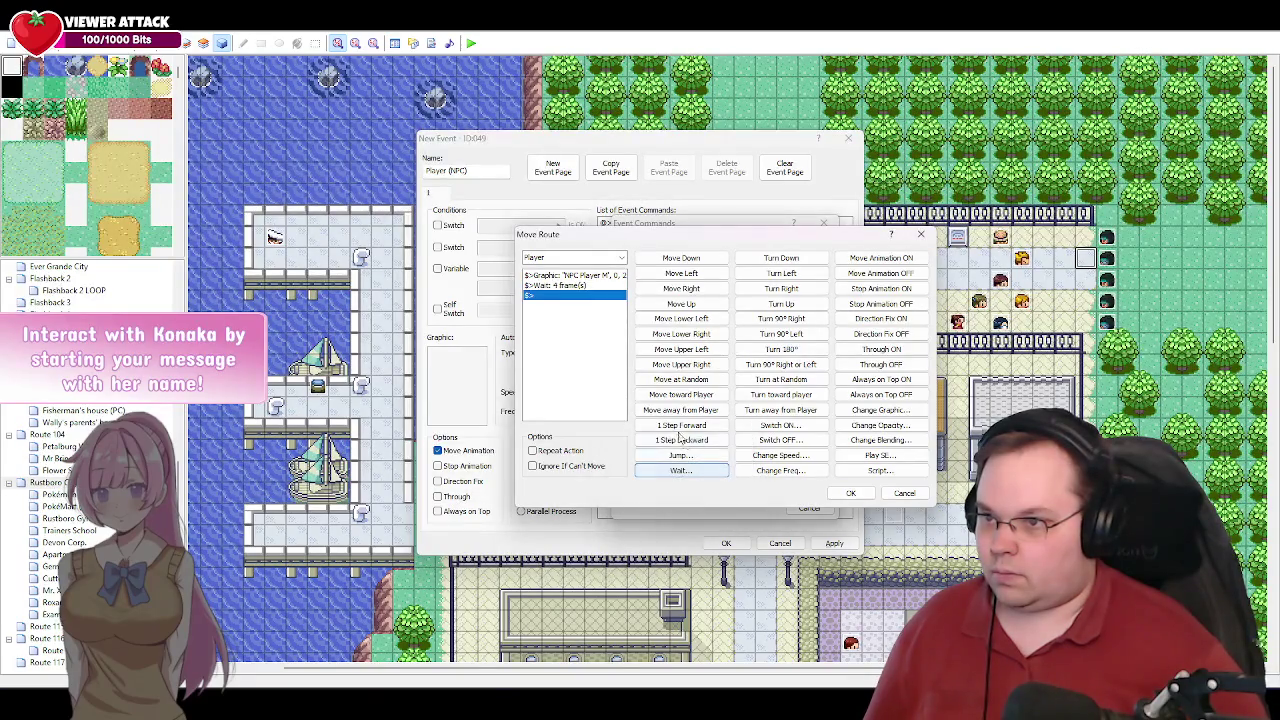
left_click(800, 290)
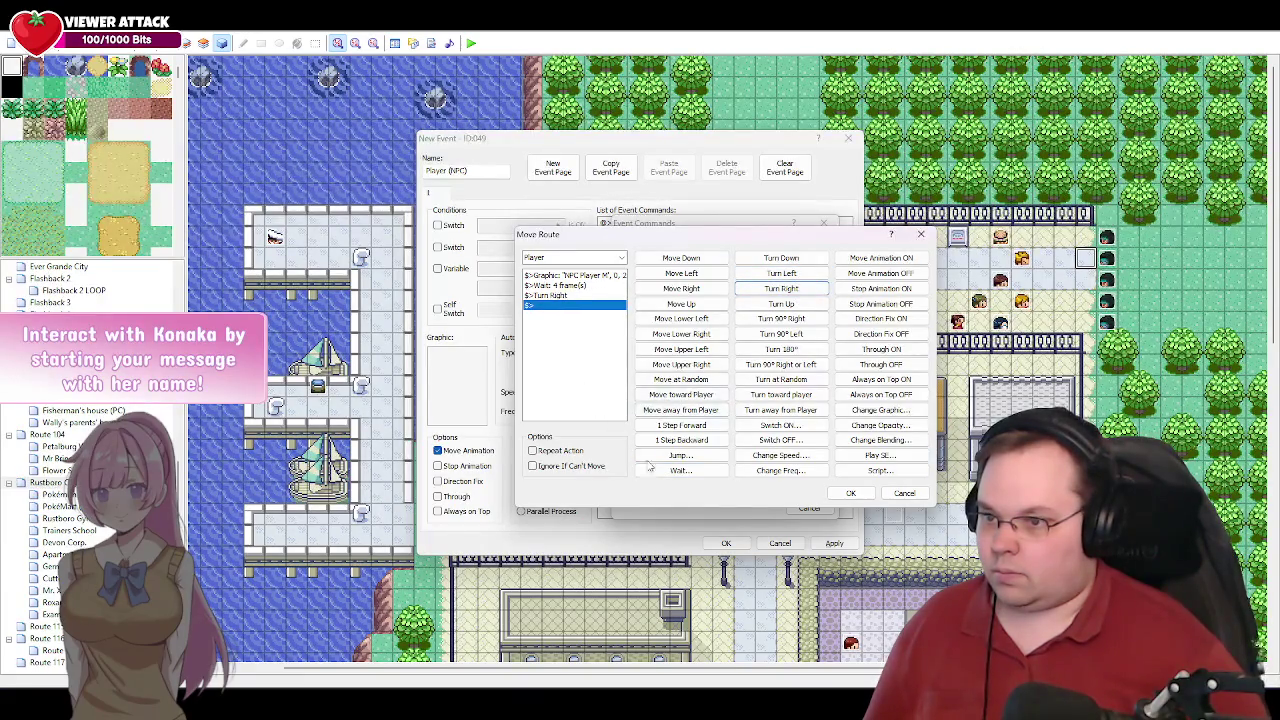
left_click(681, 470)
type("2")
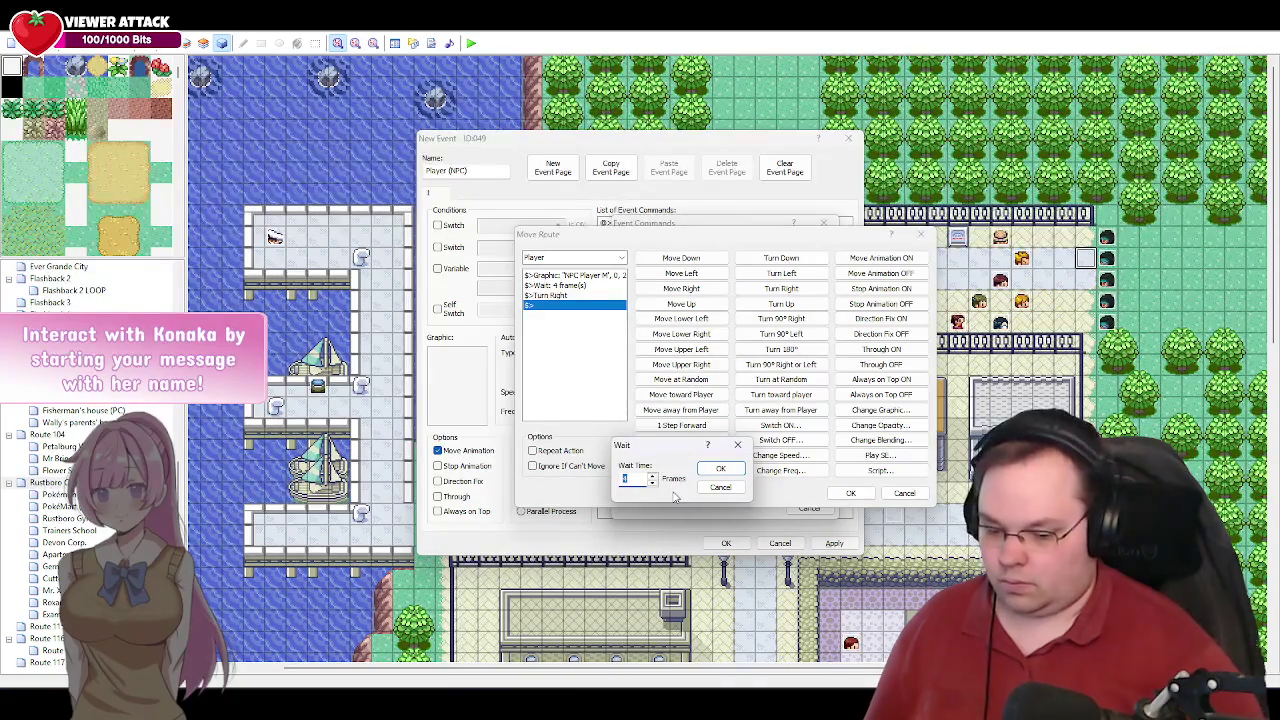
key("Return")
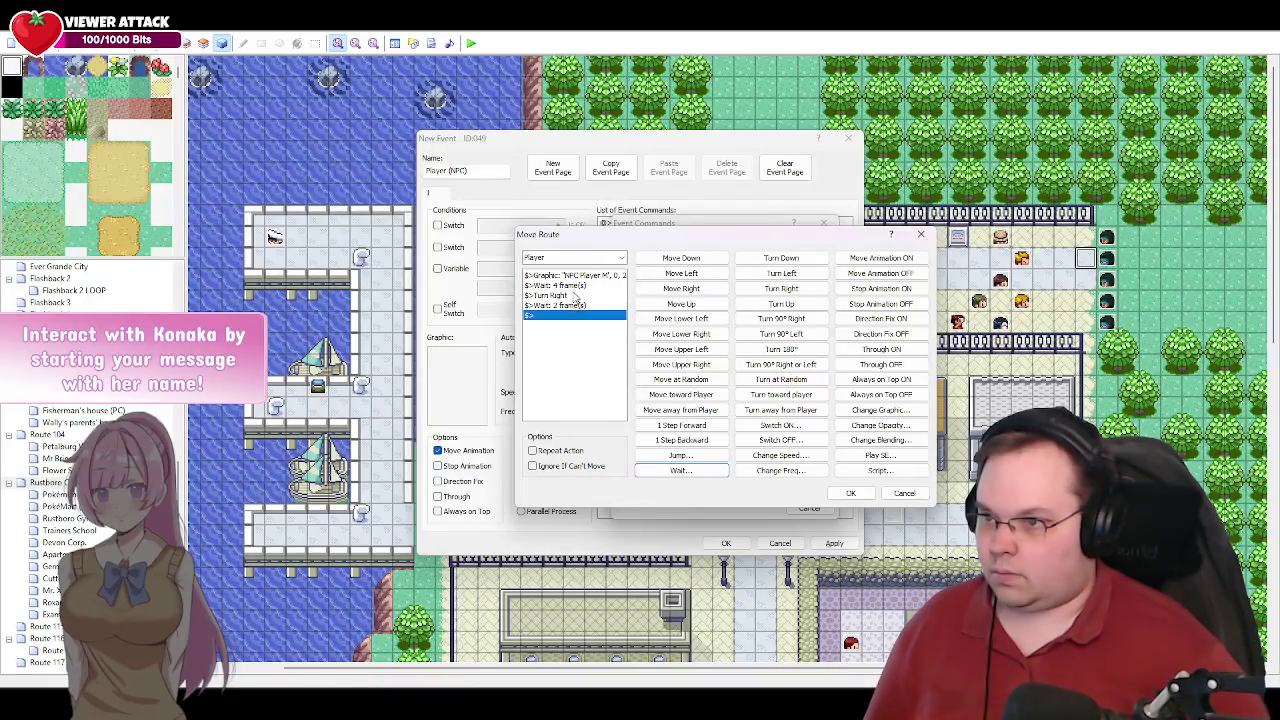
left_click(574, 286)
double_click(574, 286)
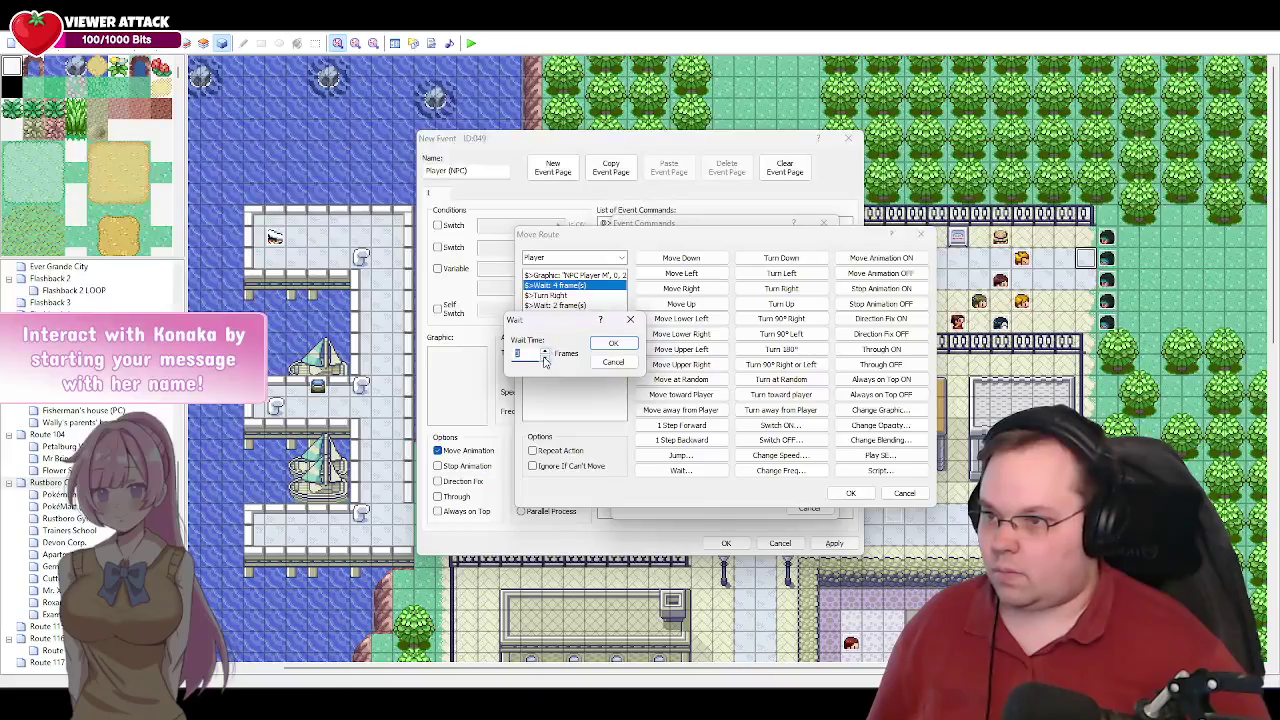
left_click(613, 344)
double_click(560, 305)
left_click(545, 351)
left_click(545, 351)
left_click(612, 344)
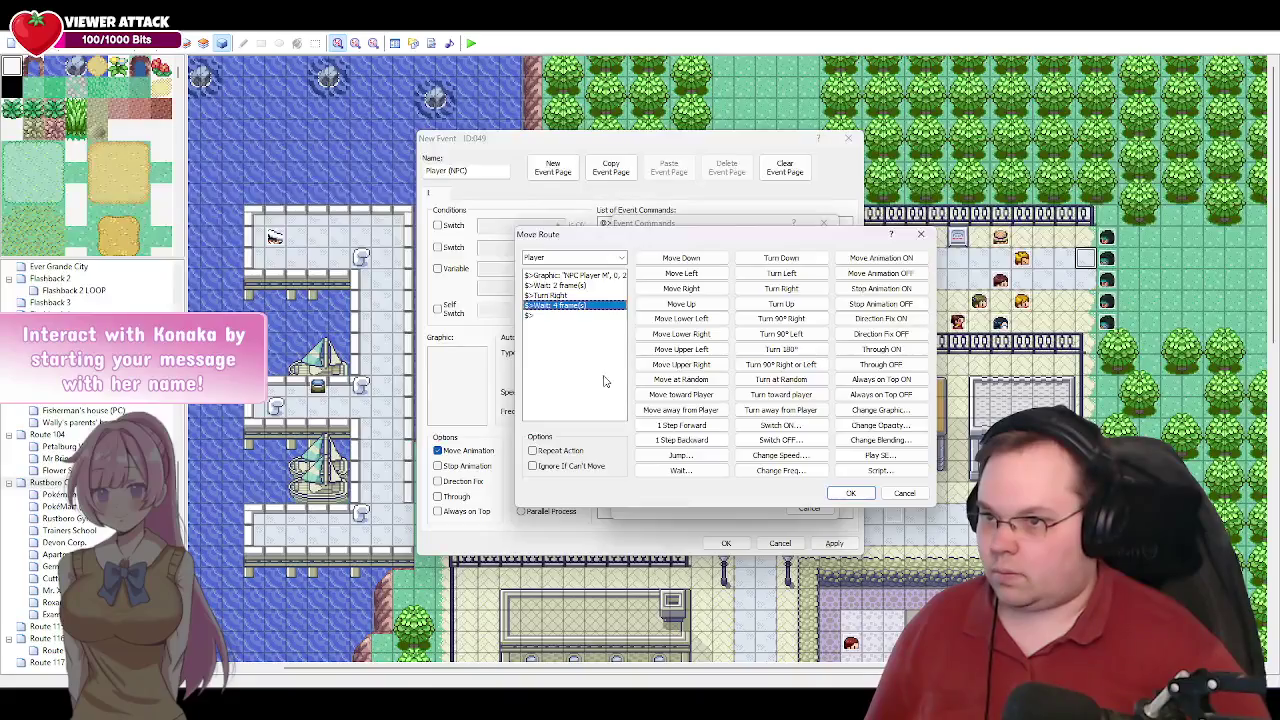
Append eight Move Right steps and place the move route inside the gender branch
left_click(558, 317)
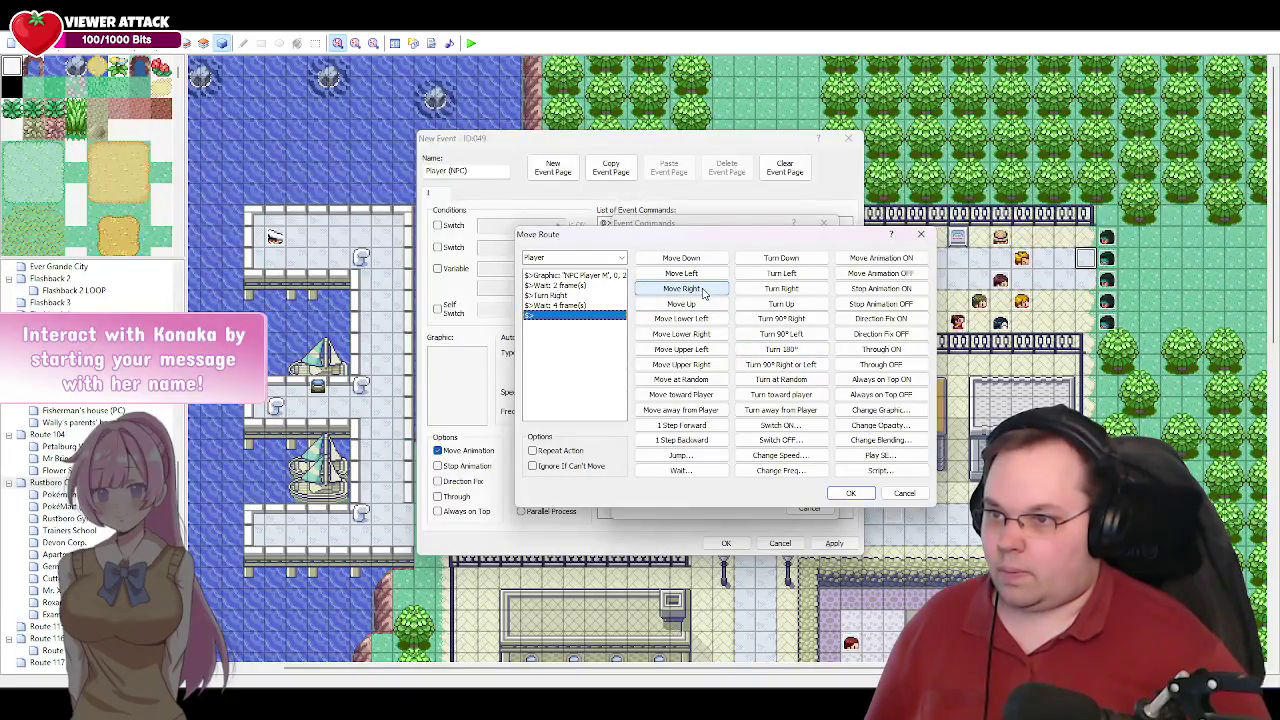
left_click(703, 290)
left_click(703, 290)
left_click(703, 290)
left_click(703, 290)
left_click(703, 290)
left_click(703, 290)
left_click(703, 290)
left_click(703, 290)
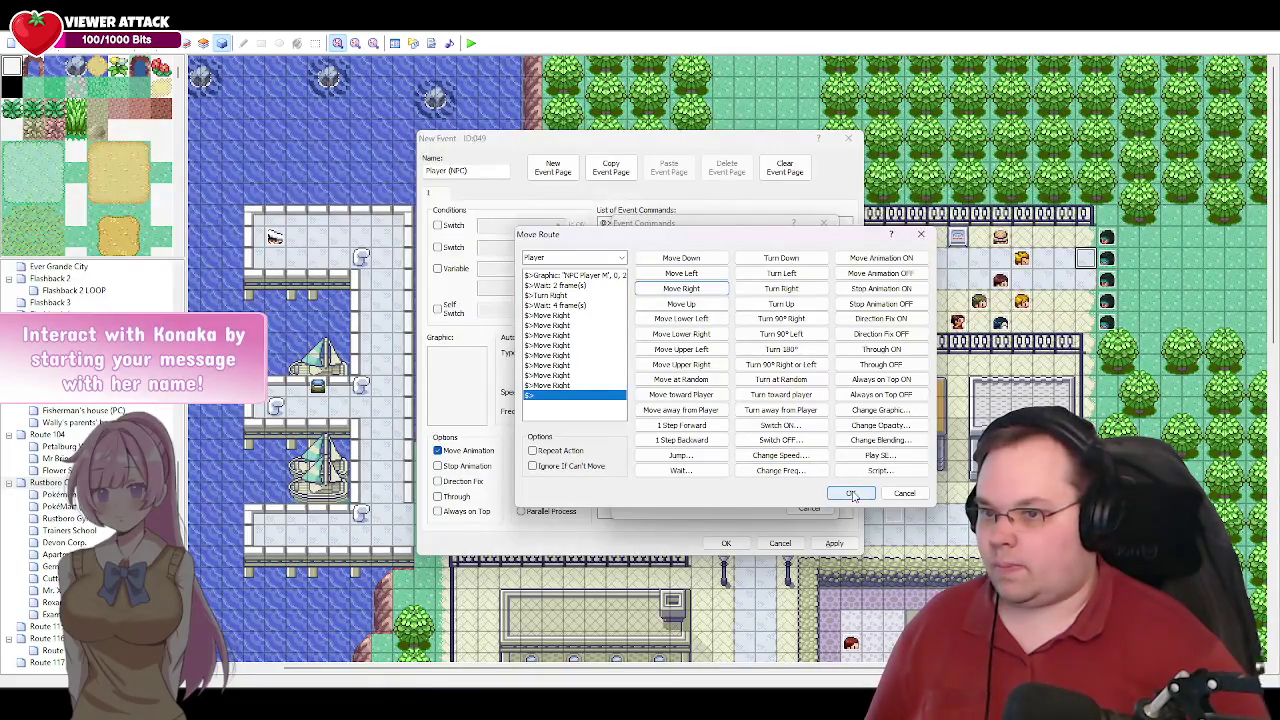
left_click(850, 494)
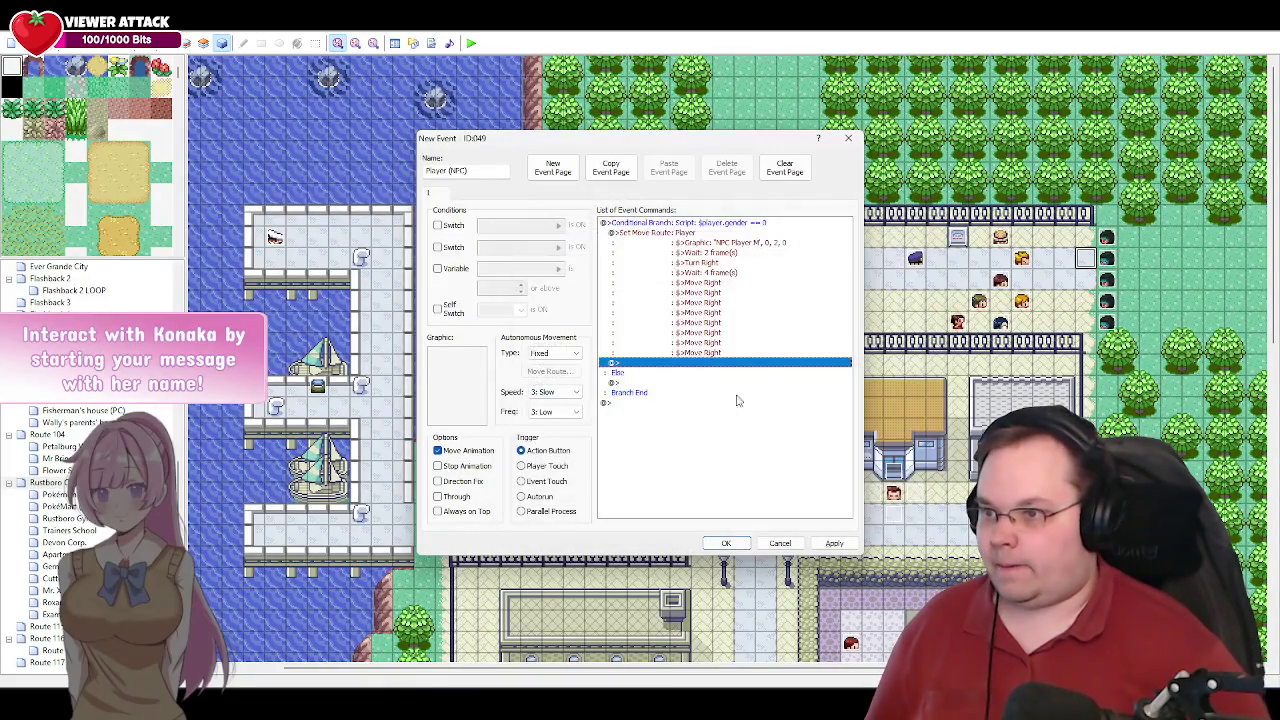
left_click(665, 234)
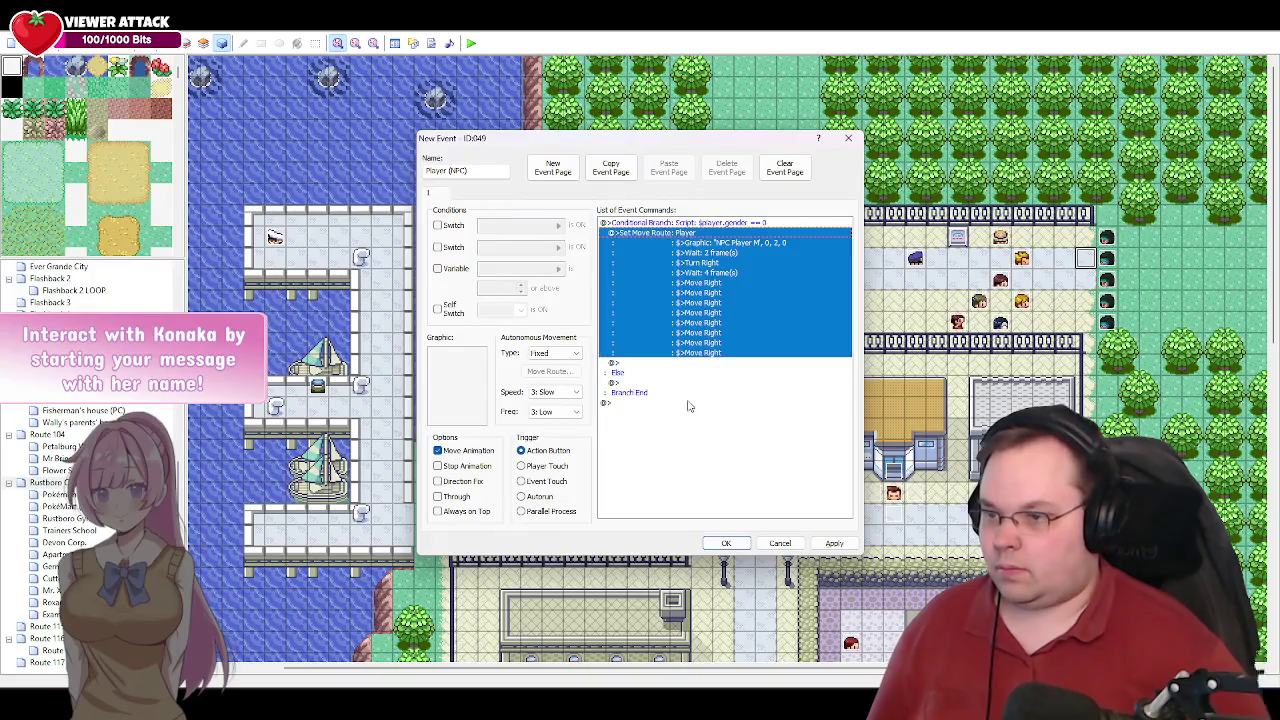
Paste the move route under Else, targeting This event with the NPC Player F sprite
left_click(632, 383)
key("ctrl+v")
double_click(632, 385)
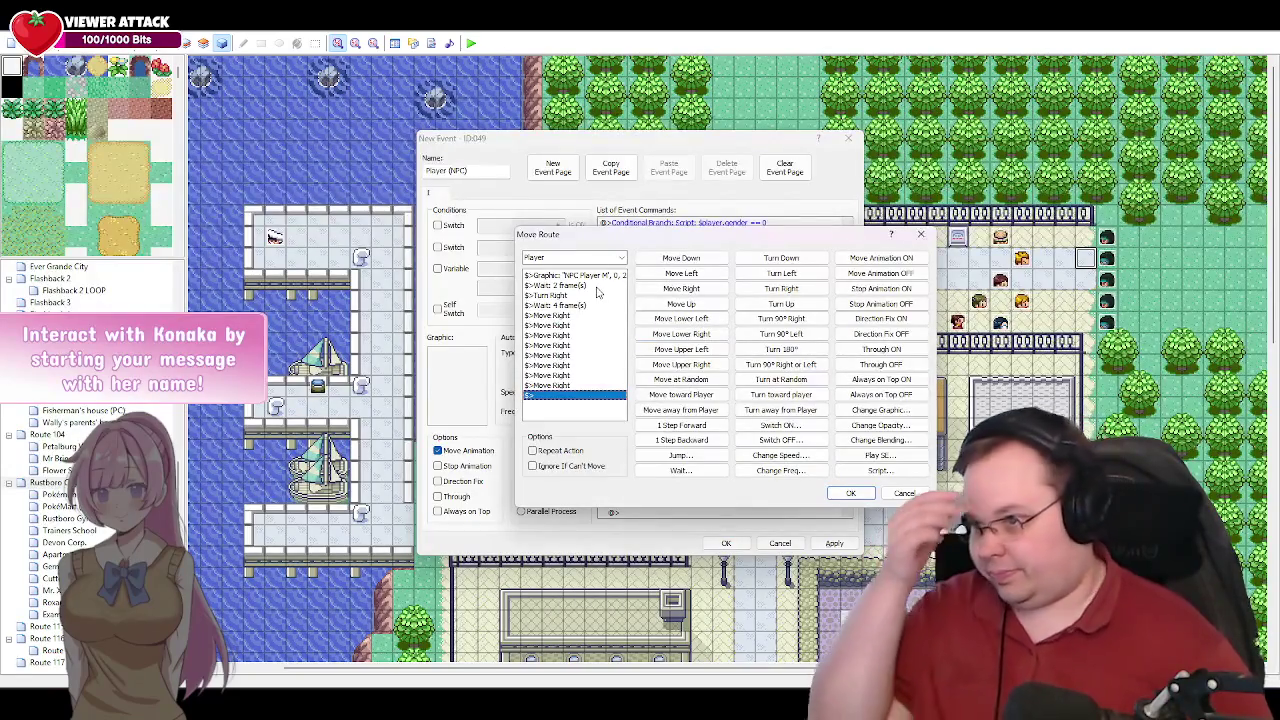
left_click(594, 258)
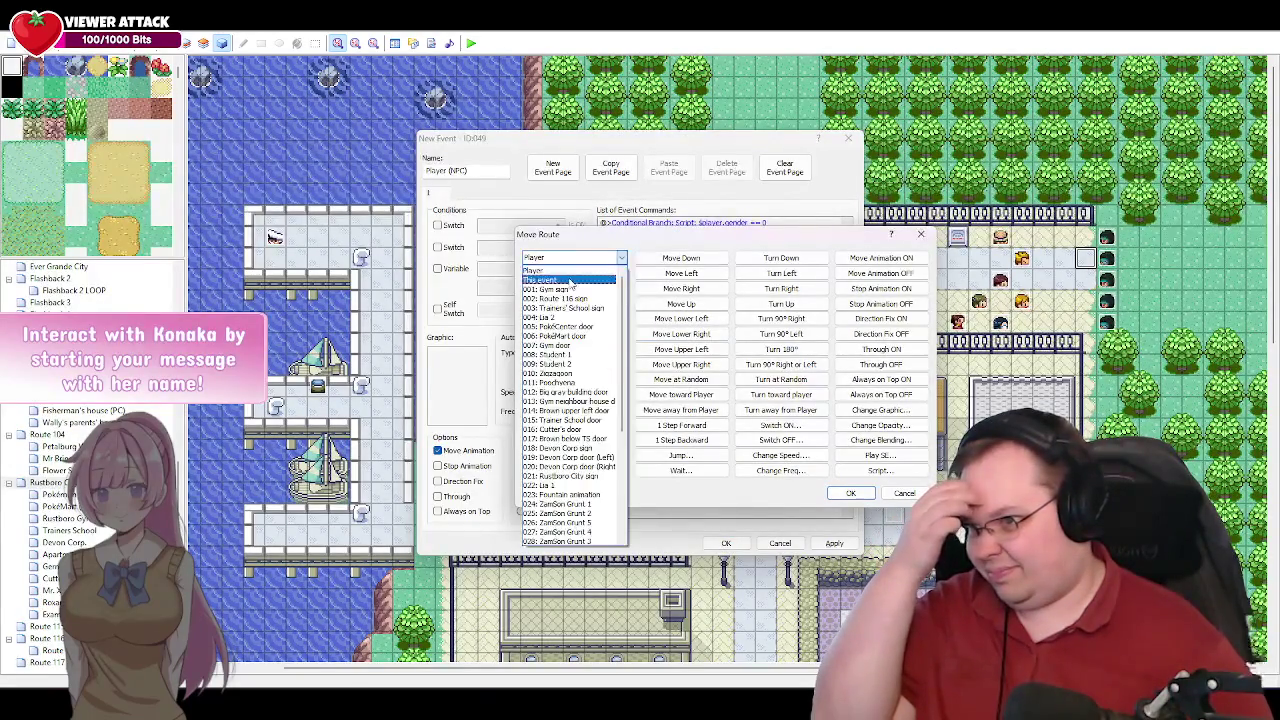
left_click(565, 275)
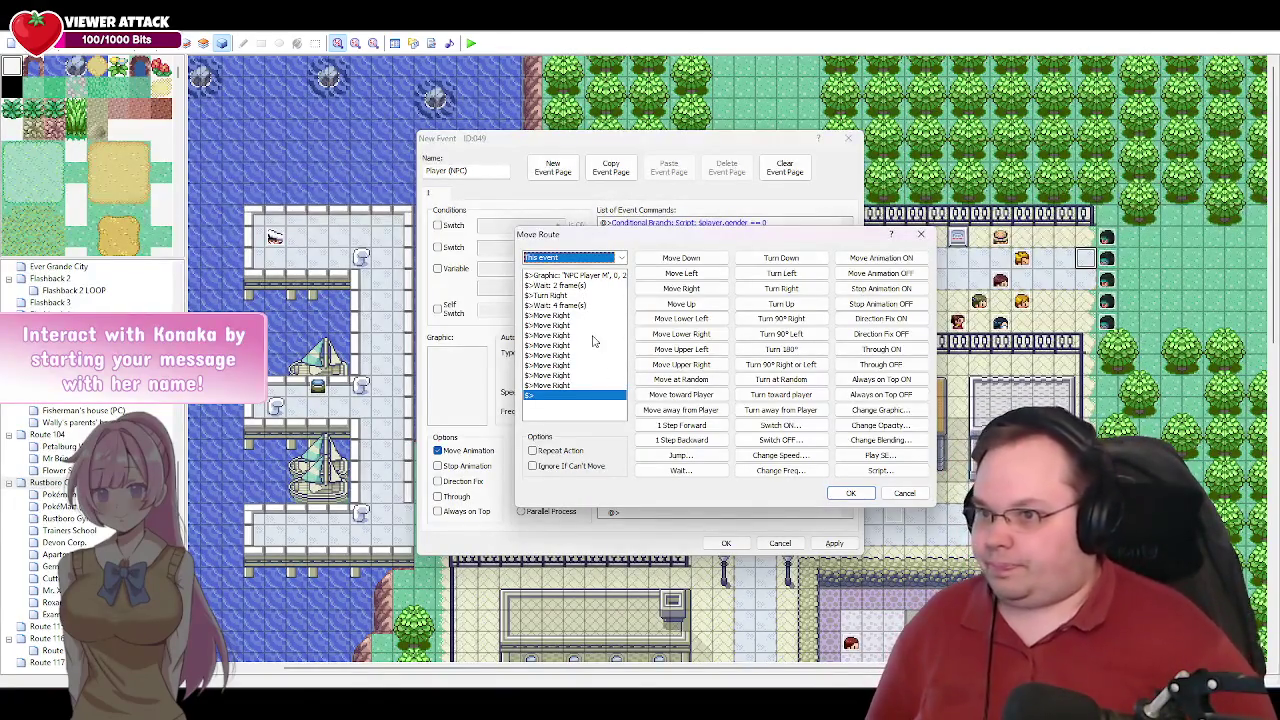
double_click(587, 275)
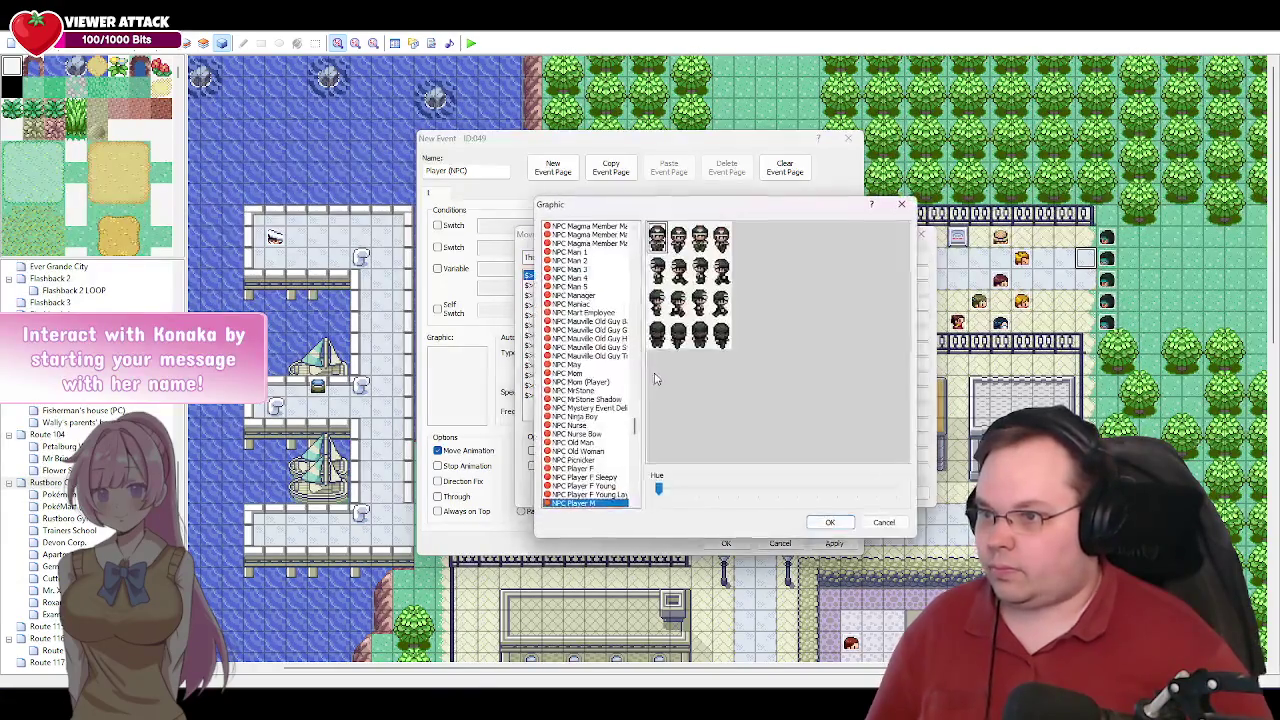
left_click(585, 469)
left_click(829, 522)
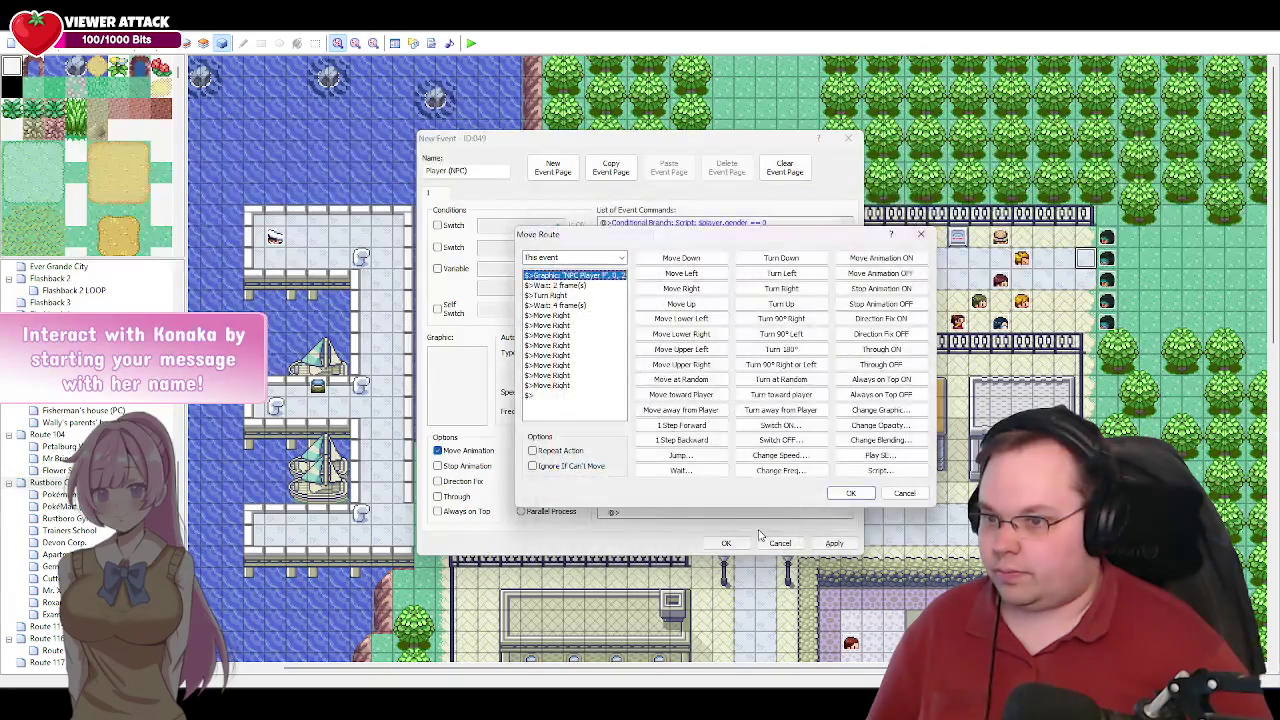
Add Wait for Move's Completion after each branch's Set Move Route
left_click(851, 495)
scroll(773, 454, "down", 1)
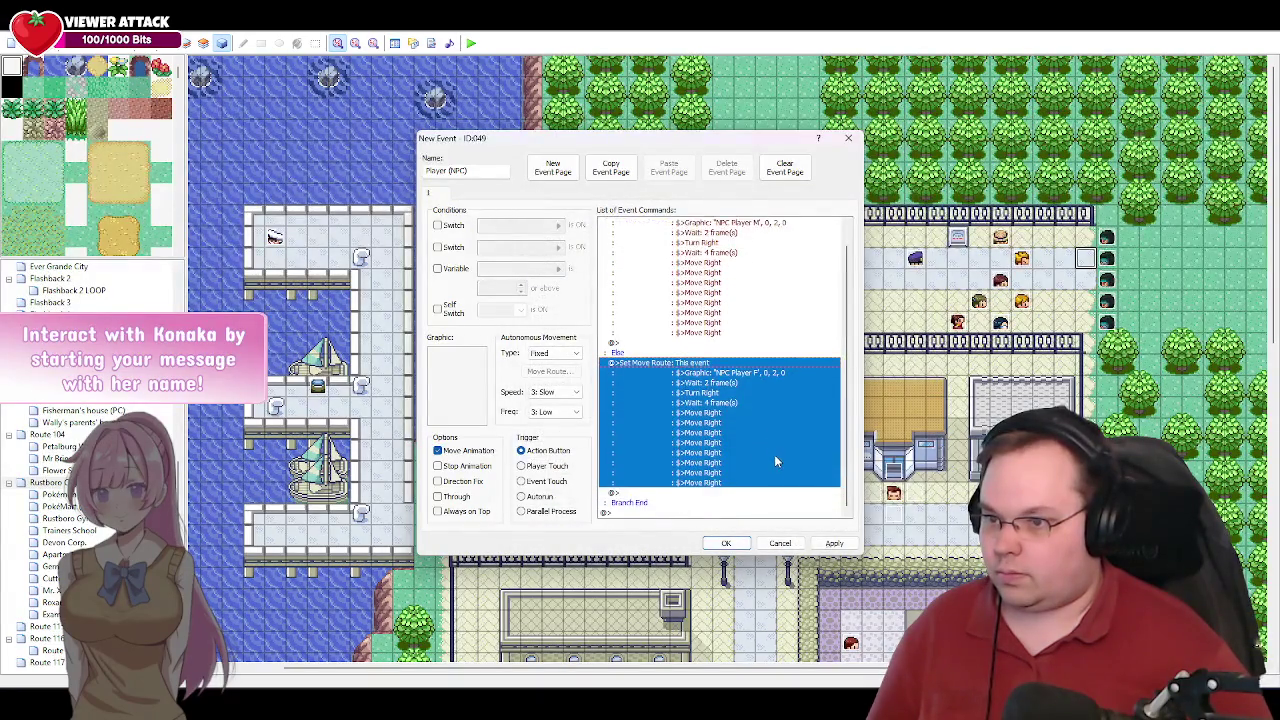
left_click(649, 343)
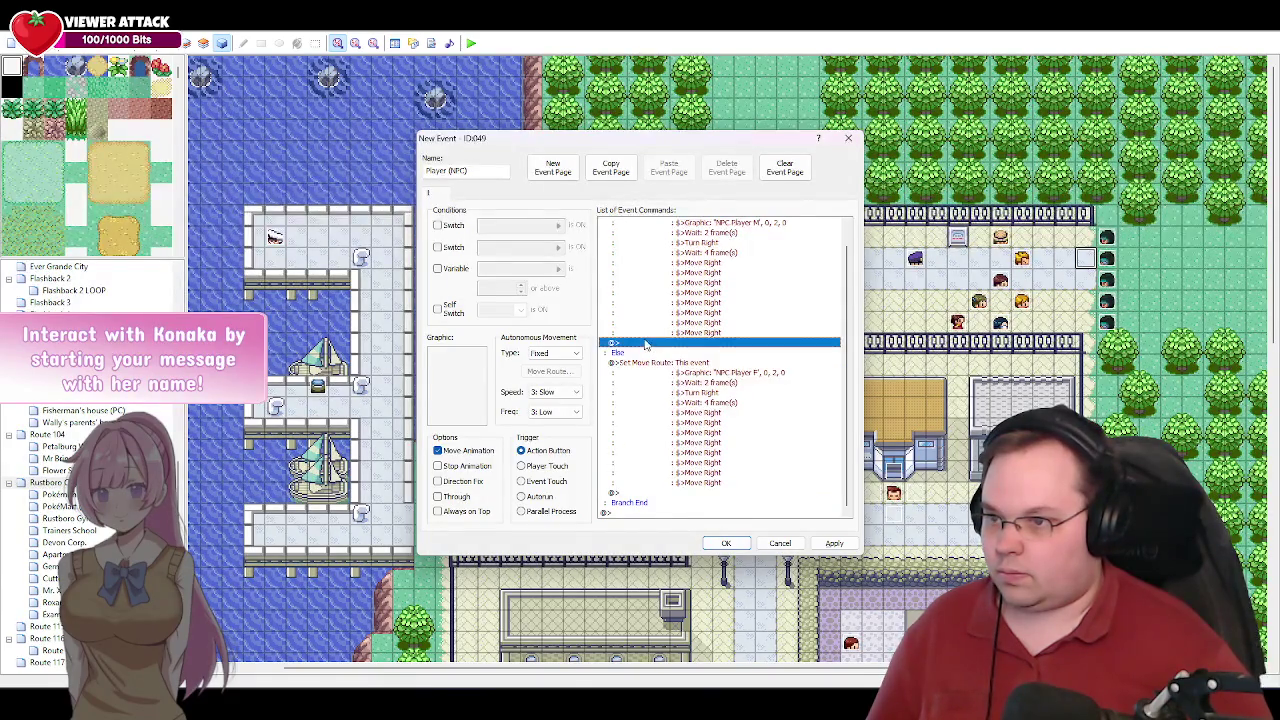
double_click(645, 343)
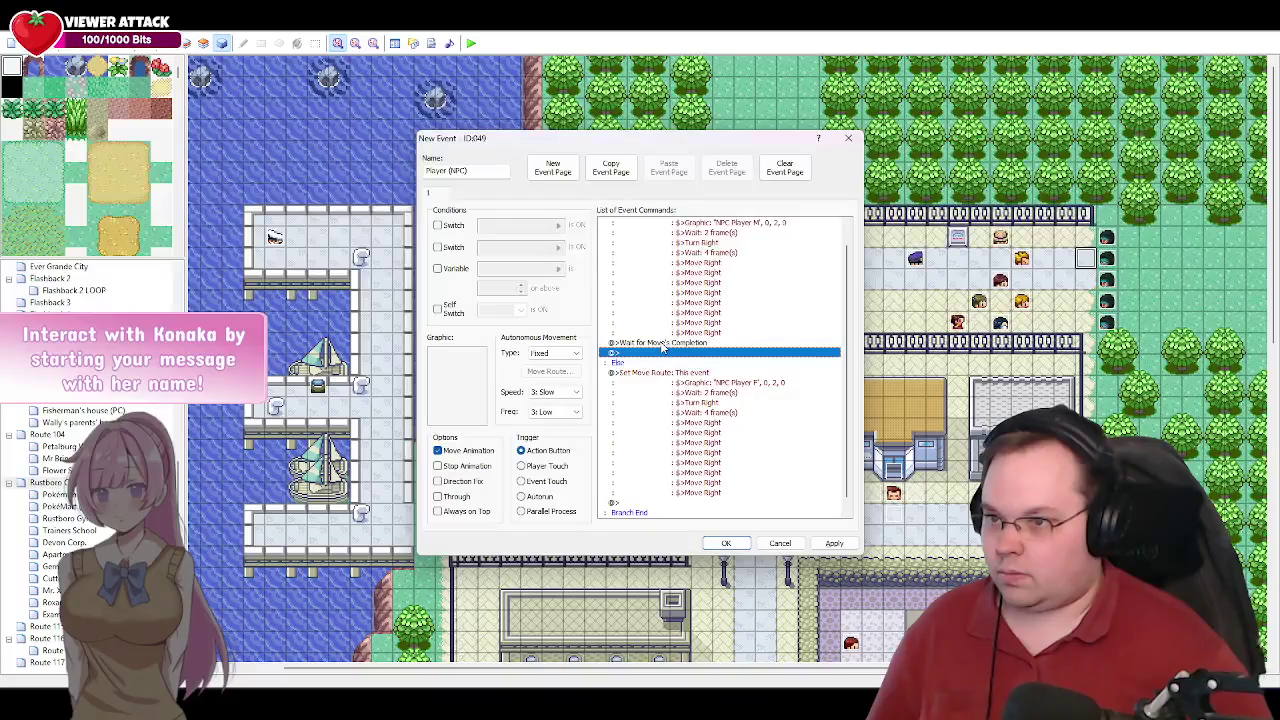
left_click(661, 343)
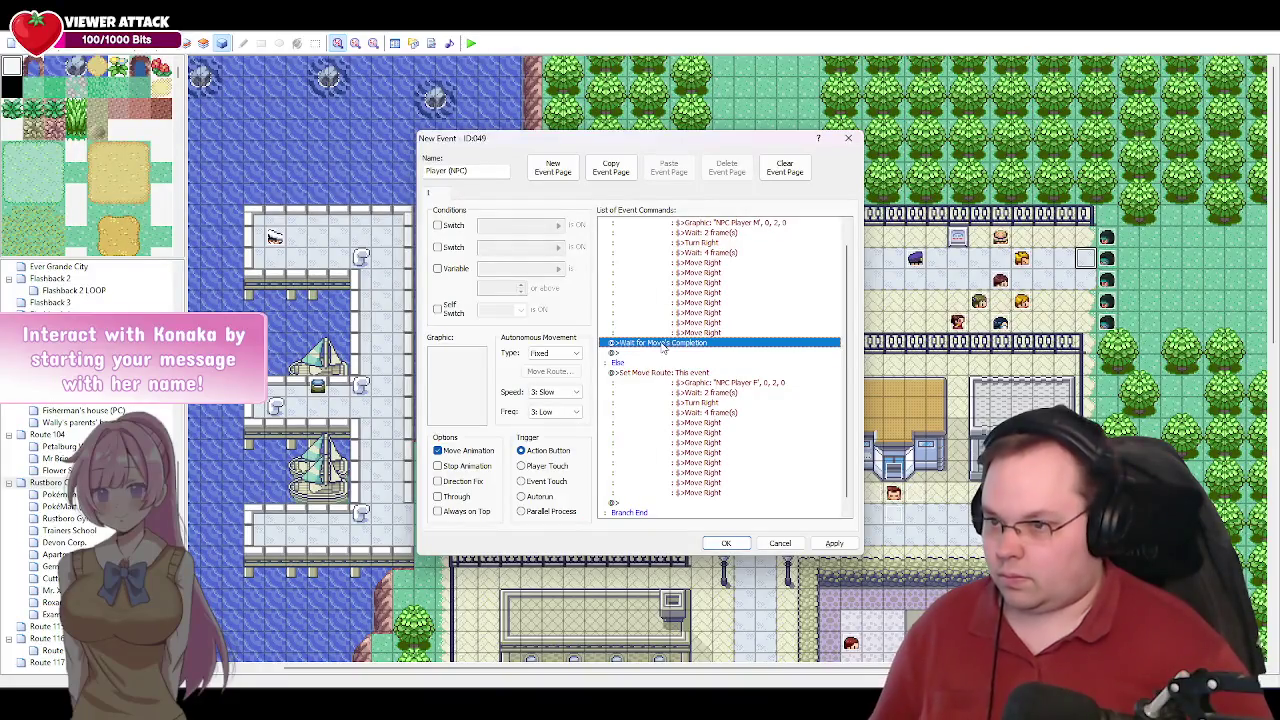
left_click(652, 502)
key("ctrl+v")
left_click(834, 543)
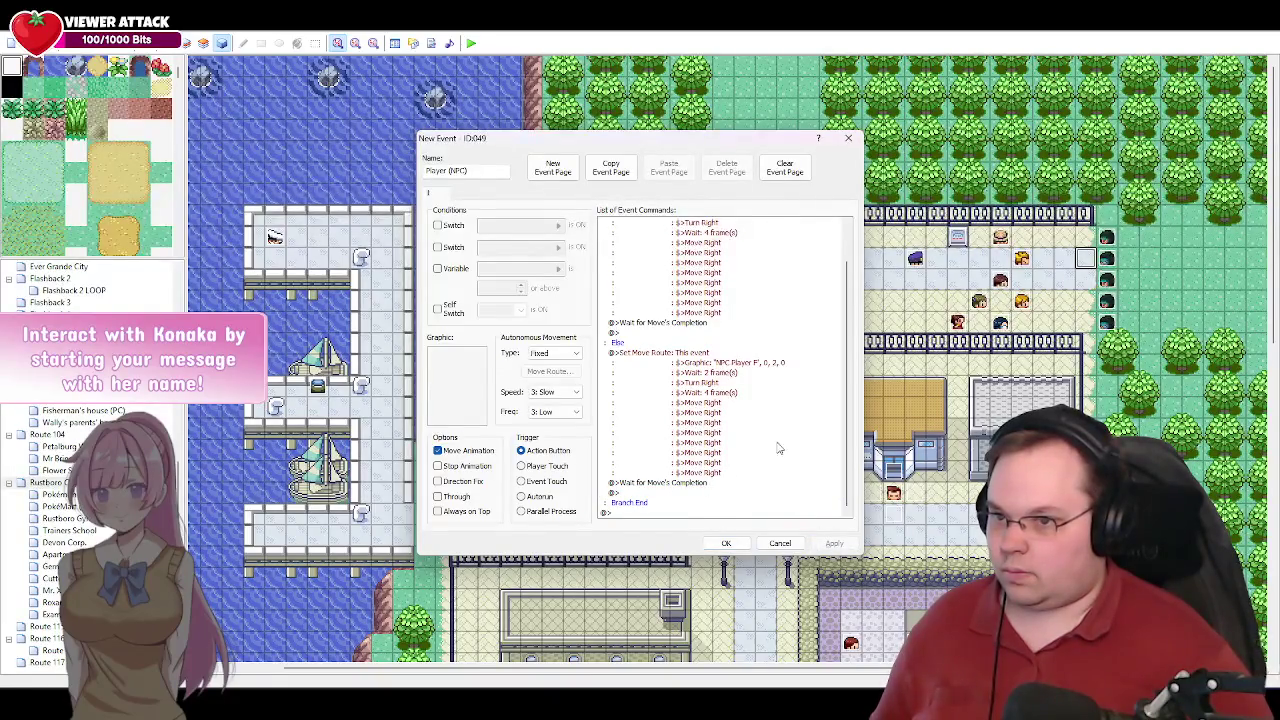
Insert Change Transparent Flag: Transparency at the top of the list and apply
scroll(765, 430, "up", 2)
right_click(667, 234)
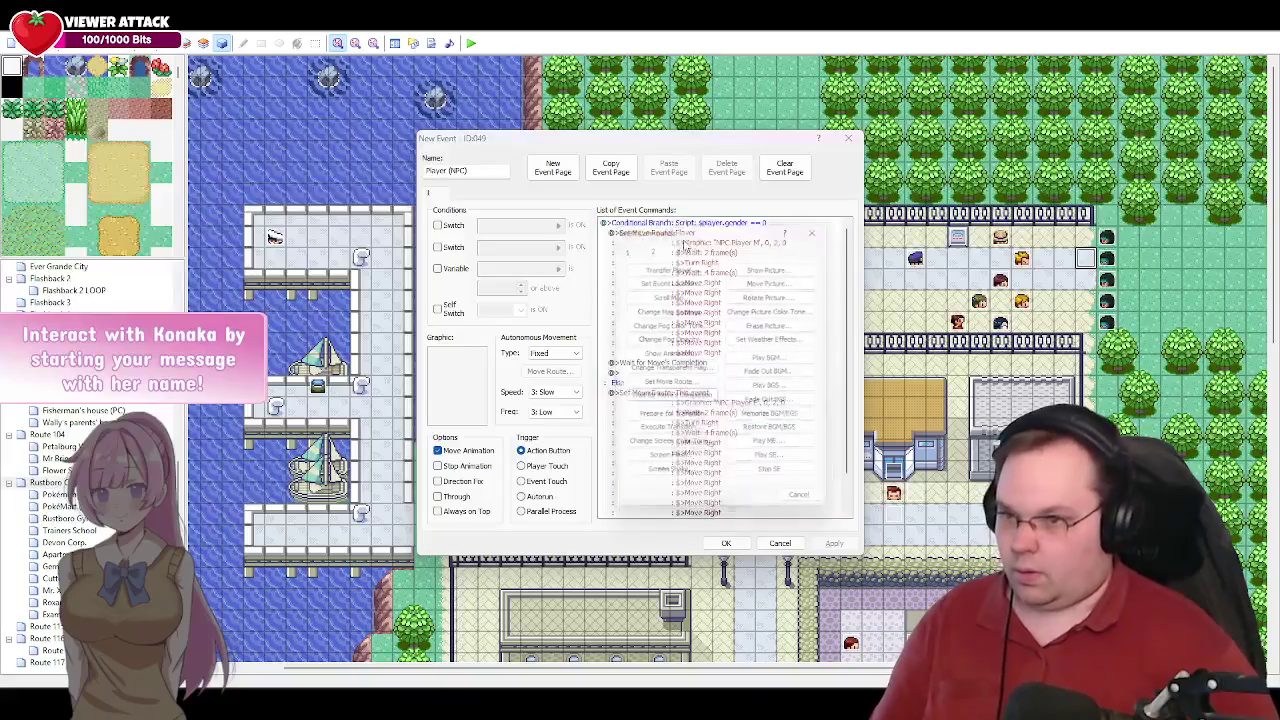
left_click(697, 262)
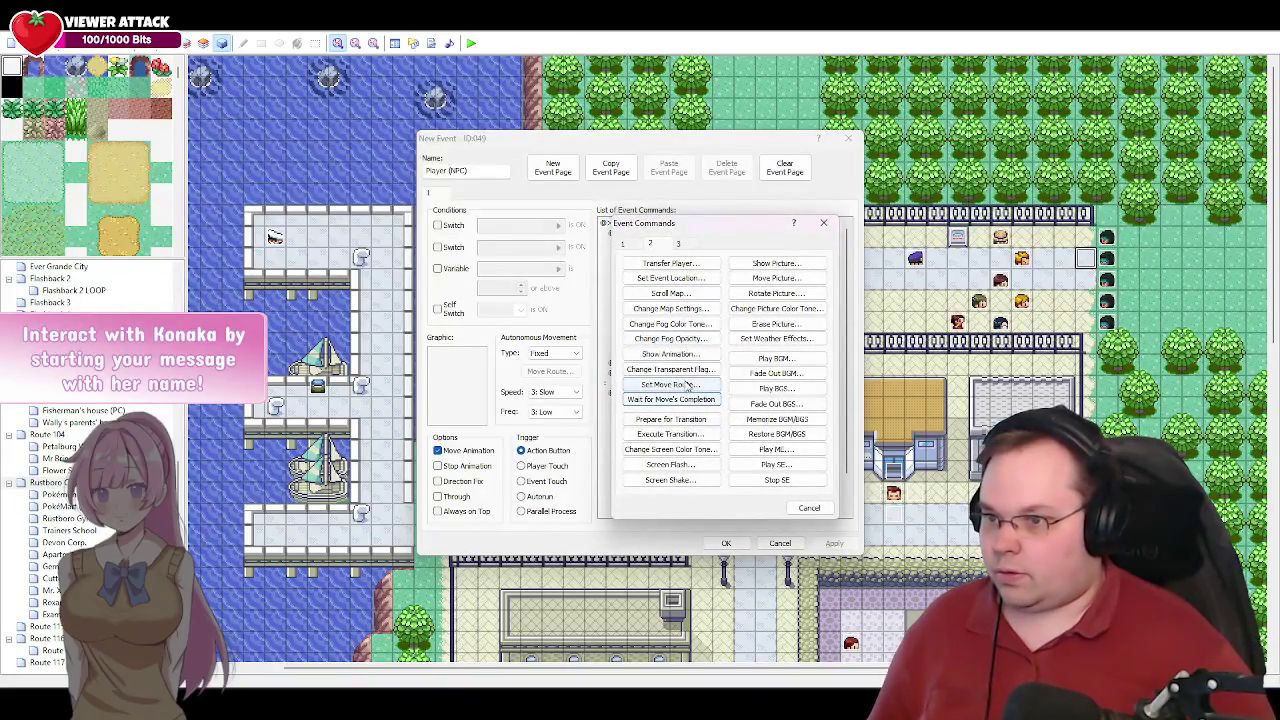
left_click(686, 370)
left_click(783, 362)
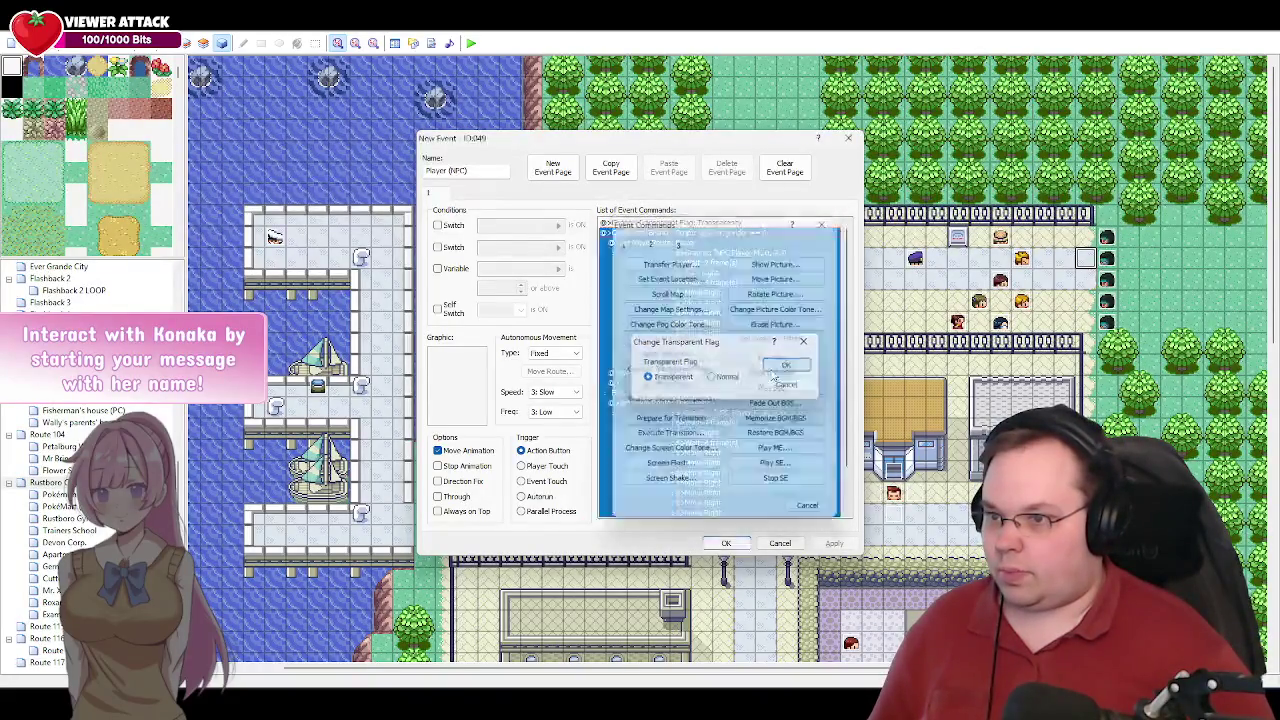
left_click(834, 543)
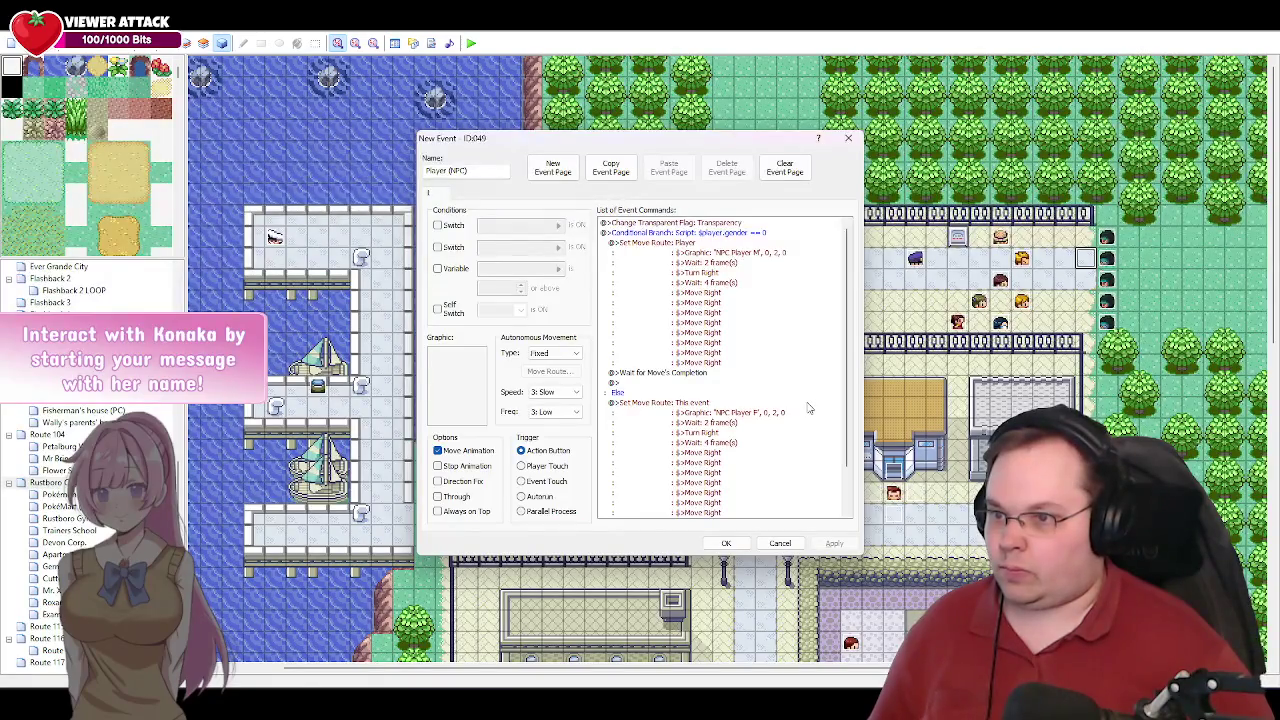
scroll(810, 408, "down", 2)
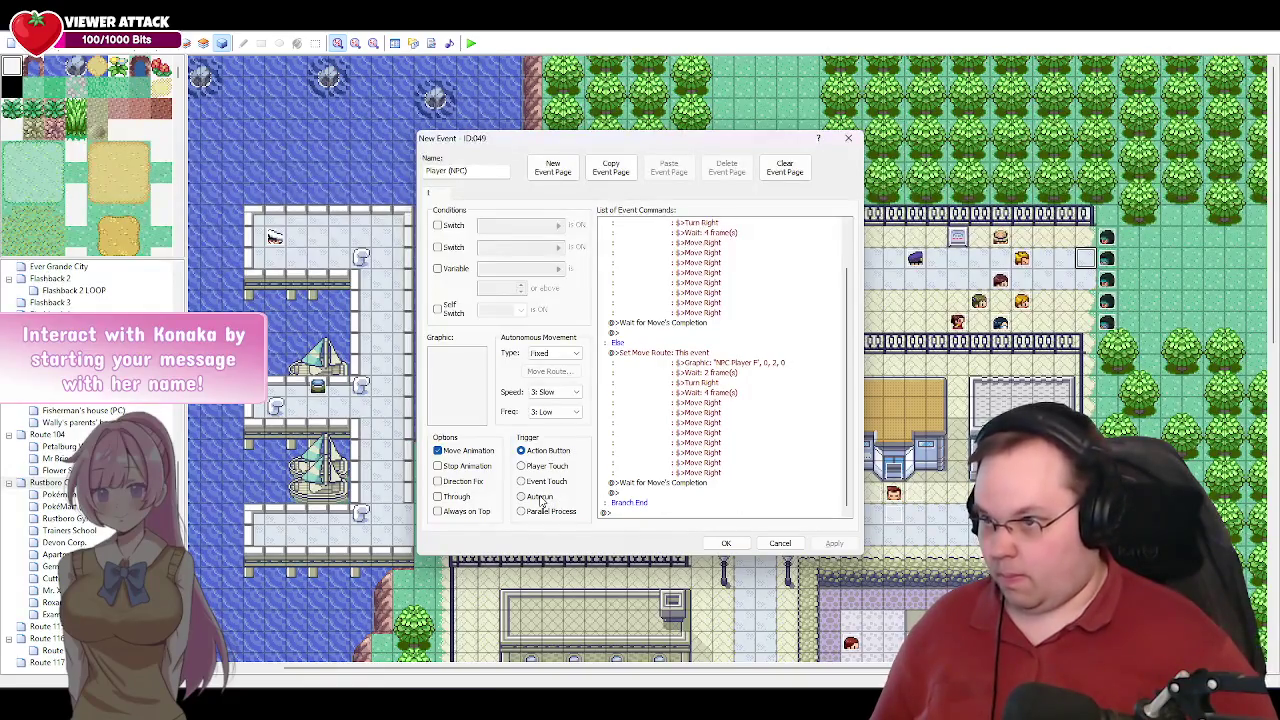
Make page 1 autorun when switch 0092 is ON
left_click(437, 225)
left_click(558, 228)
left_click(558, 226)
left_click(680, 286)
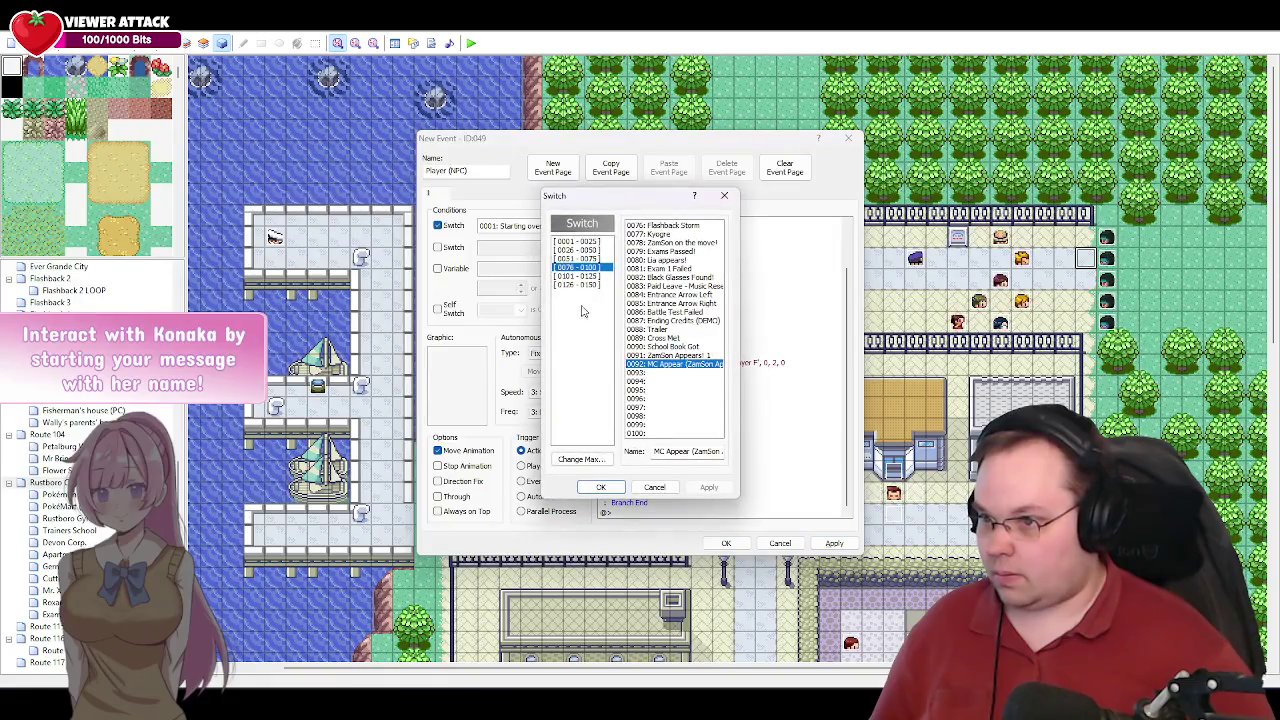
left_click(614, 492)
left_click(545, 497)
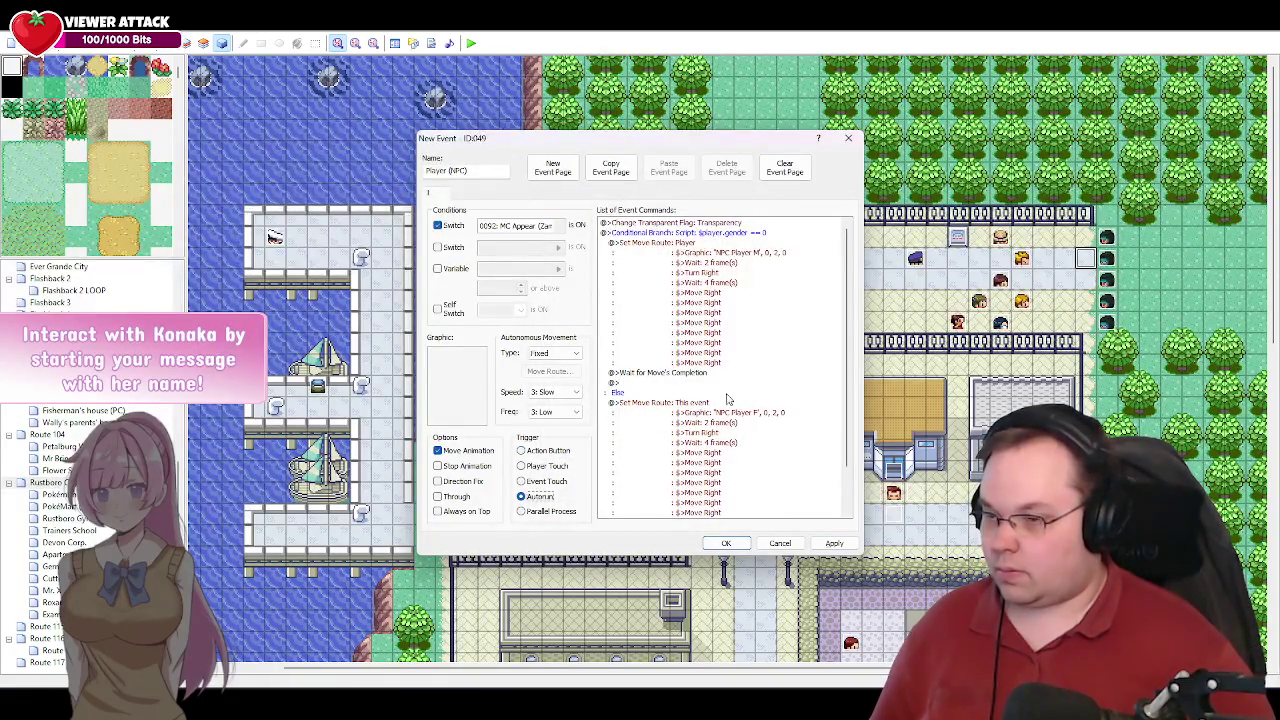
Add a second page conditioned on Self Switch A, then return to page 1
left_click(556, 170)
left_click(446, 309)
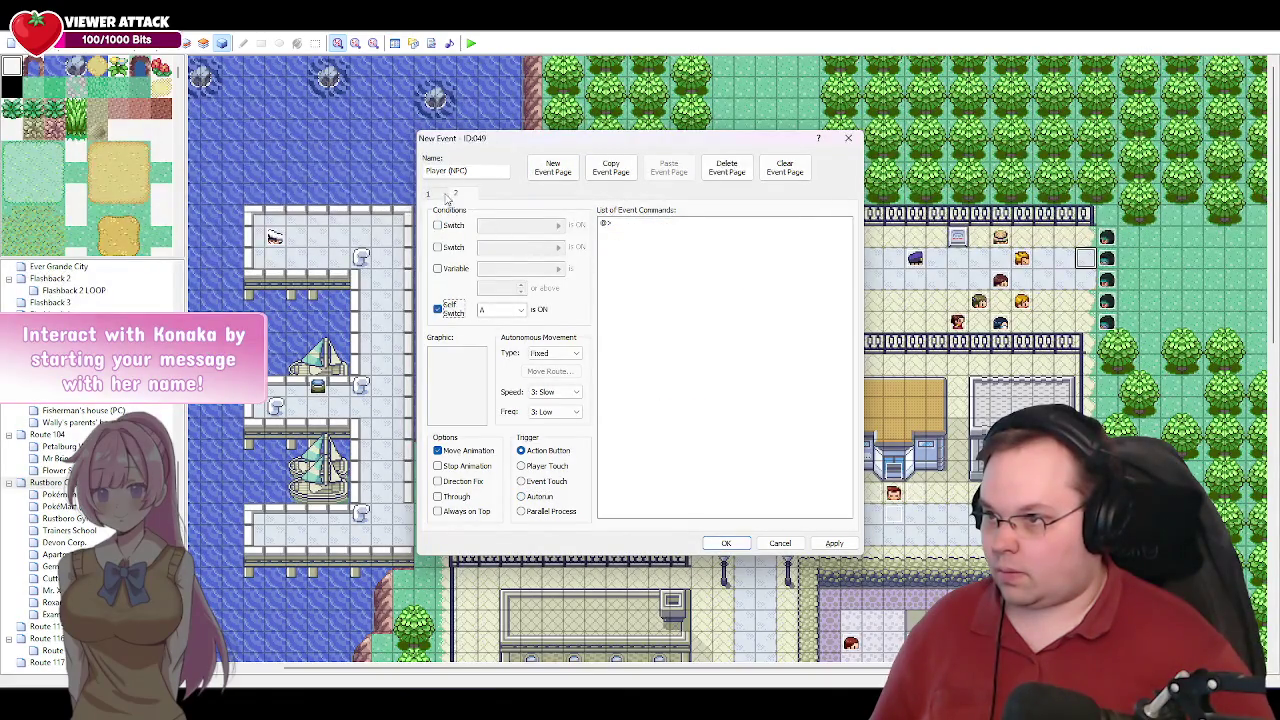
left_click(834, 543)
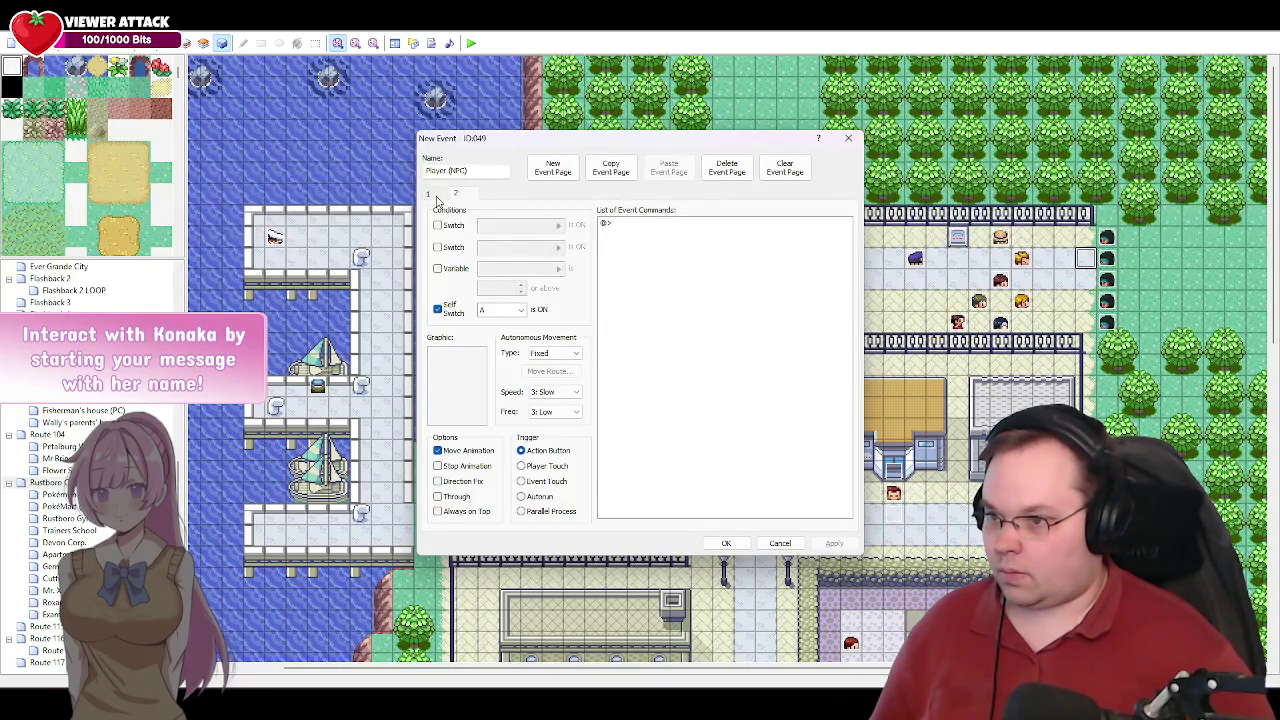
left_click(434, 196)
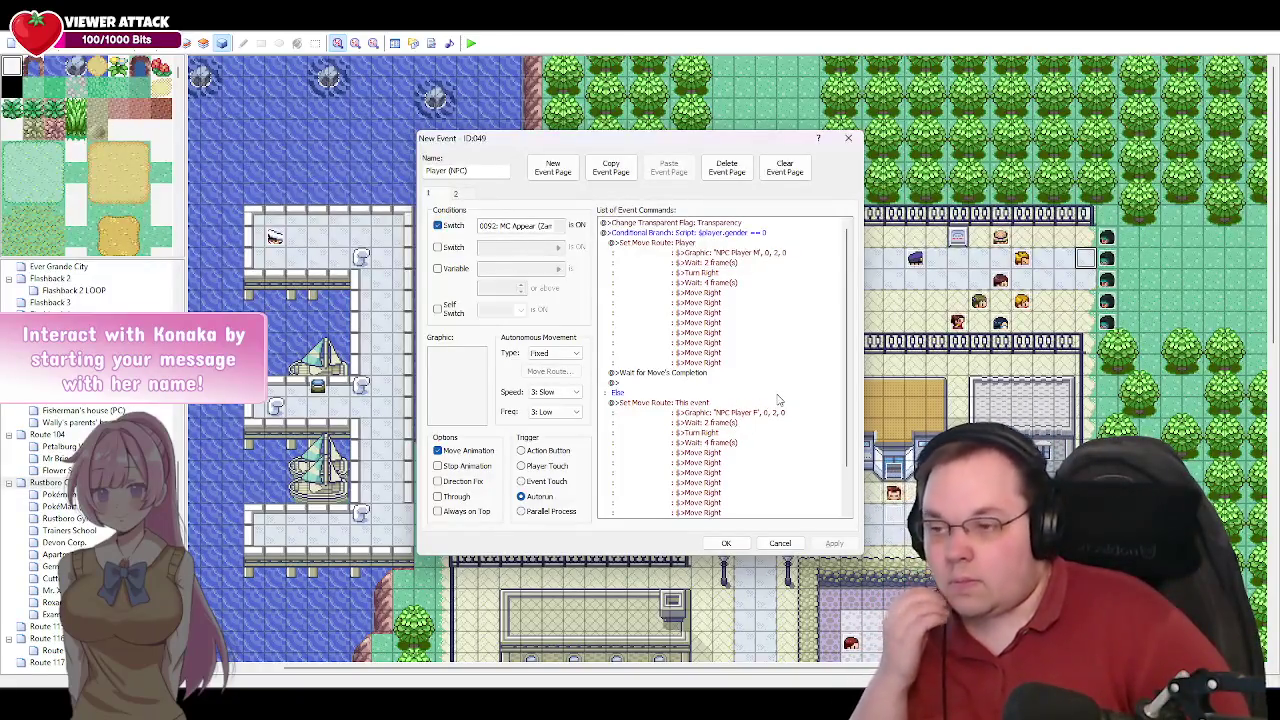
scroll(775, 400, "down", 2)
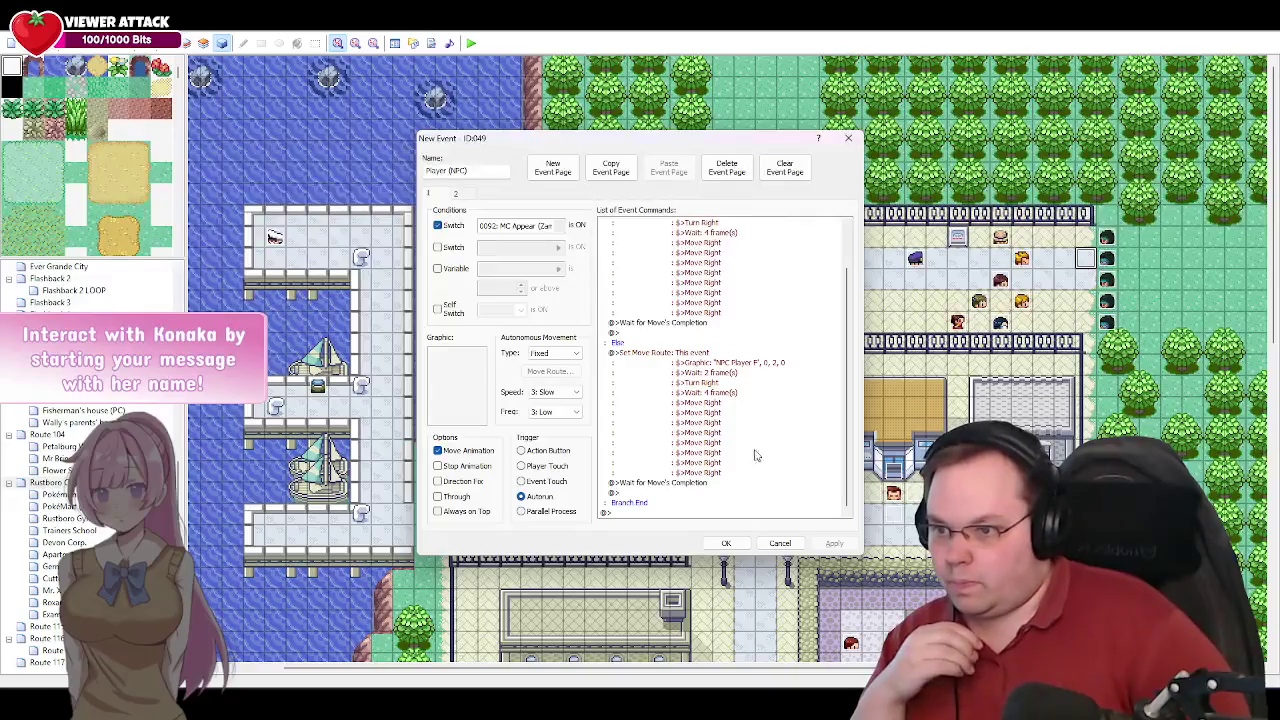
End page 1 with Control Self Switch A = ON, apply, and save the event
double_click(636, 513)
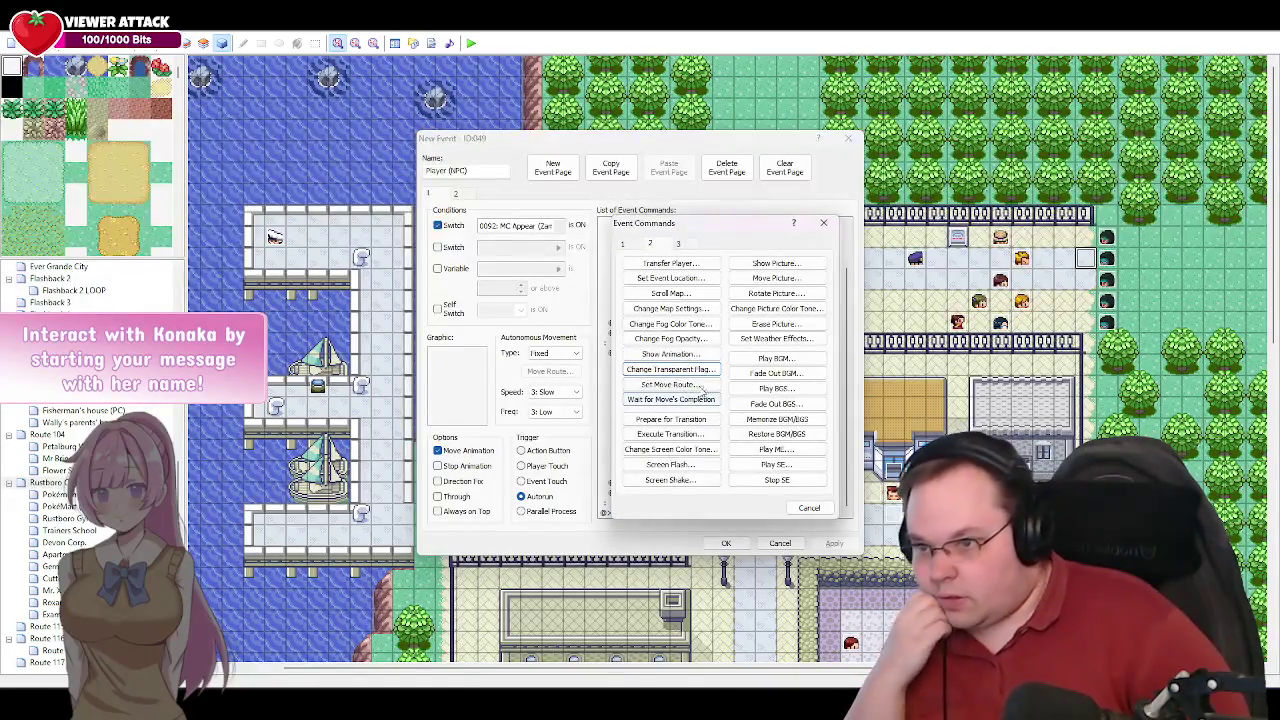
left_click(622, 243)
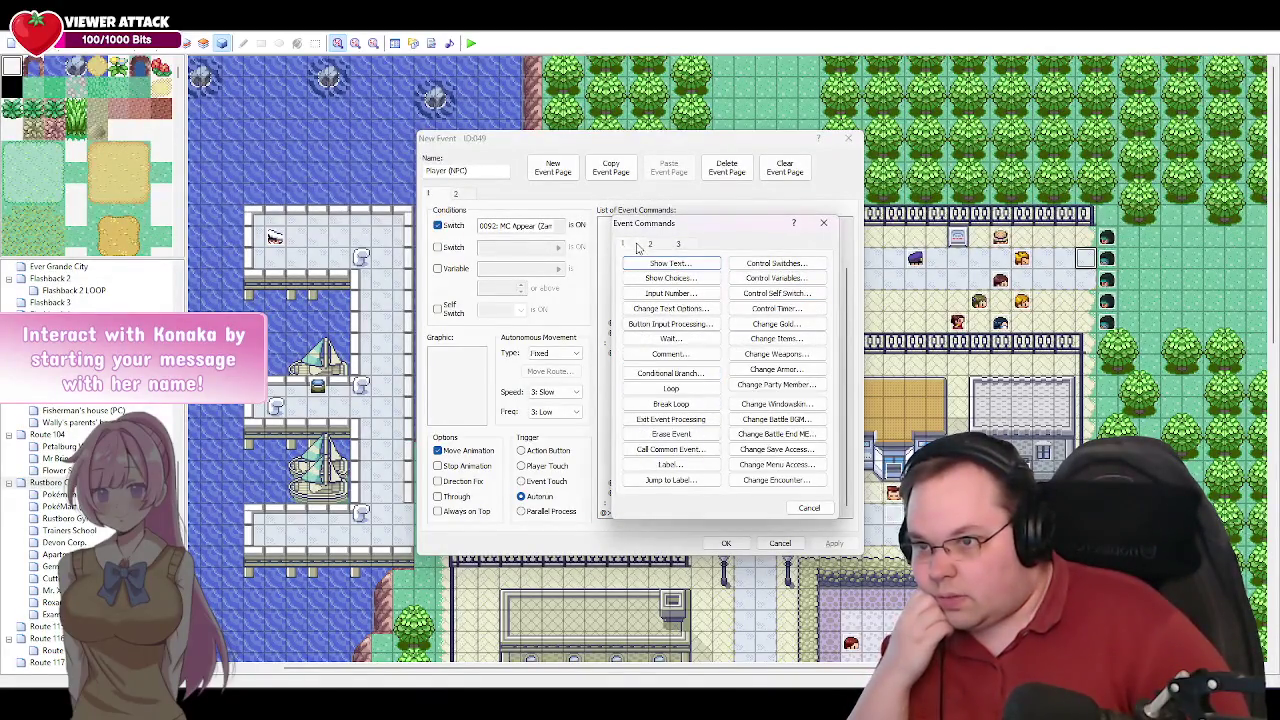
left_click(775, 293)
left_click(776, 360)
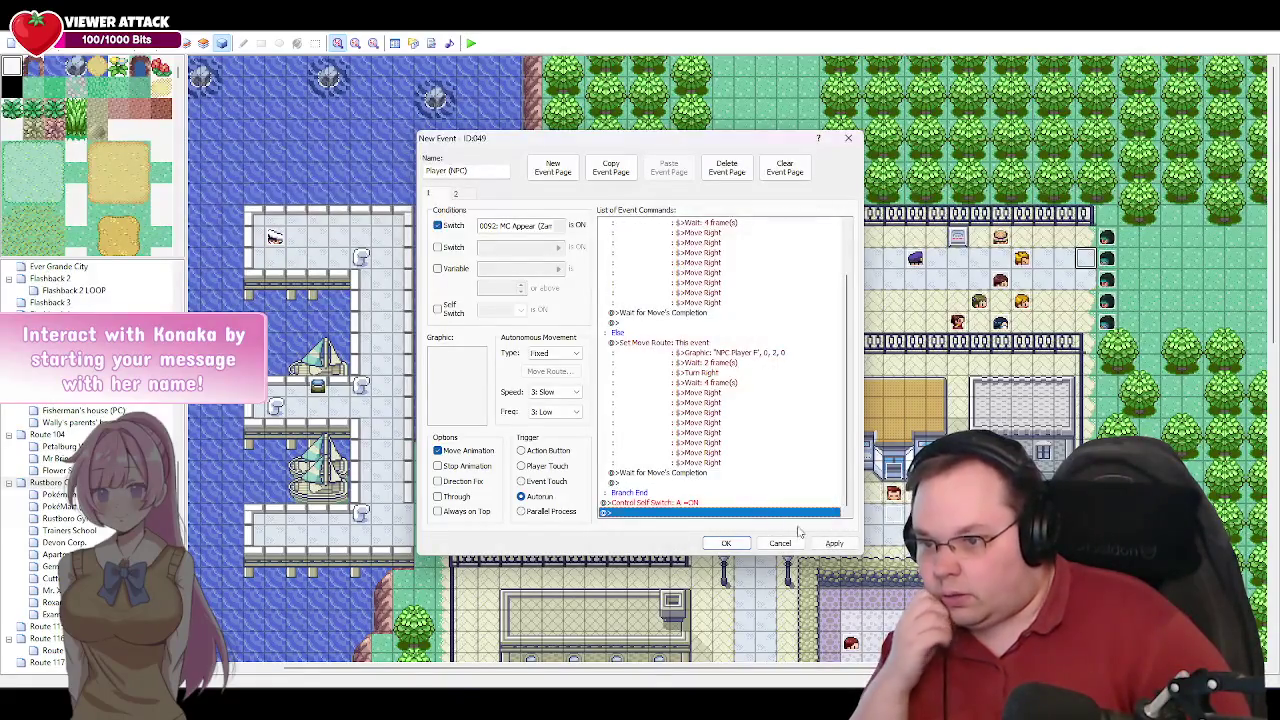
left_click(834, 543)
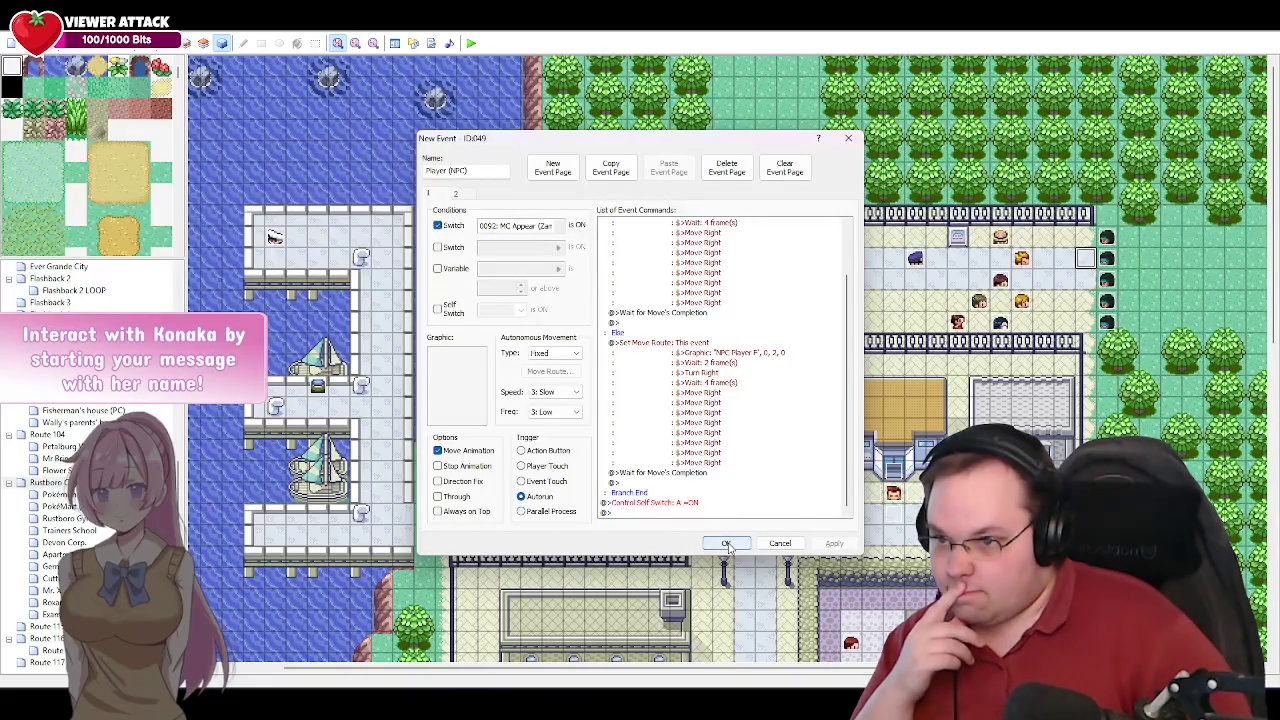
left_click(727, 545)
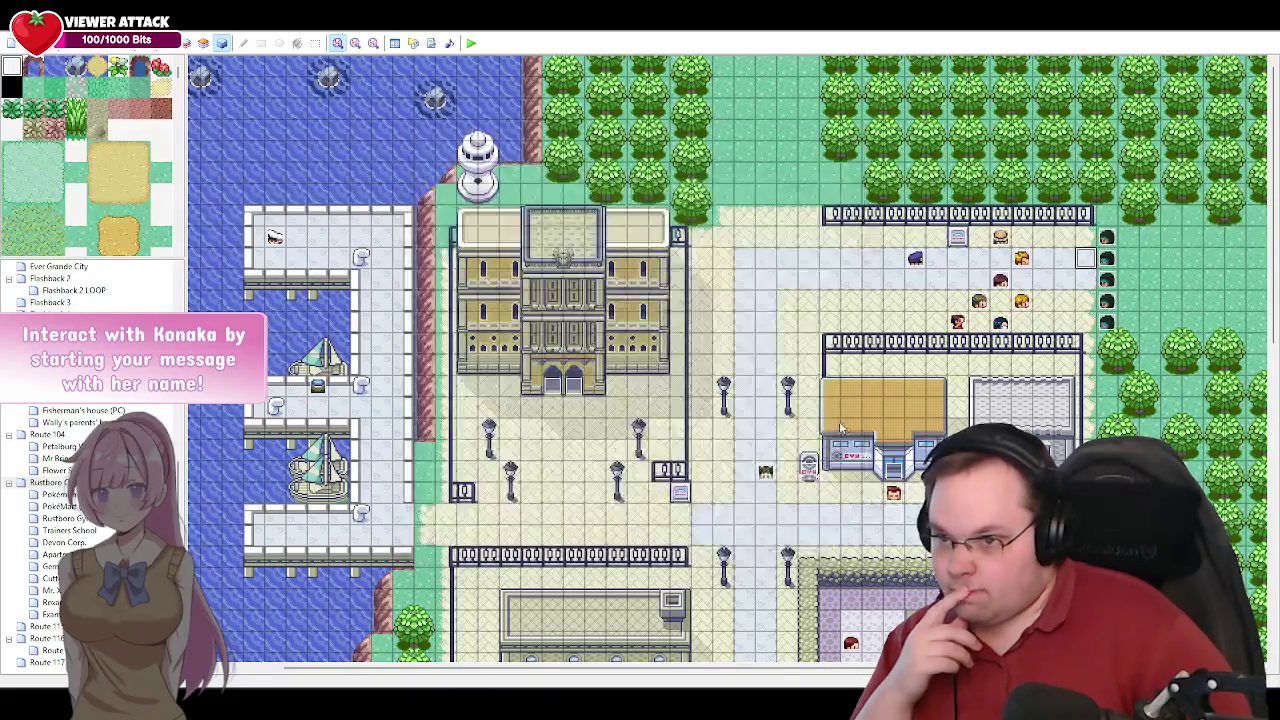
Reopen Roxanne's event (ID 047) and scroll through page 5's command list
double_click(765, 476)
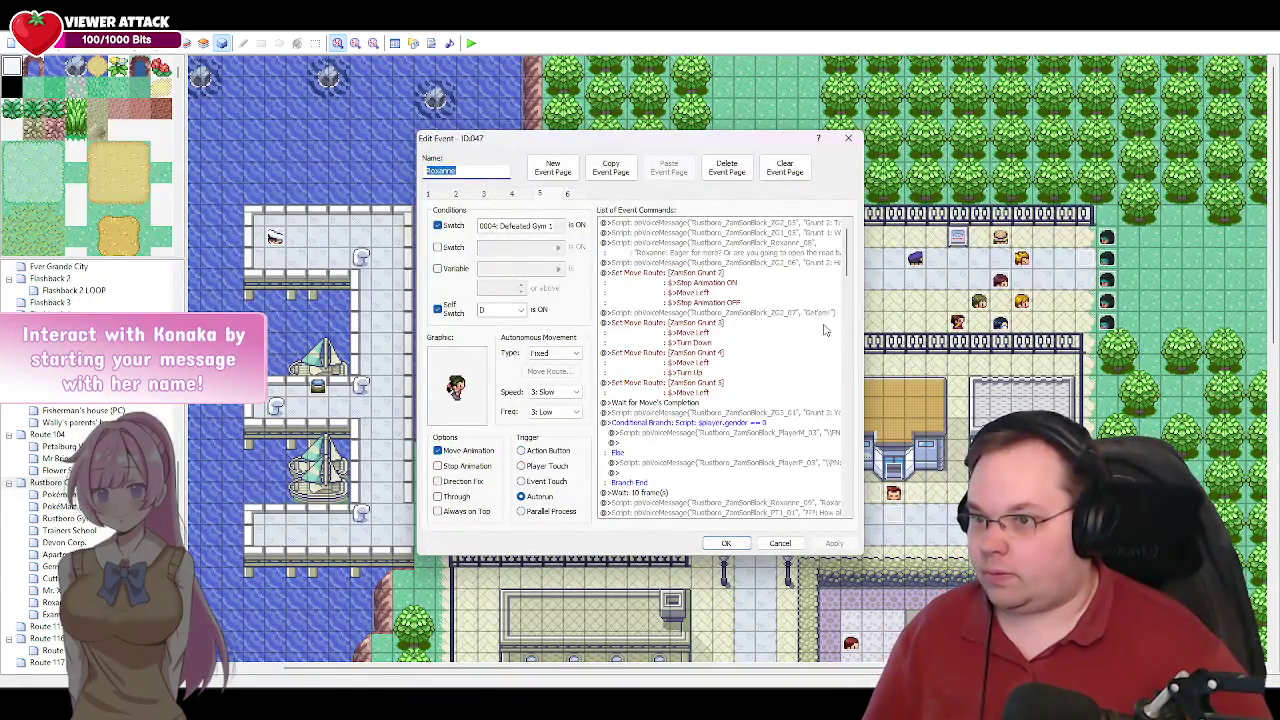
mouse_move(847, 270)
left_mouse_down()
mouse_move(855, 480)
mouse_move(853, 257)
left_mouse_up()
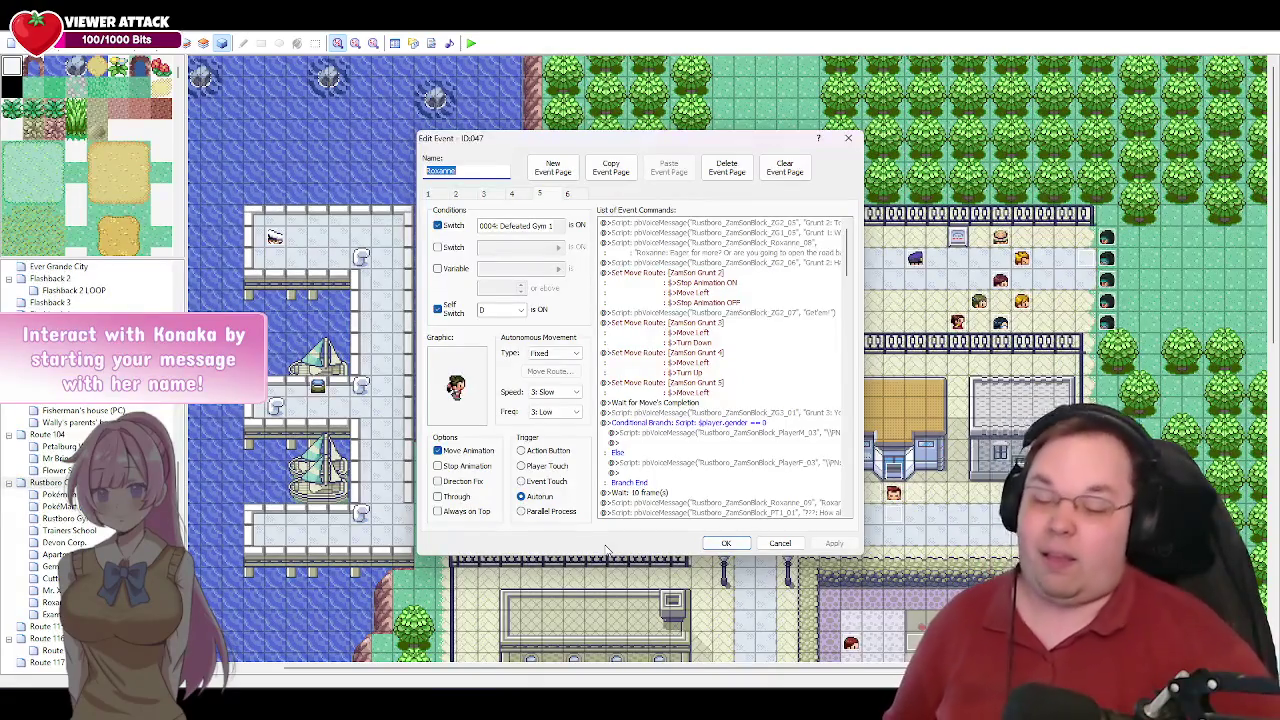
type("0")
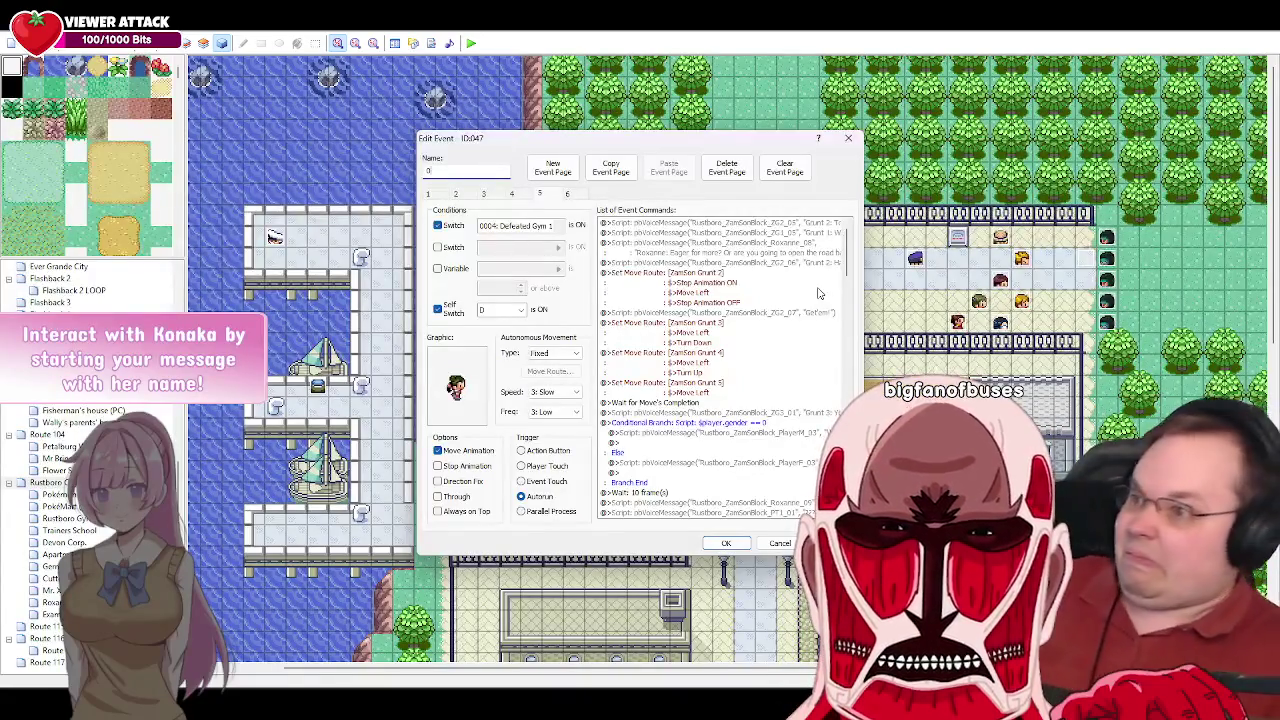
type("00")
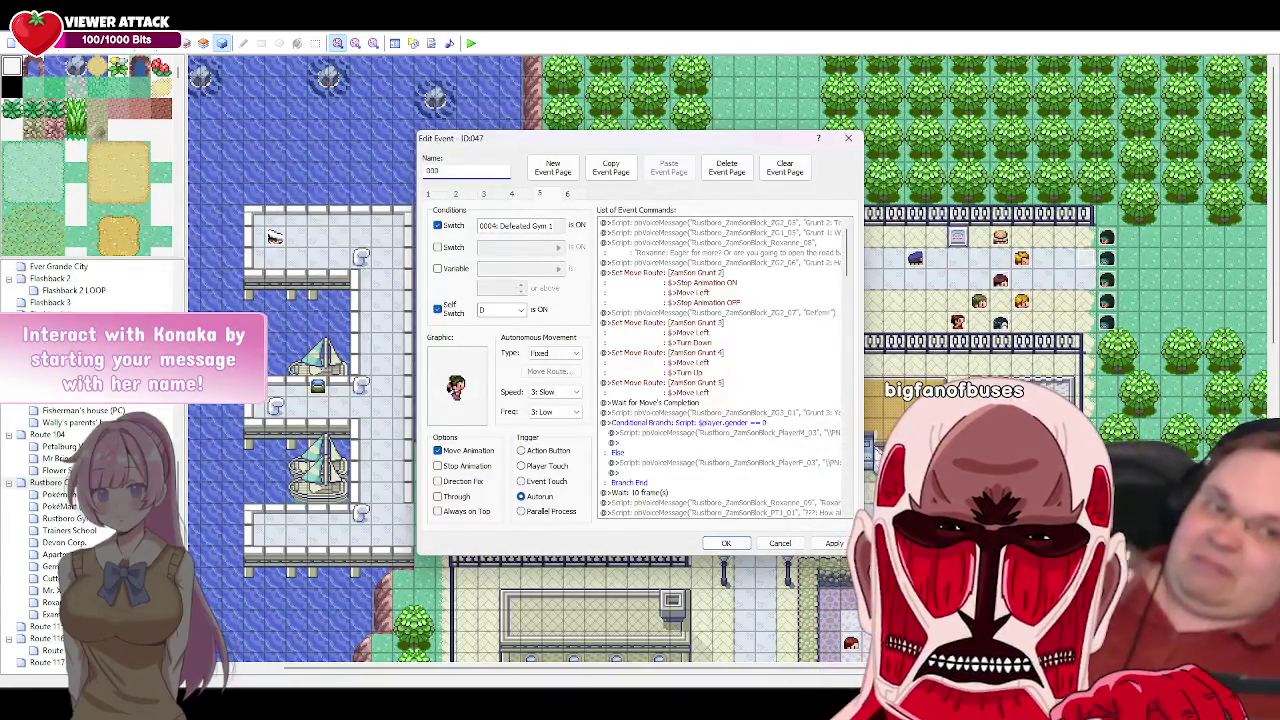
type("0000")
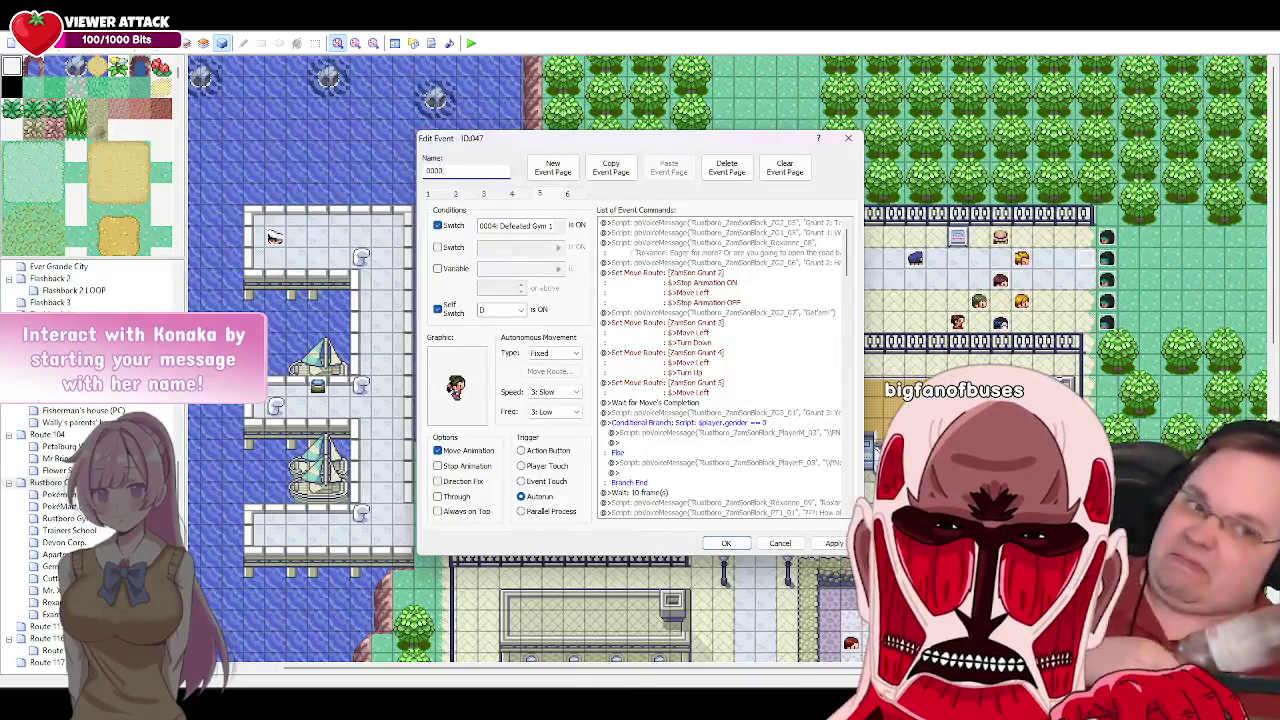
type("000")
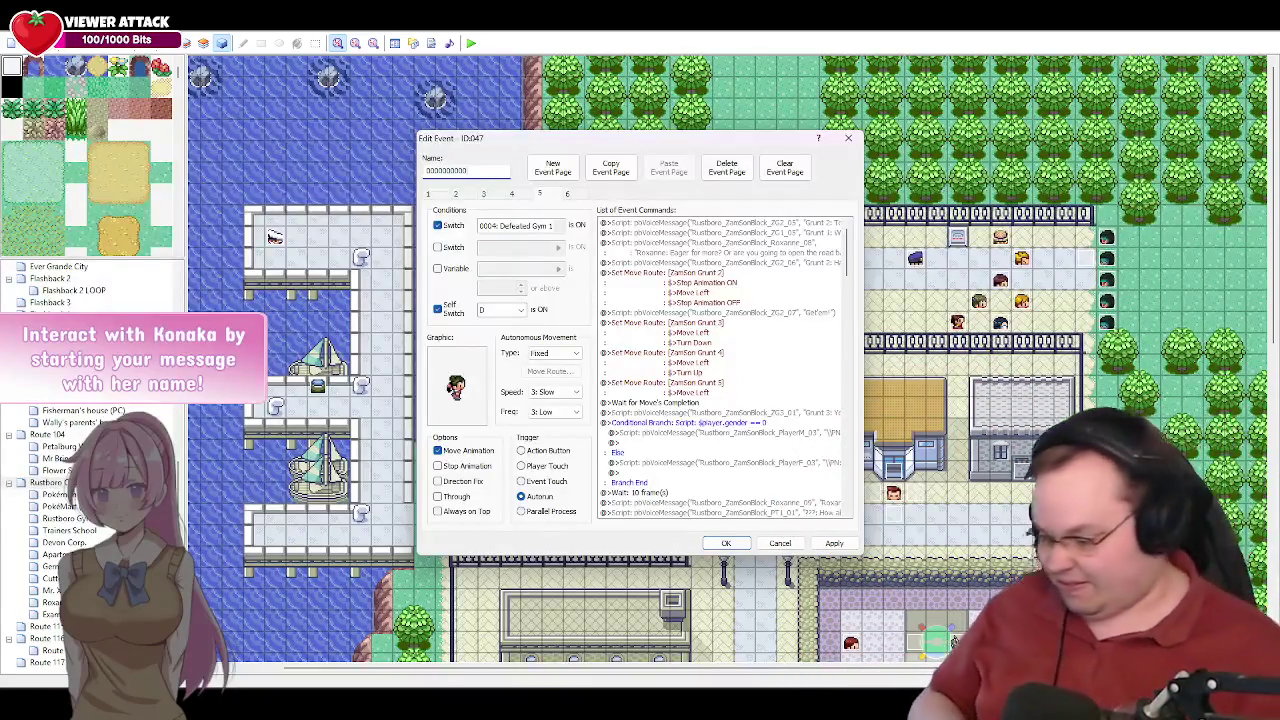
type("0")
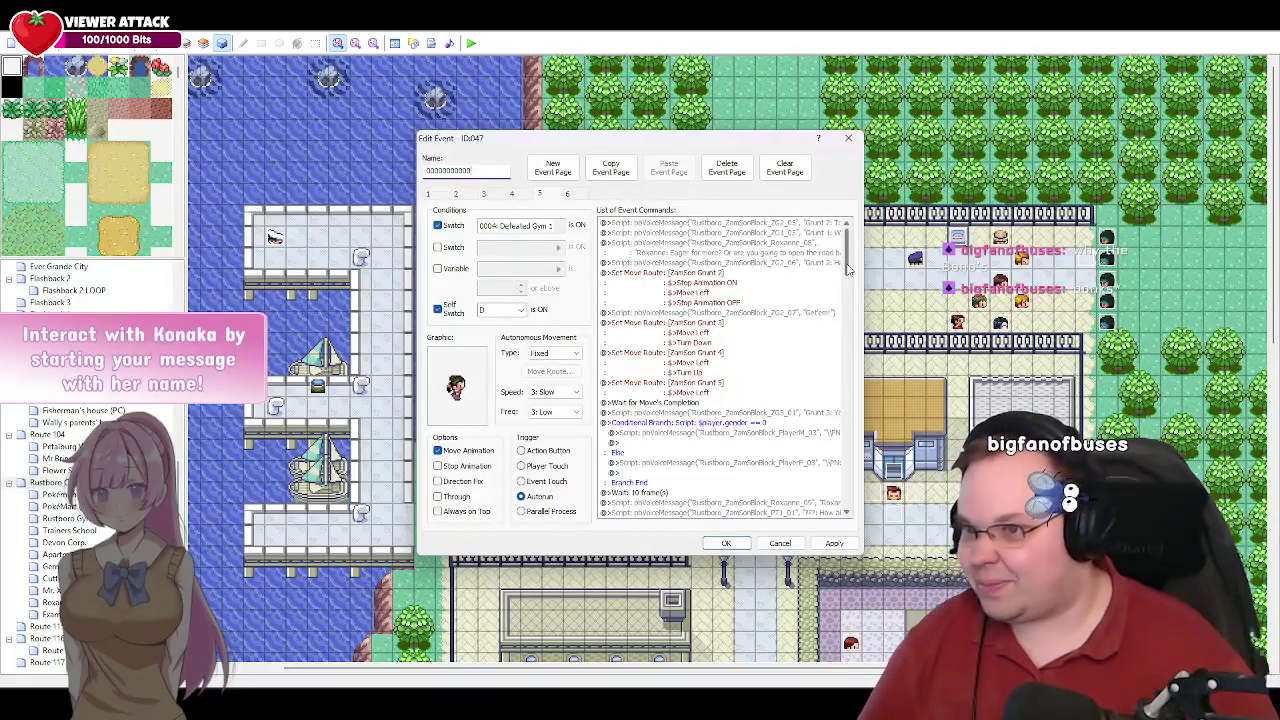
key("Left")
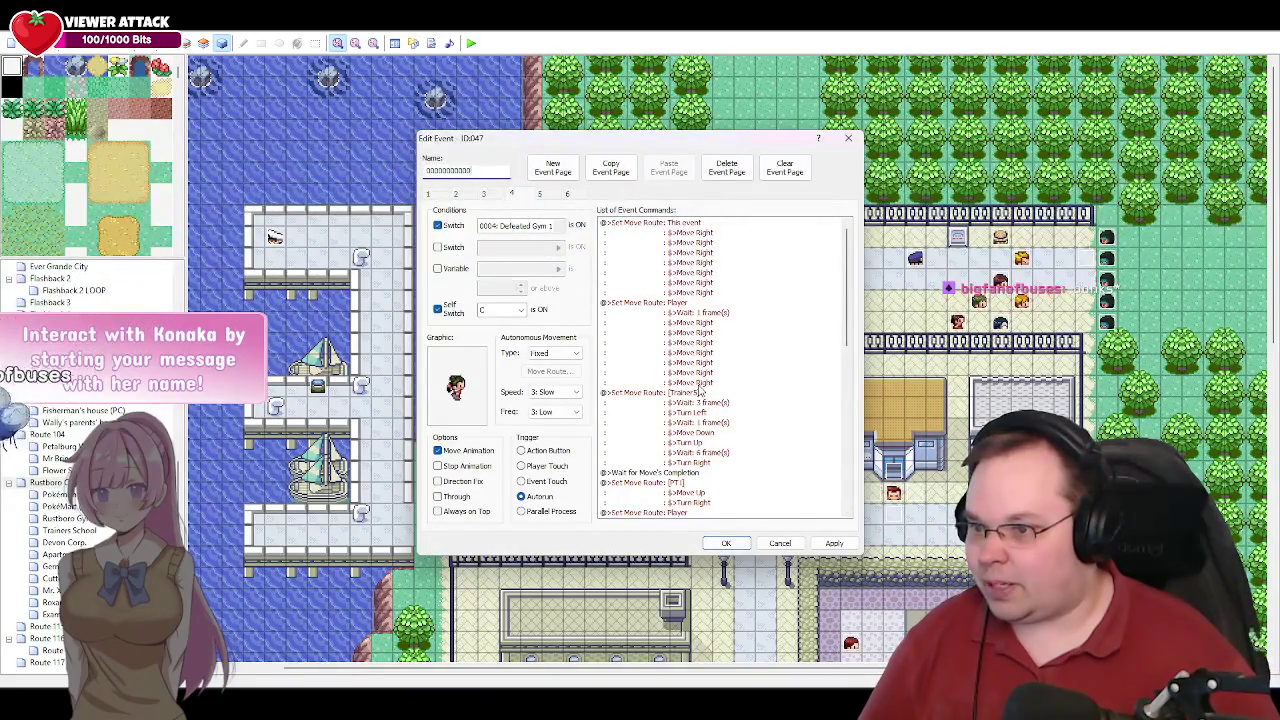
Scroll through page 4's command list to review its gender branches and battle branch
scroll(846, 365, "down", 2)
scroll(846, 365, "down", 5)
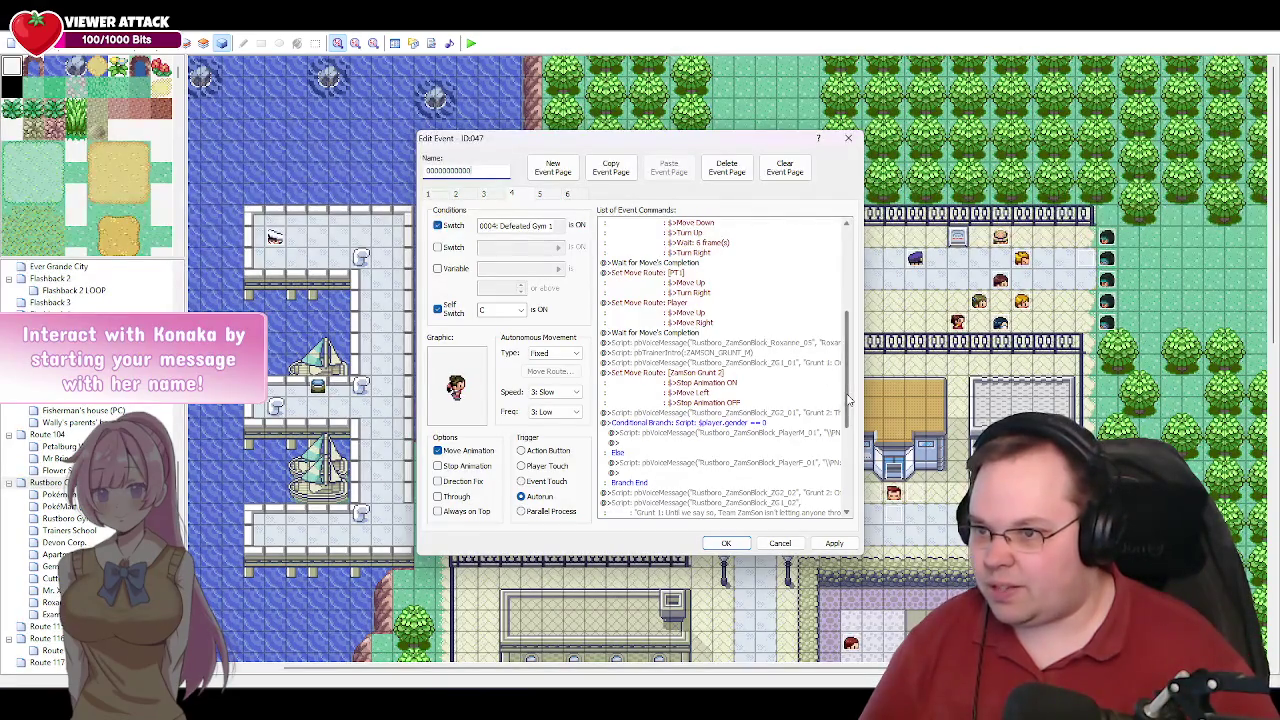
scroll(846, 368, "up", 3)
left_click_drag(846, 368, 854, 311)
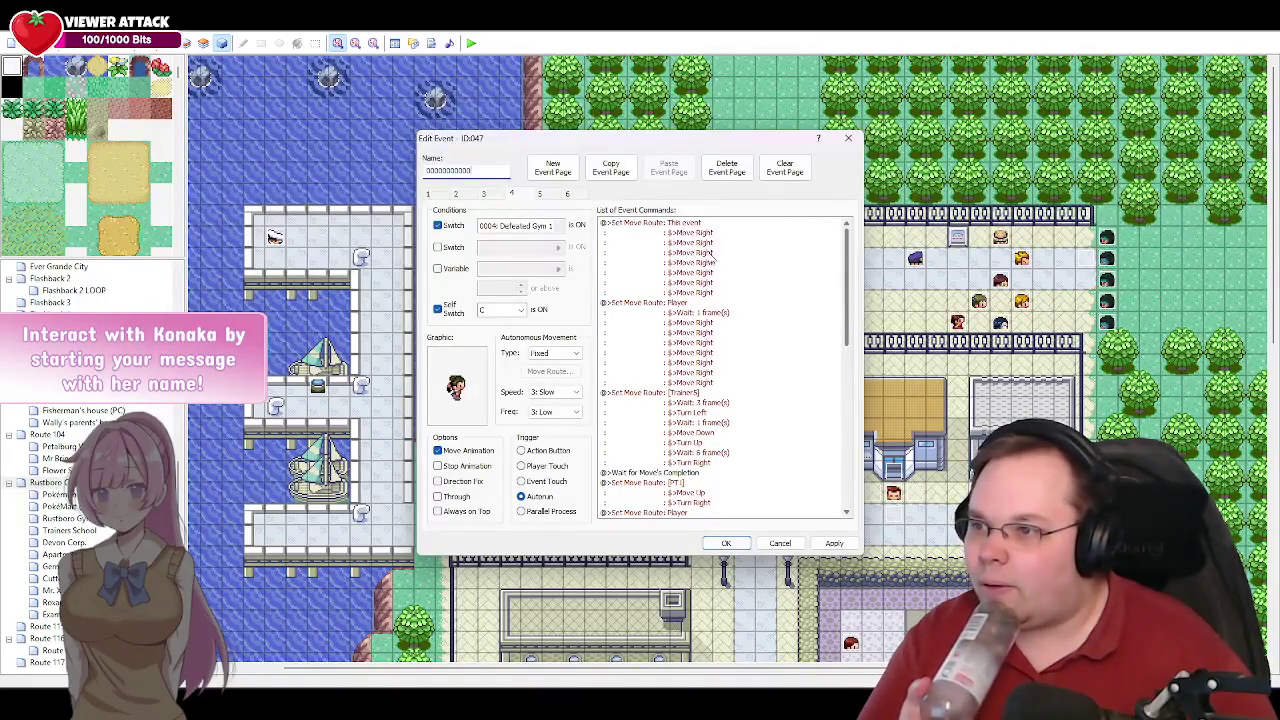
left_click_drag(846, 335, 843, 402)
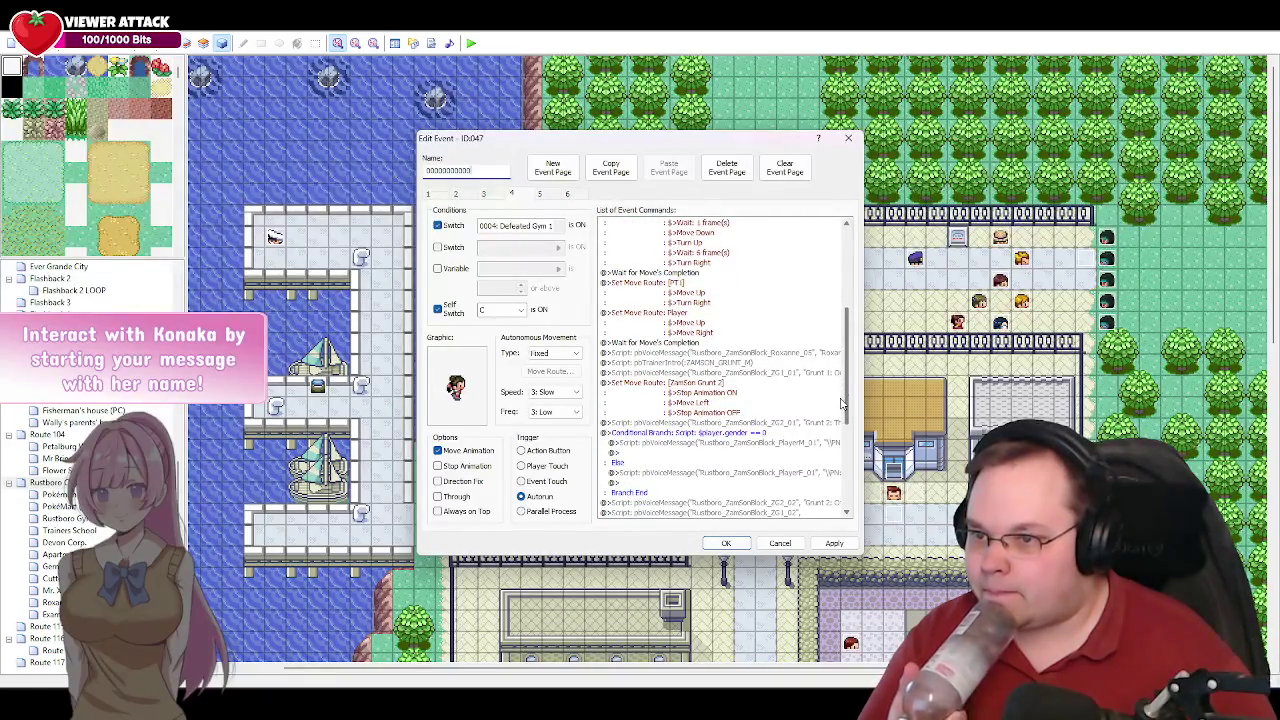
mouse_move(843, 402)
left_mouse_down()
mouse_move(855, 390)
mouse_move(855, 305)
left_mouse_up()
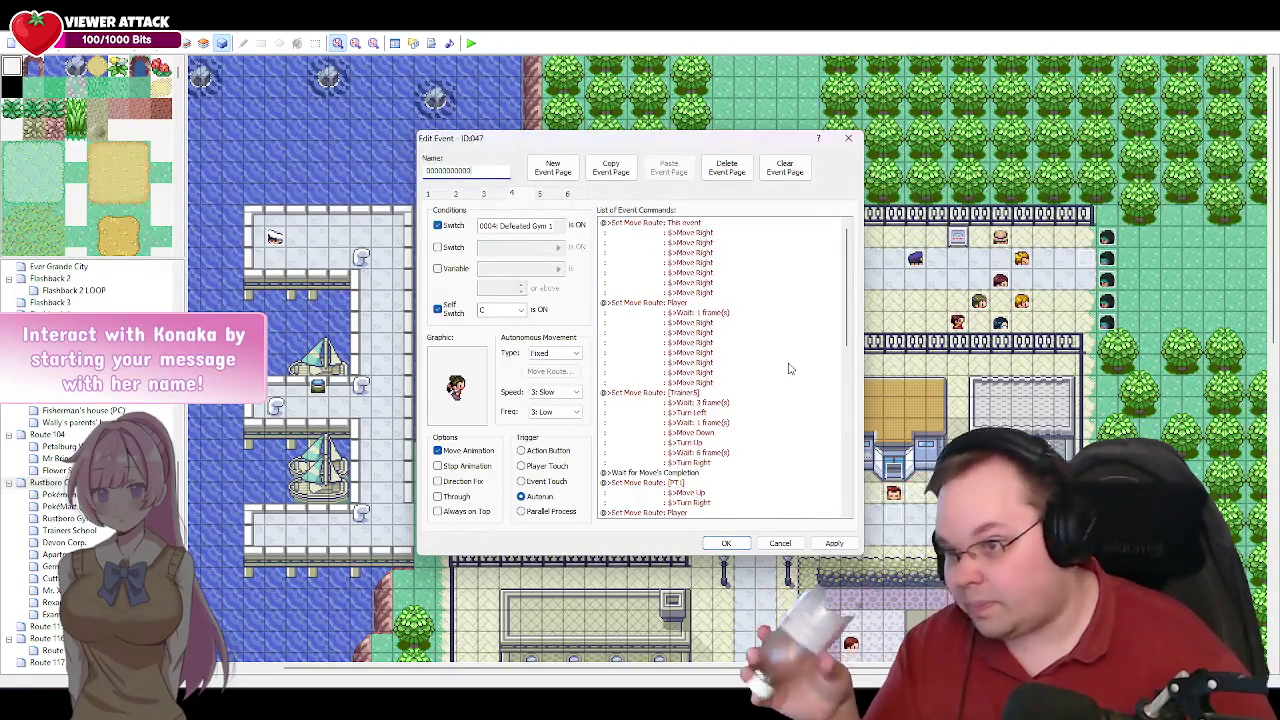
left_click_drag(841, 338, 848, 398)
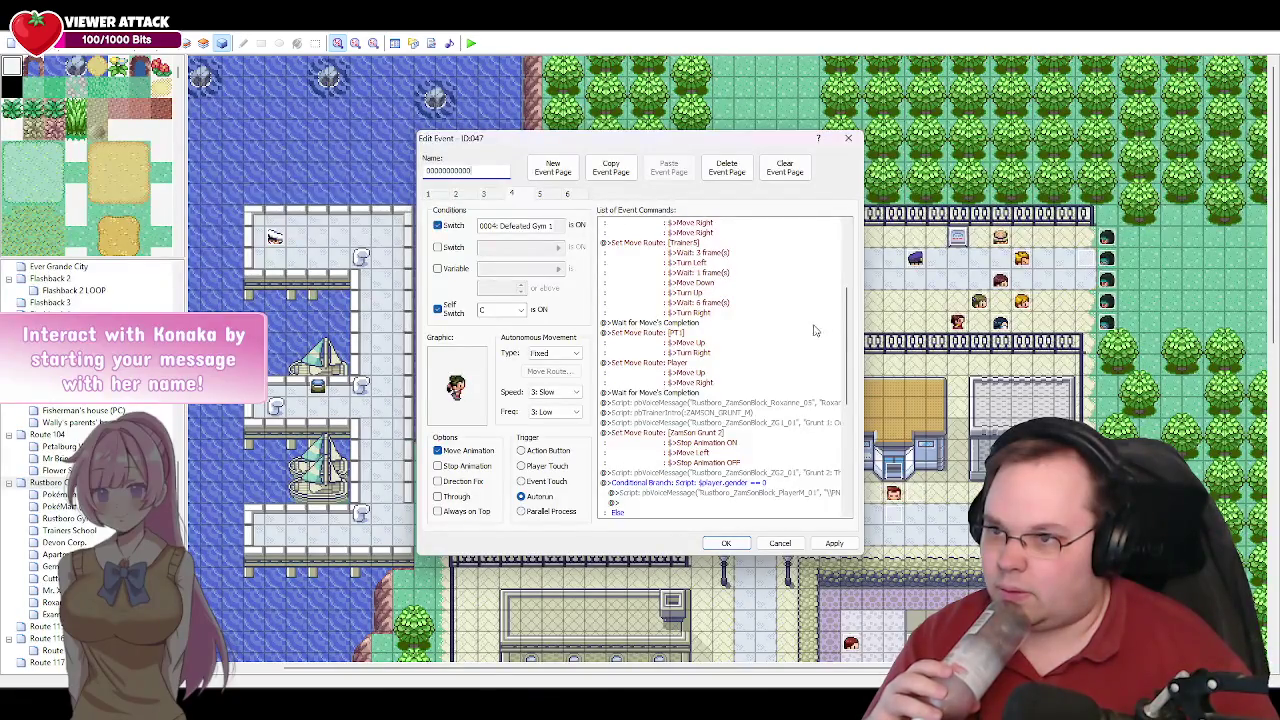
scroll(850, 335, "up", 3)
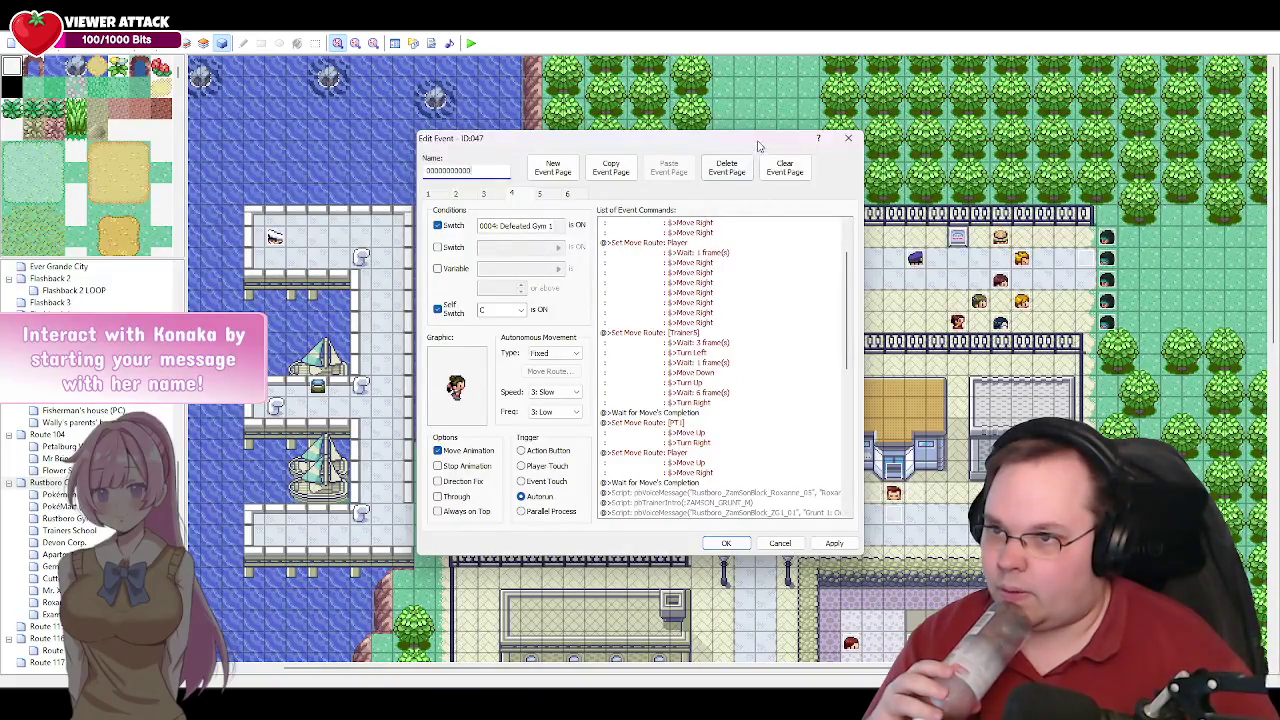
Shift the event editor left, select the player's Move Right route, and choose an insertion point
left_click_drag(760, 146, 677, 148)
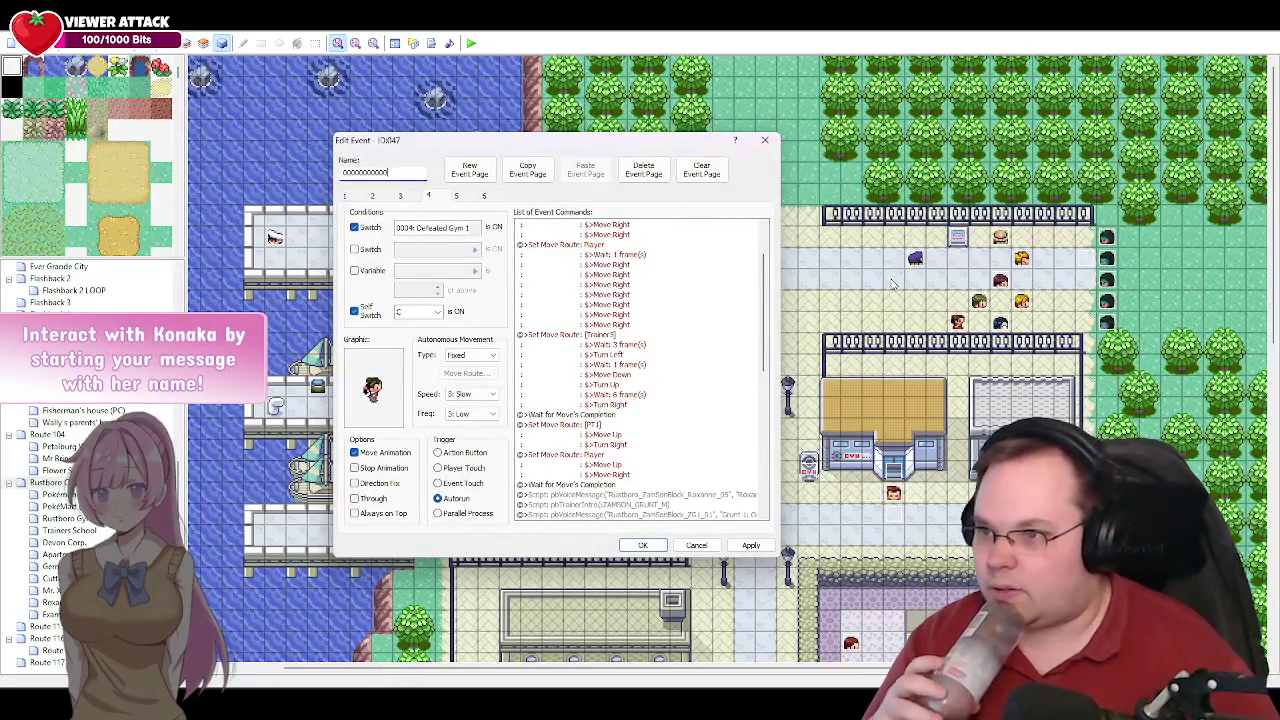
left_click(634, 286)
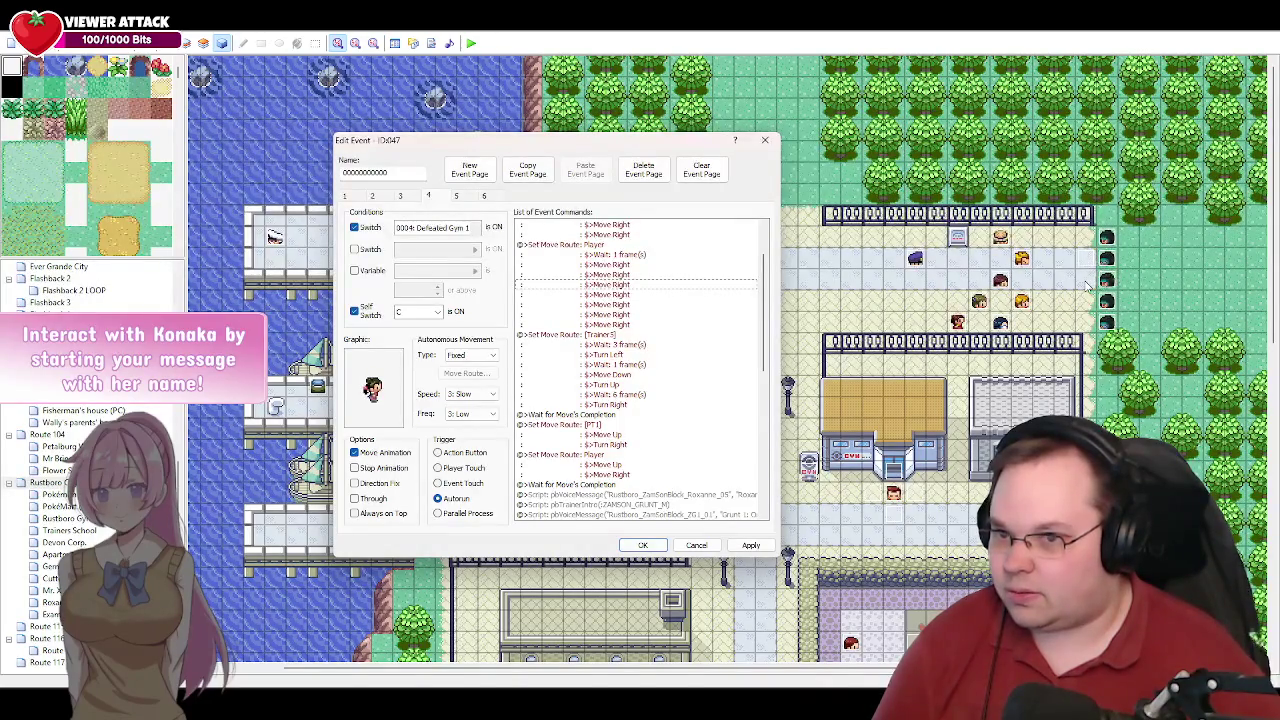
left_click_drag(767, 360, 763, 392)
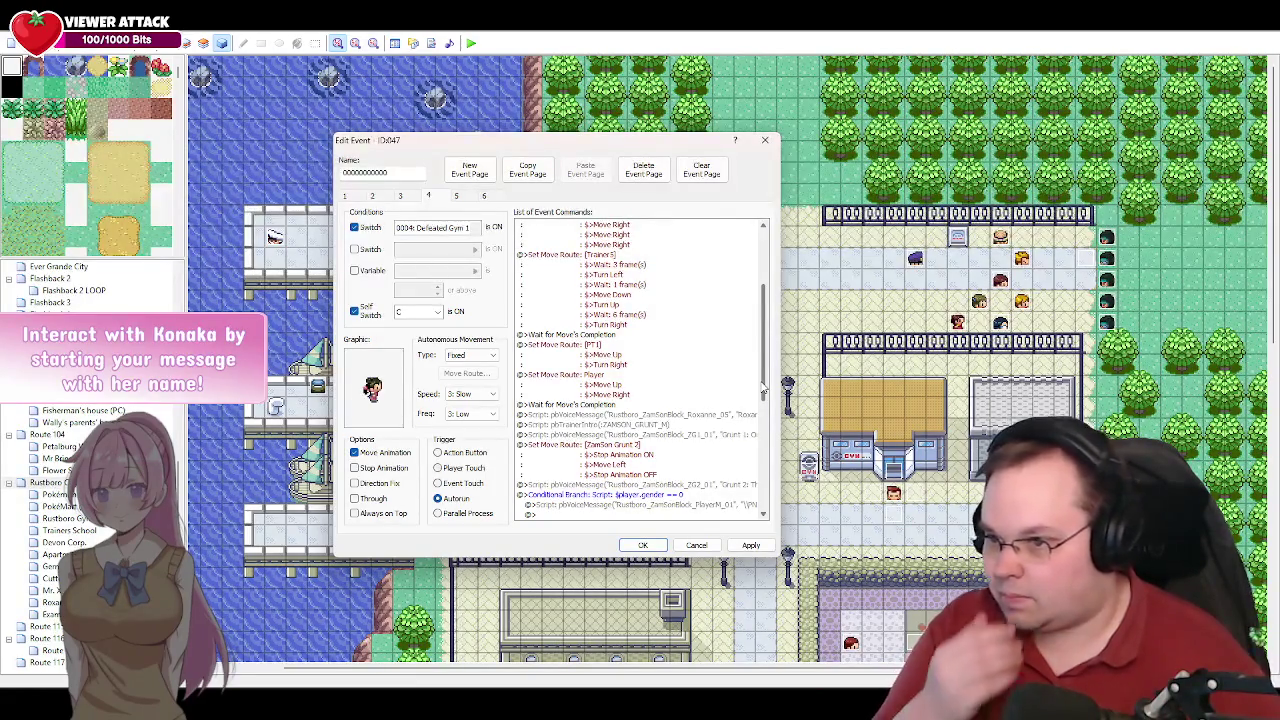
left_click_drag(762, 388, 760, 436)
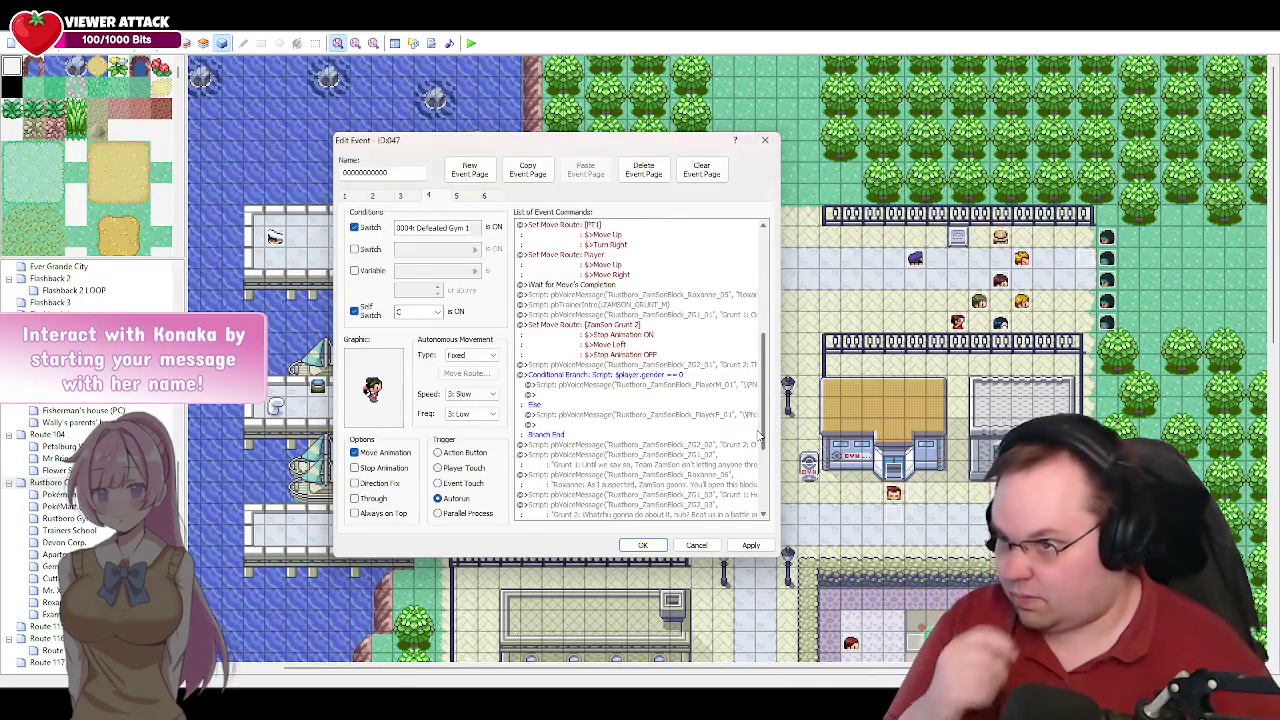
left_click_drag(758, 434, 764, 500)
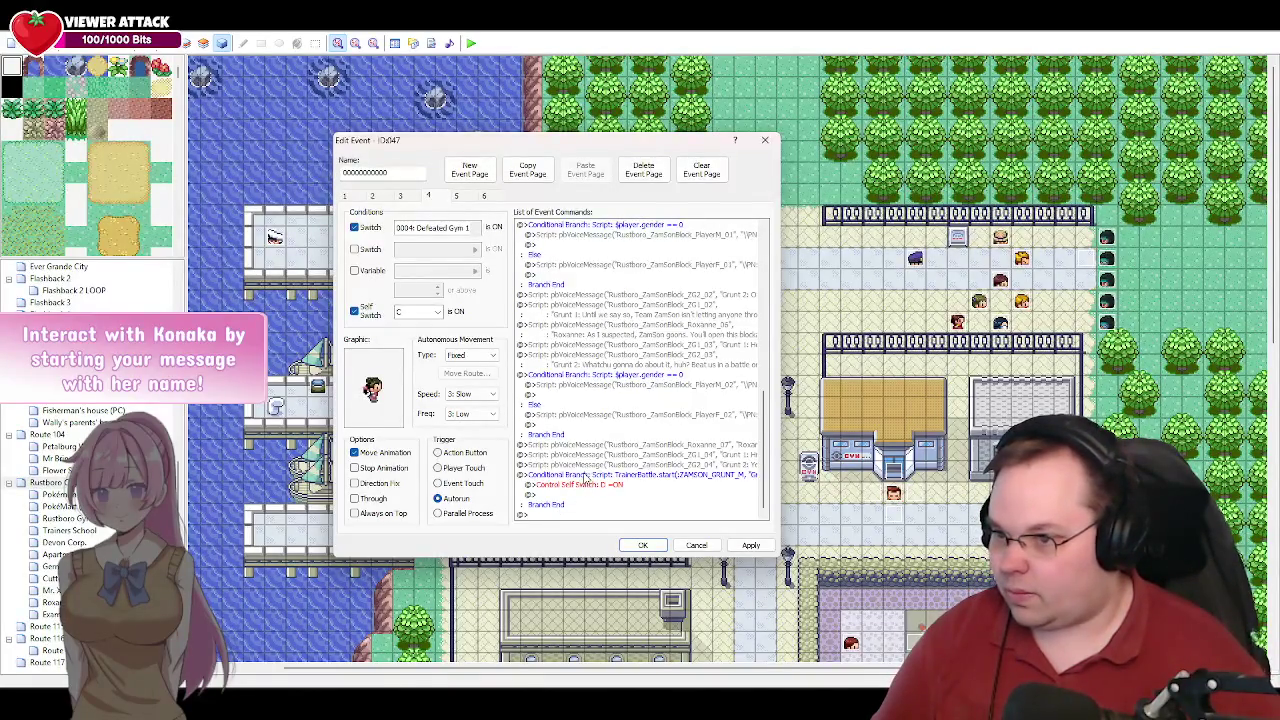
double_click(592, 494)
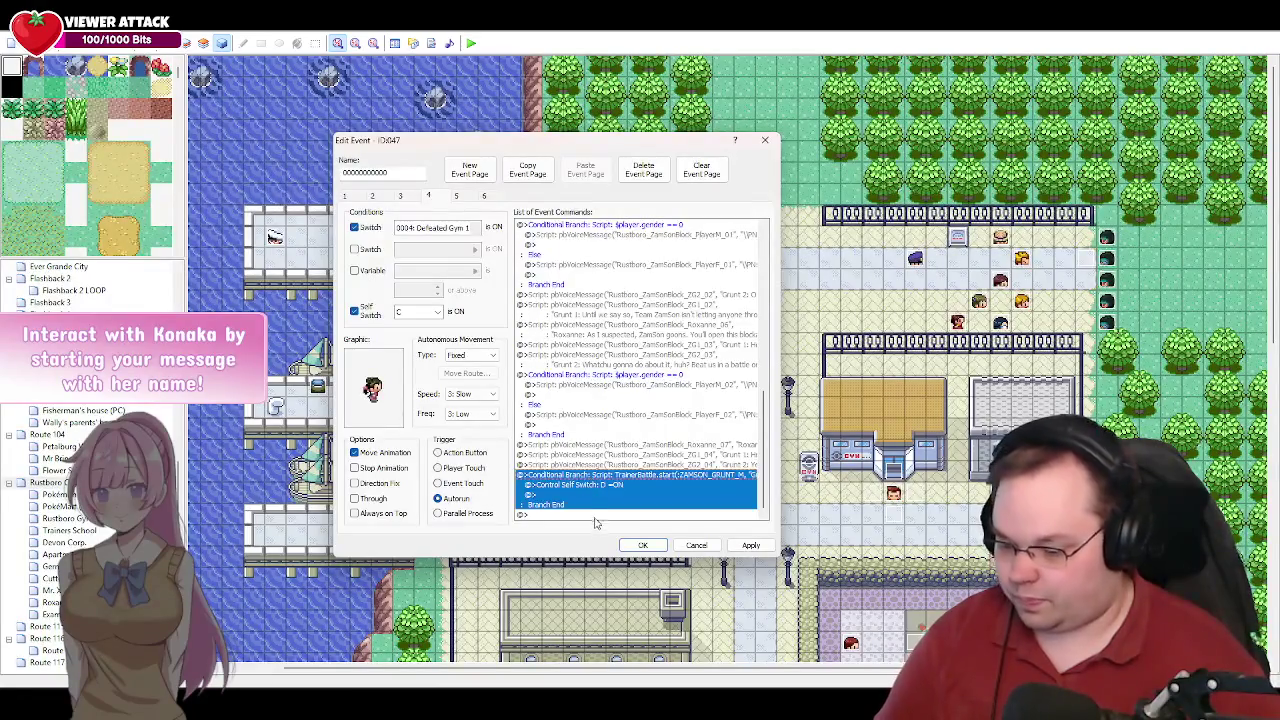
Add '1 Step Forward' move routes for the Player and for This event
left_click(567, 246)
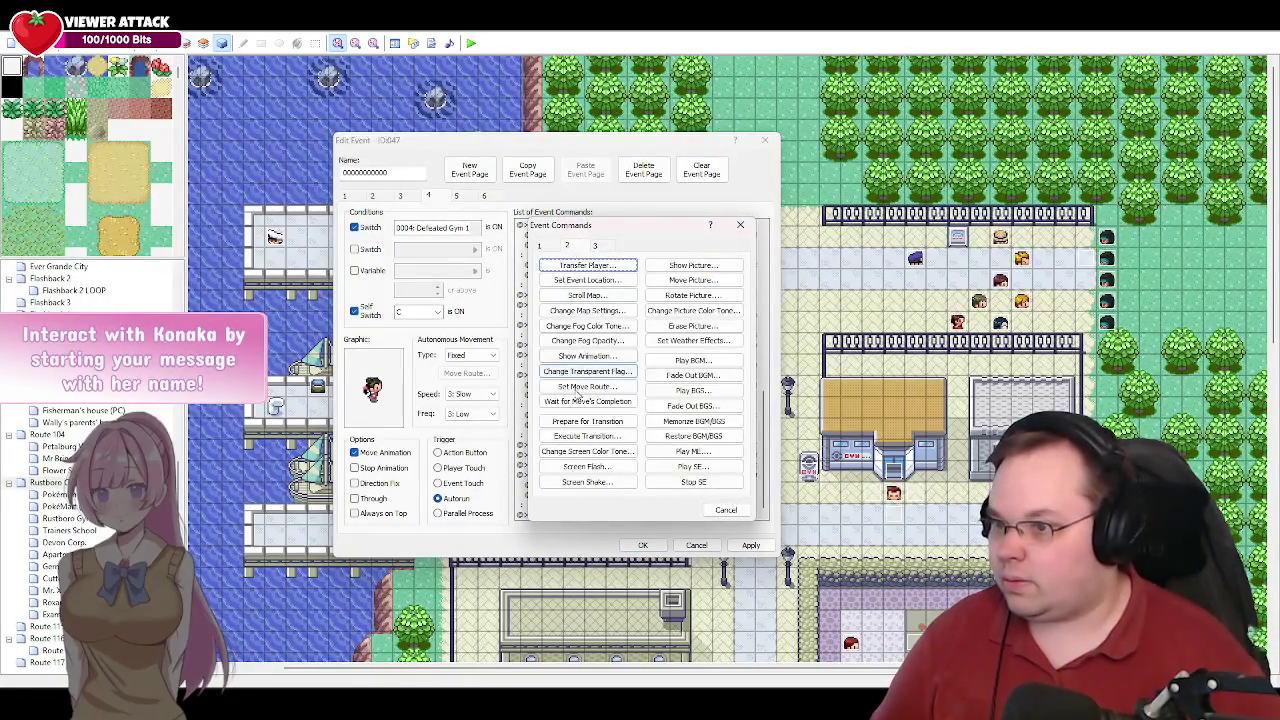
left_click(587, 386)
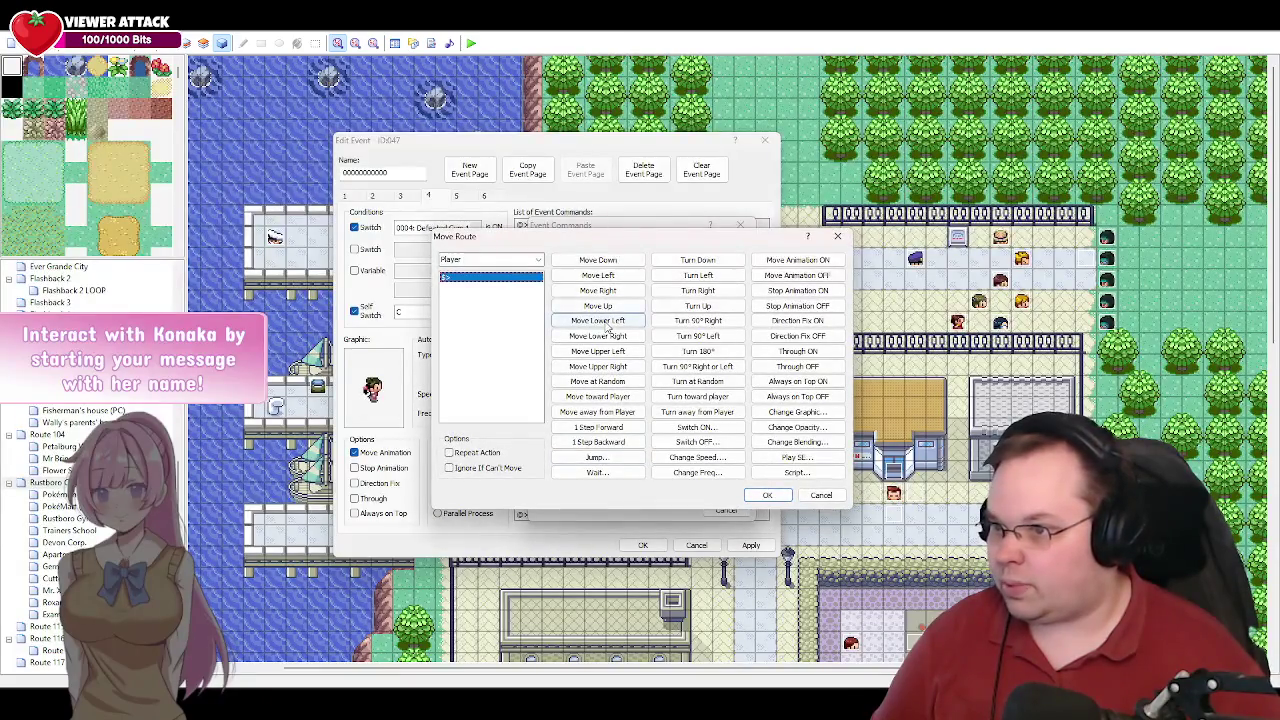
left_click(598, 427)
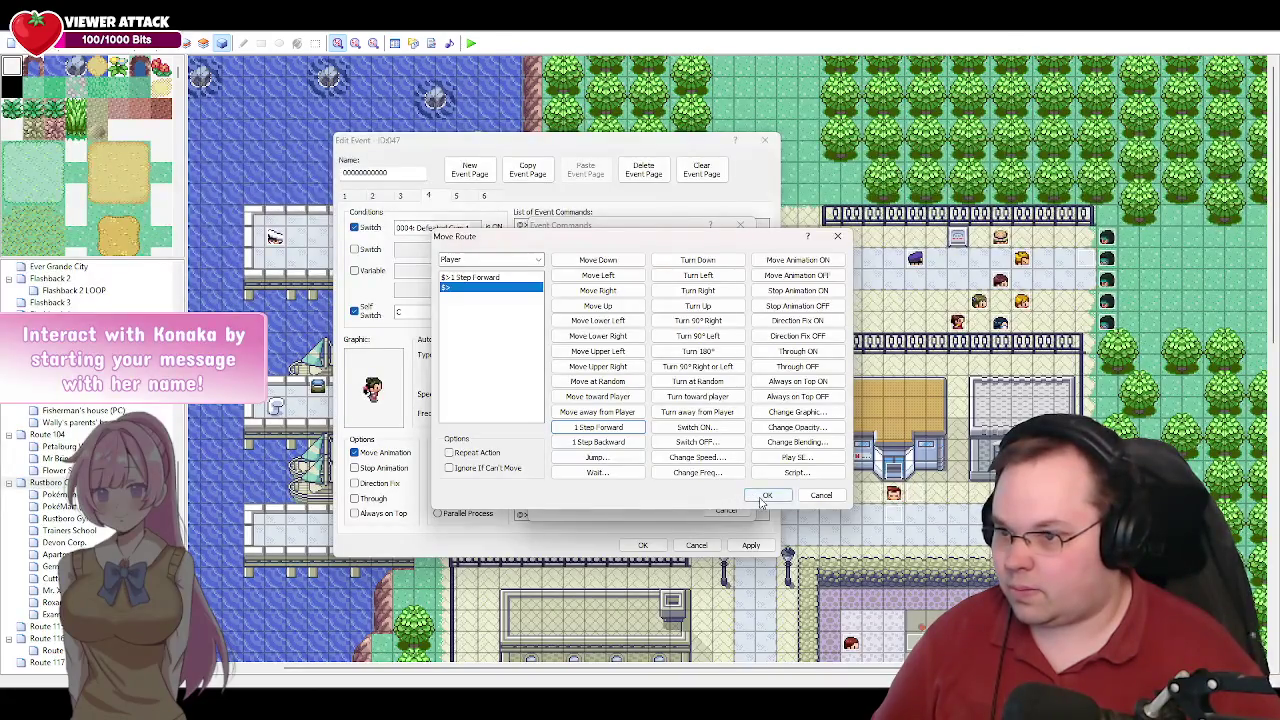
left_click(767, 495)
double_click(585, 512)
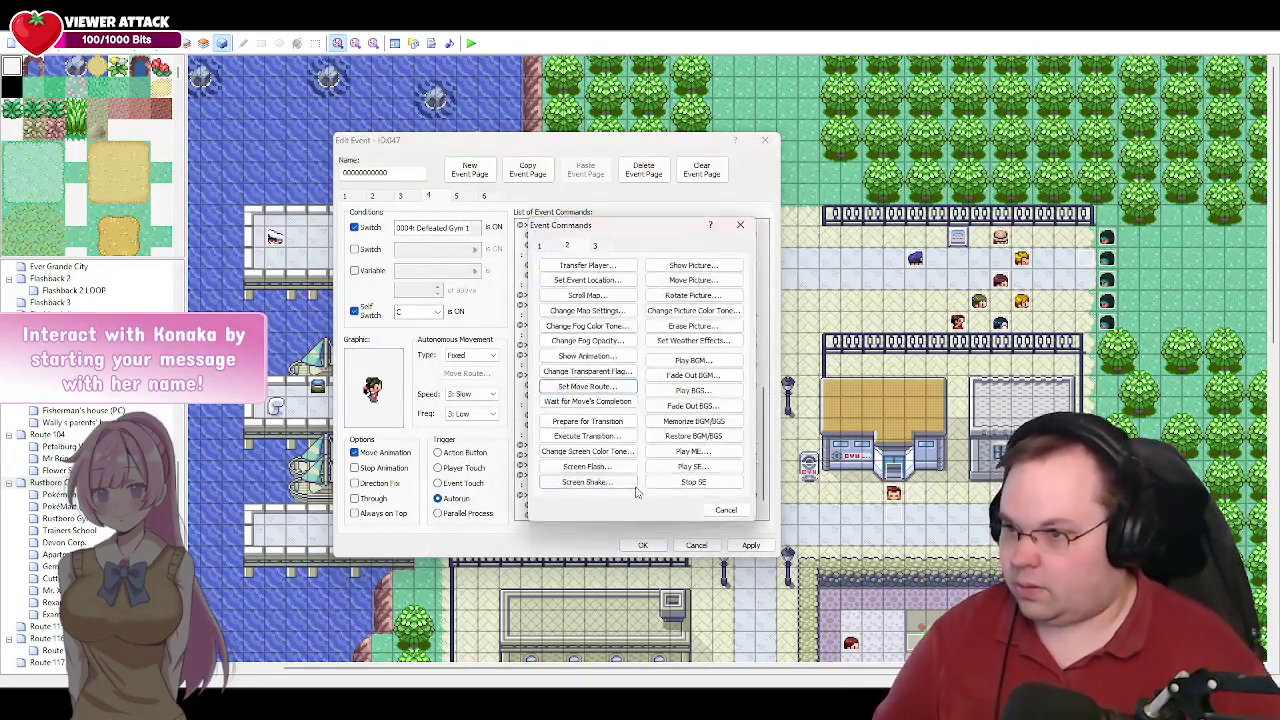
left_click(587, 386)
left_click(490, 259)
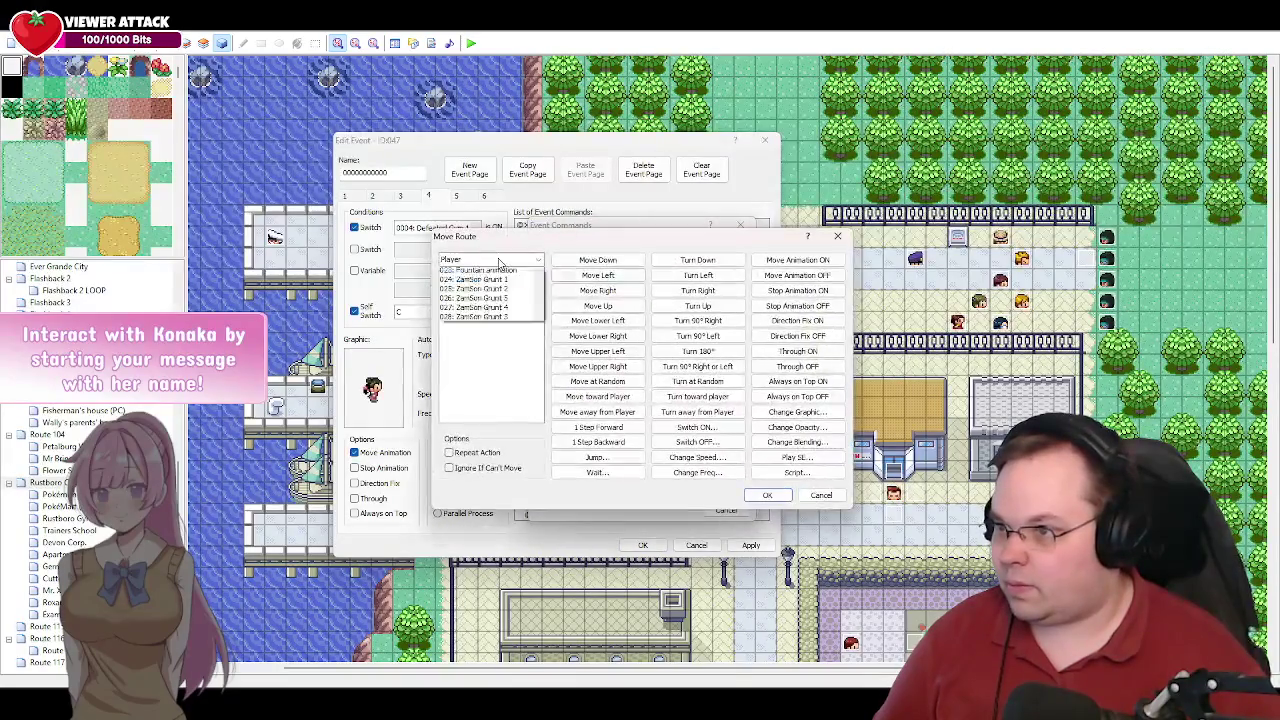
left_click(480, 281)
left_click(598, 427)
left_click(767, 495)
Insert Wait for Move's Completion after both routes and apply the changes
scroll(641, 487, "down", 2)
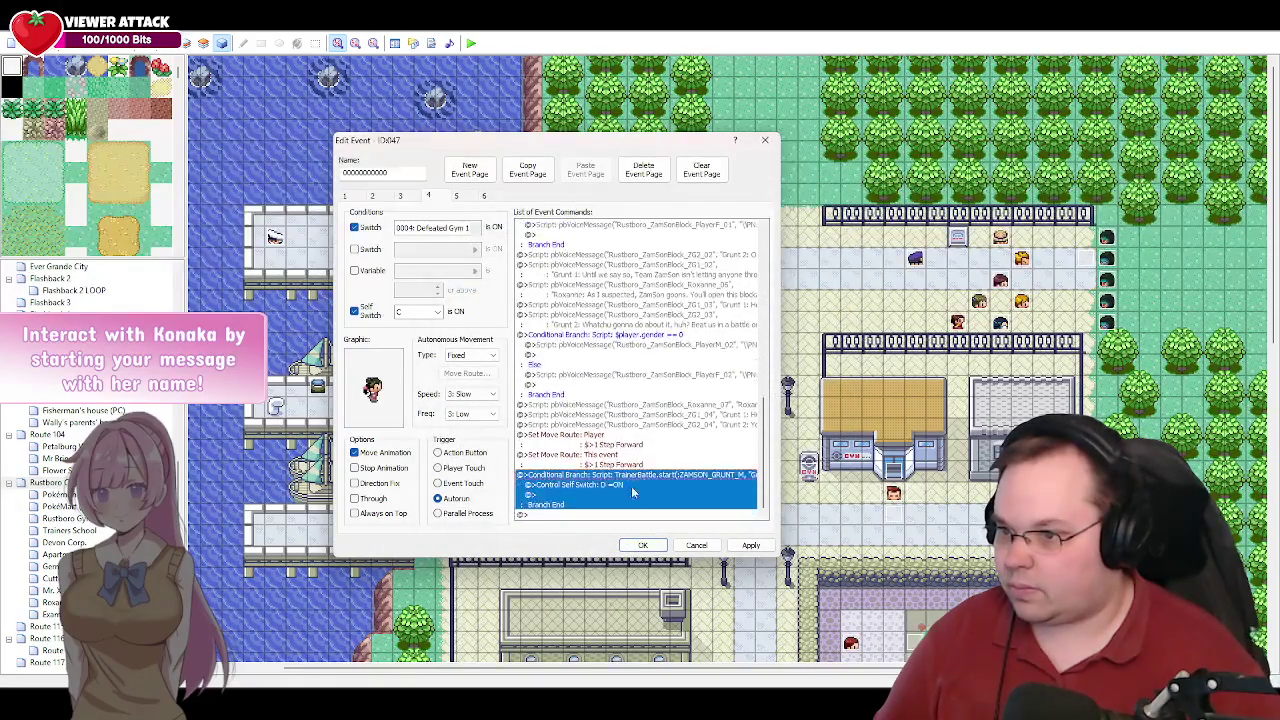
key("Insert")
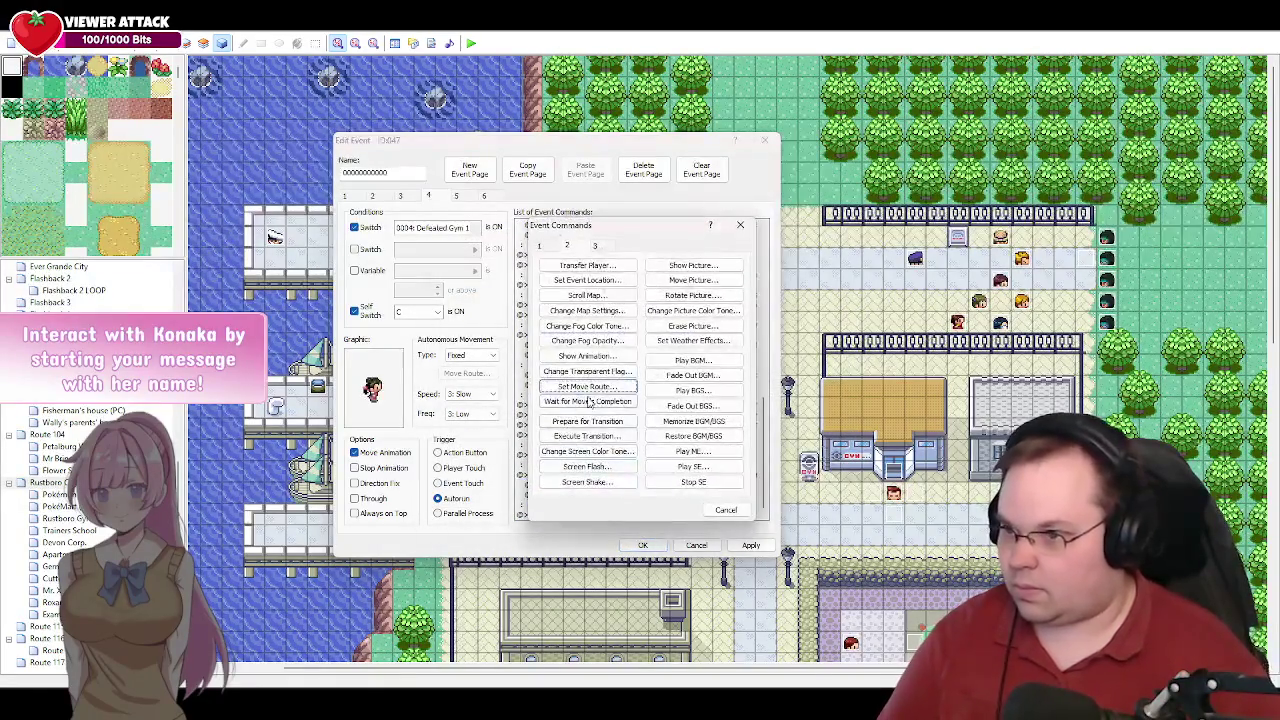
left_click(603, 437)
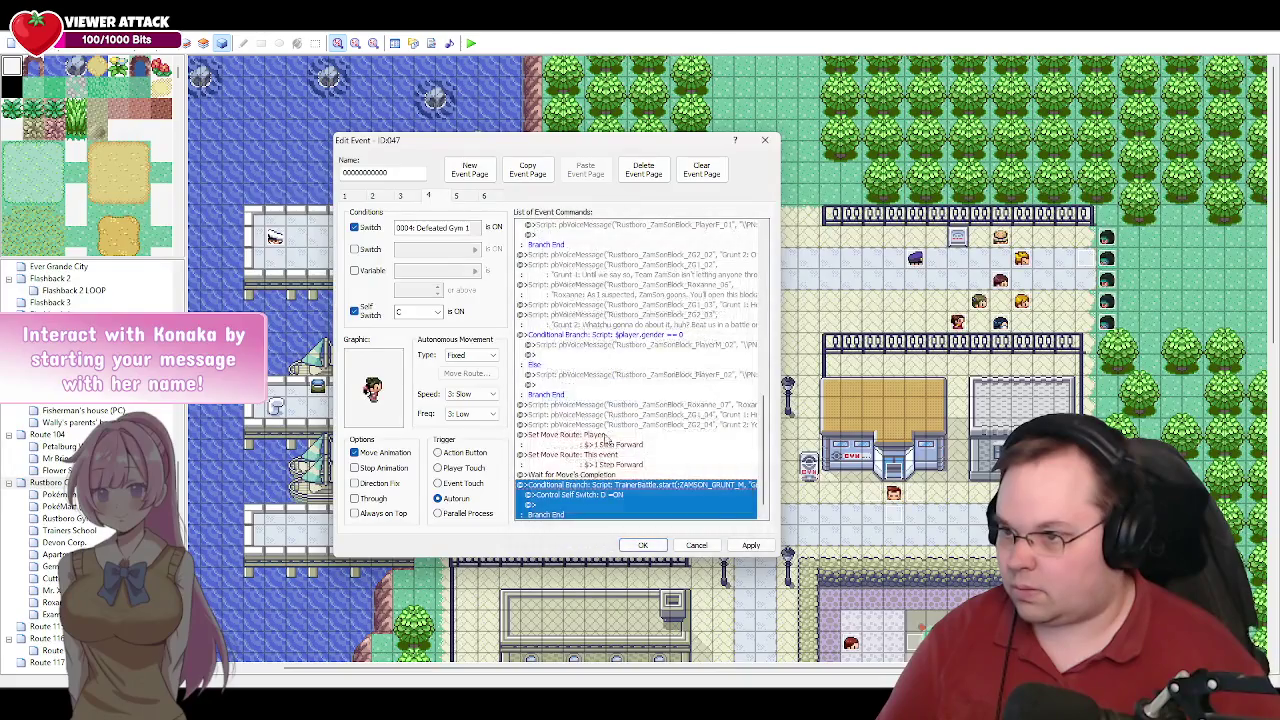
left_click(735, 545)
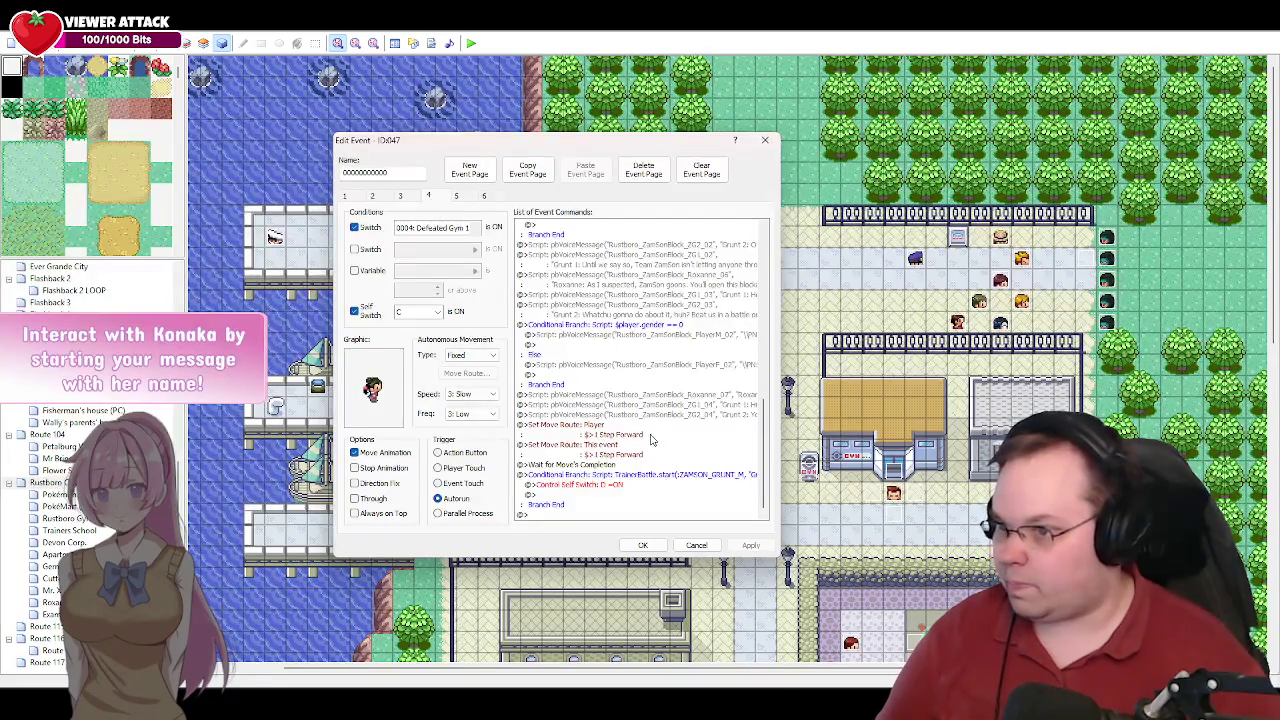
left_click(457, 197)
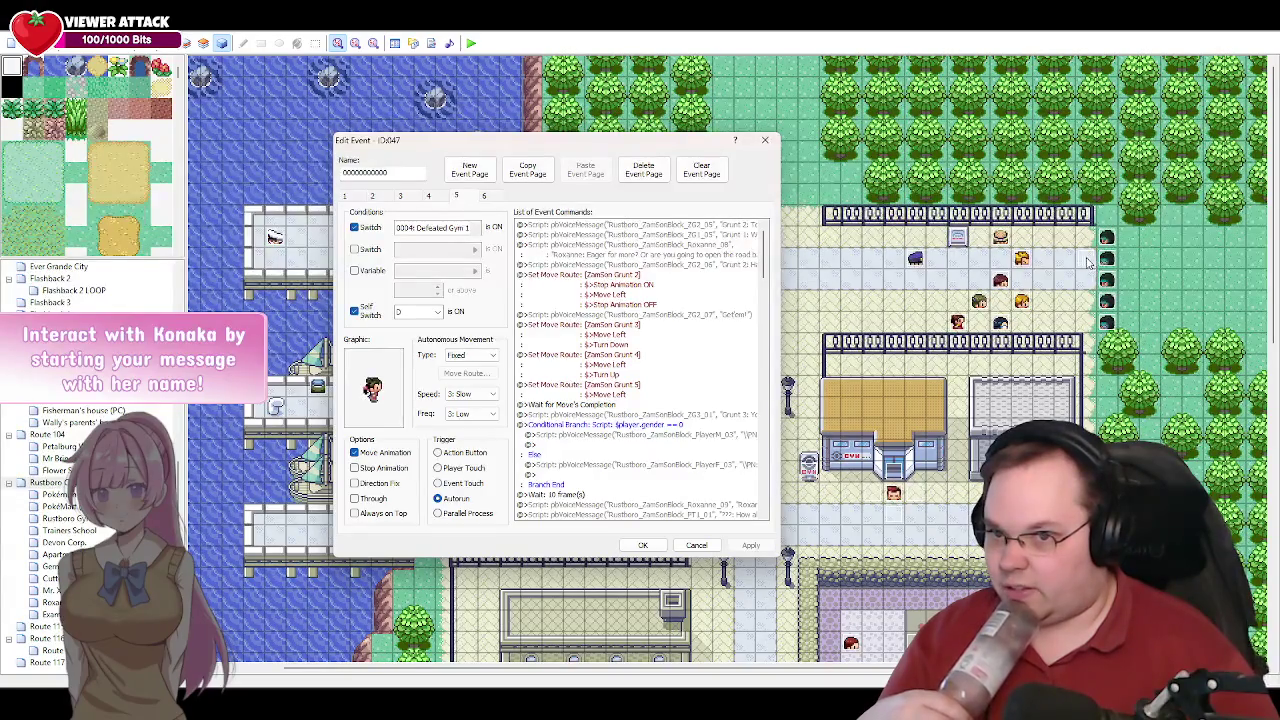
left_click_drag(762, 268, 763, 314)
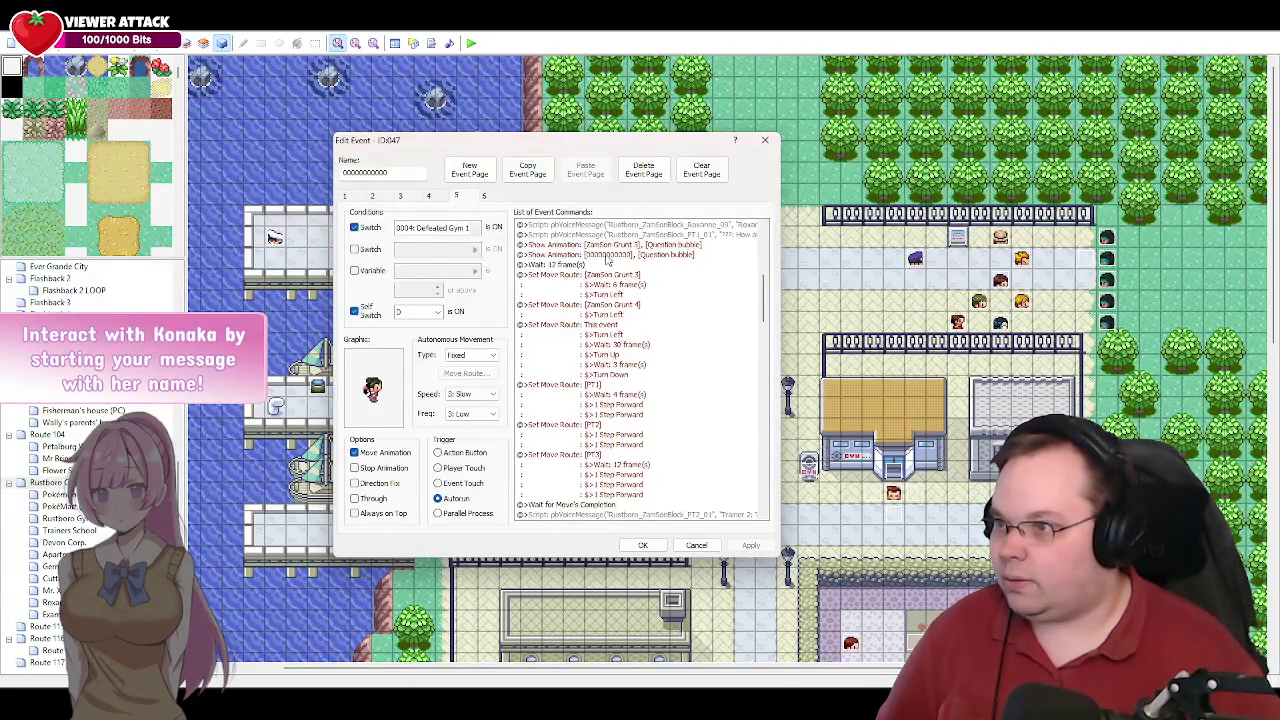
left_click_drag(388, 174, 311, 183)
key("BackSpace")
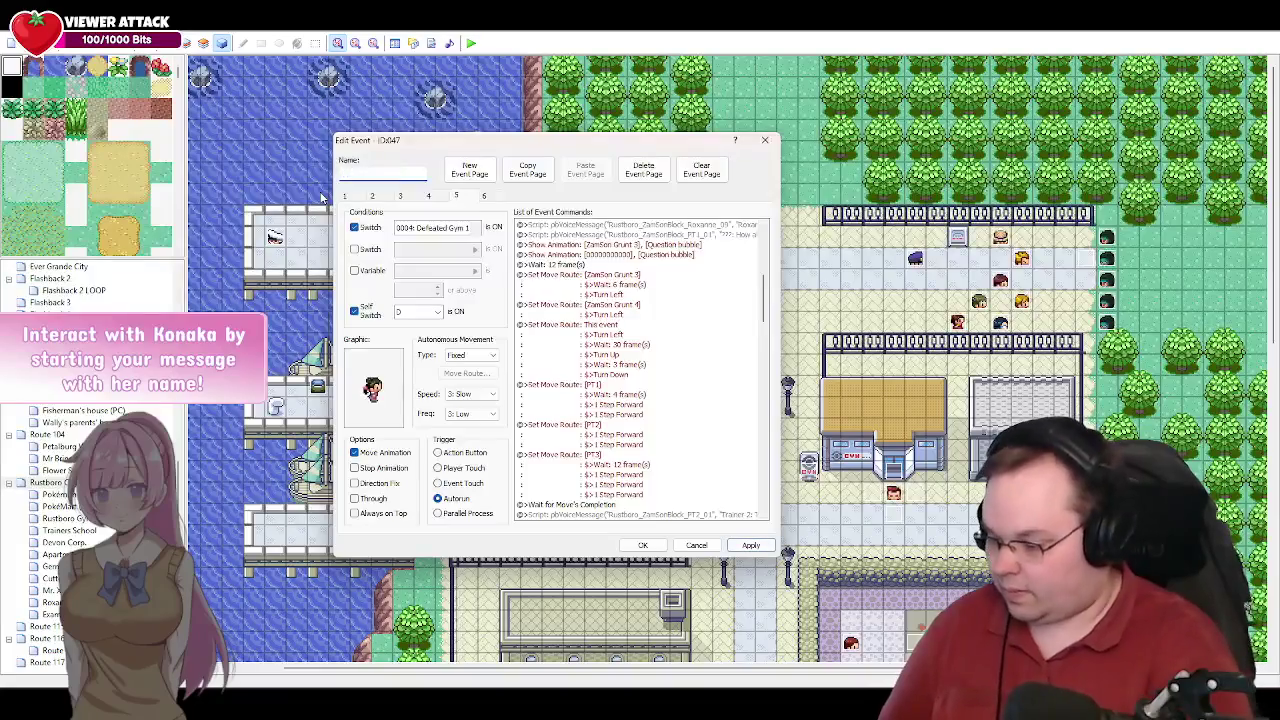
Enter 'Roxanne' as the event name, apply it, and recheck pages 4 and 5
type("Roxanne")
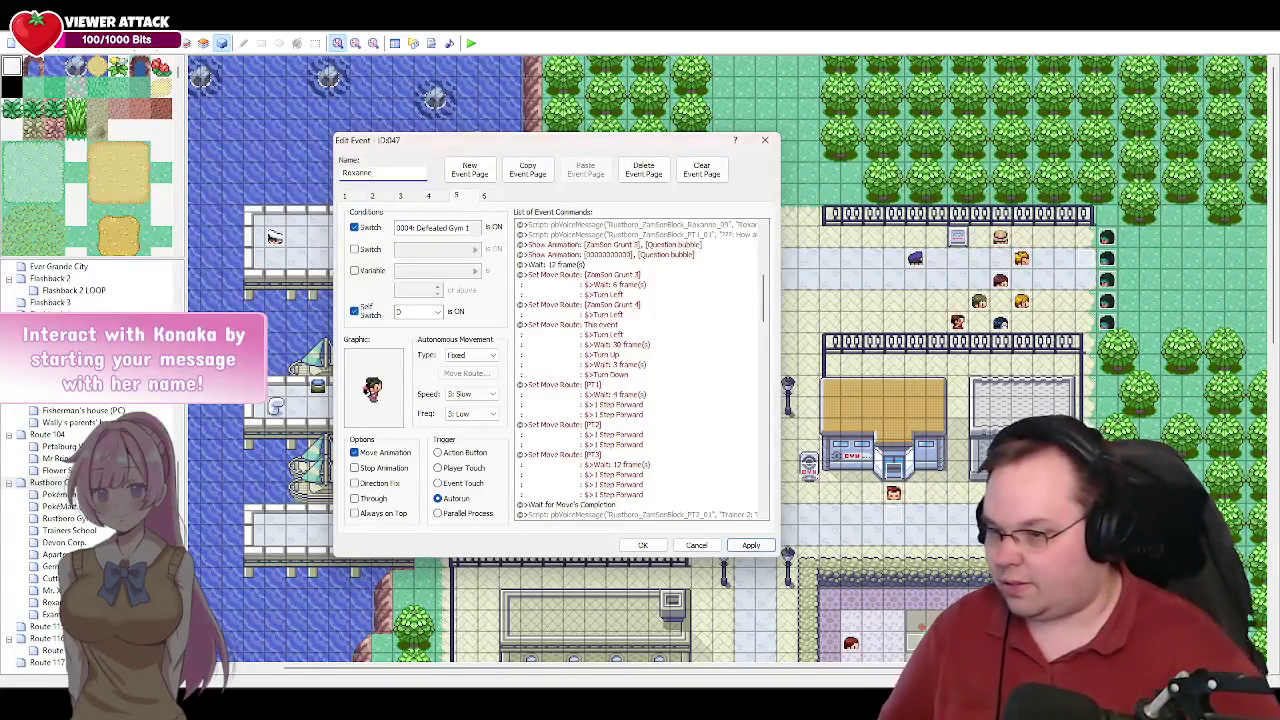
left_click(750, 545)
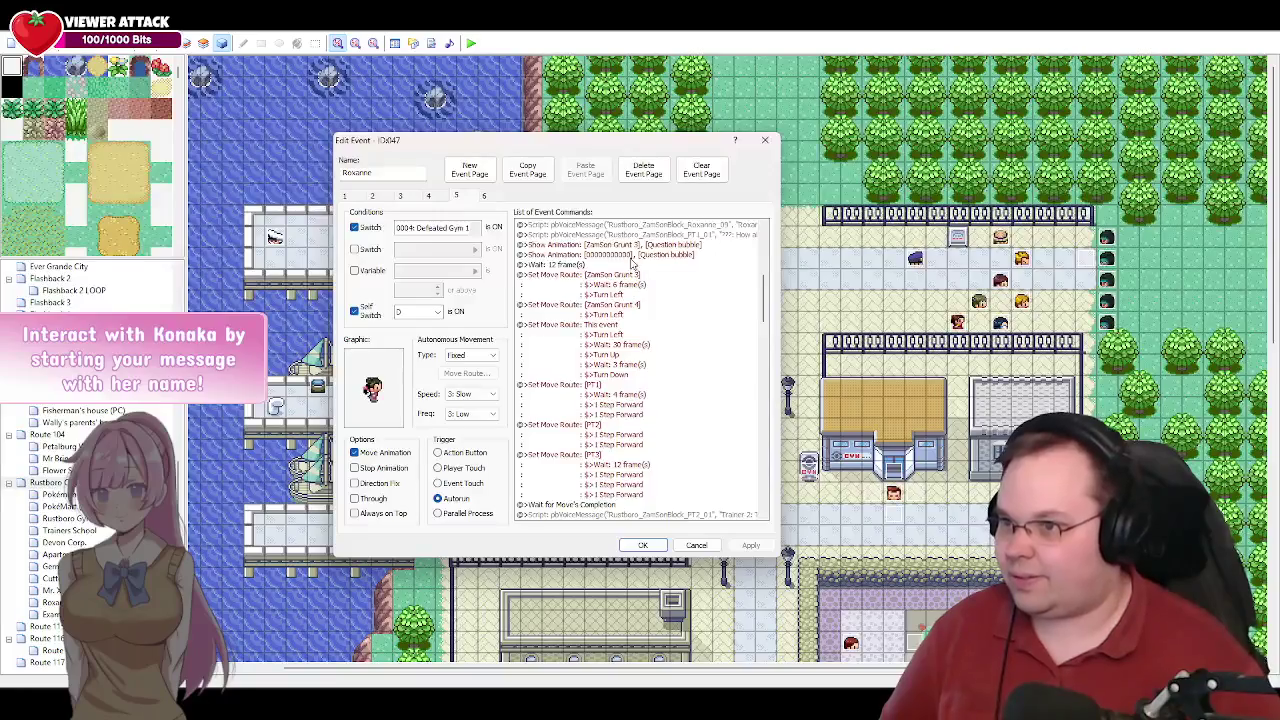
left_click(437, 197)
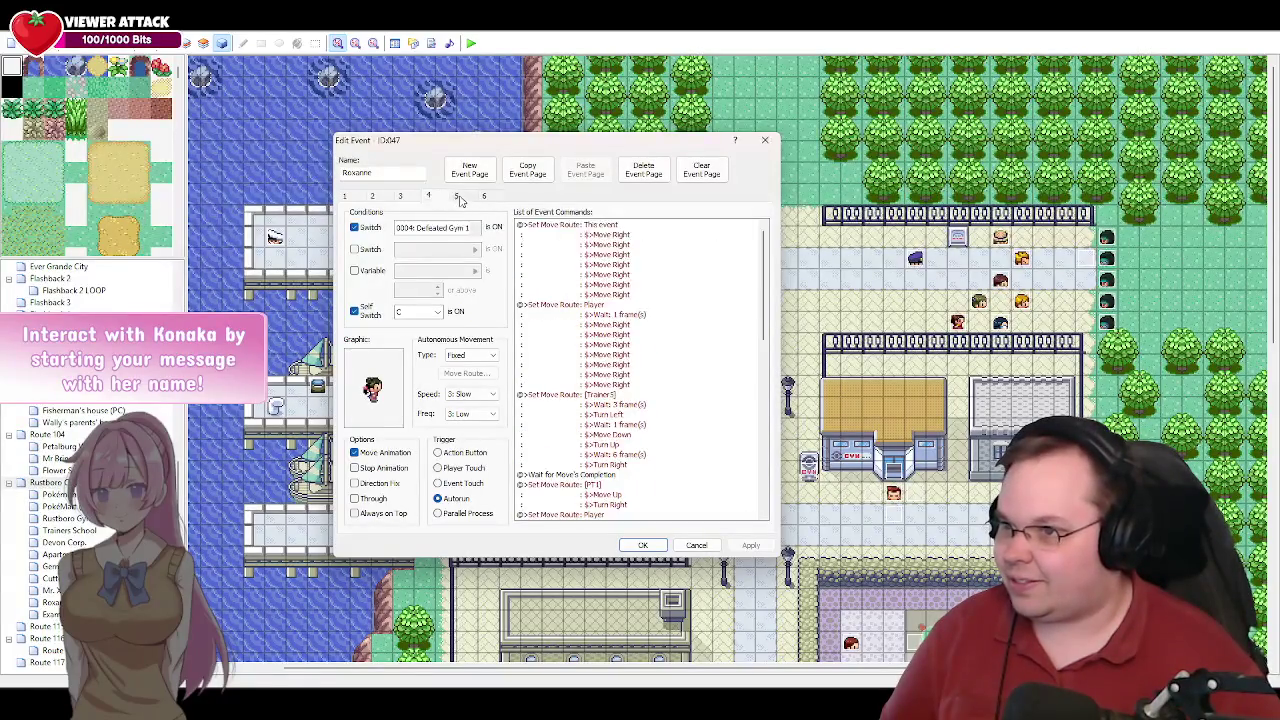
left_click(457, 197)
scroll(697, 365, "down", 3)
scroll(697, 365, "down", 8)
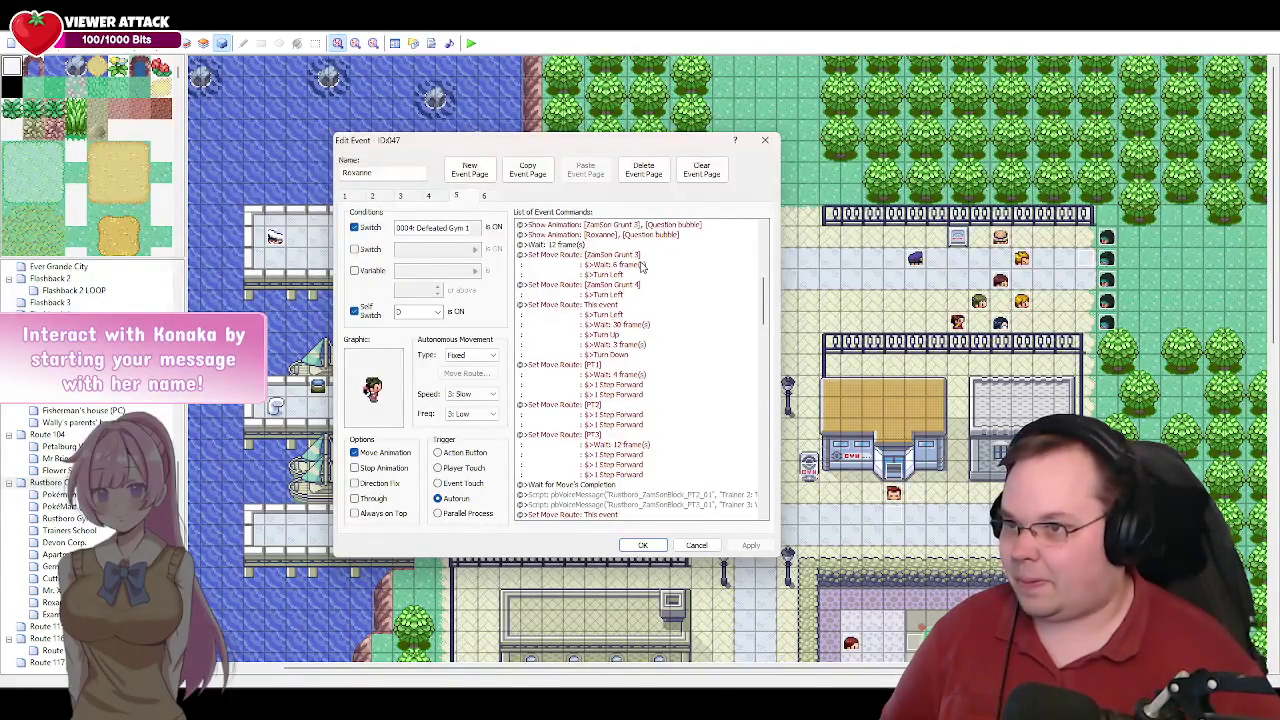
left_click_drag(763, 300, 763, 298)
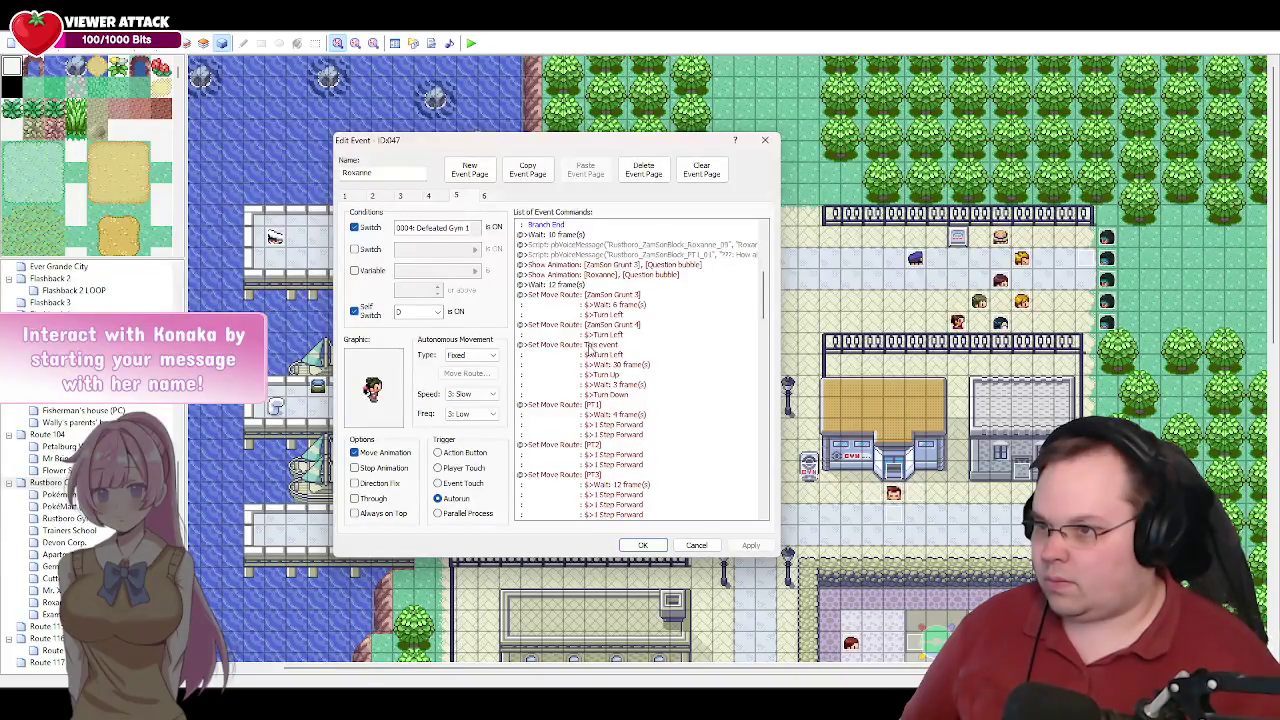
Duplicate this event's turning move route block and retarget the copy to the Player
left_click(594, 352)
key("Insert")
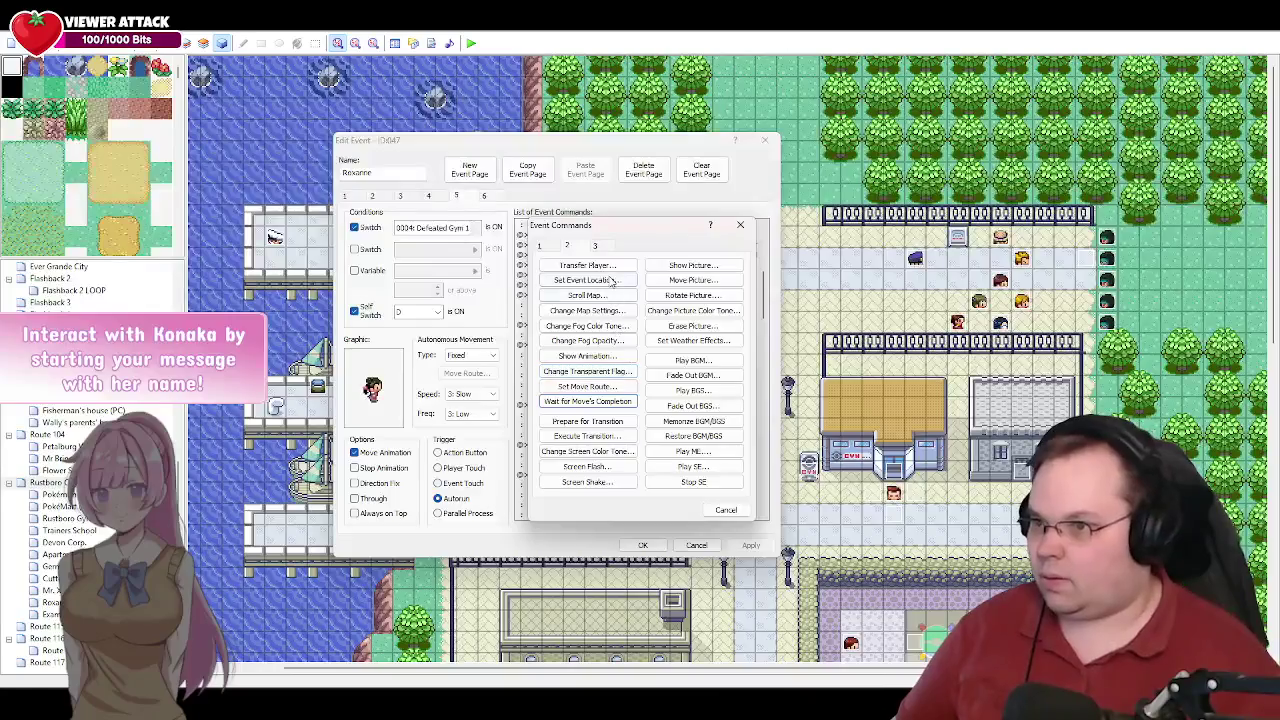
left_click(726, 511)
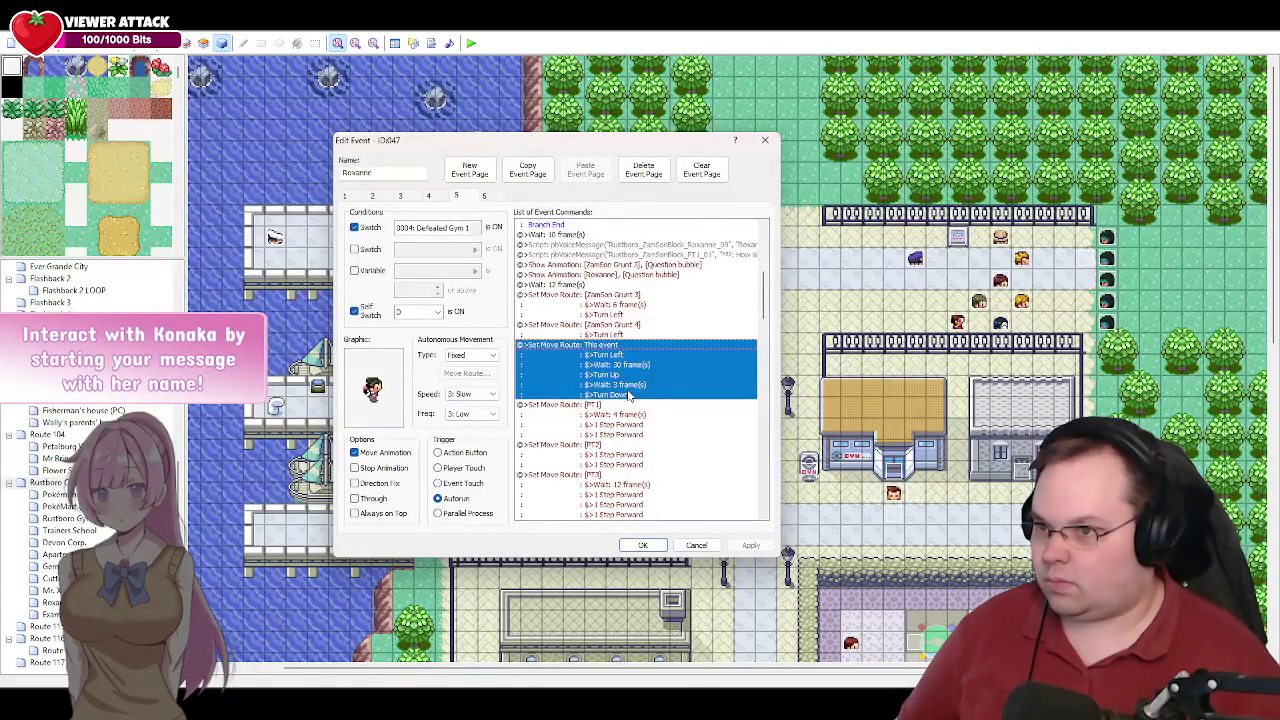
key("ctrl+v")
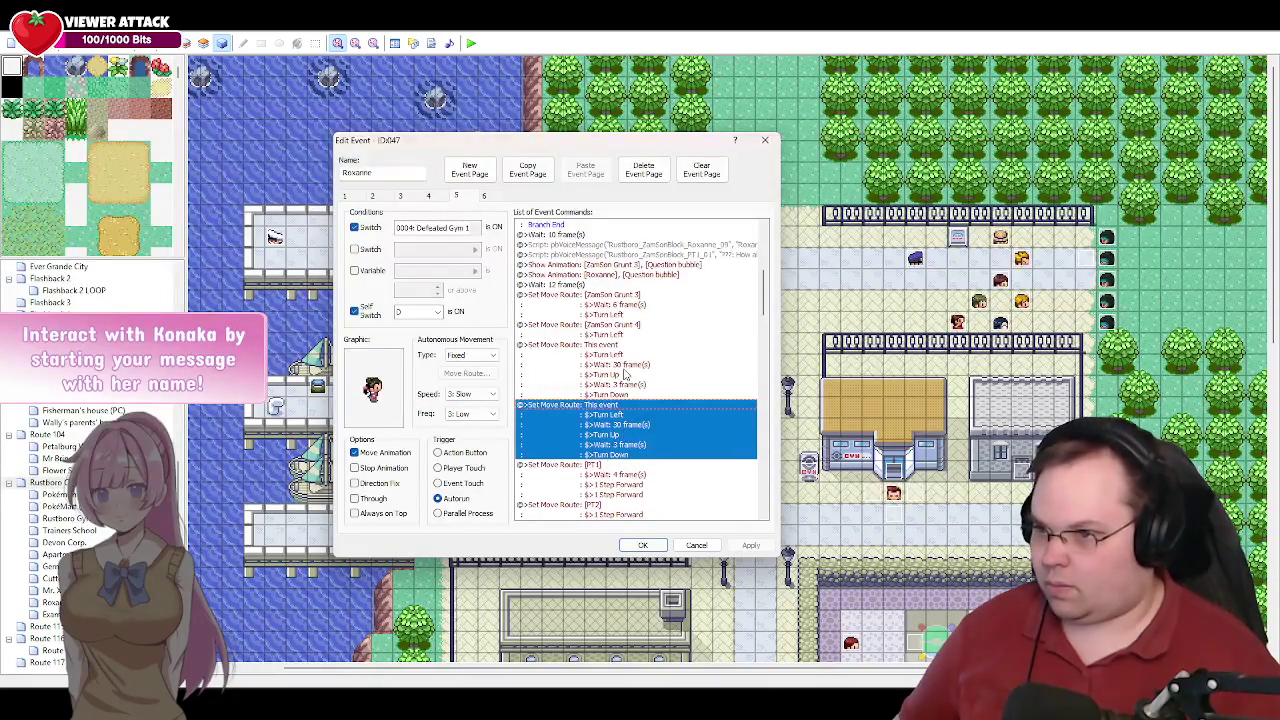
double_click(603, 410)
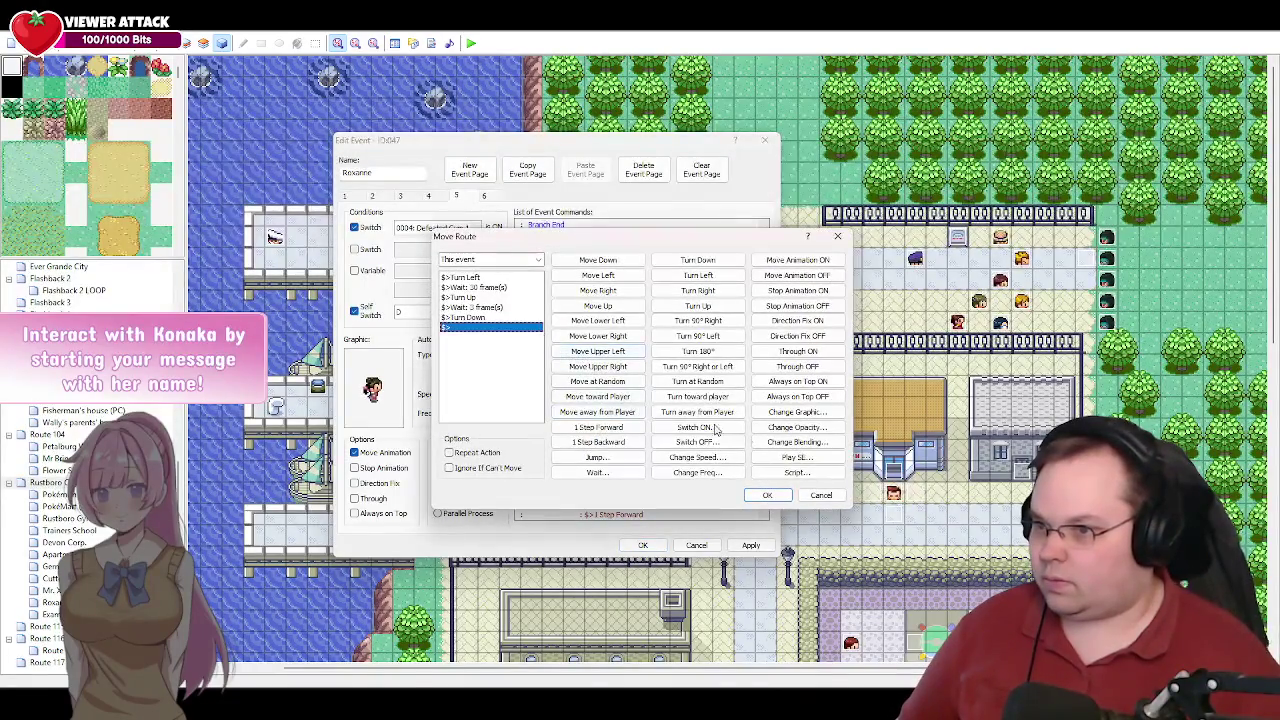
left_click(767, 495)
double_click(605, 413)
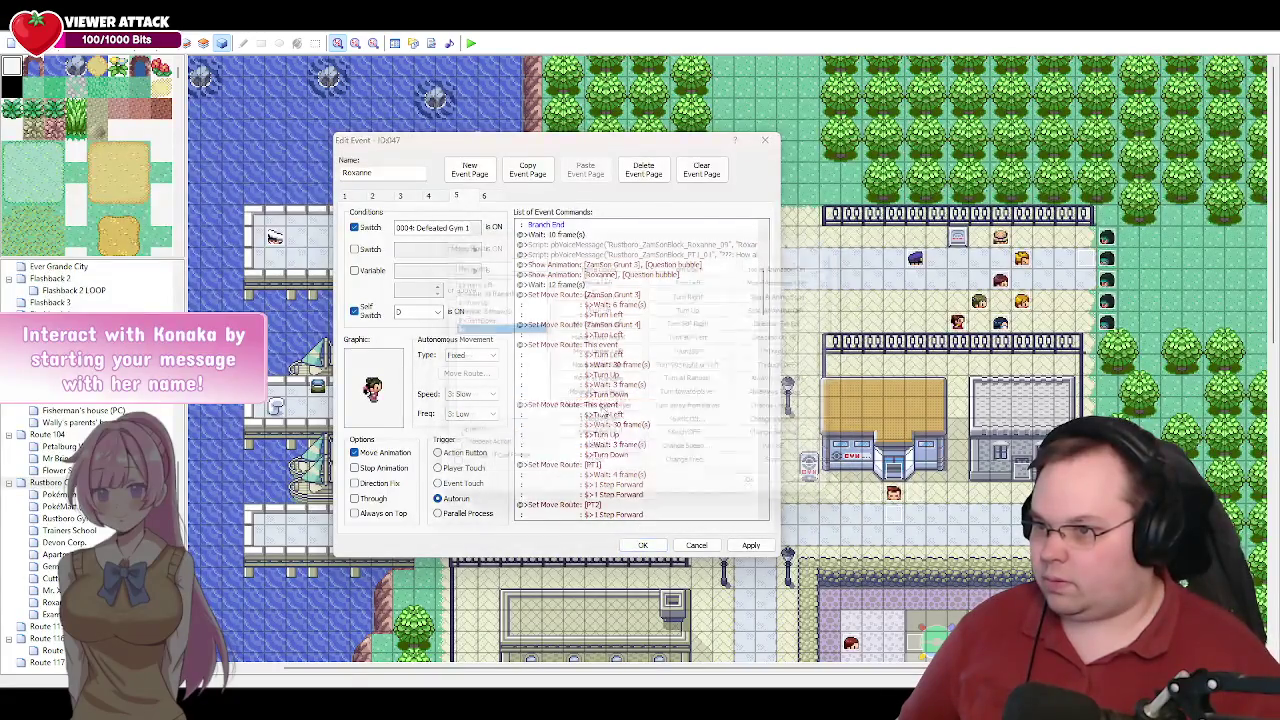
left_click(480, 259)
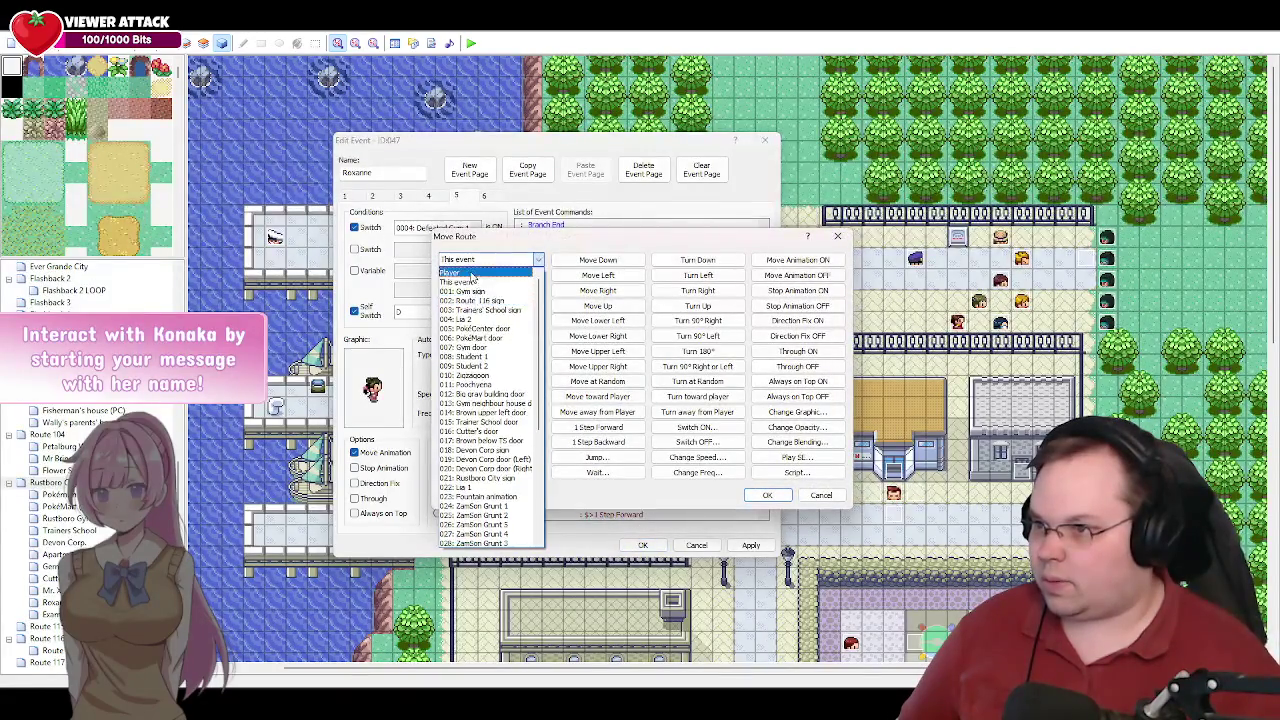
left_click(471, 273)
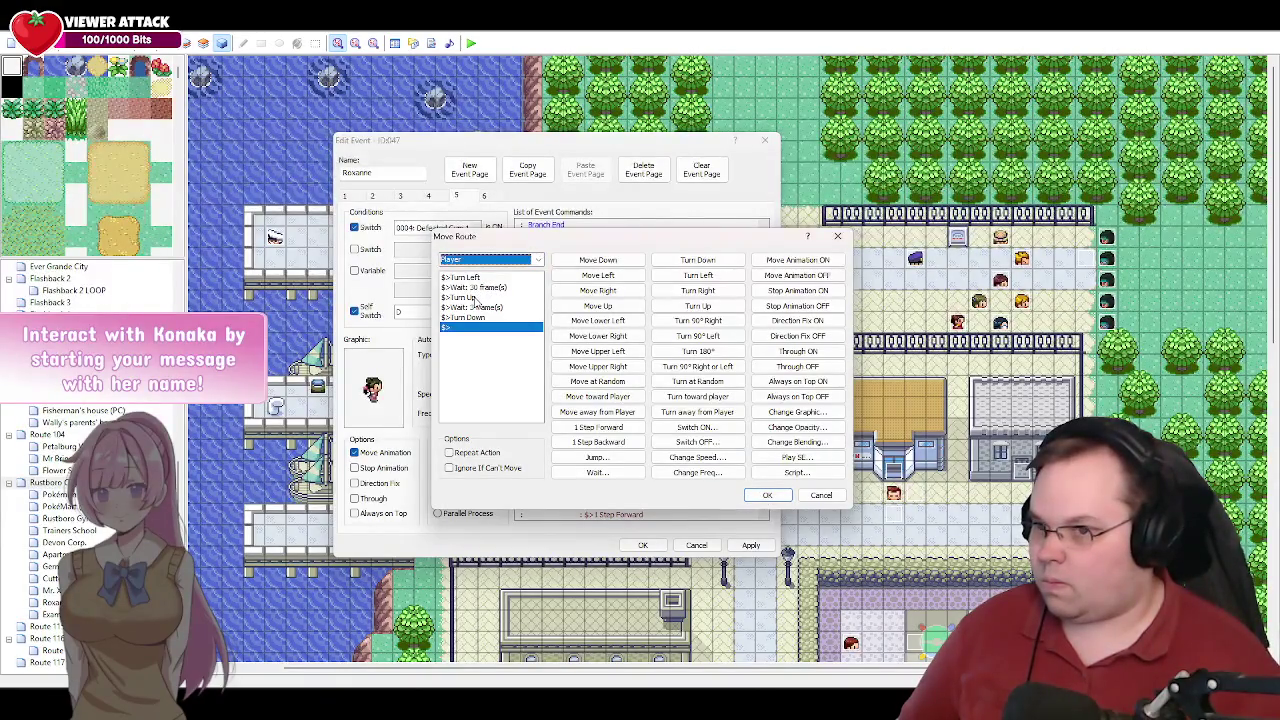
left_click(767, 494)
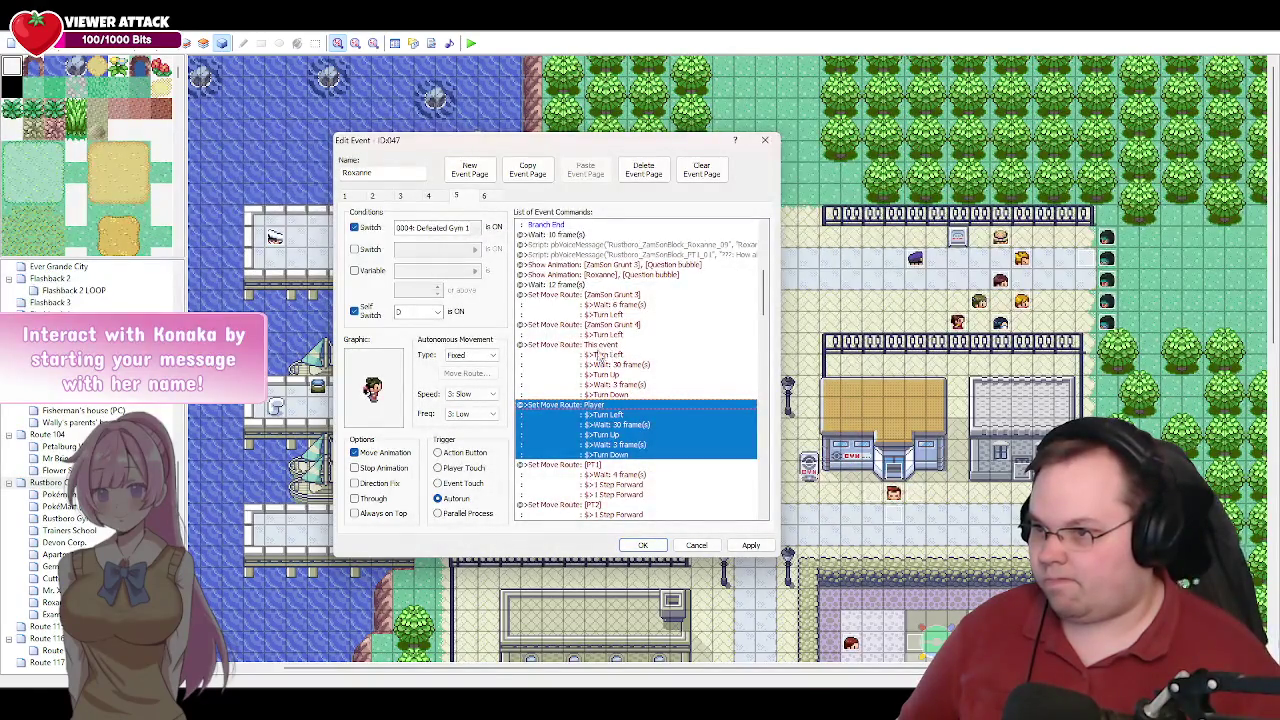
Replace Turn Up with Turn Down in this event's turning route and apply
double_click(605, 352)
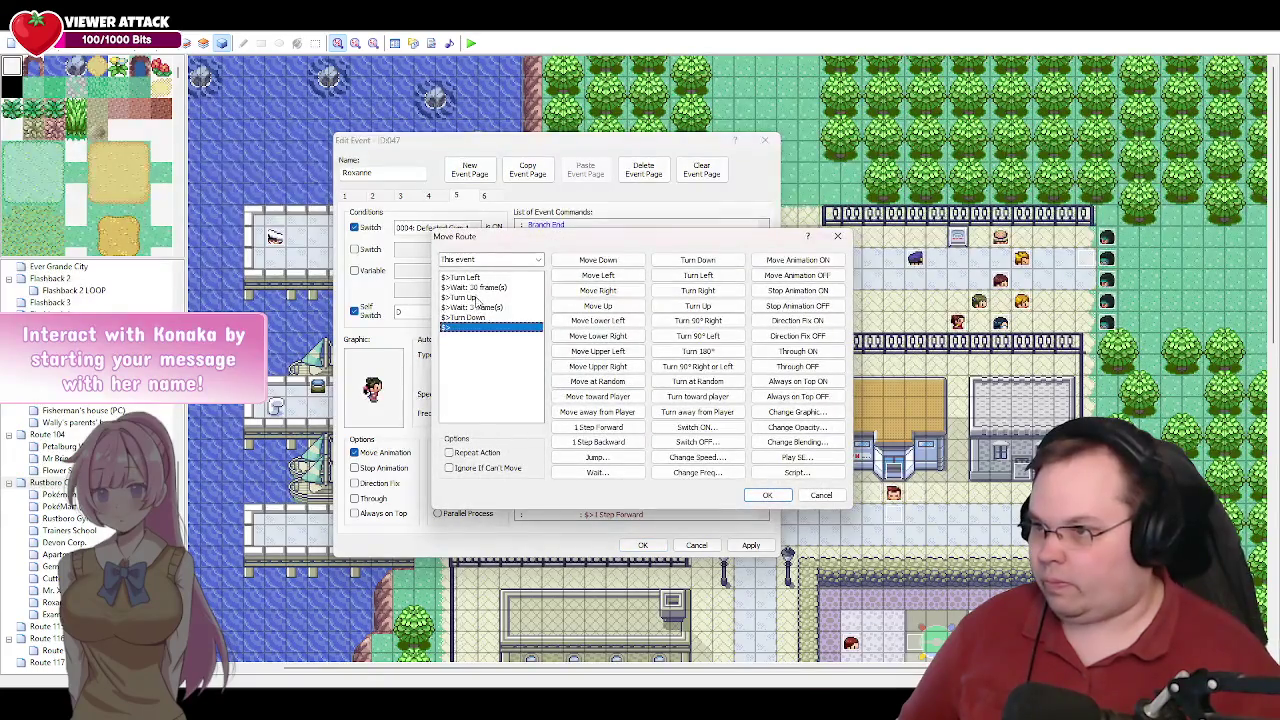
left_click(478, 297)
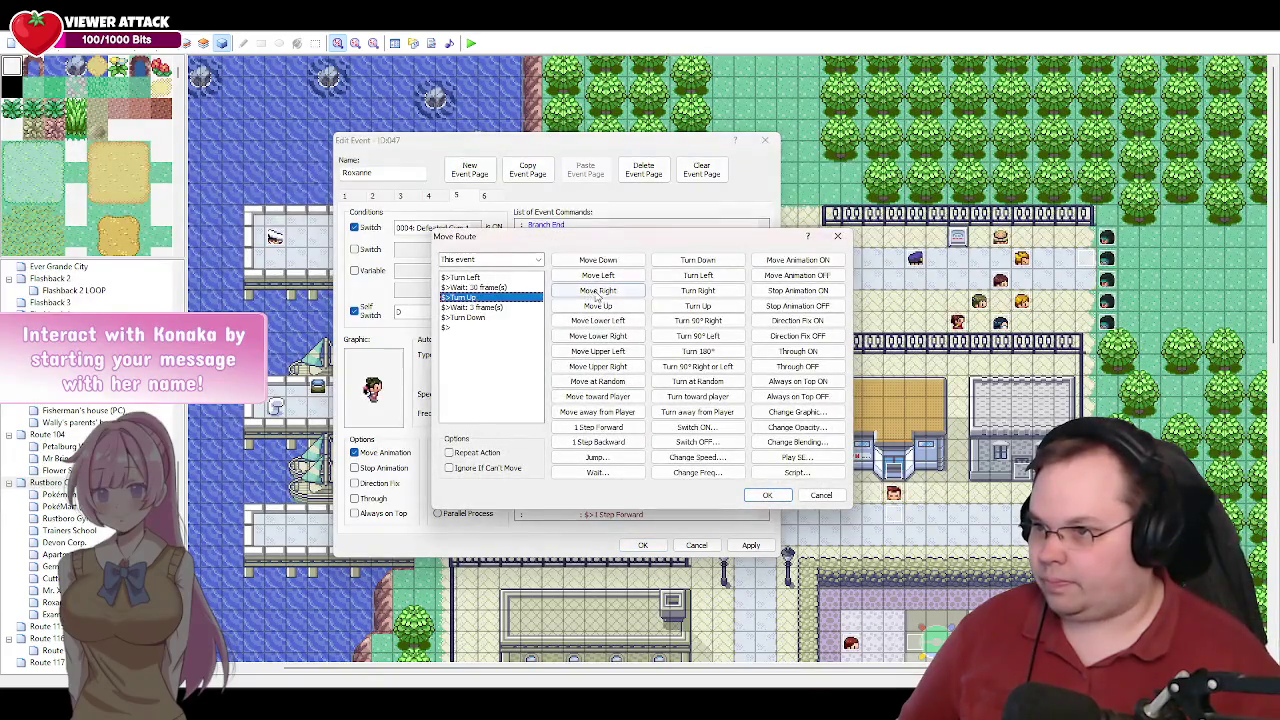
left_click(697, 259)
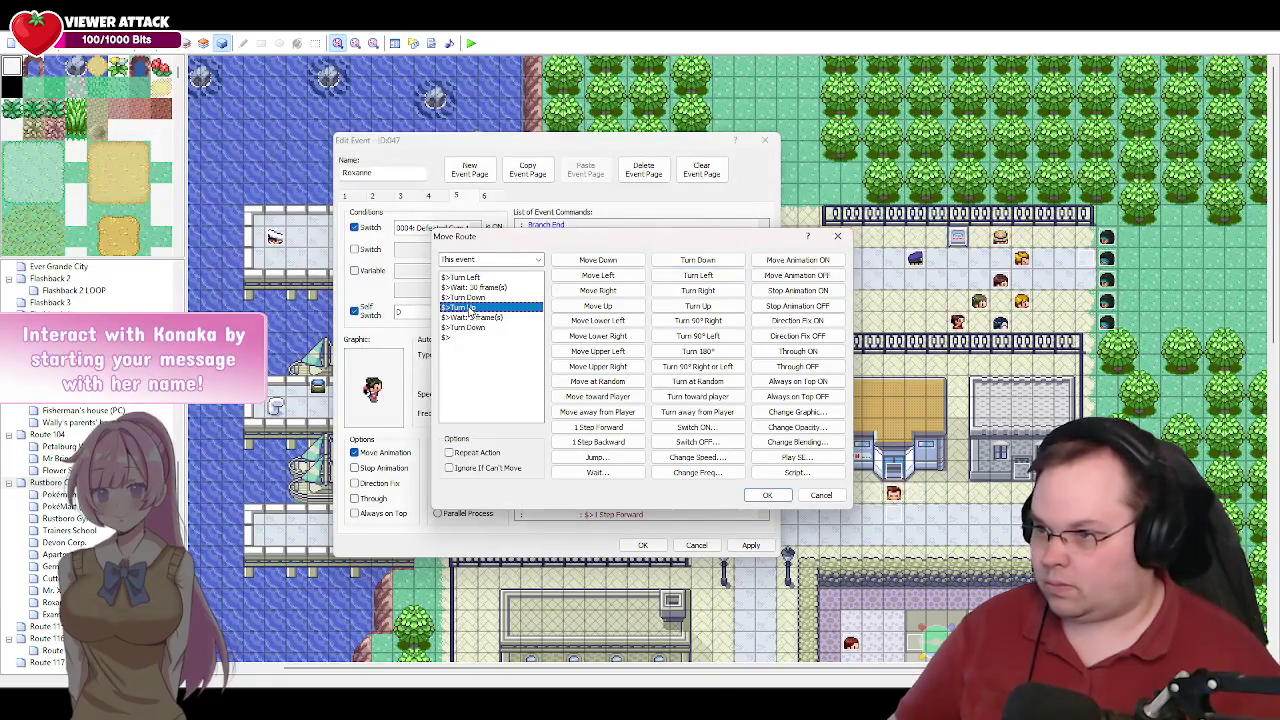
key("Delete")
left_click(768, 495)
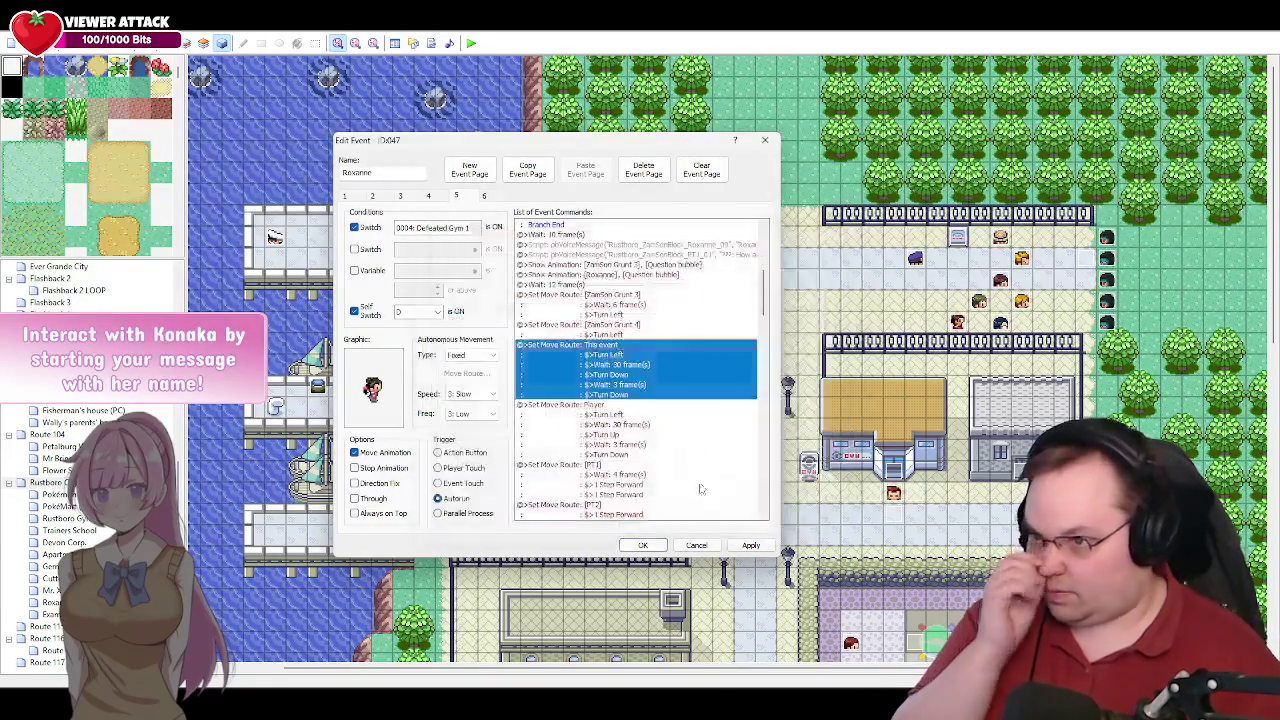
left_click(750, 545)
Move Roxanne's own move route block below the Player's route and apply
scroll(705, 424, "down", 3)
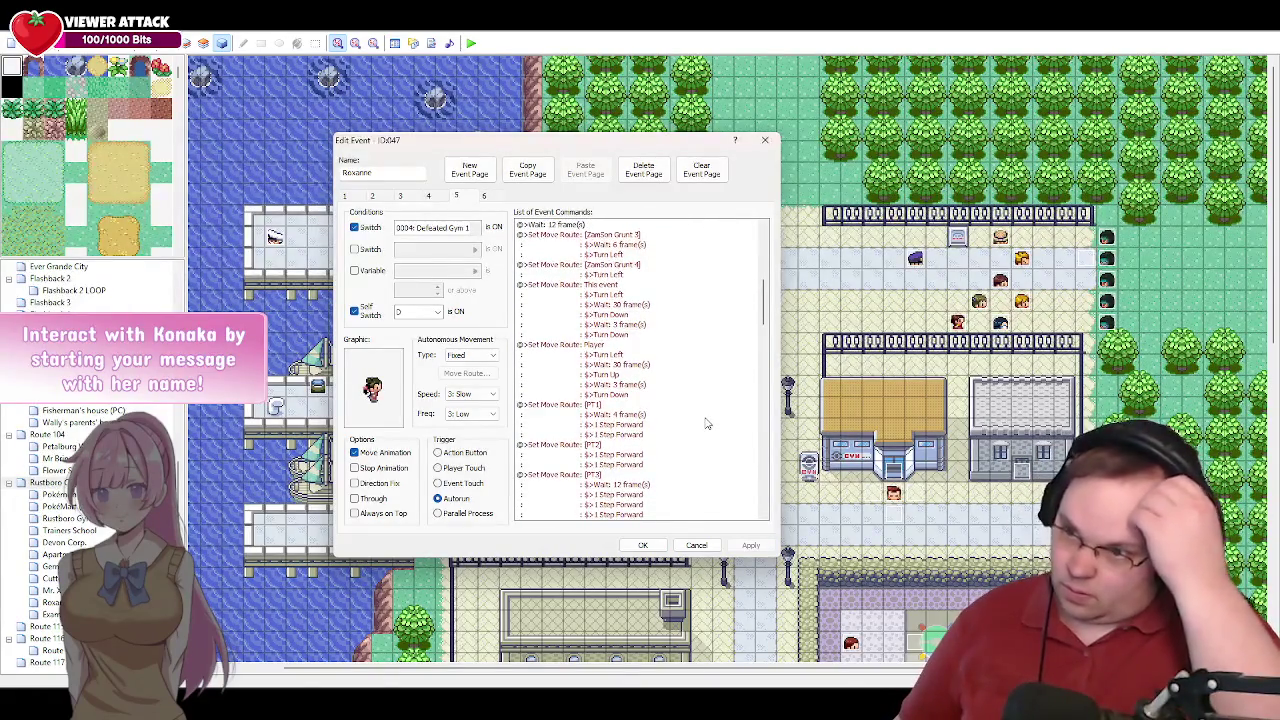
left_click(577, 350)
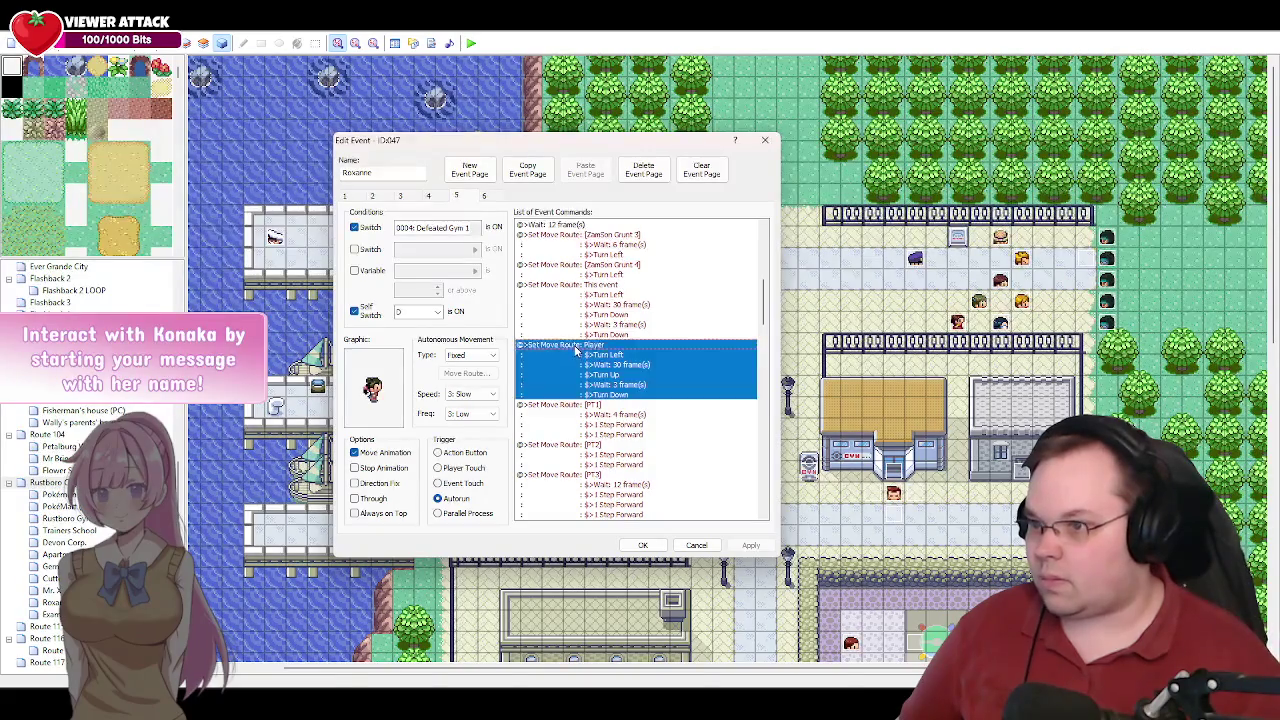
left_click(578, 285)
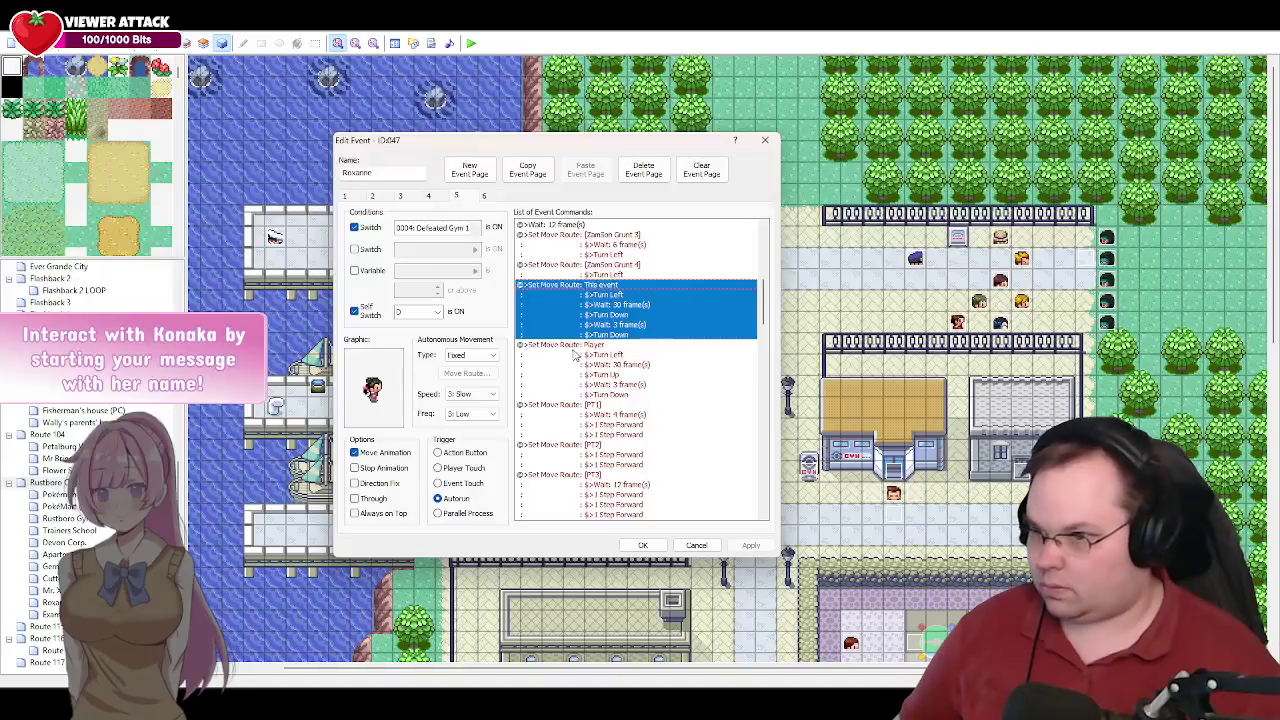
key("ctrl+x")
left_click(583, 362)
key("ctrl+v")
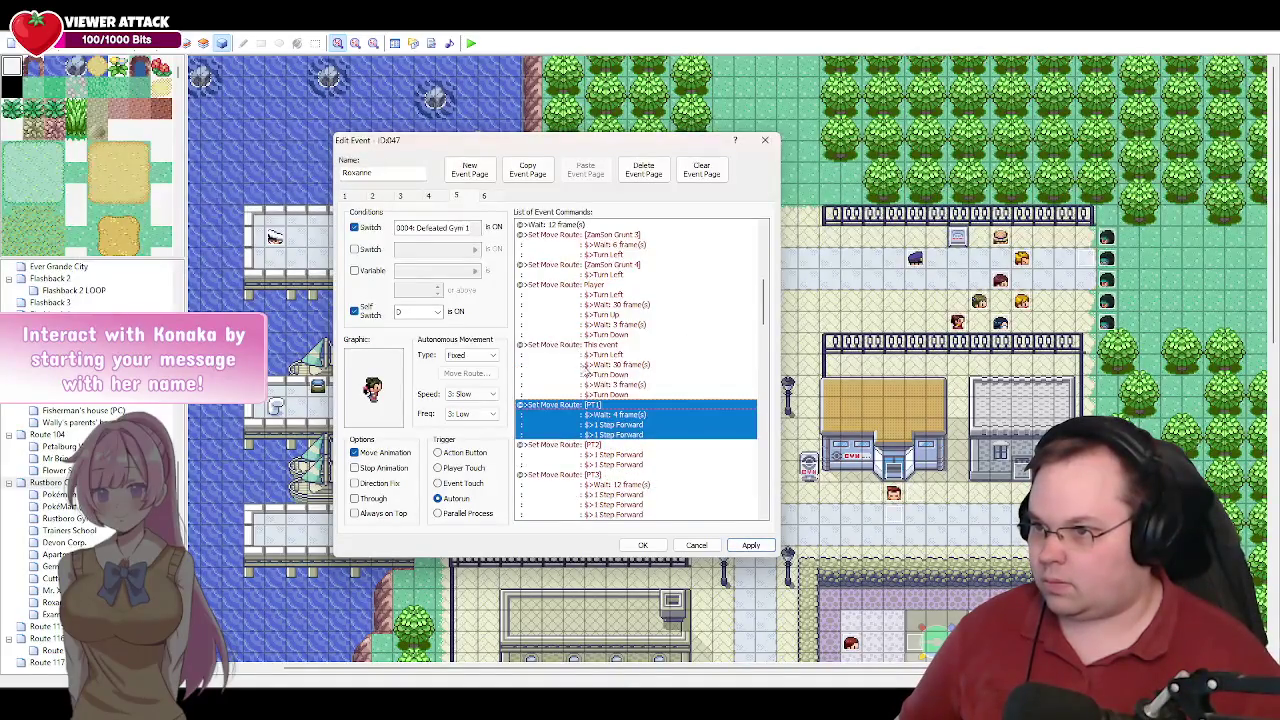
left_click(745, 545)
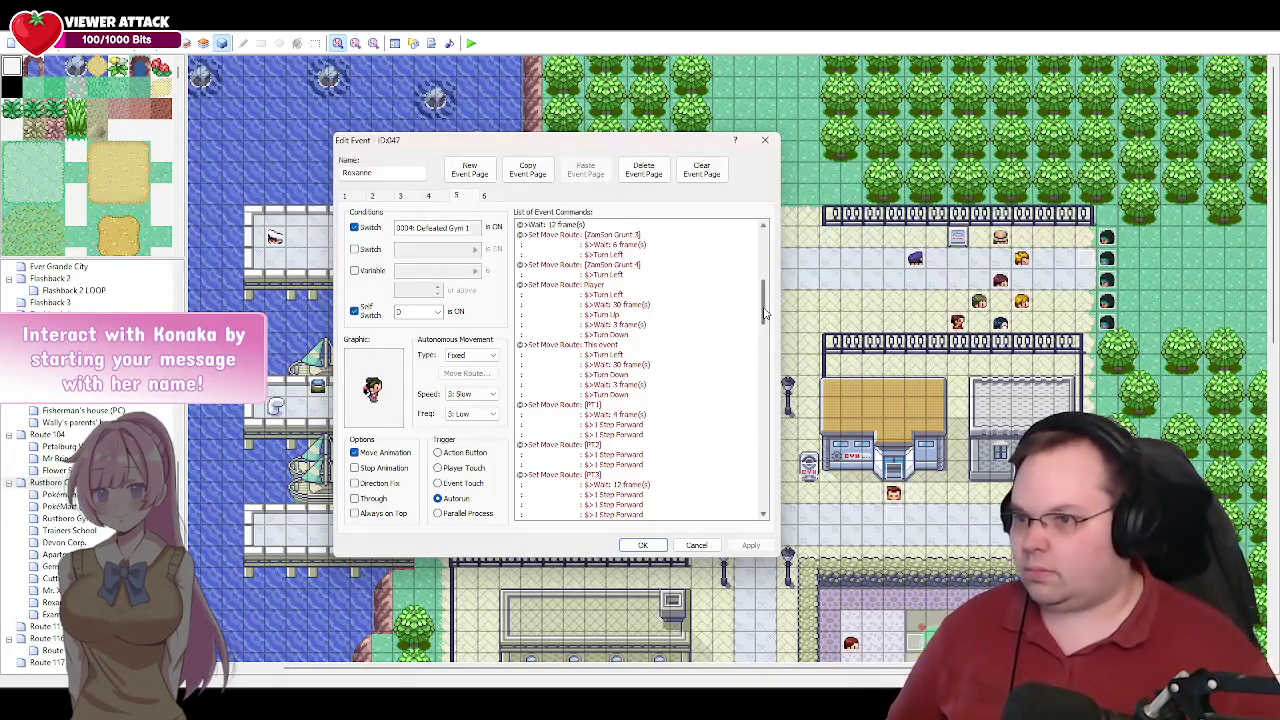
left_click_drag(764, 313, 764, 318)
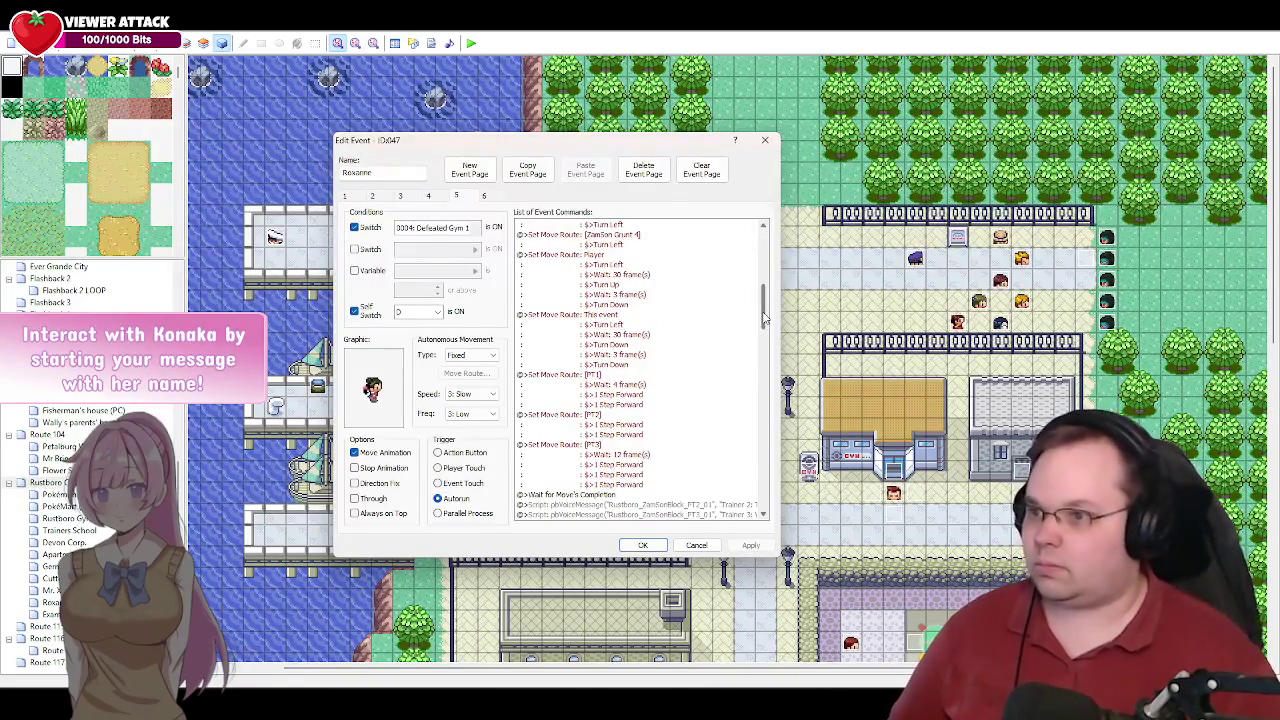
left_click_drag(764, 318, 764, 322)
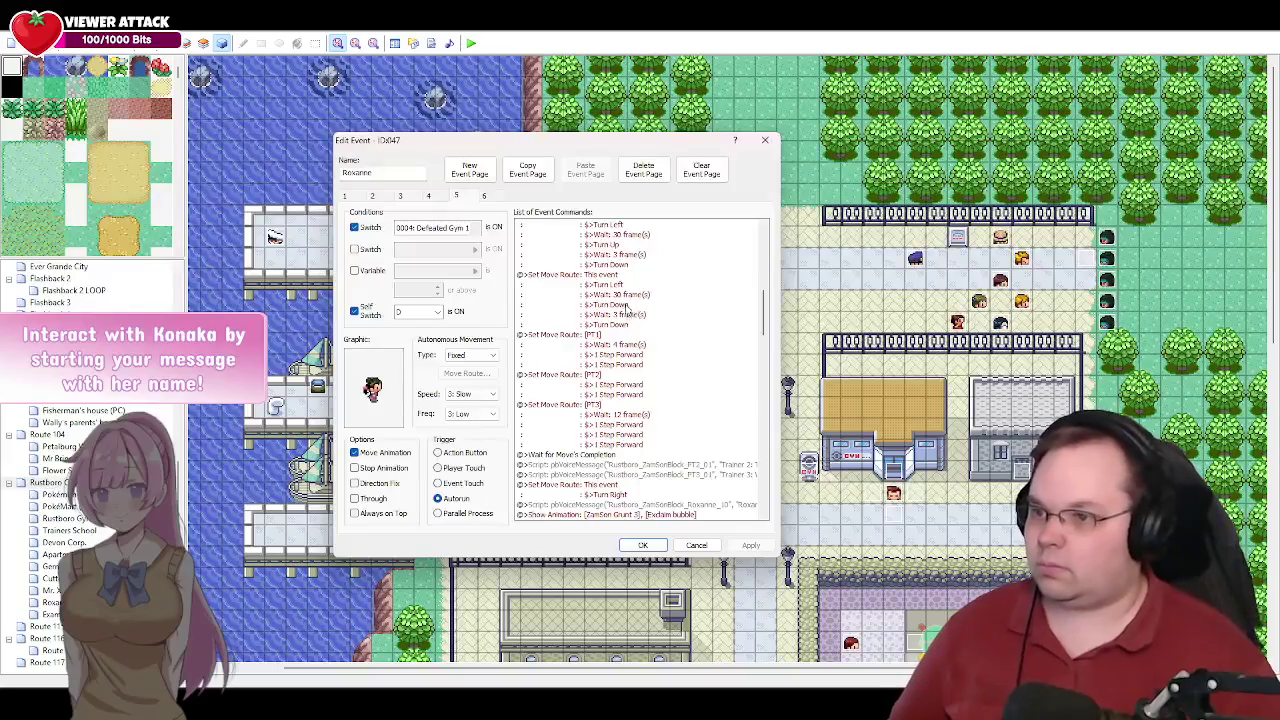
left_click(598, 284)
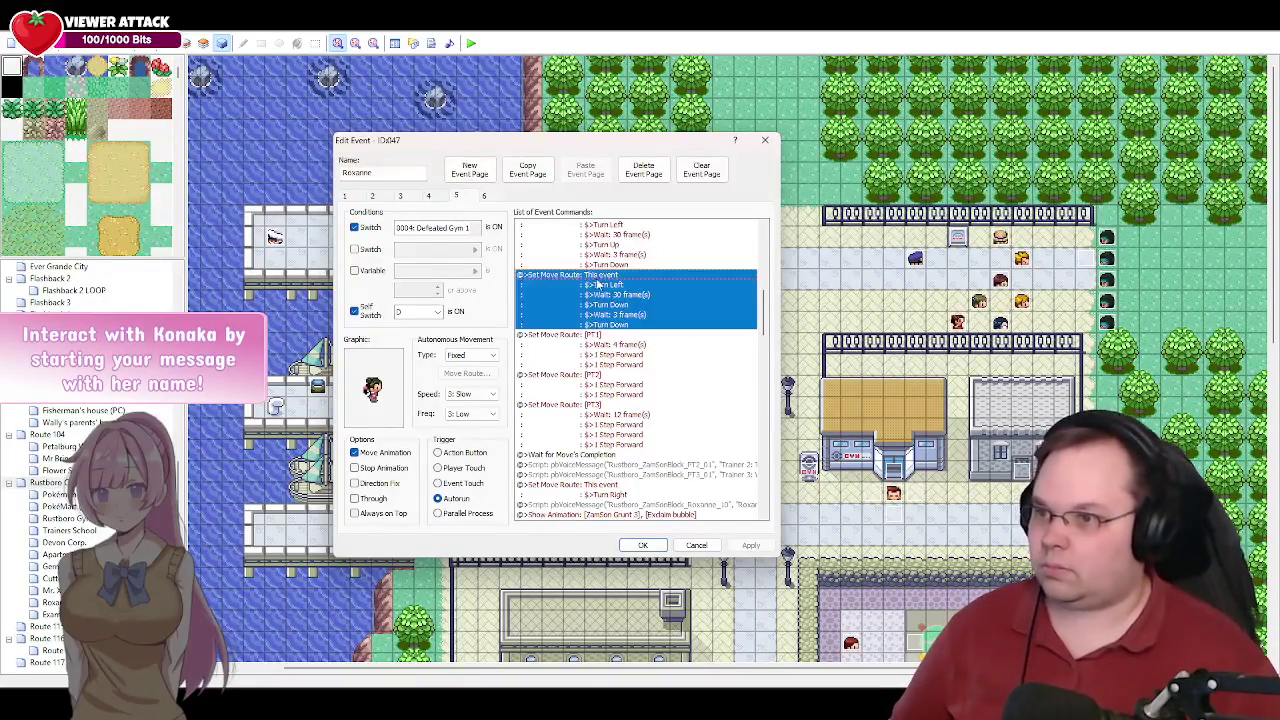
Change the first Turn Down in Roxanne's move route to Turn Up
double_click(598, 284)
left_click(482, 298)
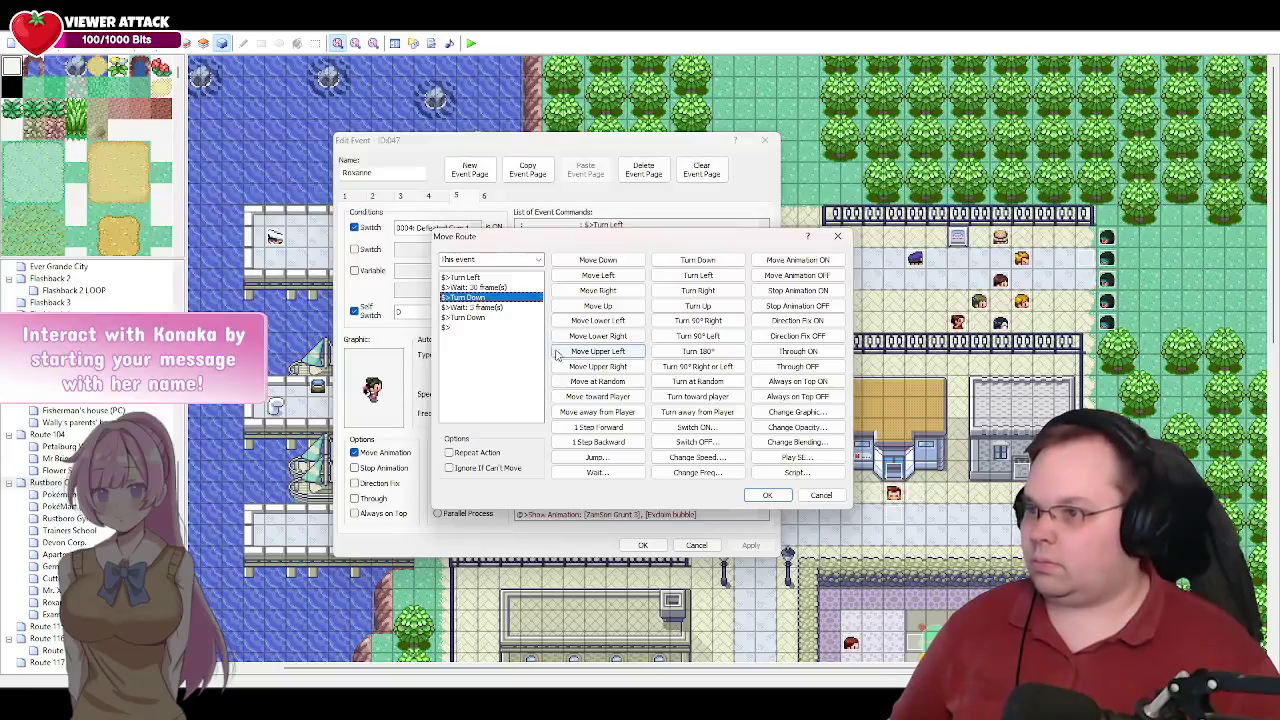
left_click(698, 305)
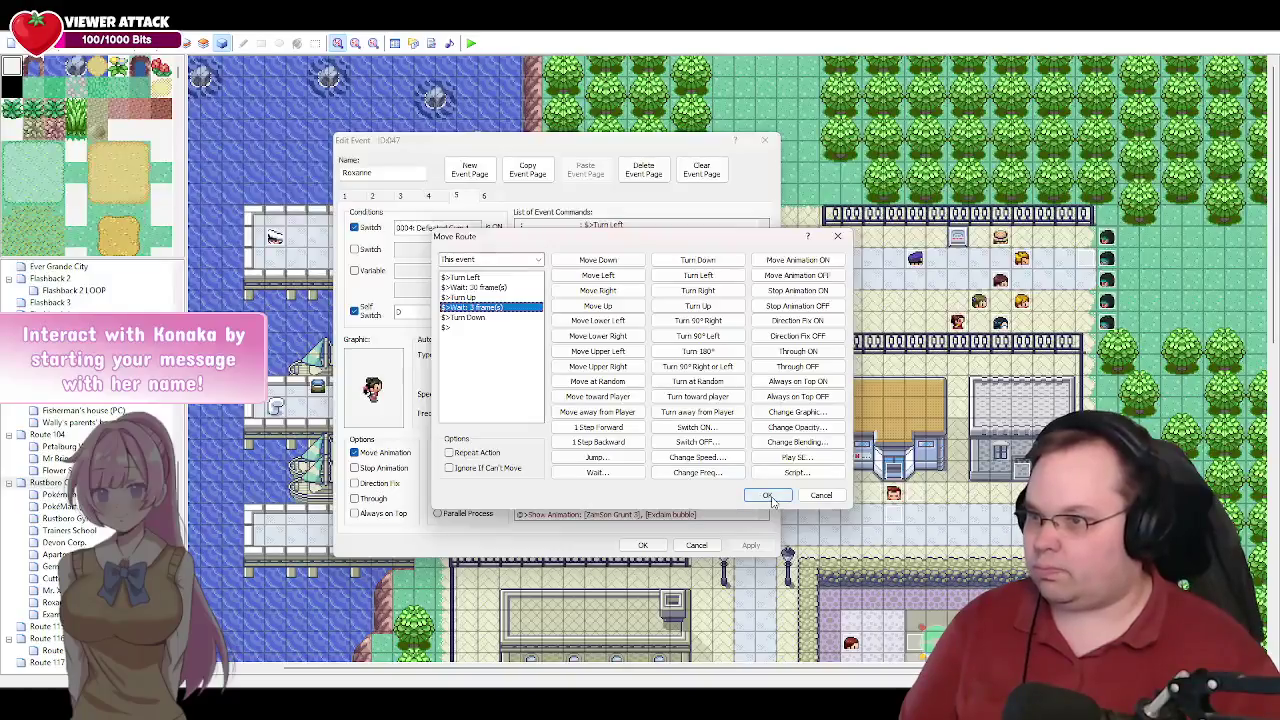
left_click(768, 496)
scroll(686, 376, "up", 2)
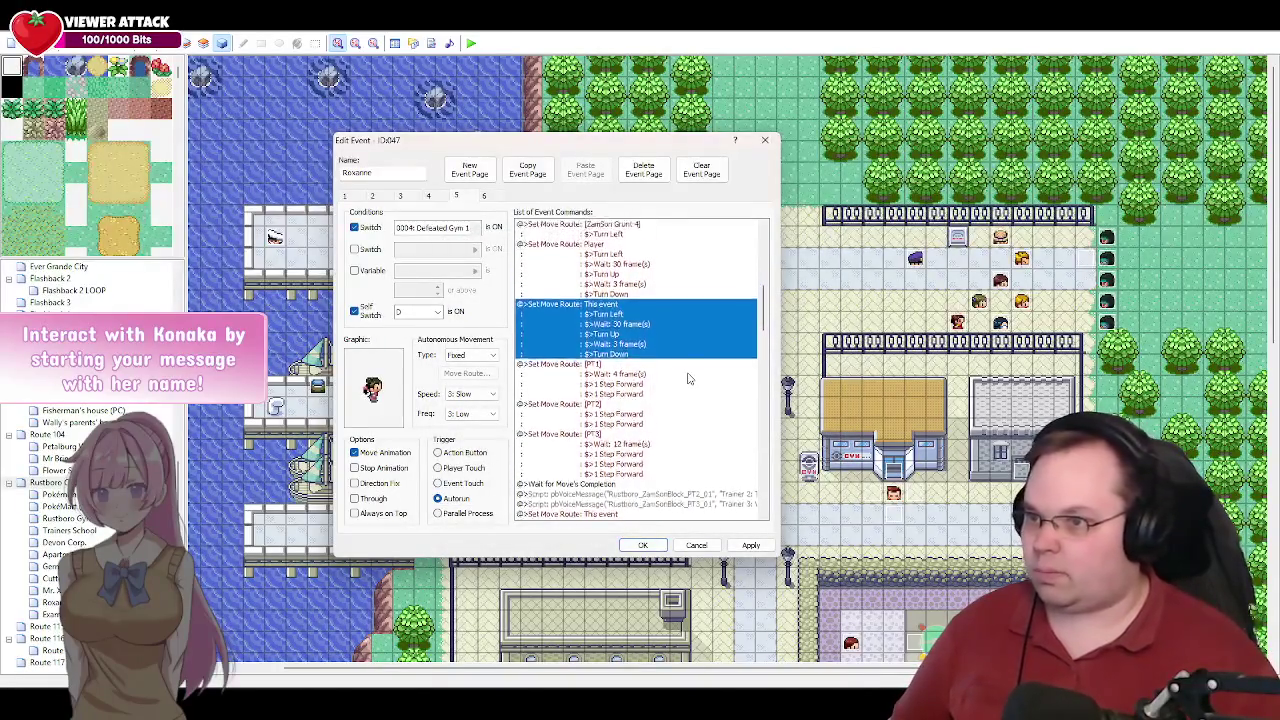
scroll(687, 378, "up", 1)
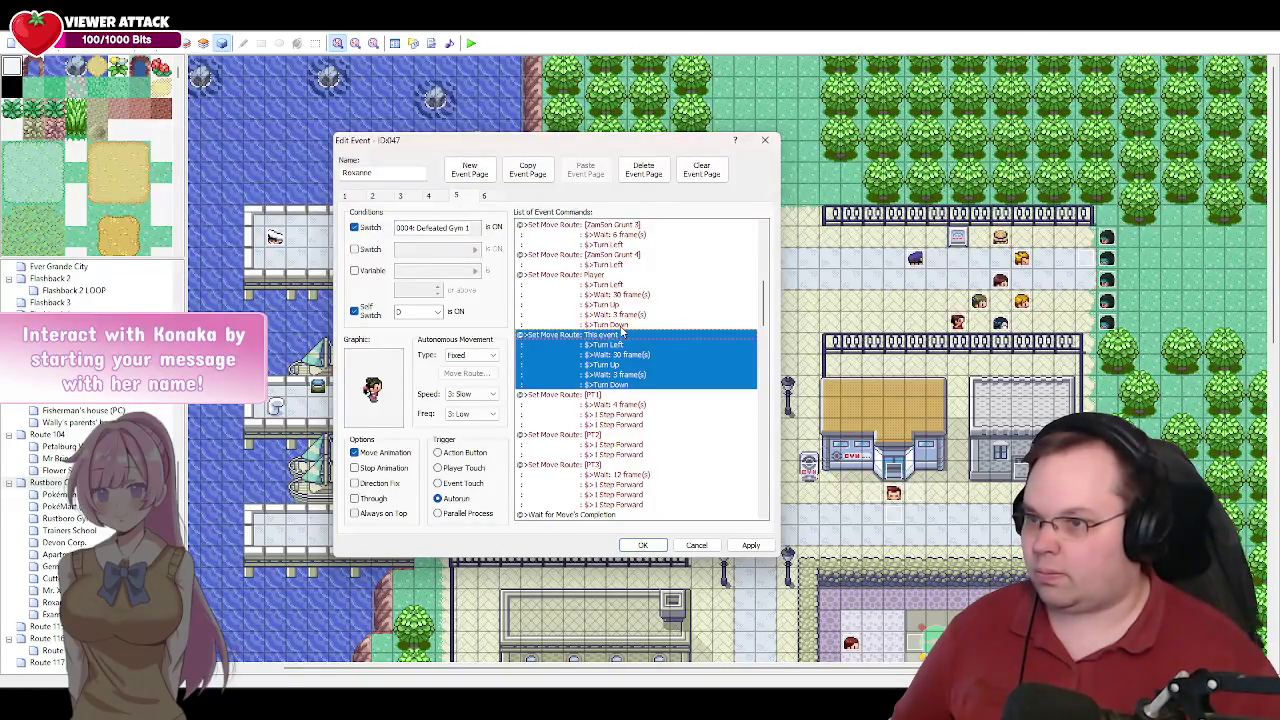
In the Player's route, make the middle step Turn Down and the final step Turn Up
left_click(602, 278)
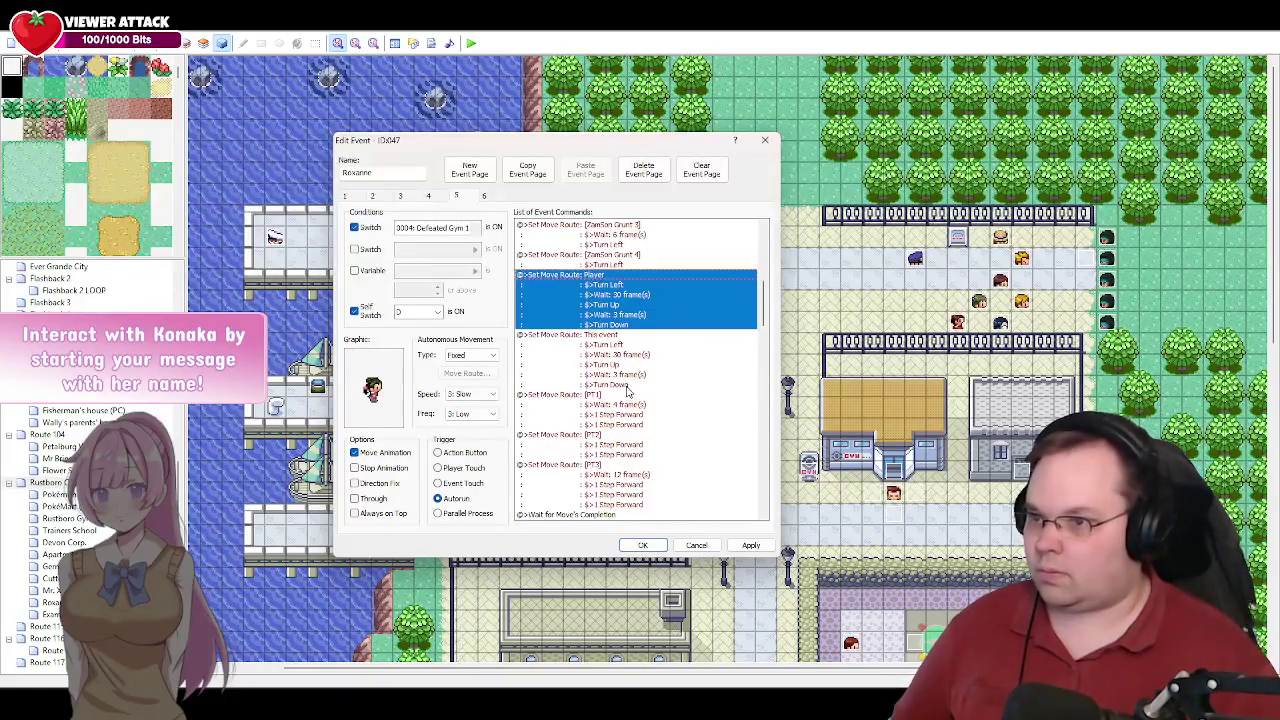
double_click(640, 318)
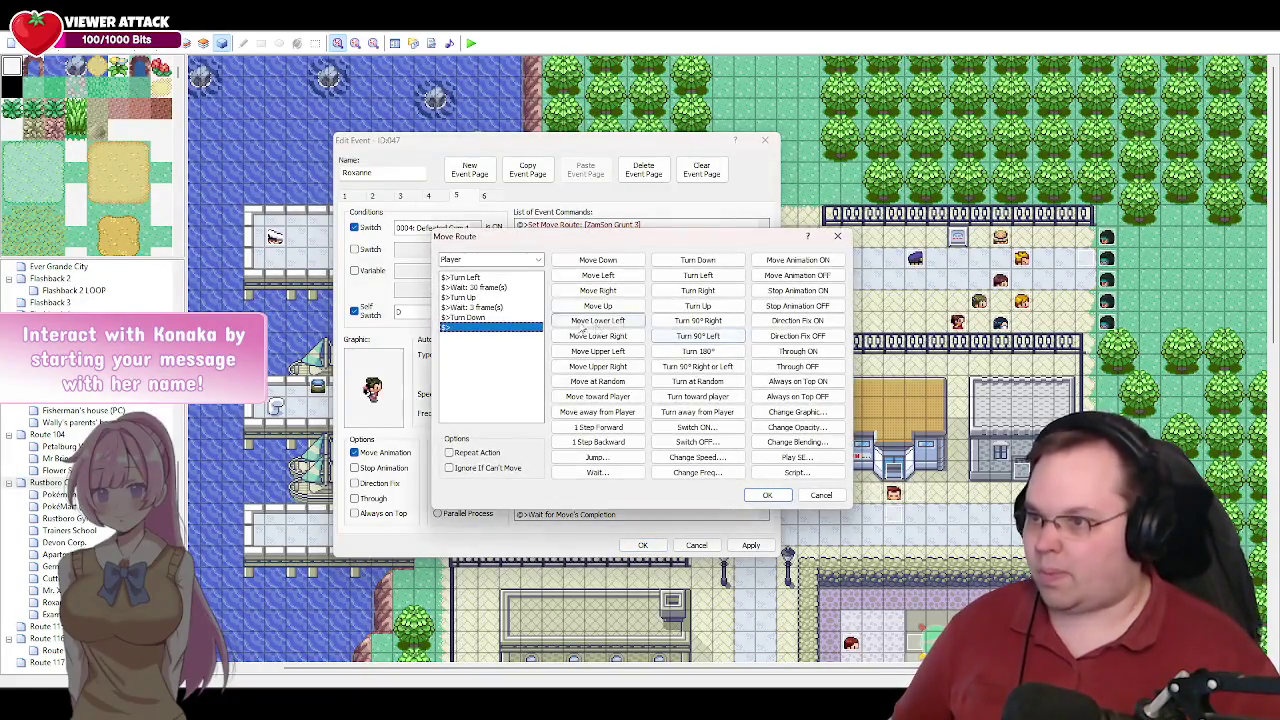
left_click(474, 318)
left_click(698, 305)
left_click(470, 328)
key("Delete")
left_click(474, 297)
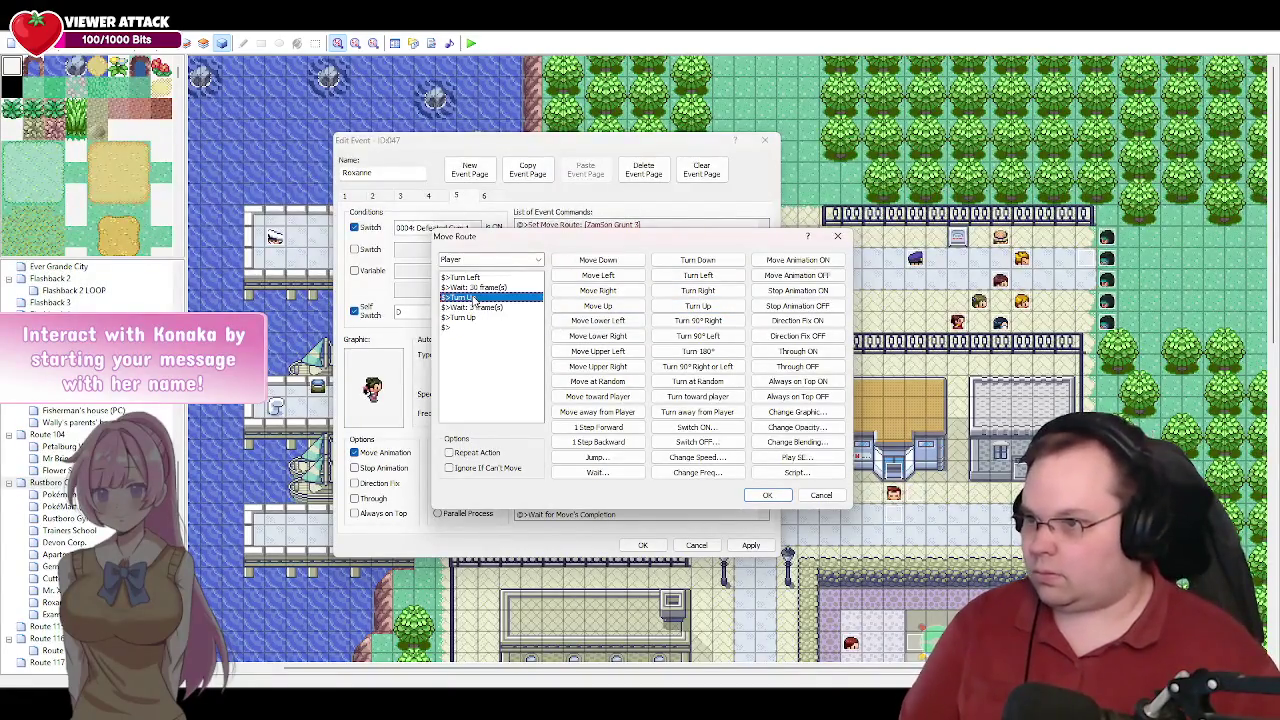
left_click(698, 259)
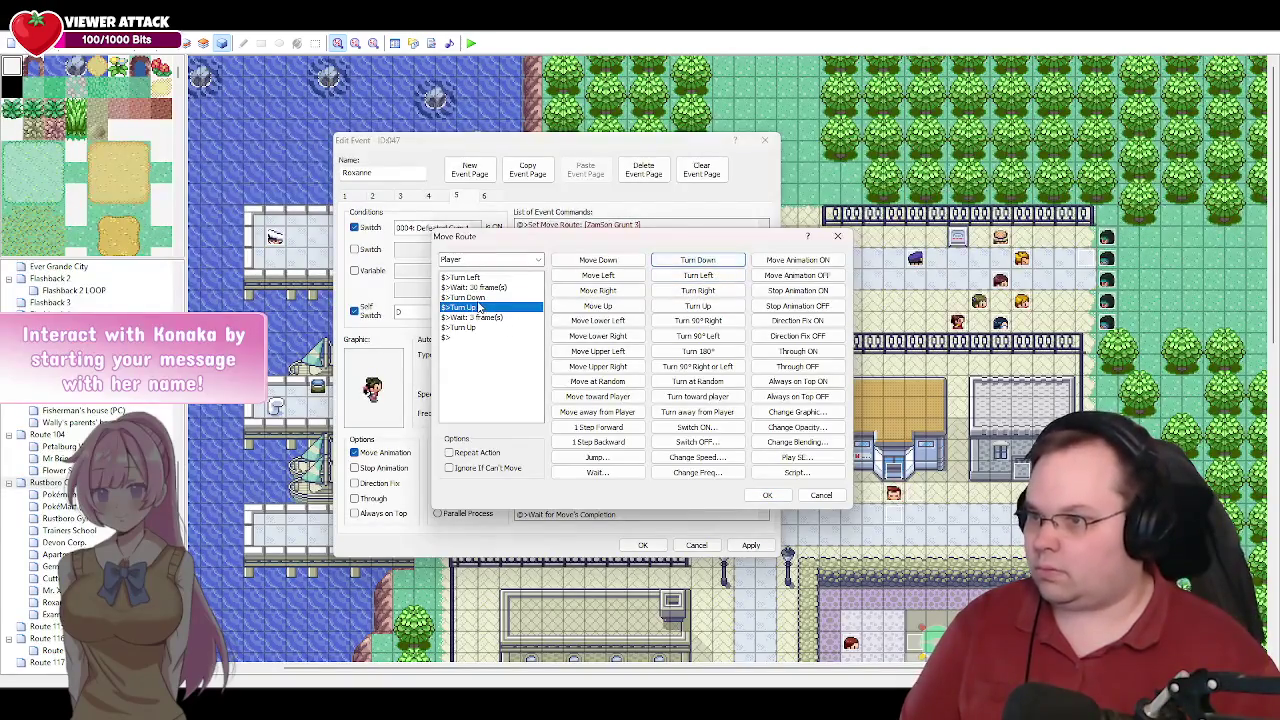
left_click(478, 307)
key("Delete")
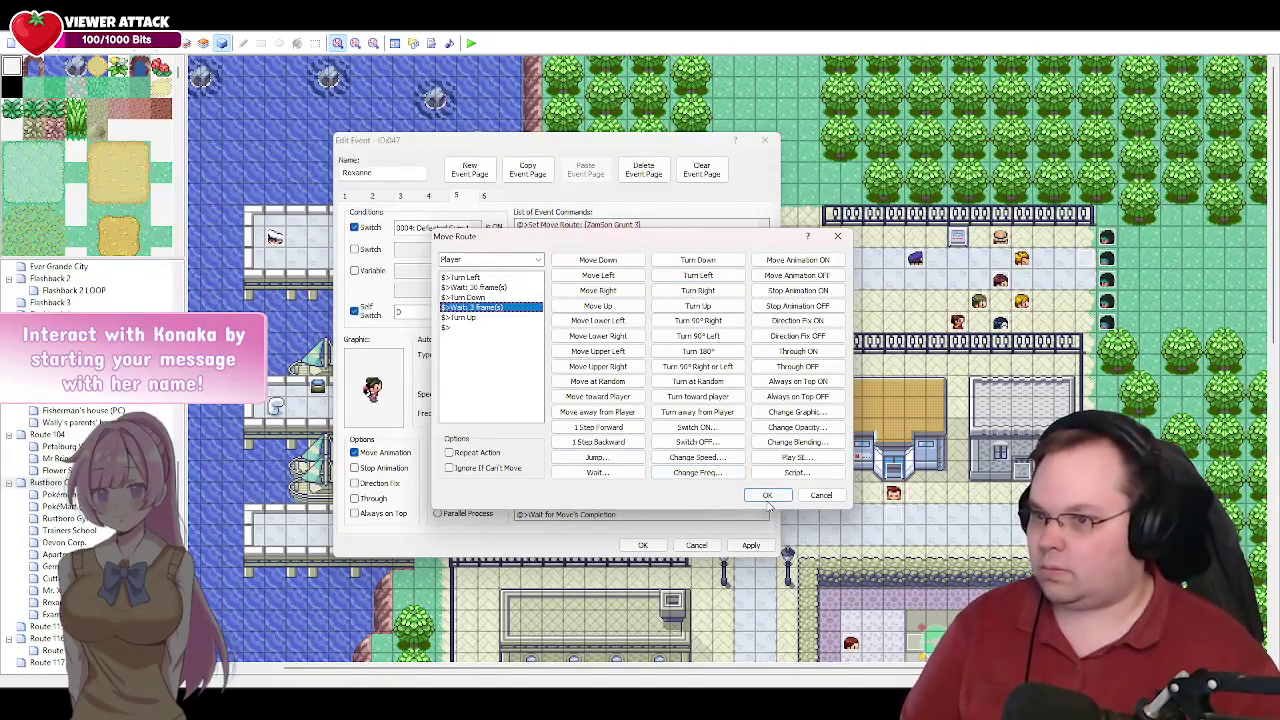
left_click(767, 496)
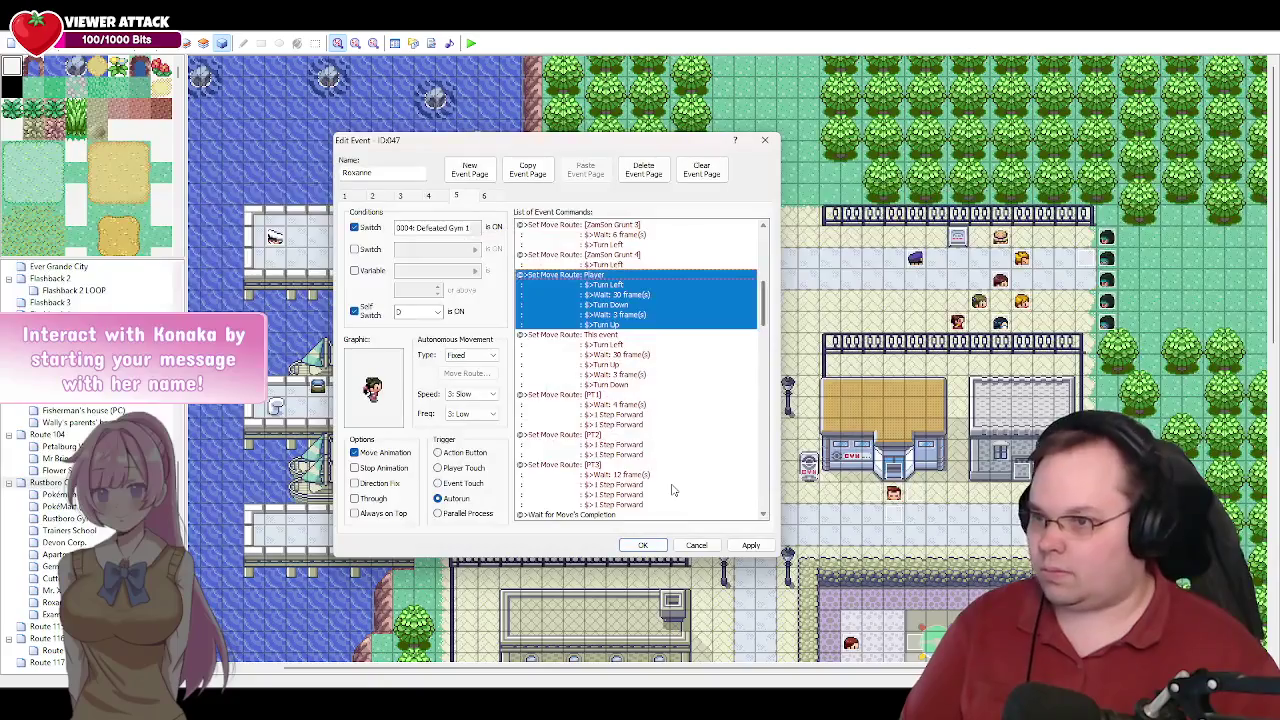
left_click(751, 546)
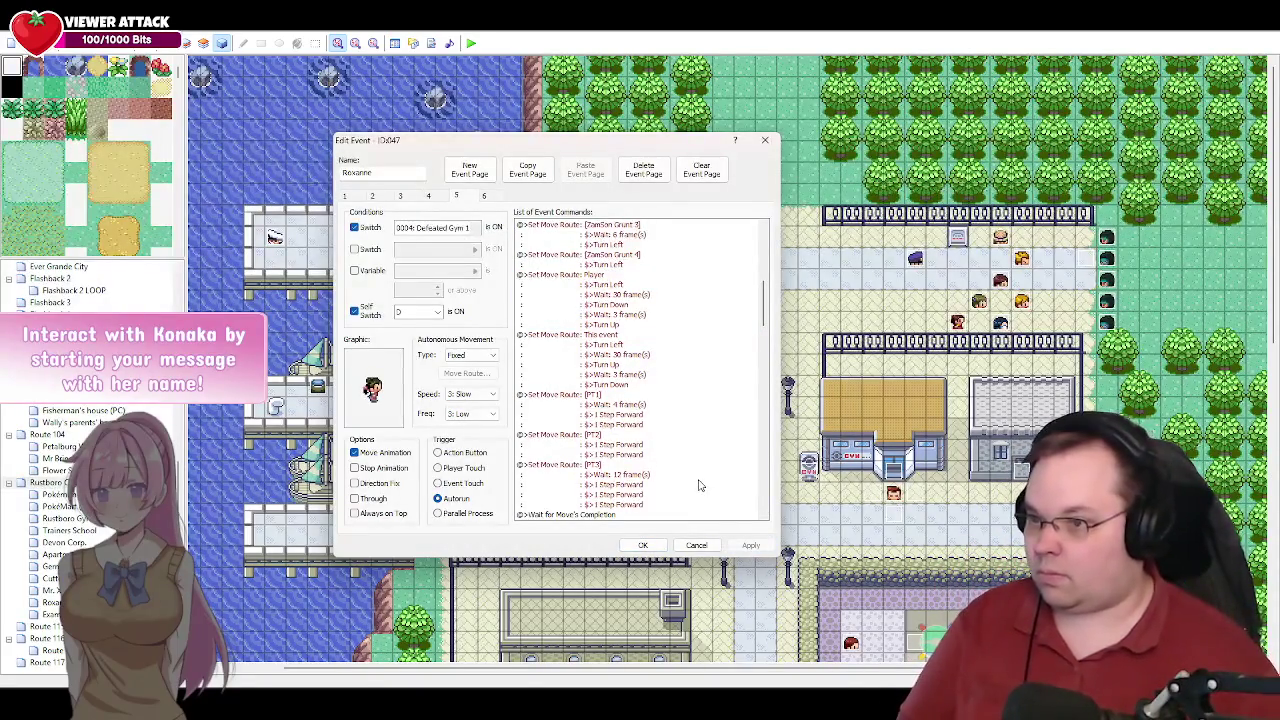
Change the Player route's 3-frame wait to 5 frames and apply
double_click(612, 285)
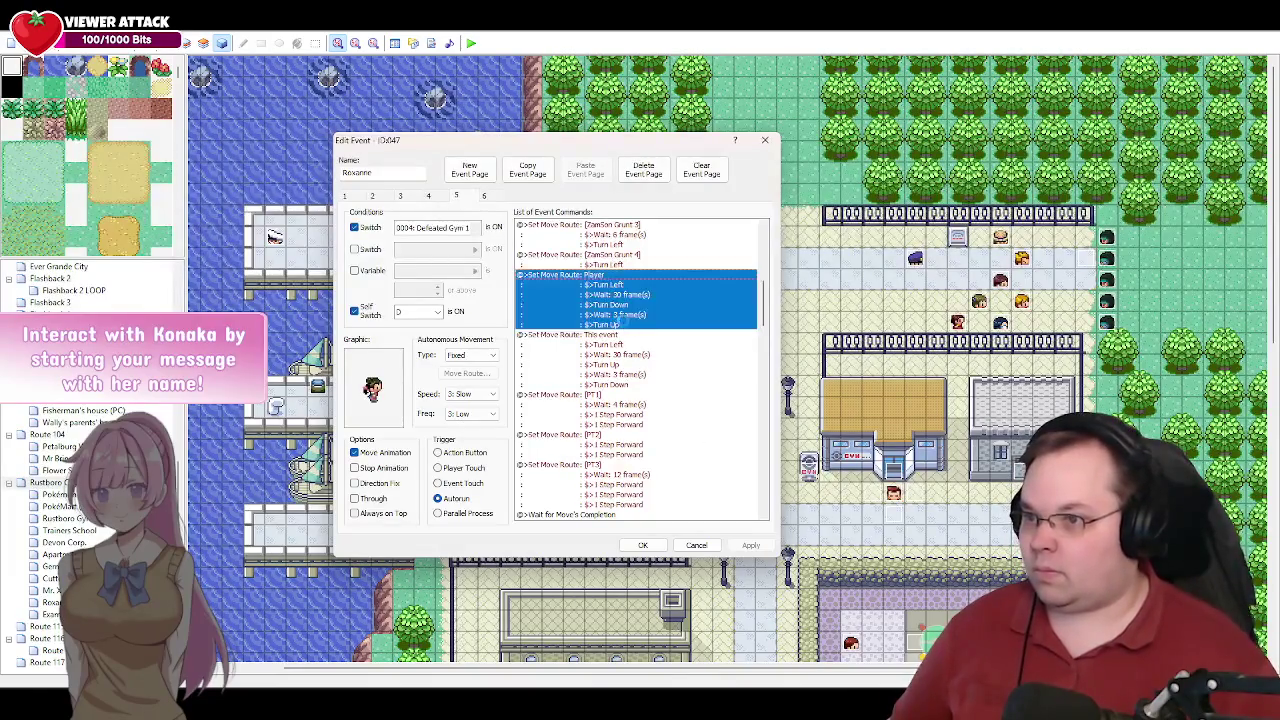
double_click(472, 307)
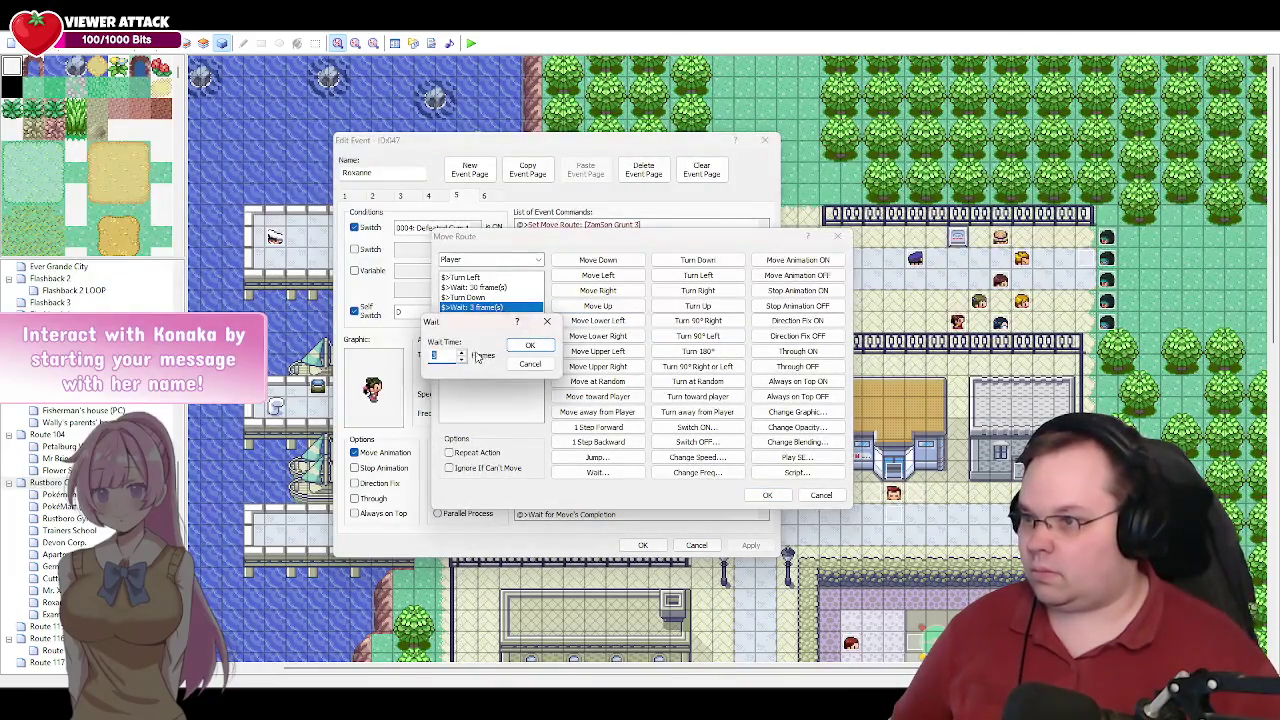
left_click(530, 345)
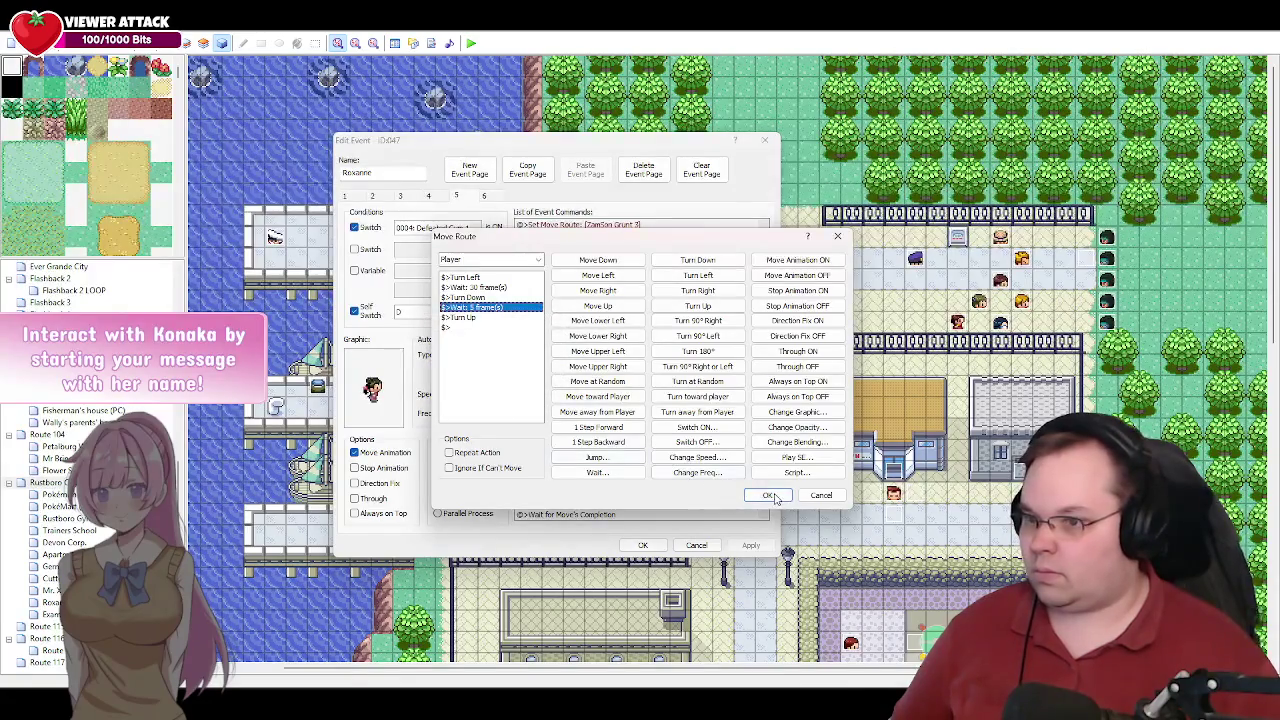
left_click(767, 495)
left_click(751, 545)
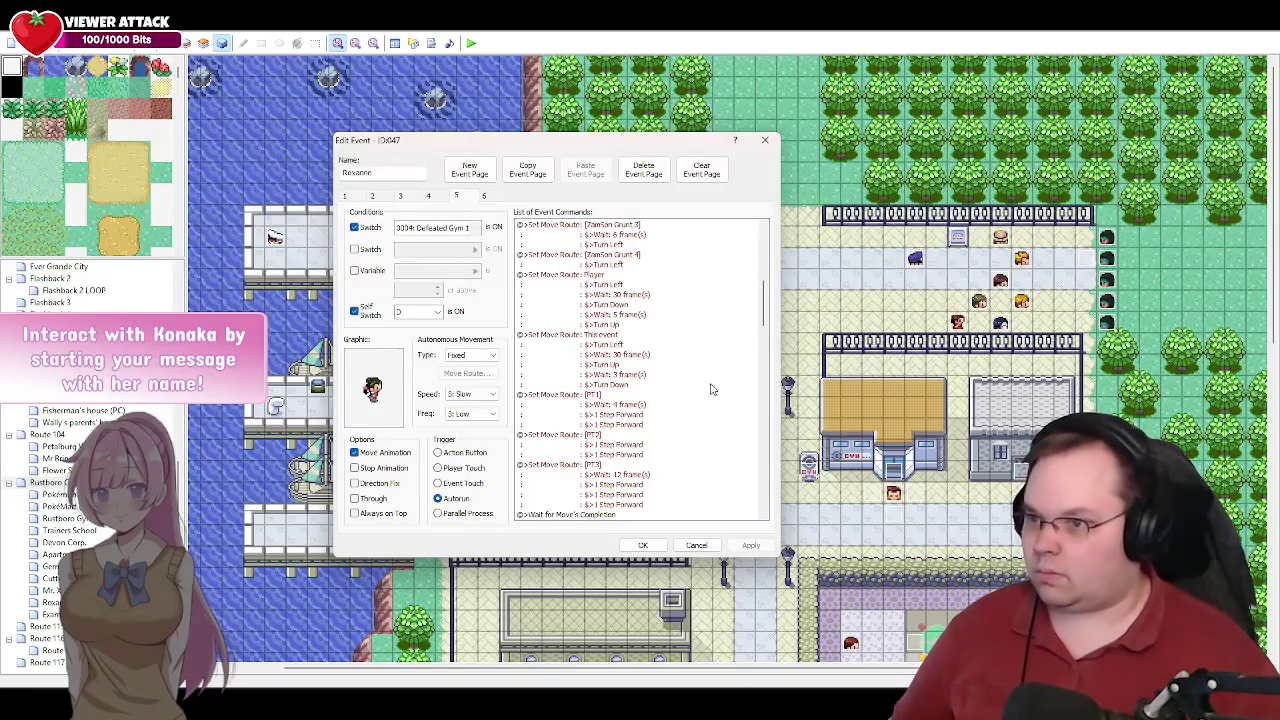
scroll(708, 385, "down", 1)
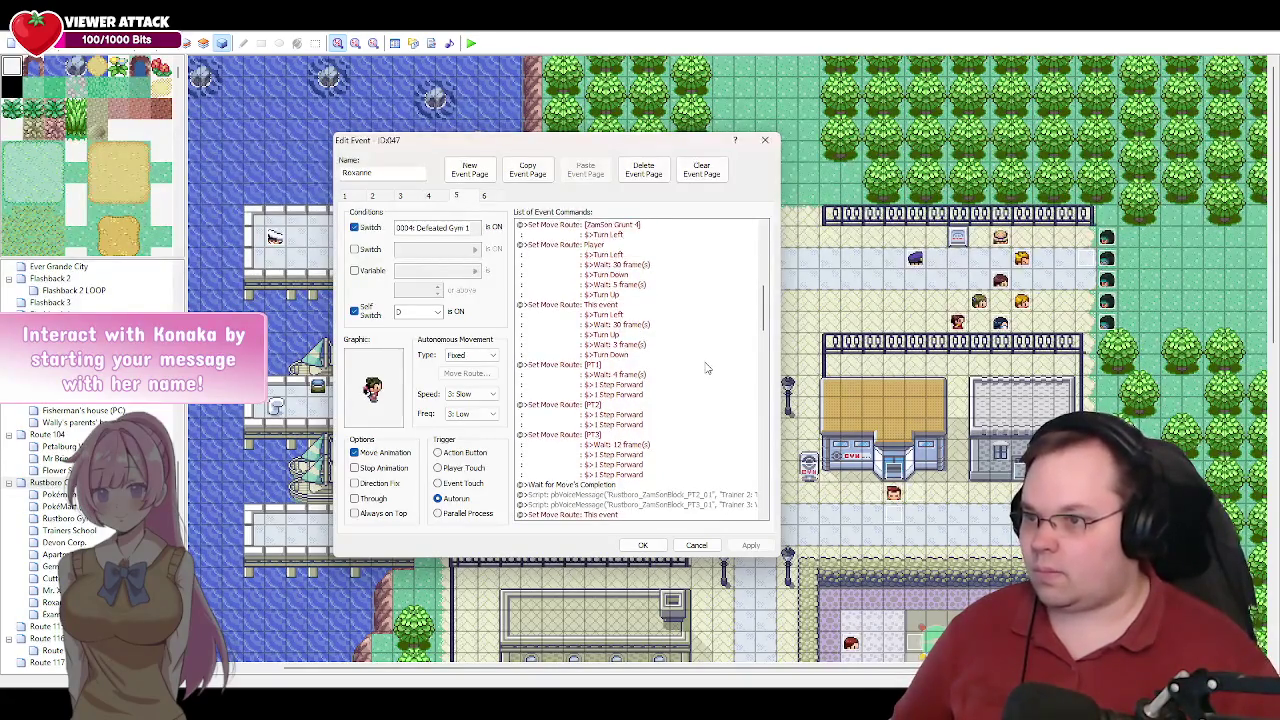
scroll(706, 370, "down", 5)
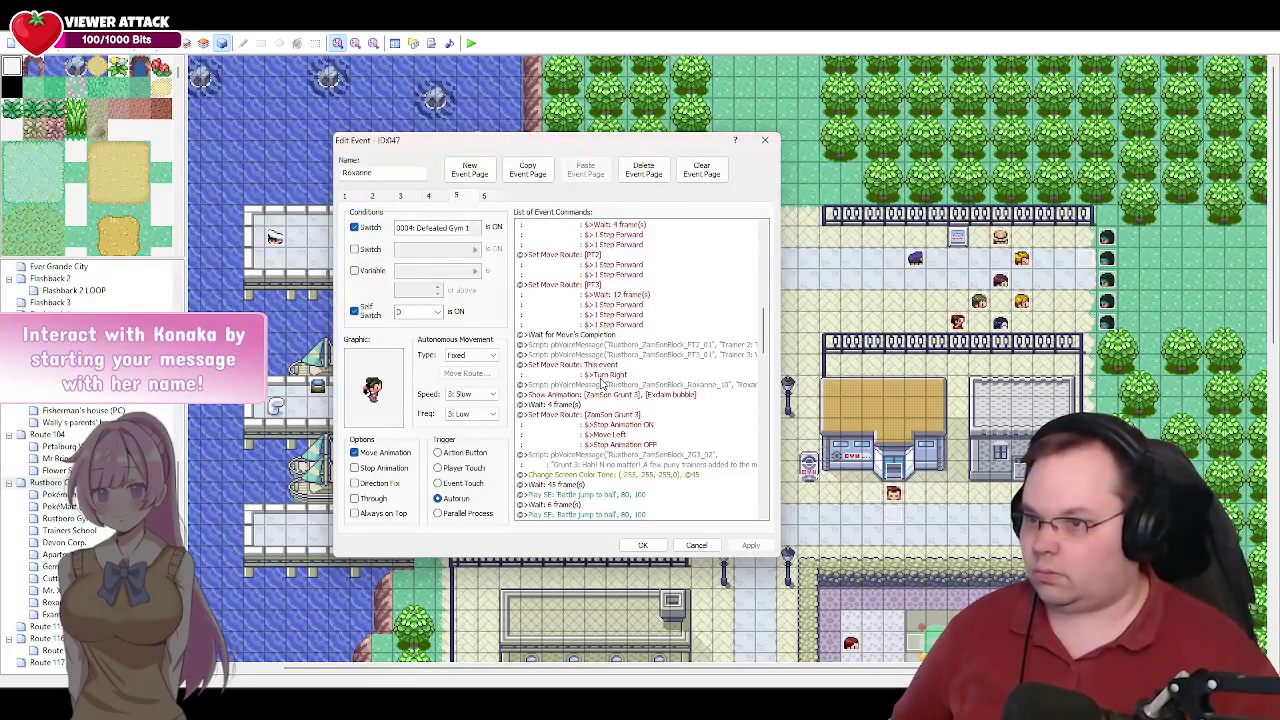
left_click(598, 385)
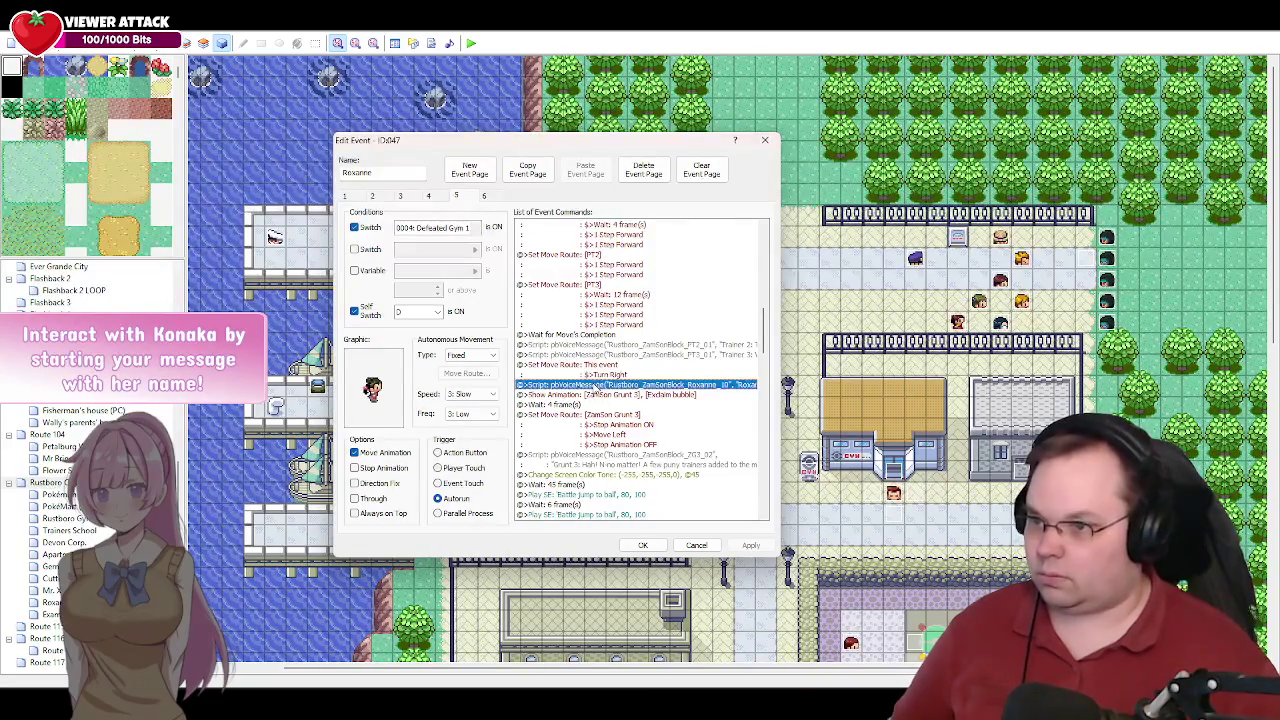
Insert a Player Set Move Route with a single Turn Right step, then apply
key("Insert")
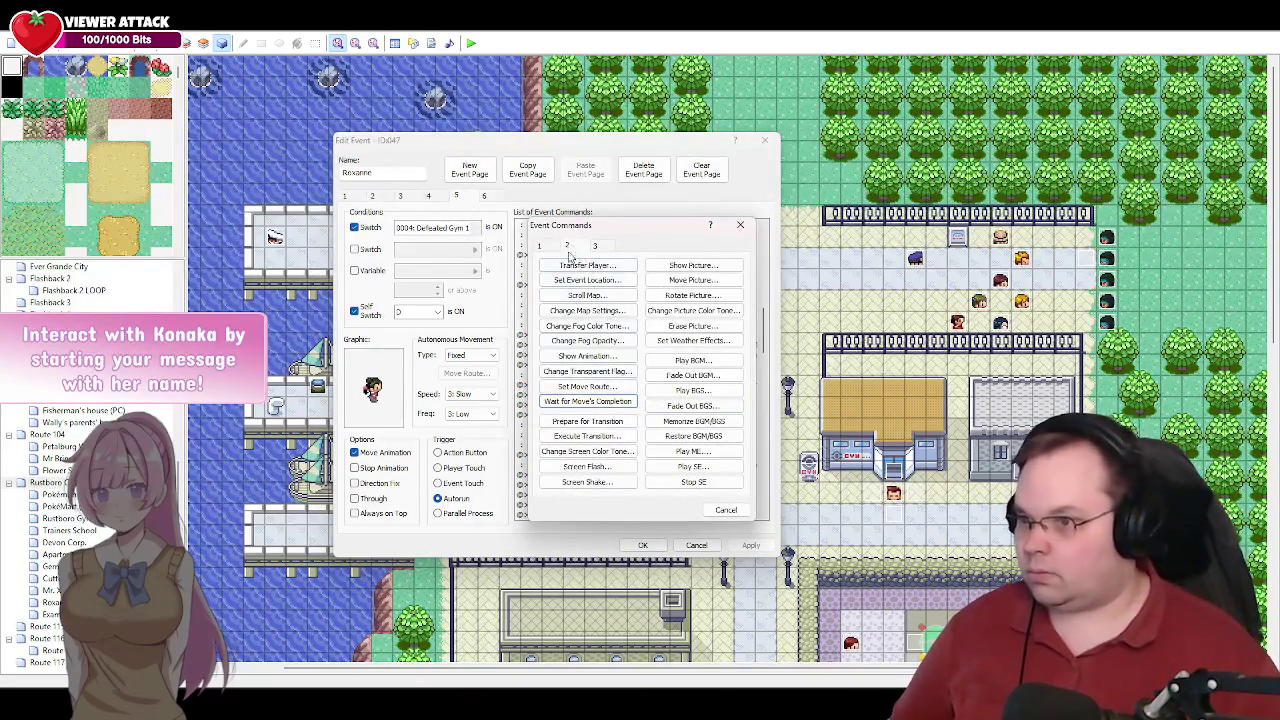
left_click(588, 384)
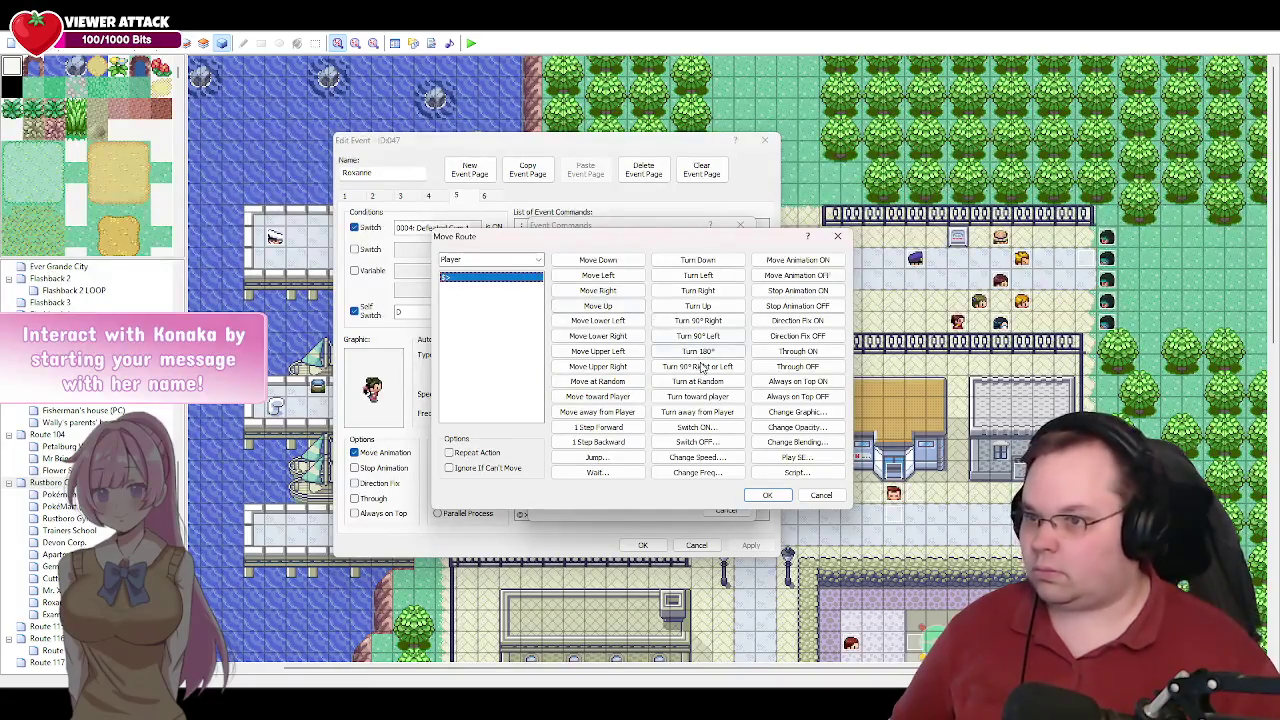
left_click(712, 291)
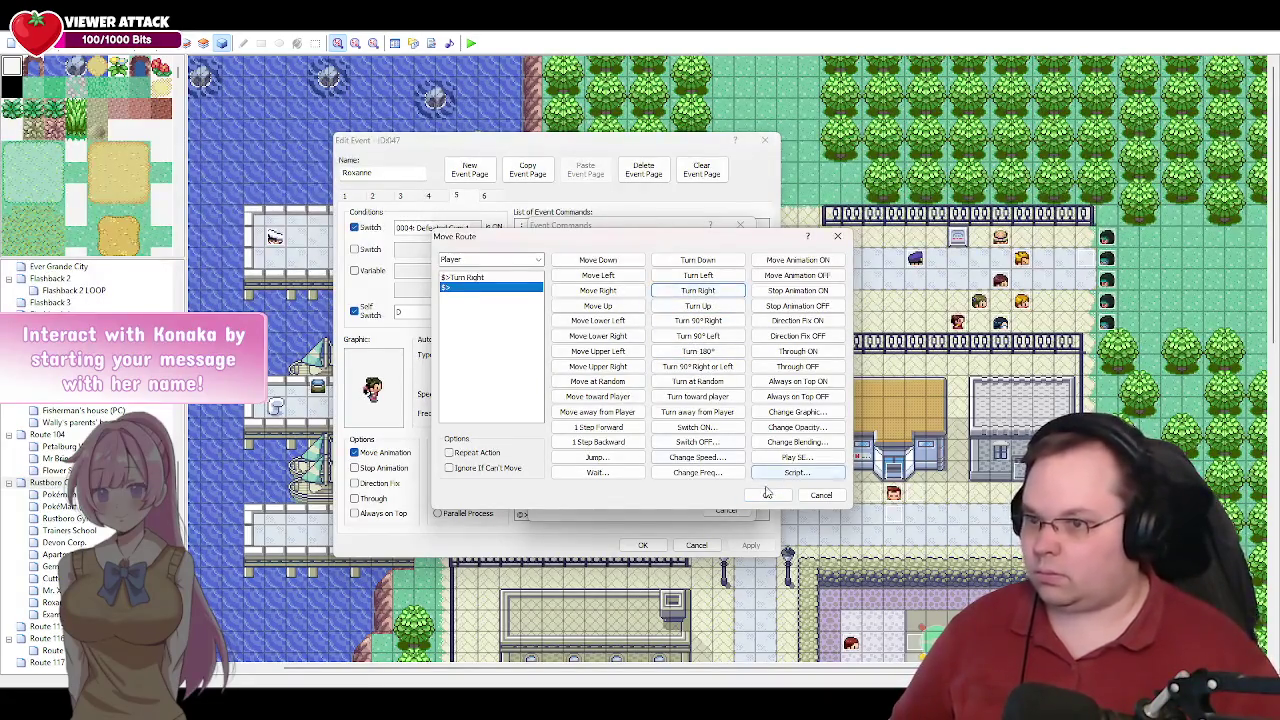
left_click(767, 495)
left_click(750, 545)
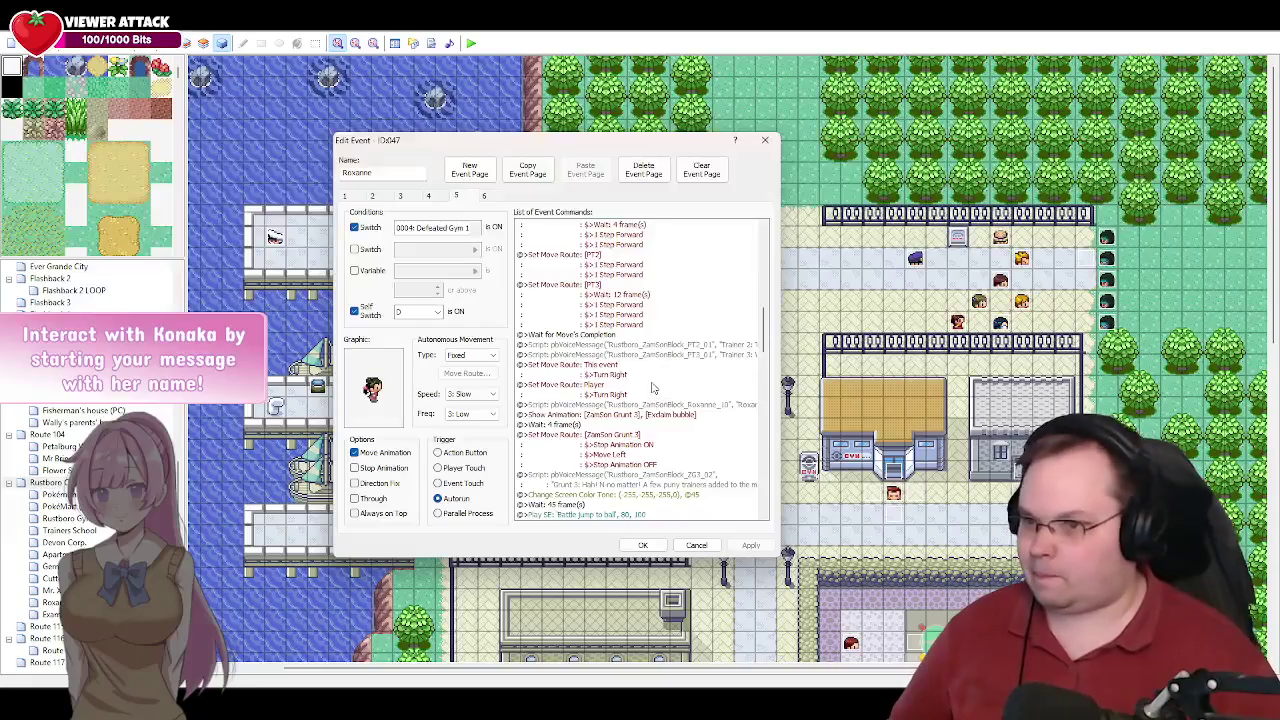
scroll(668, 391, "down", 5)
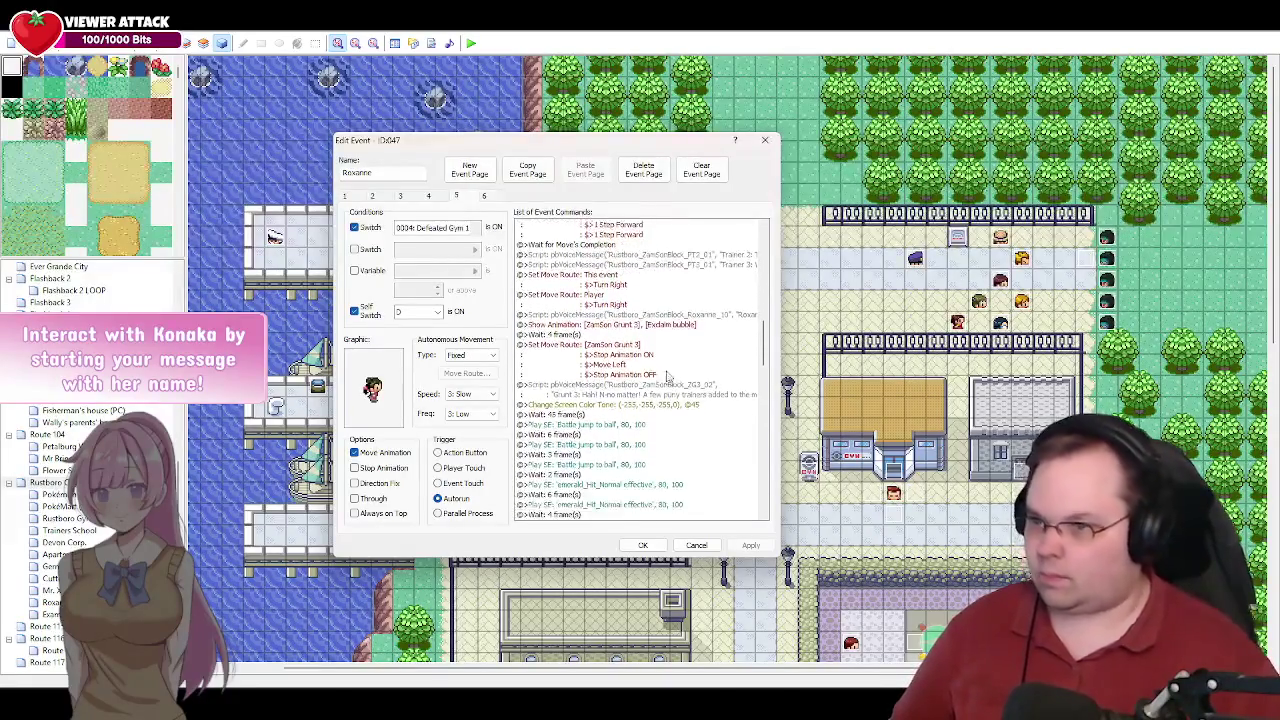
scroll(679, 369, "down", 4)
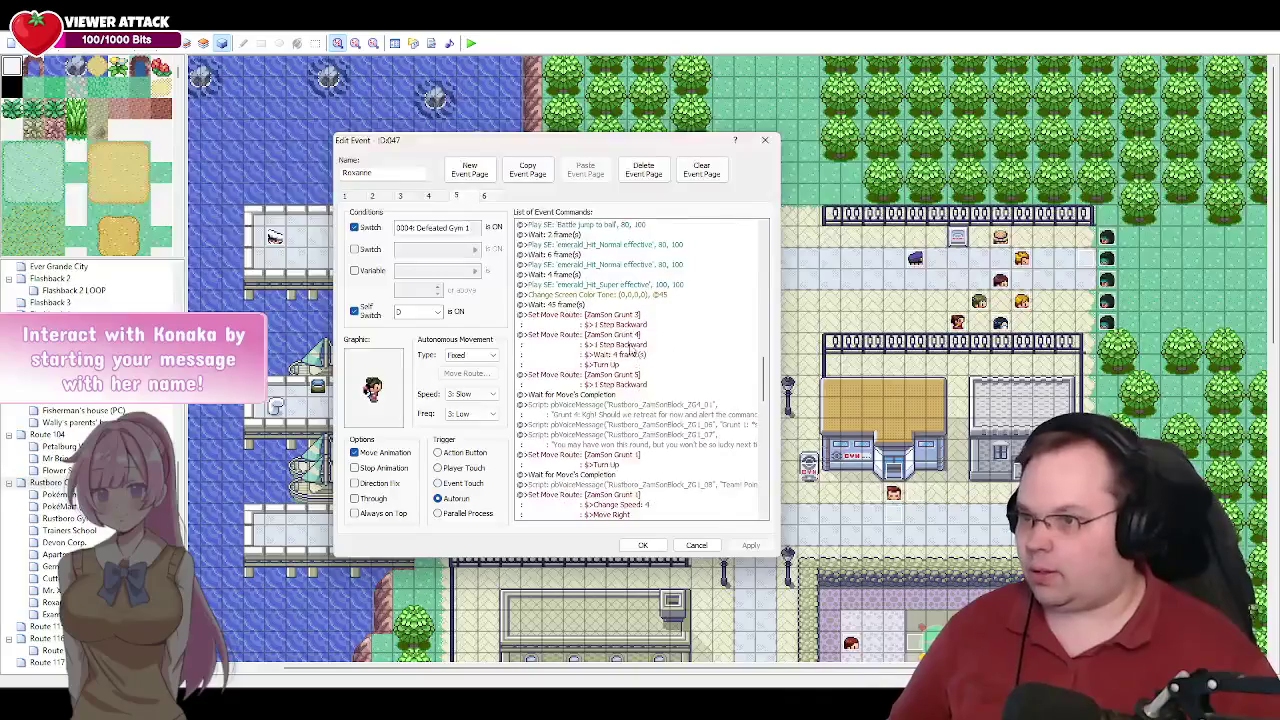
scroll(687, 358, "down", 2)
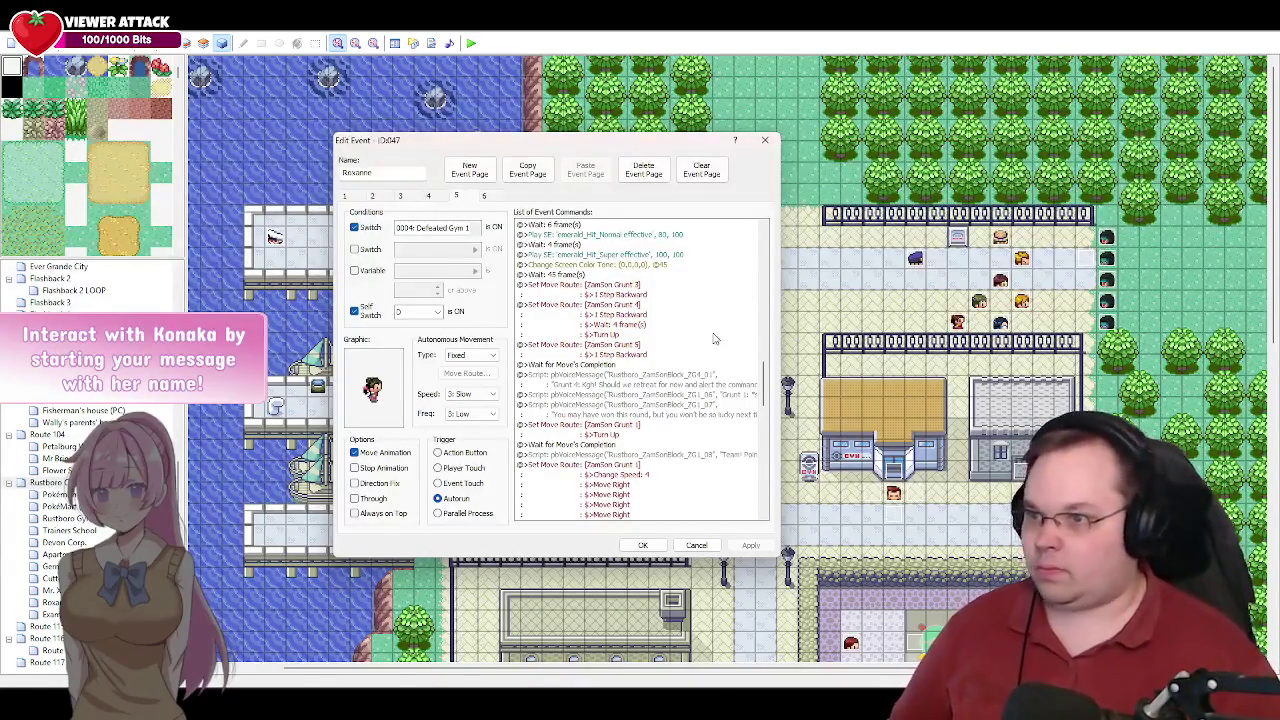
scroll(714, 340, "down", 4)
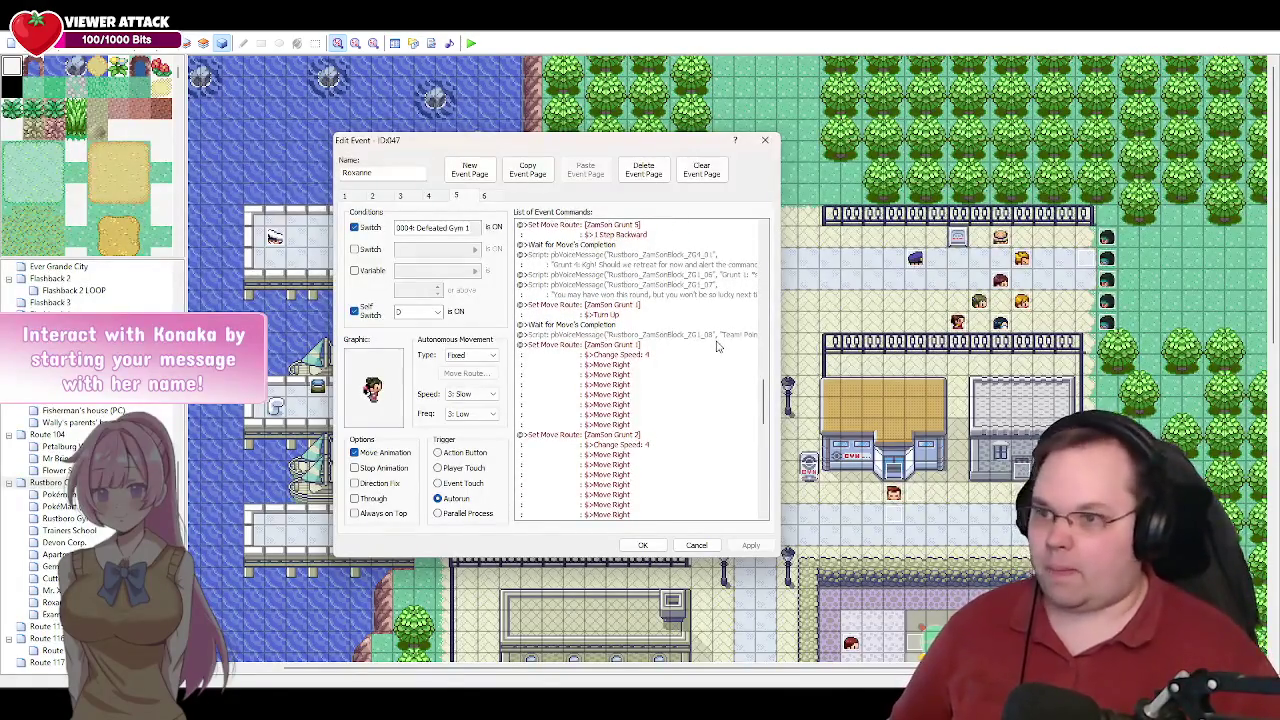
scroll(716, 347, "down", 7)
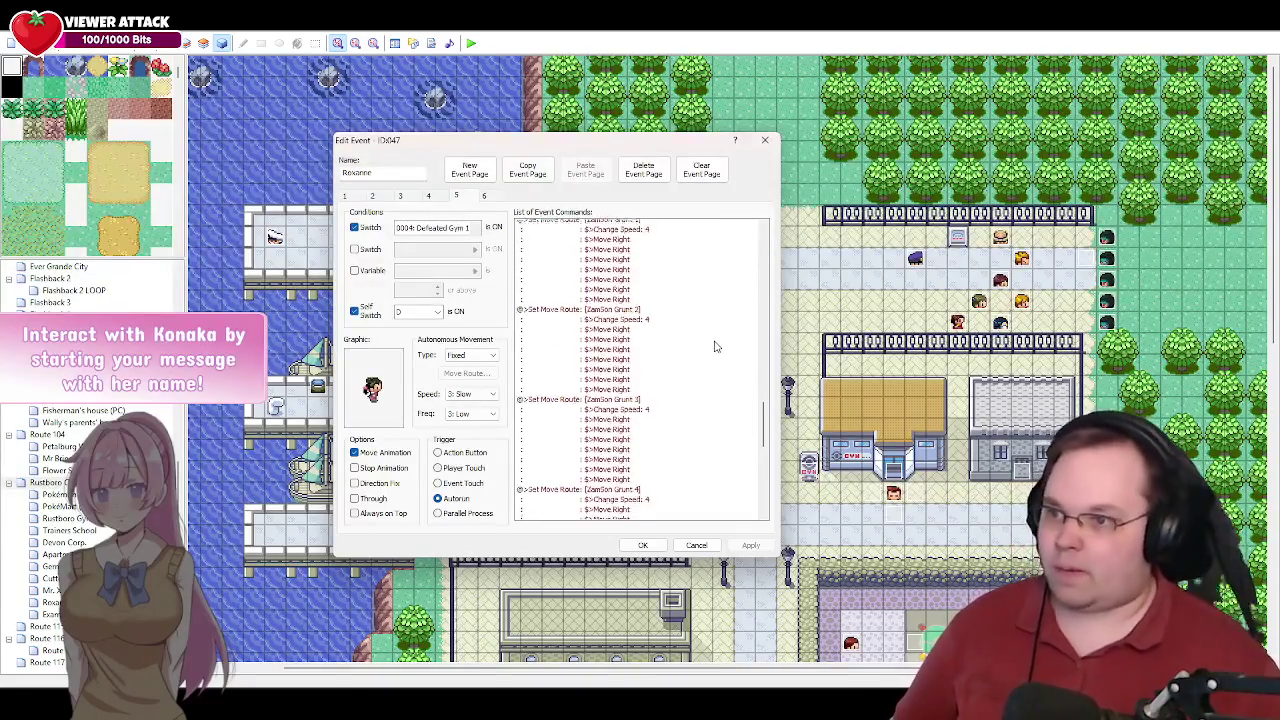
scroll(716, 347, "down", 10)
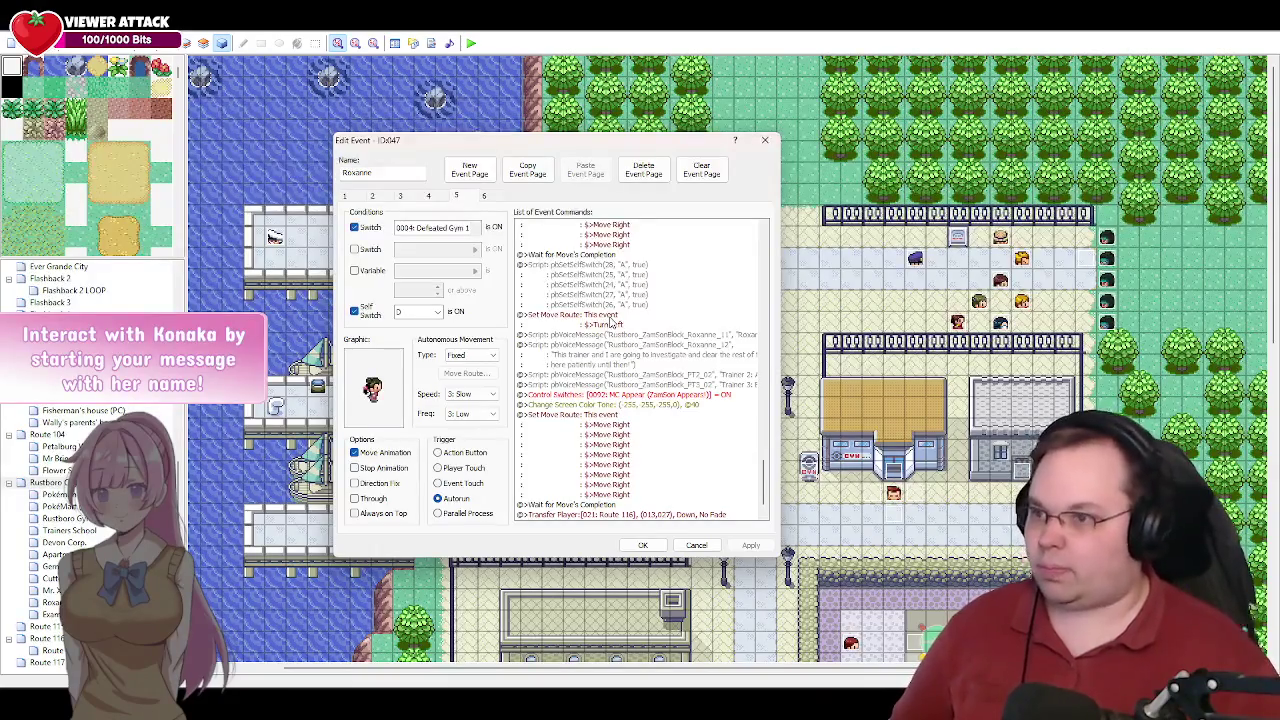
left_click(604, 320)
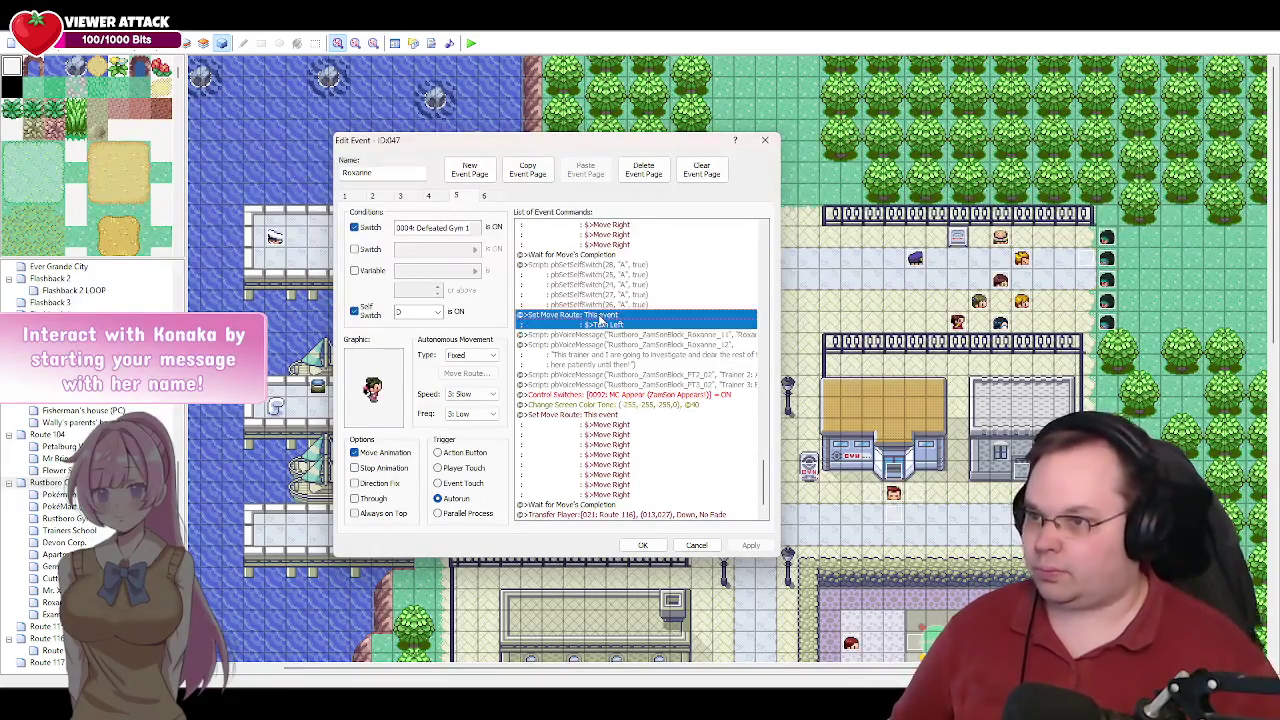
Insert a Player move route with a Turn Left step, apply, and close the Roxanne event
key("Insert")
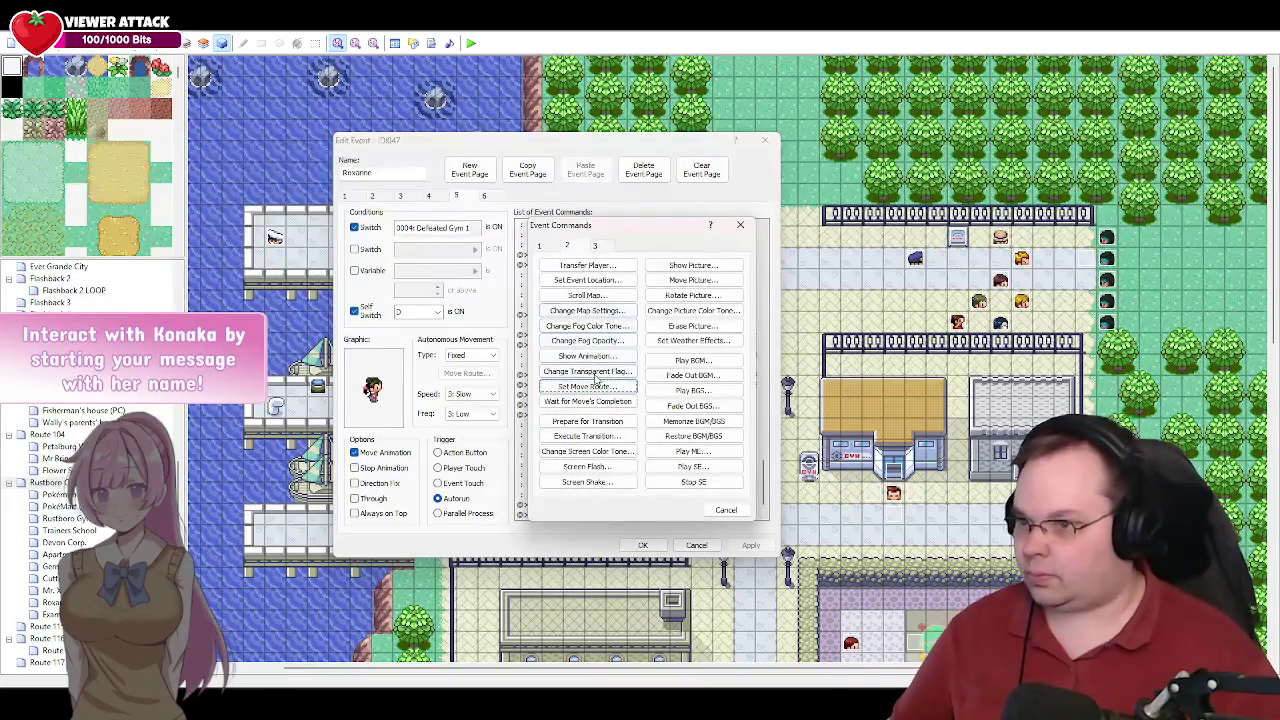
left_click(588, 390)
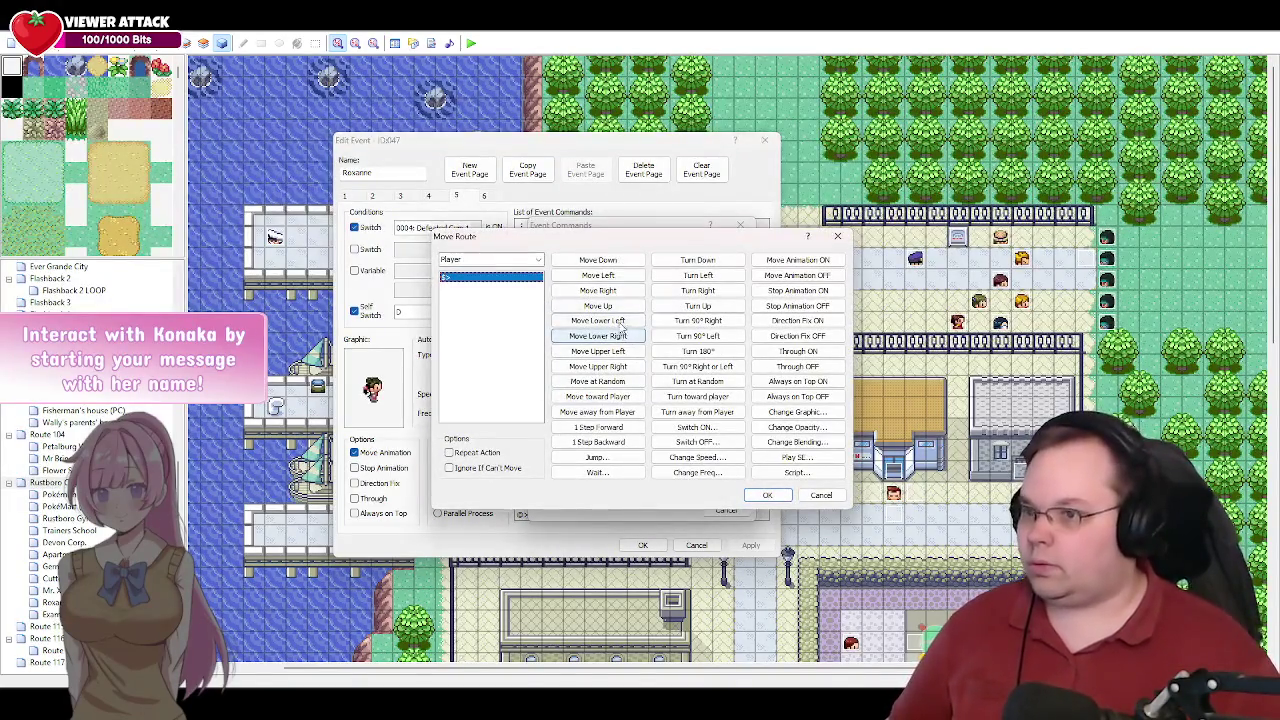
left_click(709, 276)
left_click(766, 495)
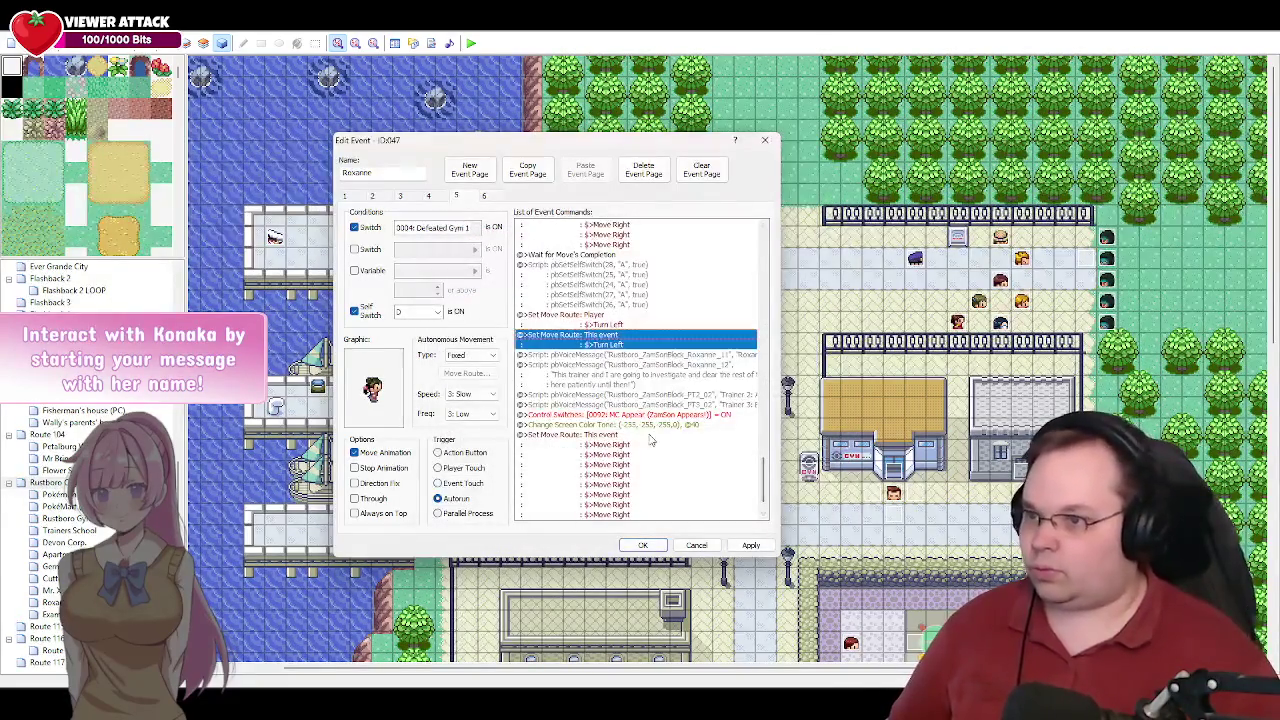
left_click(750, 545)
scroll(670, 443, "down", 2)
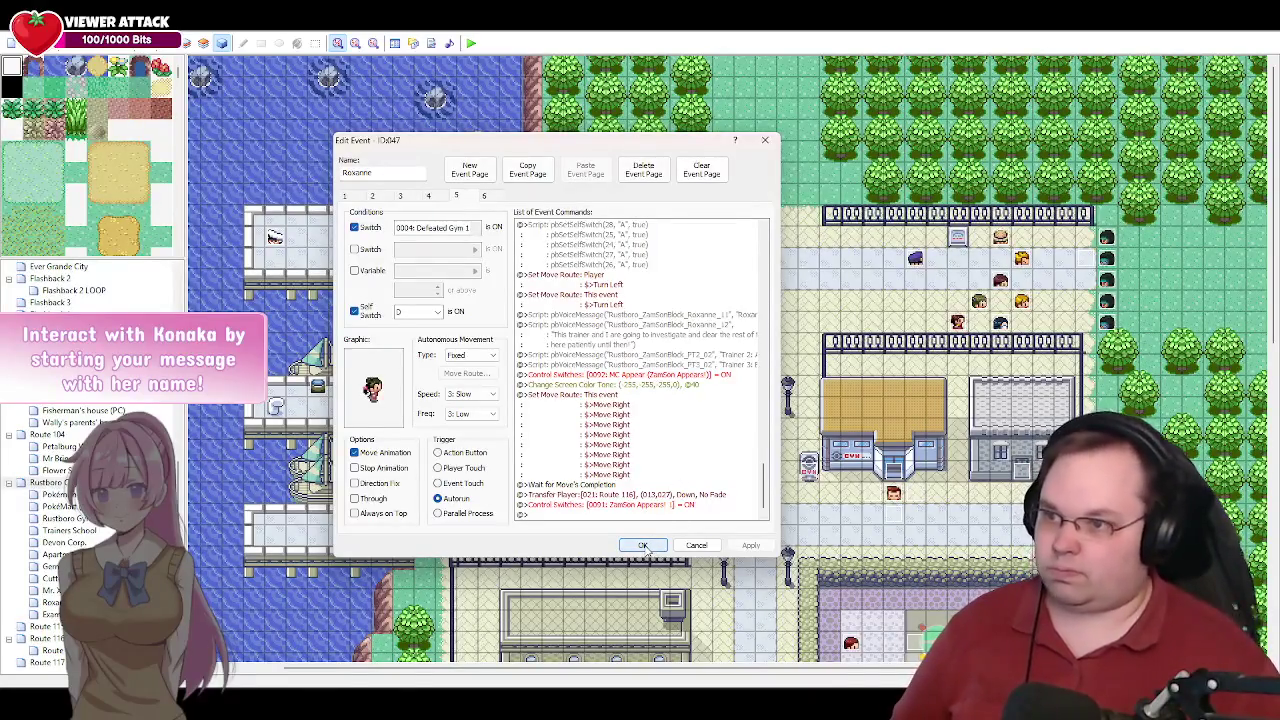
left_click(643, 546)
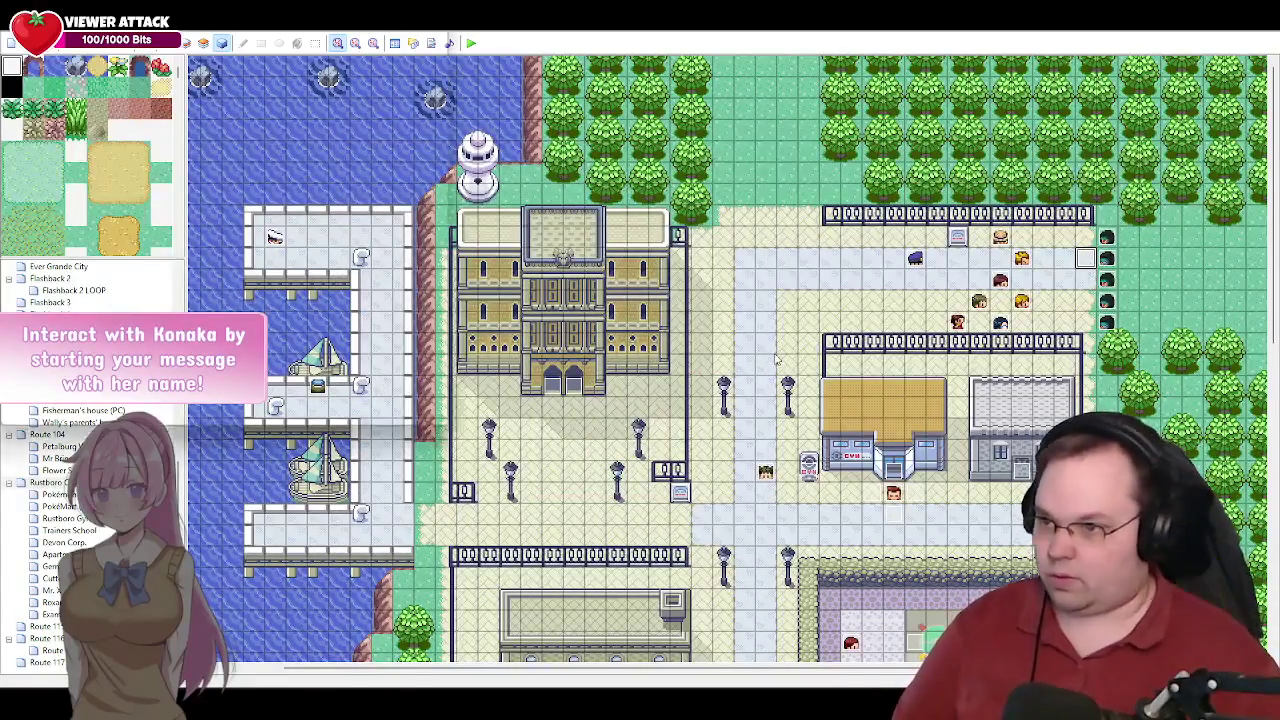
In the Player (NPC) event, set the male route's sprite graphic to the left-facing frame
double_click(775, 358)
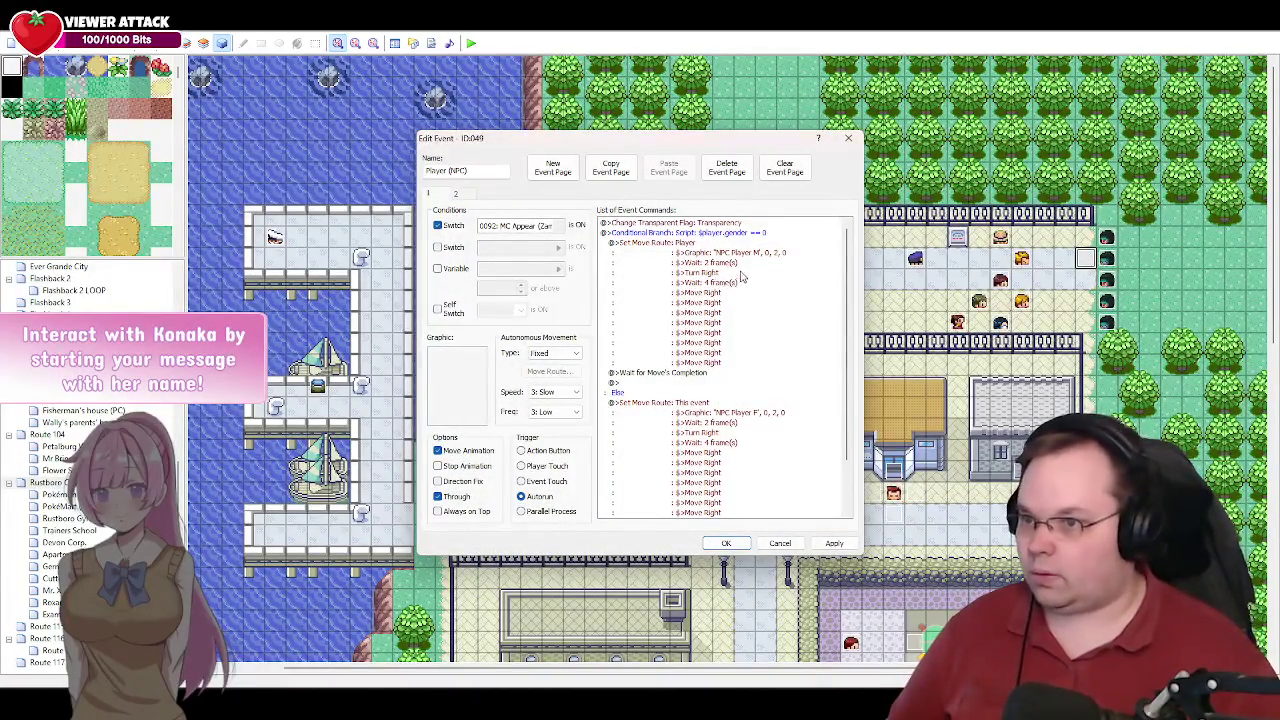
double_click(692, 254)
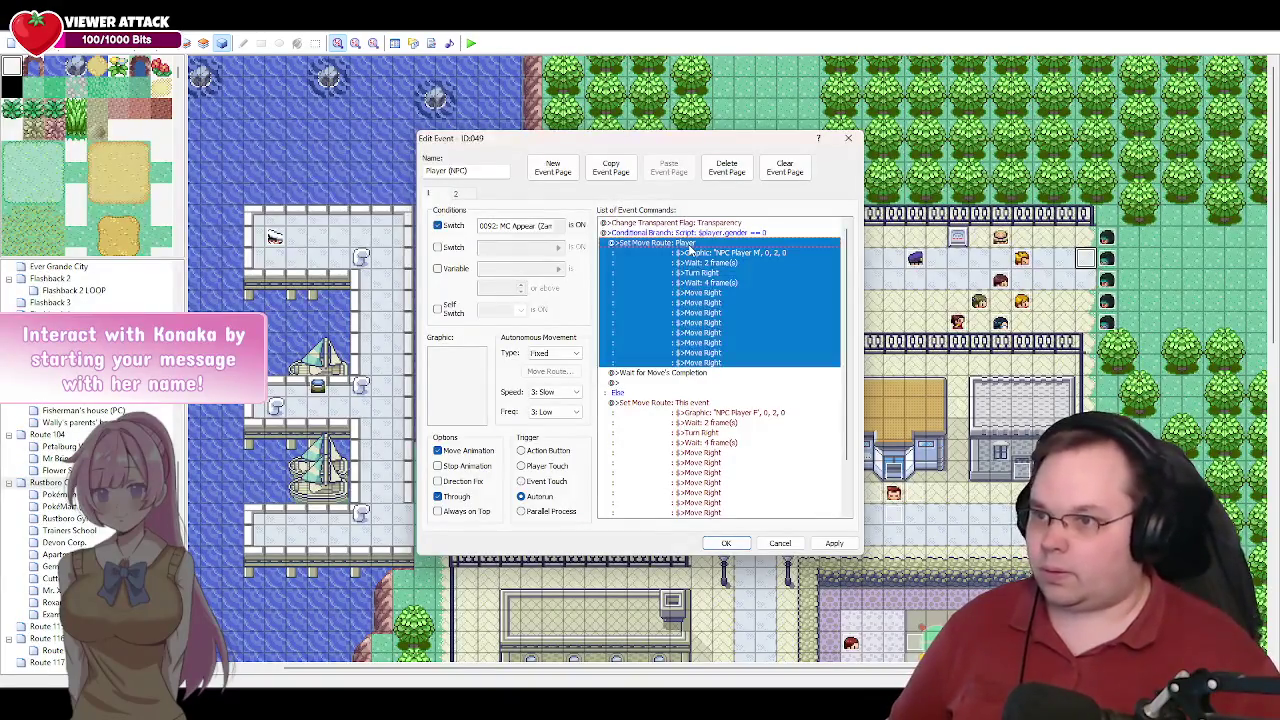
left_click(582, 276)
double_click(584, 281)
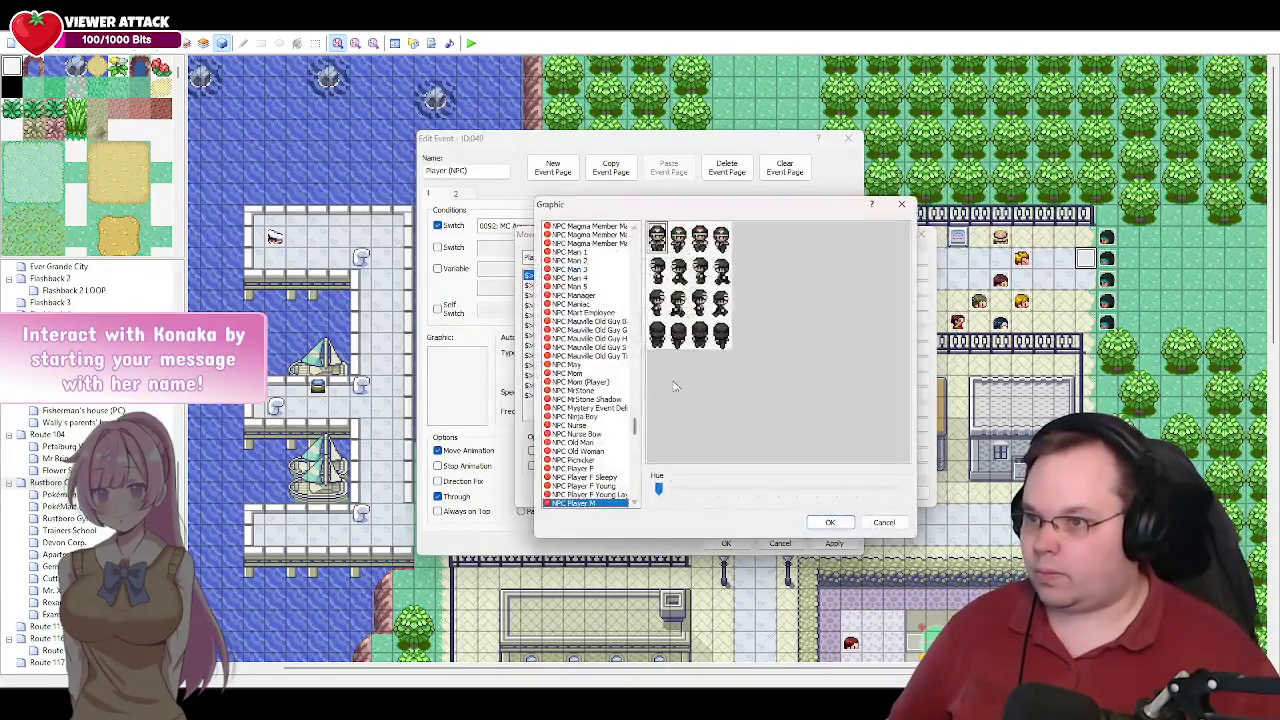
left_click(834, 524)
left_click(848, 497)
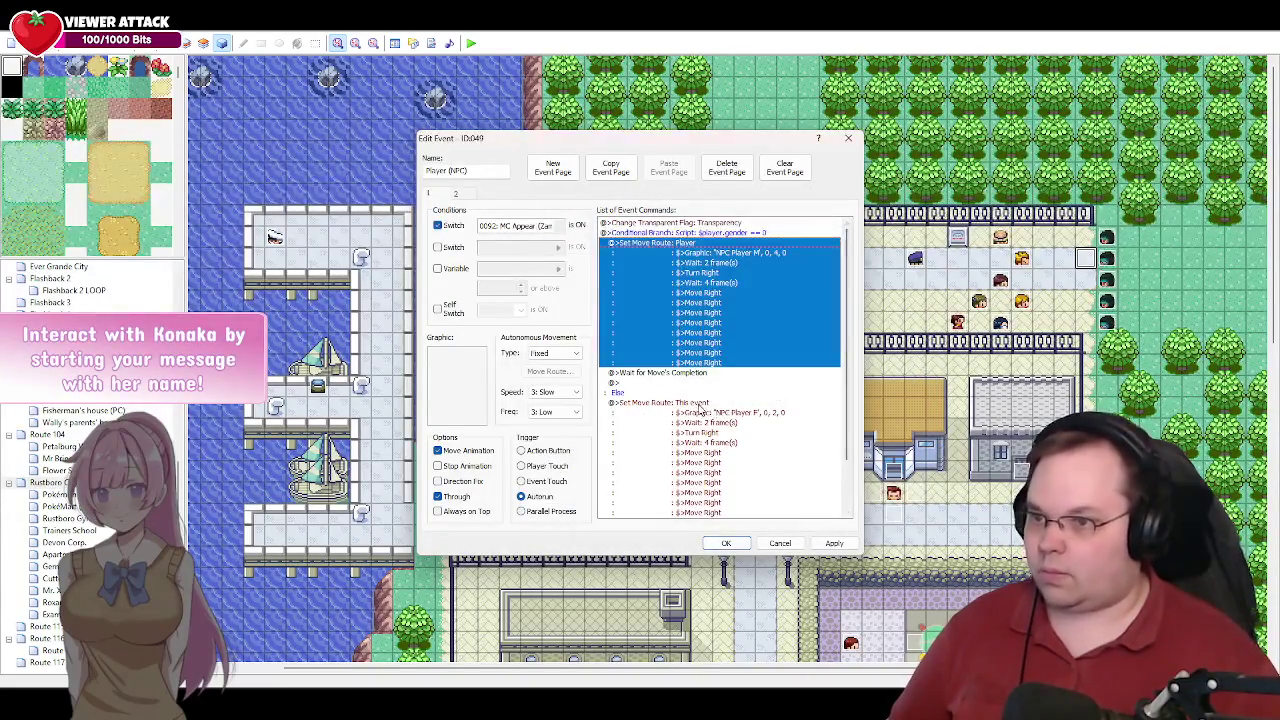
Set the female route's sprite graphic to the left-facing frame, then apply and close the event
double_click(710, 405)
left_click(595, 277)
left_click(660, 280)
left_click(836, 521)
left_click(850, 496)
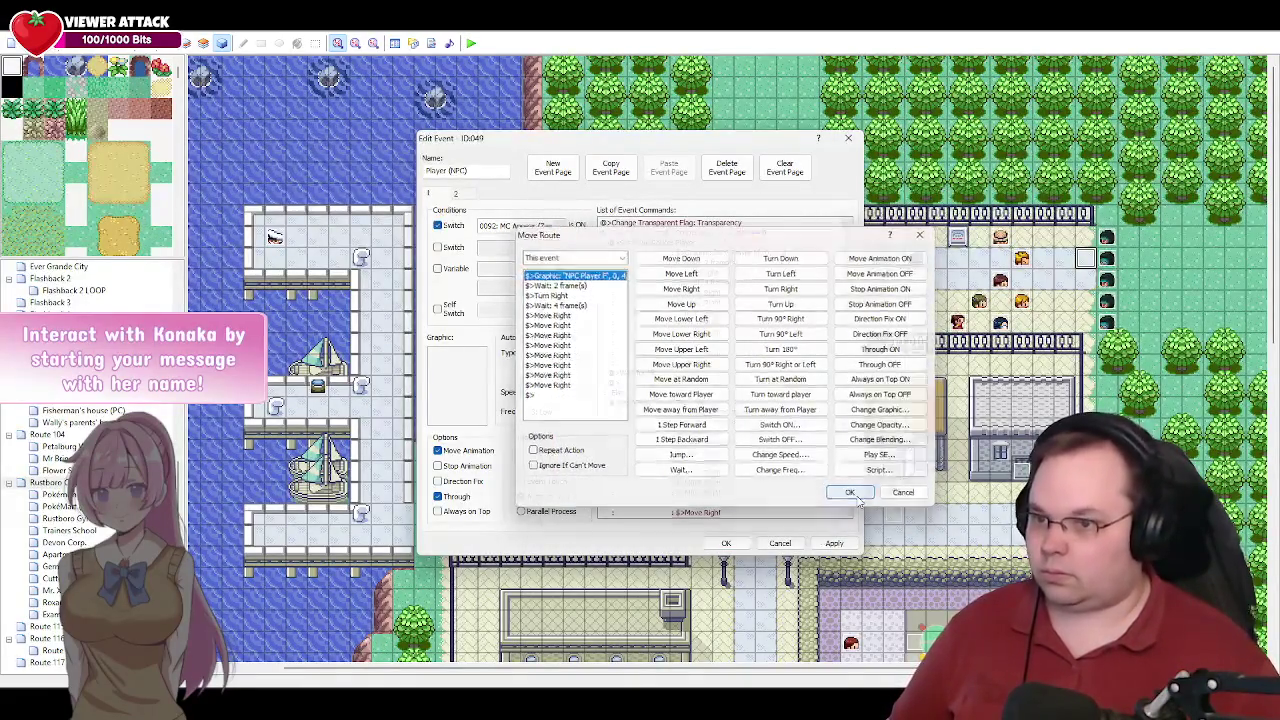
left_click(816, 543)
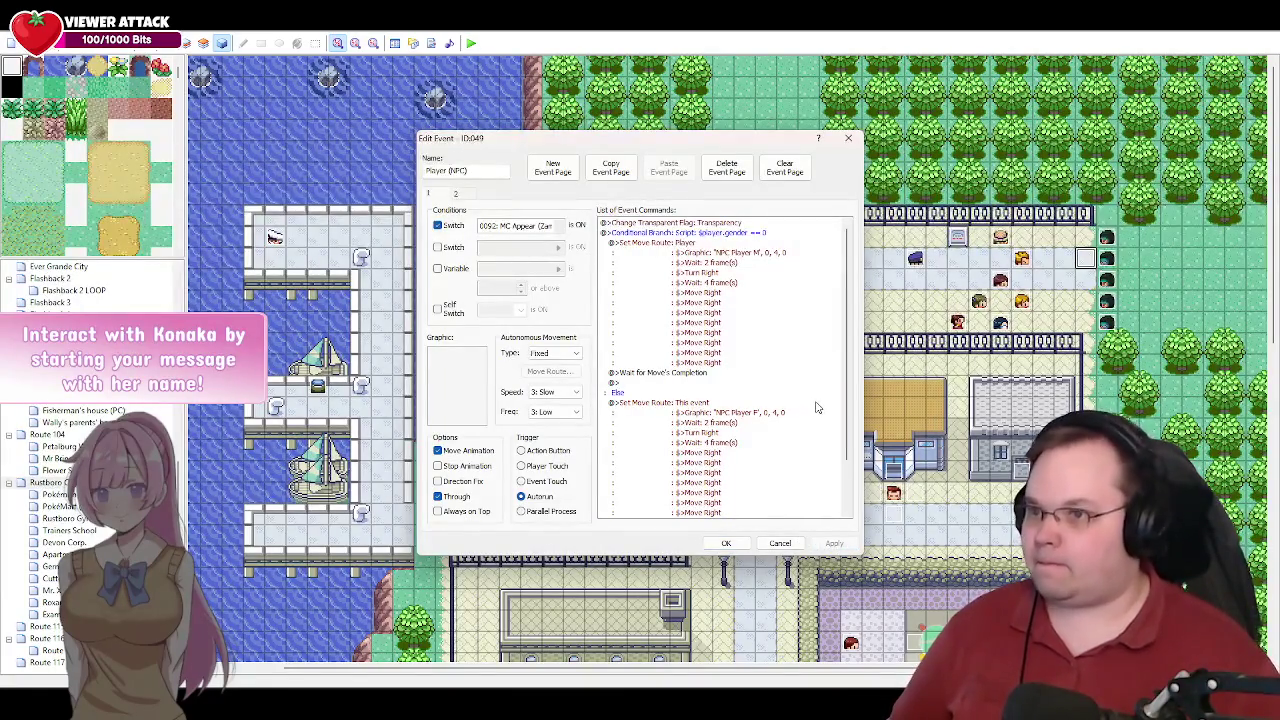
scroll(816, 402, "down", 2)
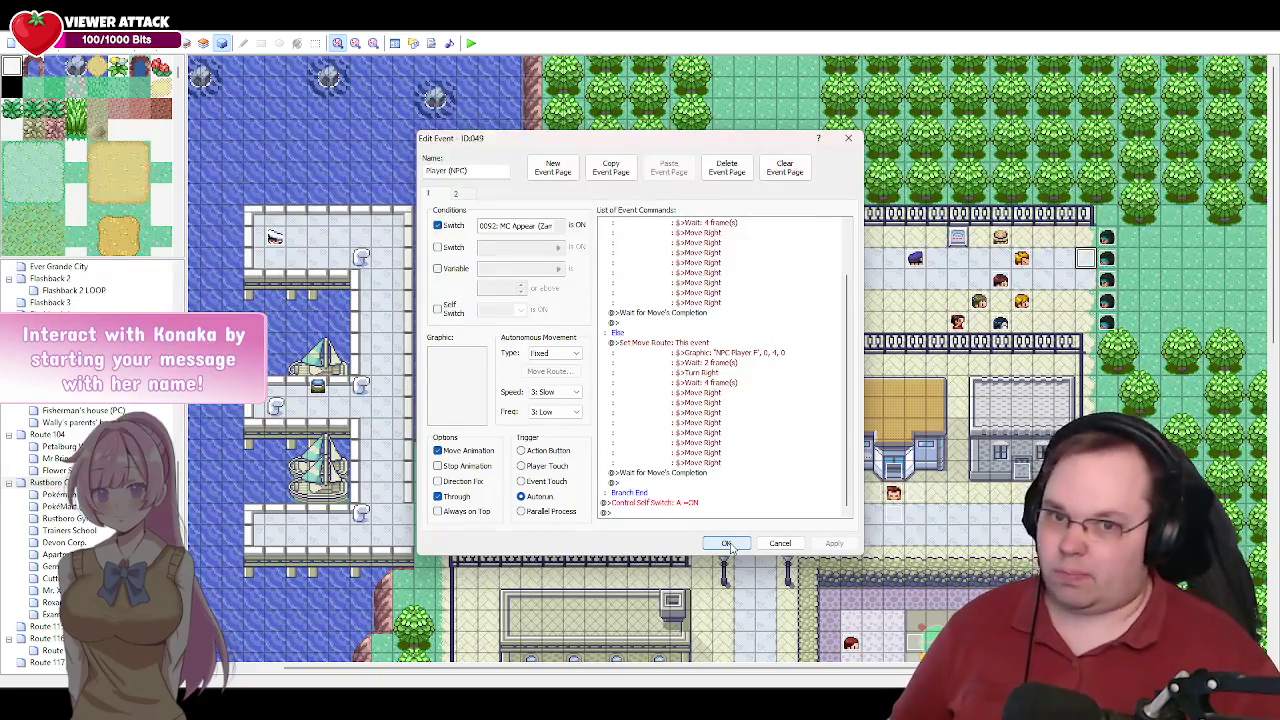
left_click(728, 544)
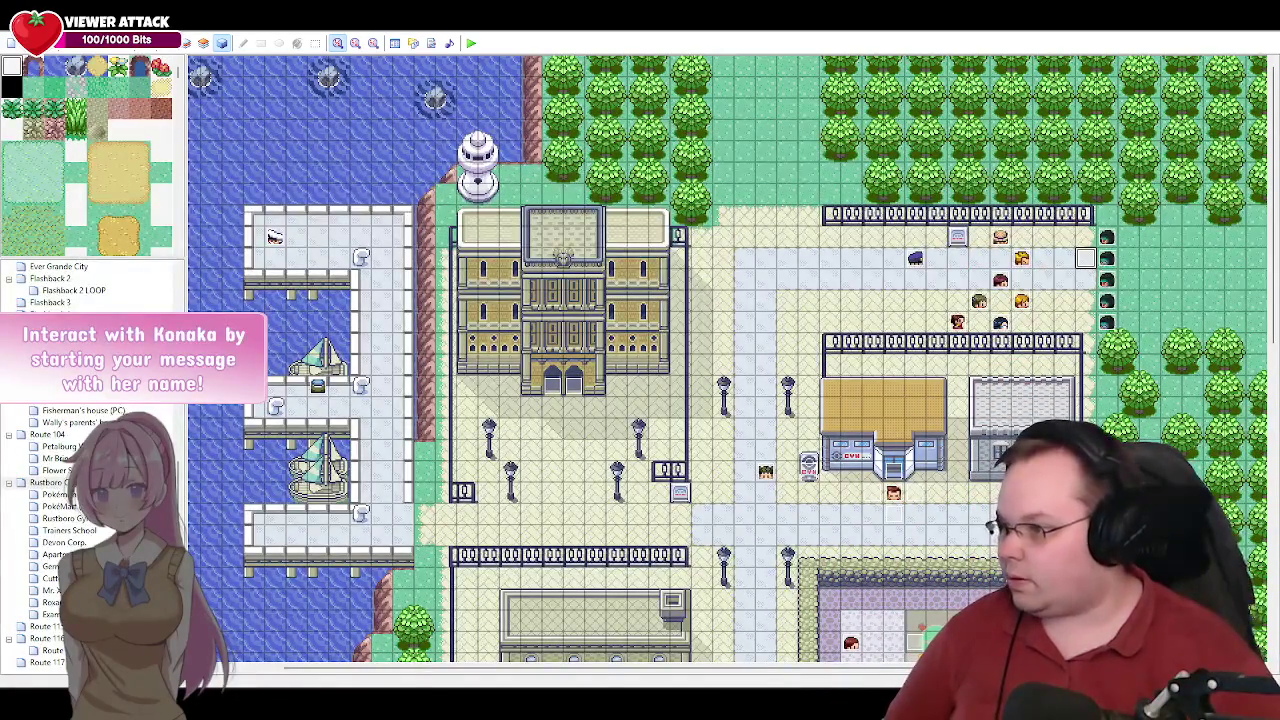
Open the forested Route 116 map from the map tree
left_click(40, 638)
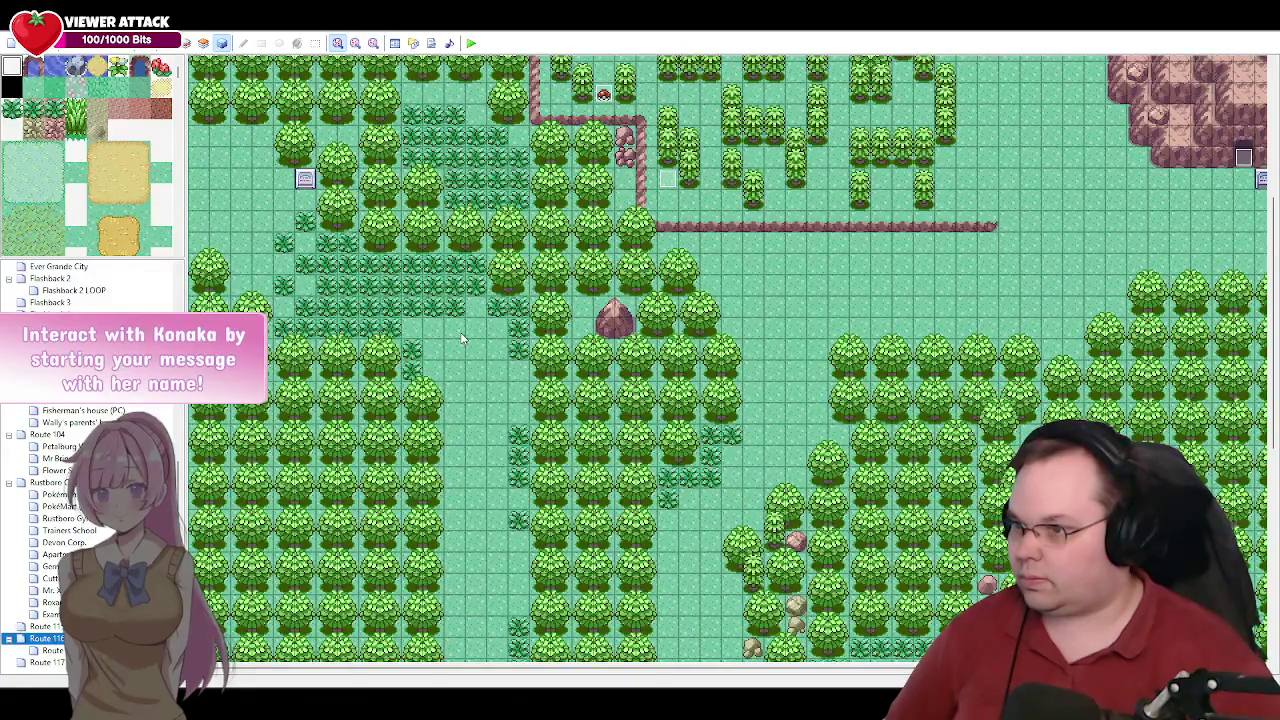
Create a new event named Roxanne with the Gym Leader Roxanne sprite
left_click(460, 337)
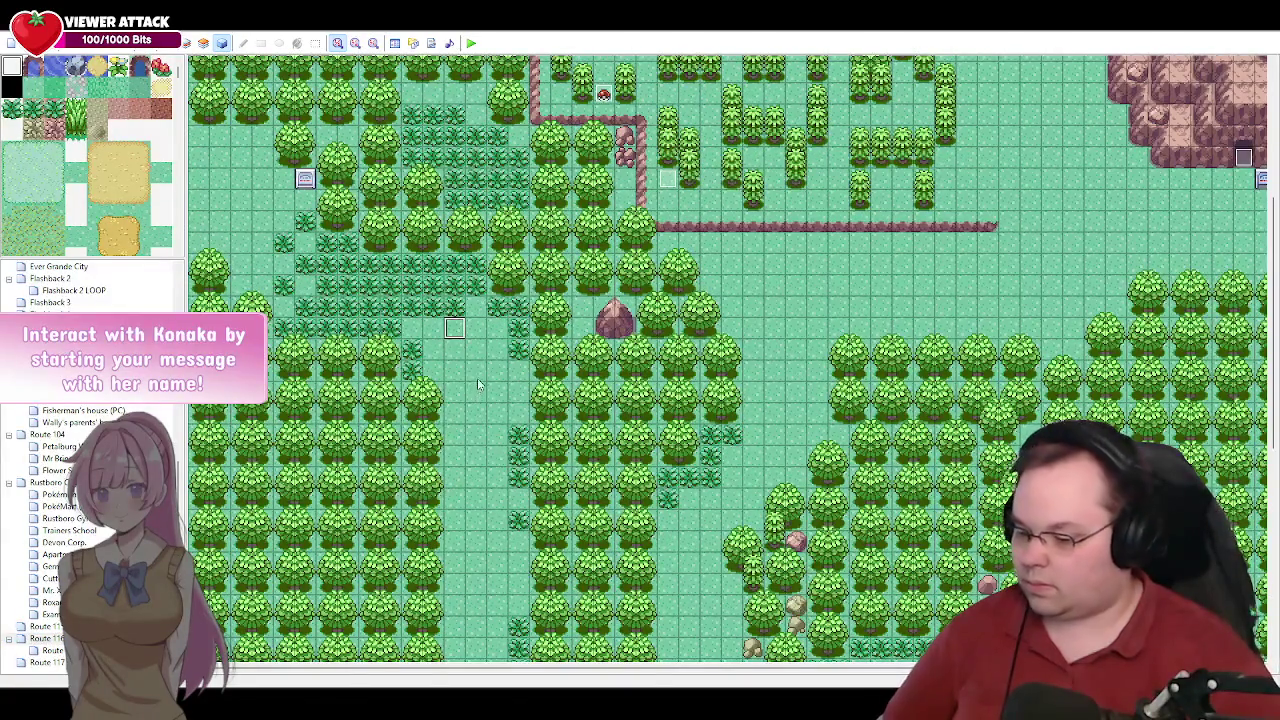
double_click(477, 378)
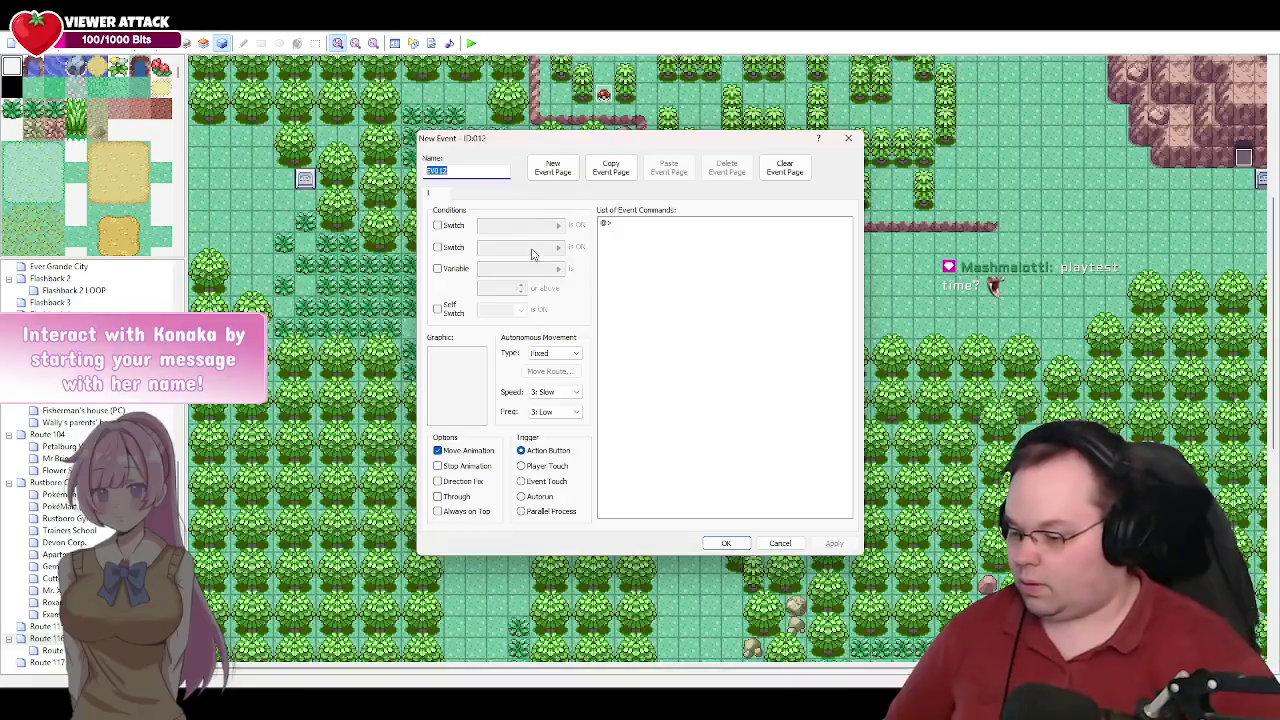
type("Roxanne")
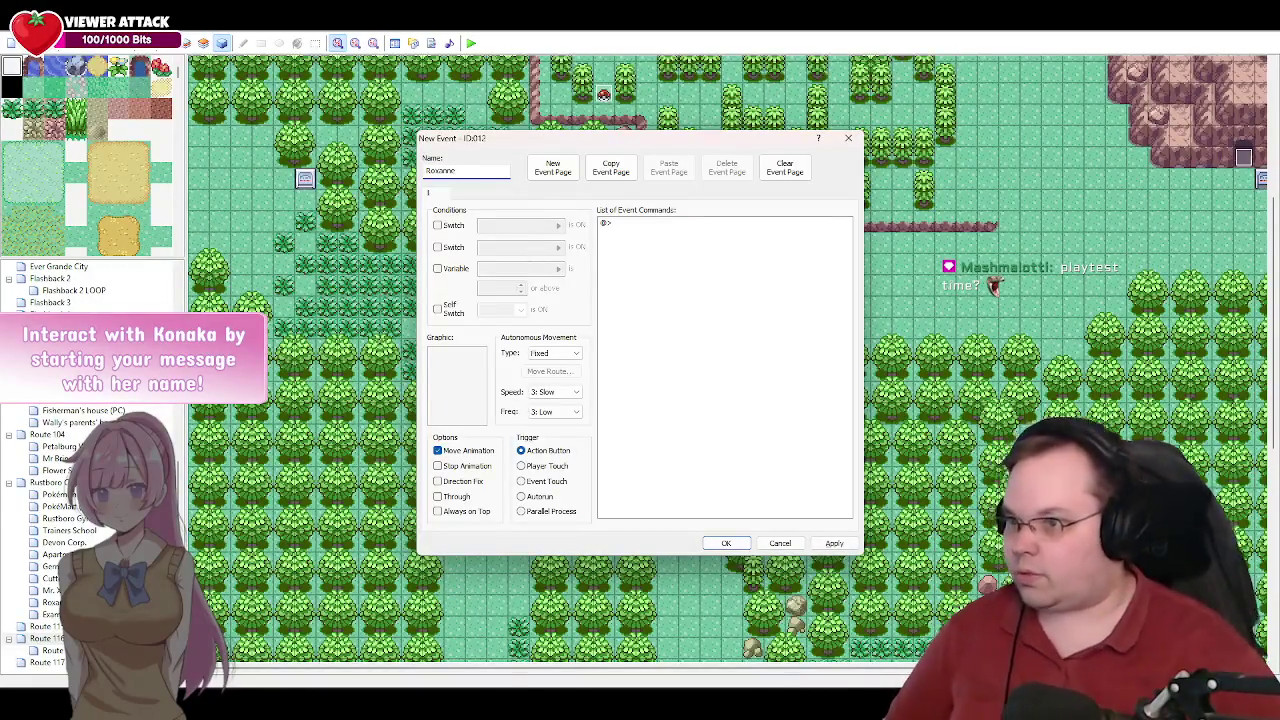
left_click(555, 353)
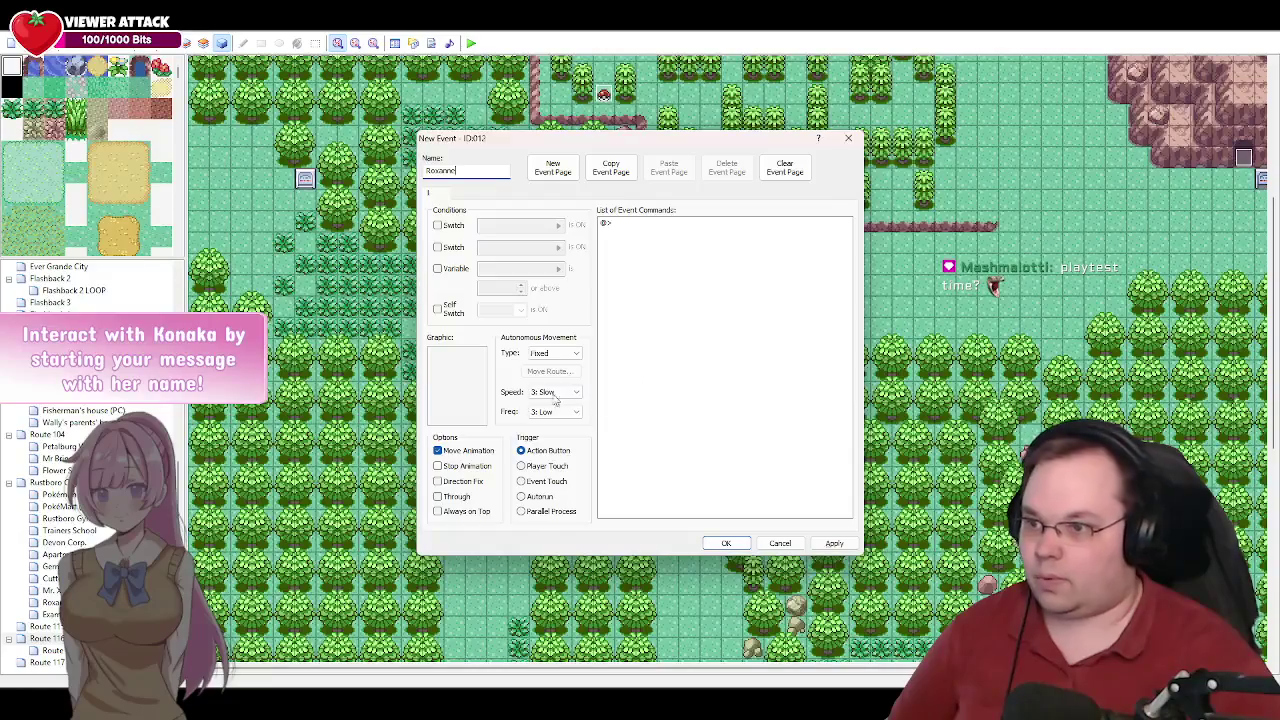
double_click(462, 388)
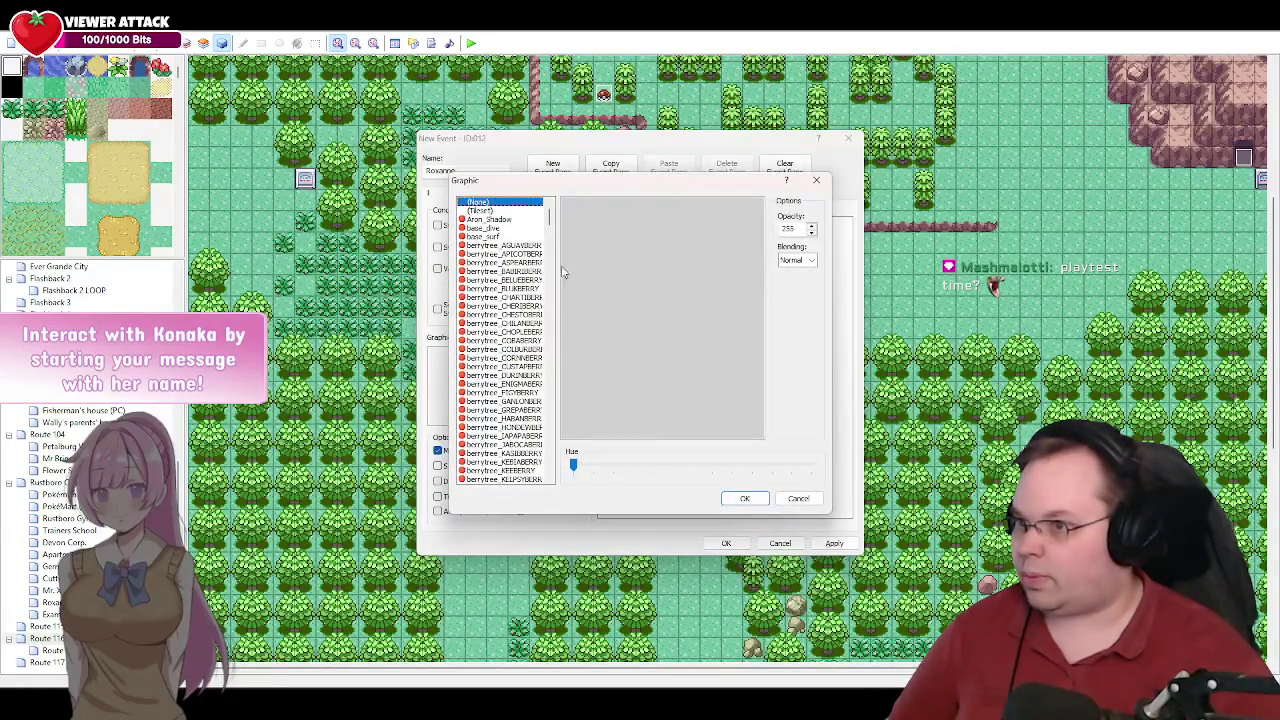
left_click_drag(550, 212, 553, 388)
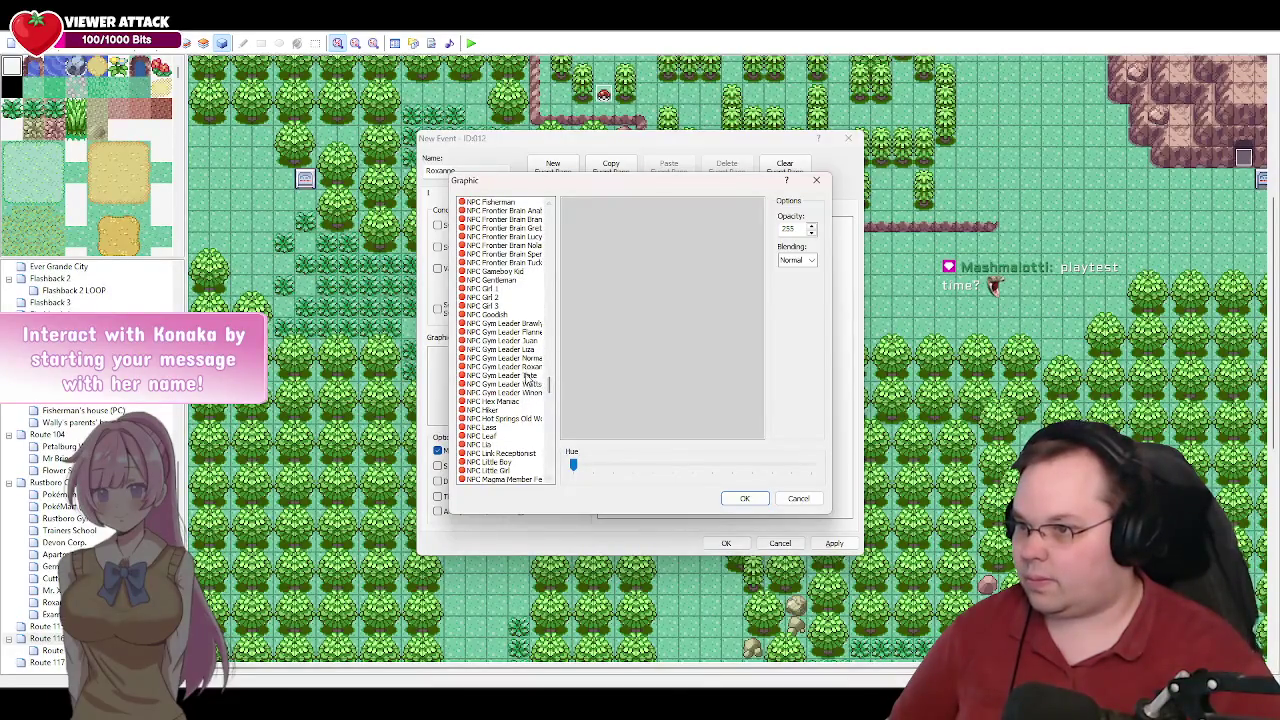
left_click(532, 367)
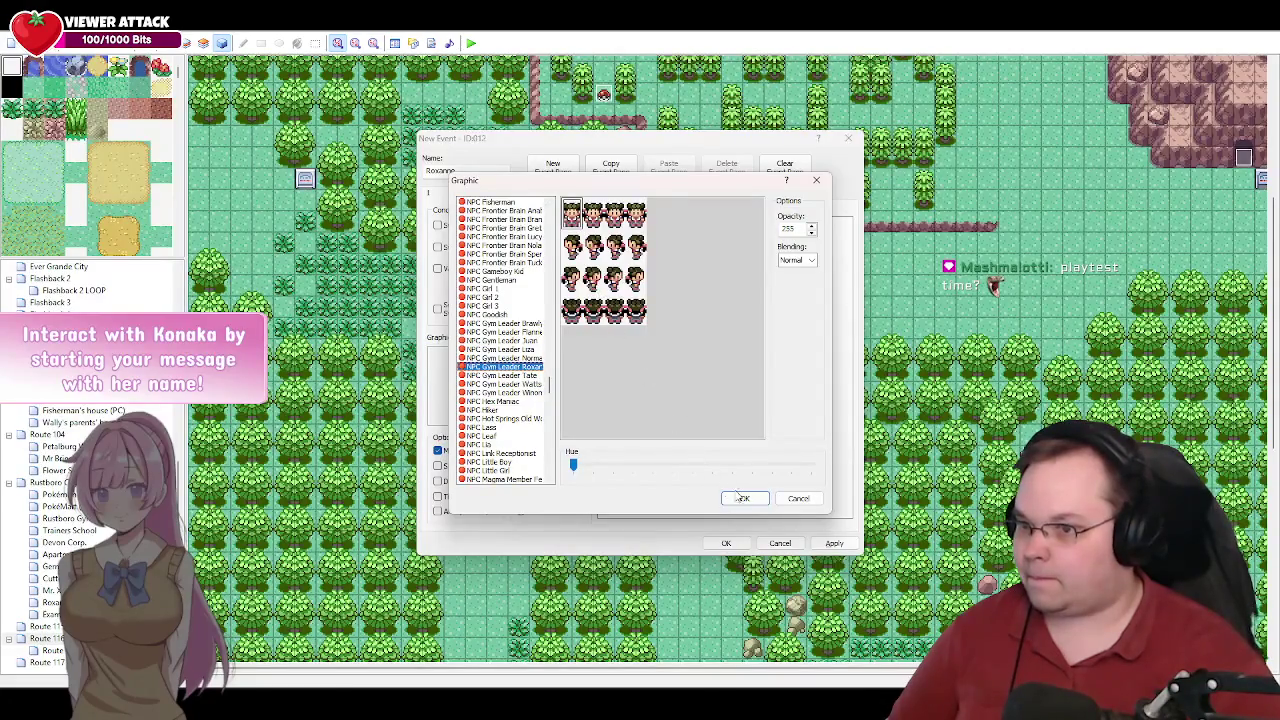
left_click(740, 498)
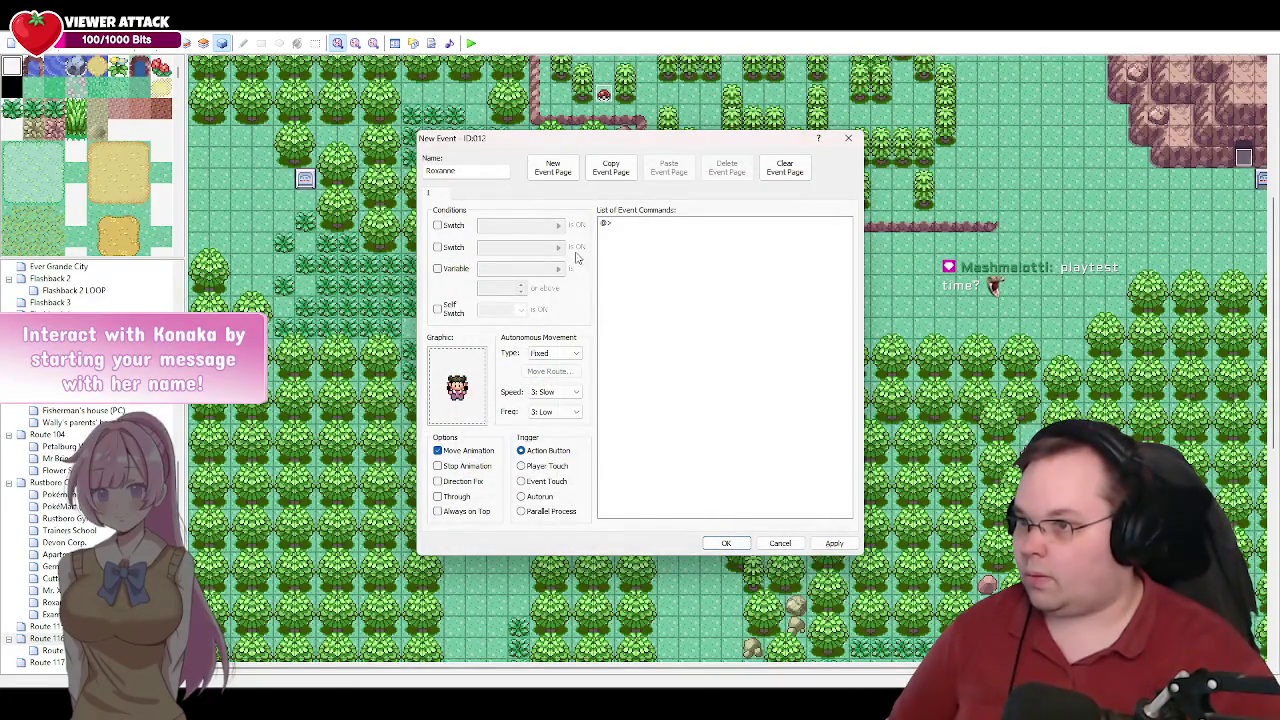
Set the event to Autorun and add a second page conditioned on Self Switch A
left_click(537, 497)
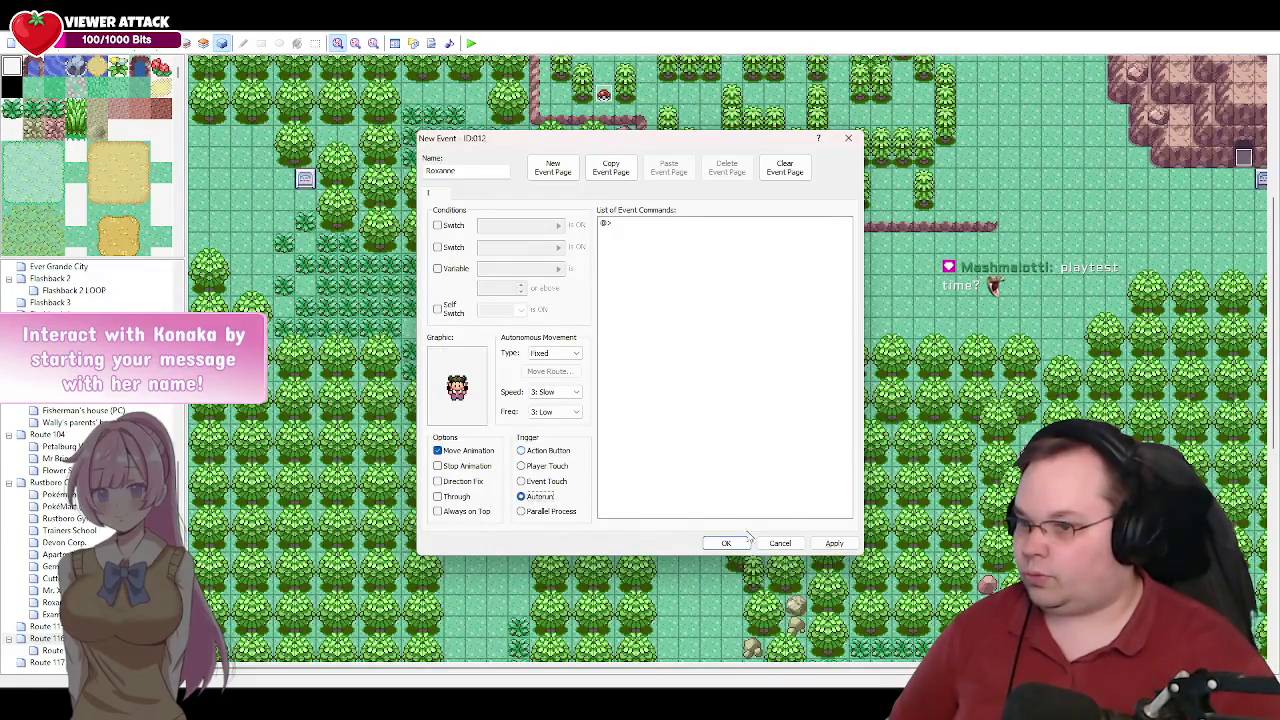
left_click(845, 549)
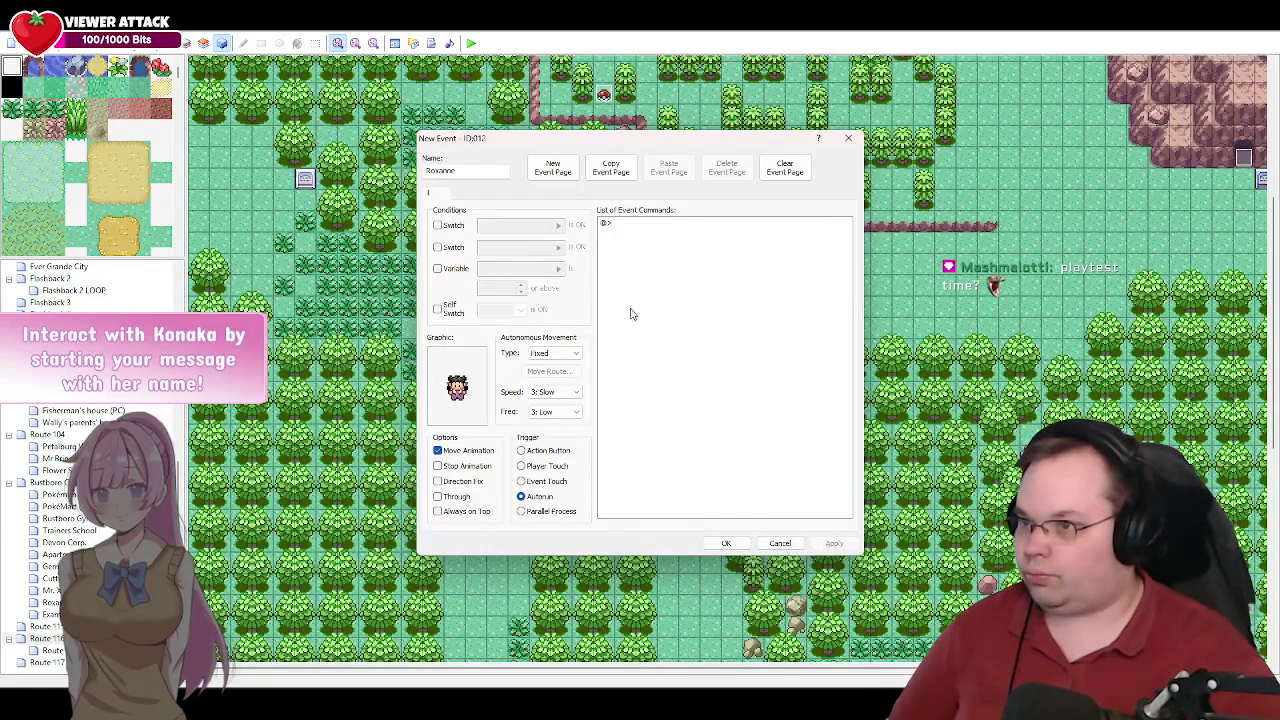
left_click(553, 168)
left_click(438, 309)
left_click(834, 543)
left_click(430, 194)
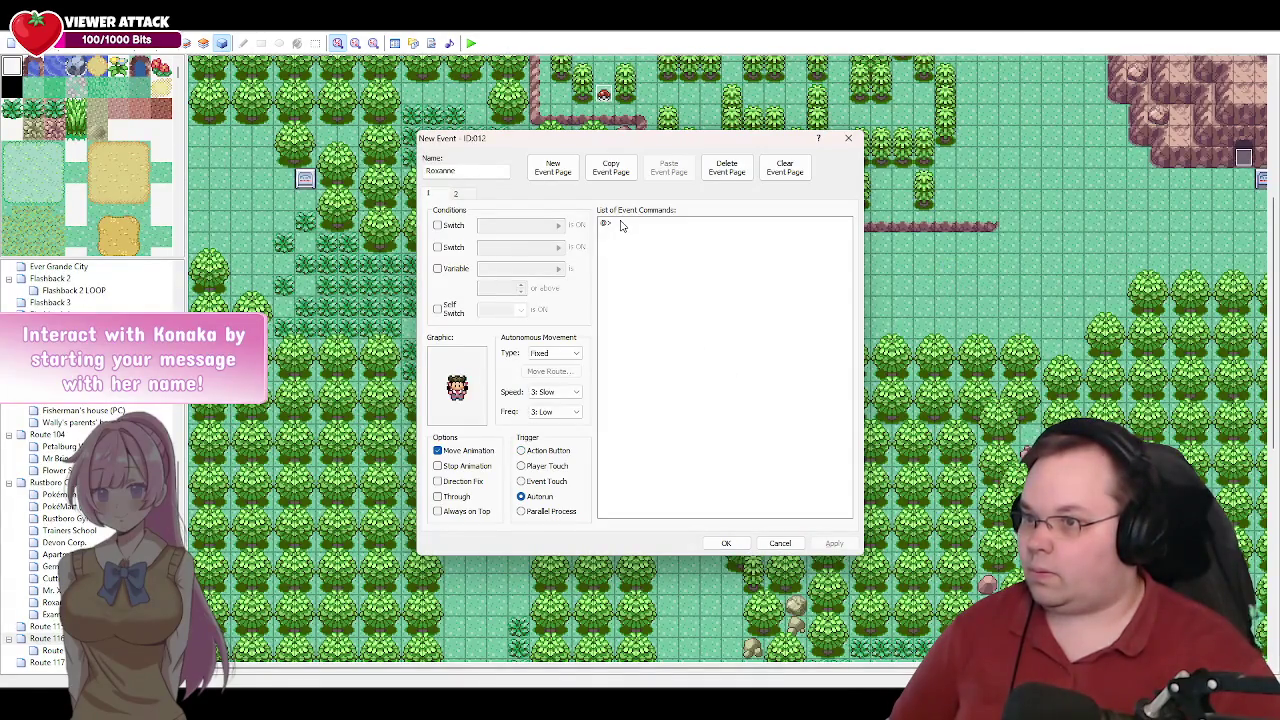
mouse_move(651, 145)
left_mouse_down()
mouse_move(897, 140)
mouse_move(799, 127)
left_mouse_up()
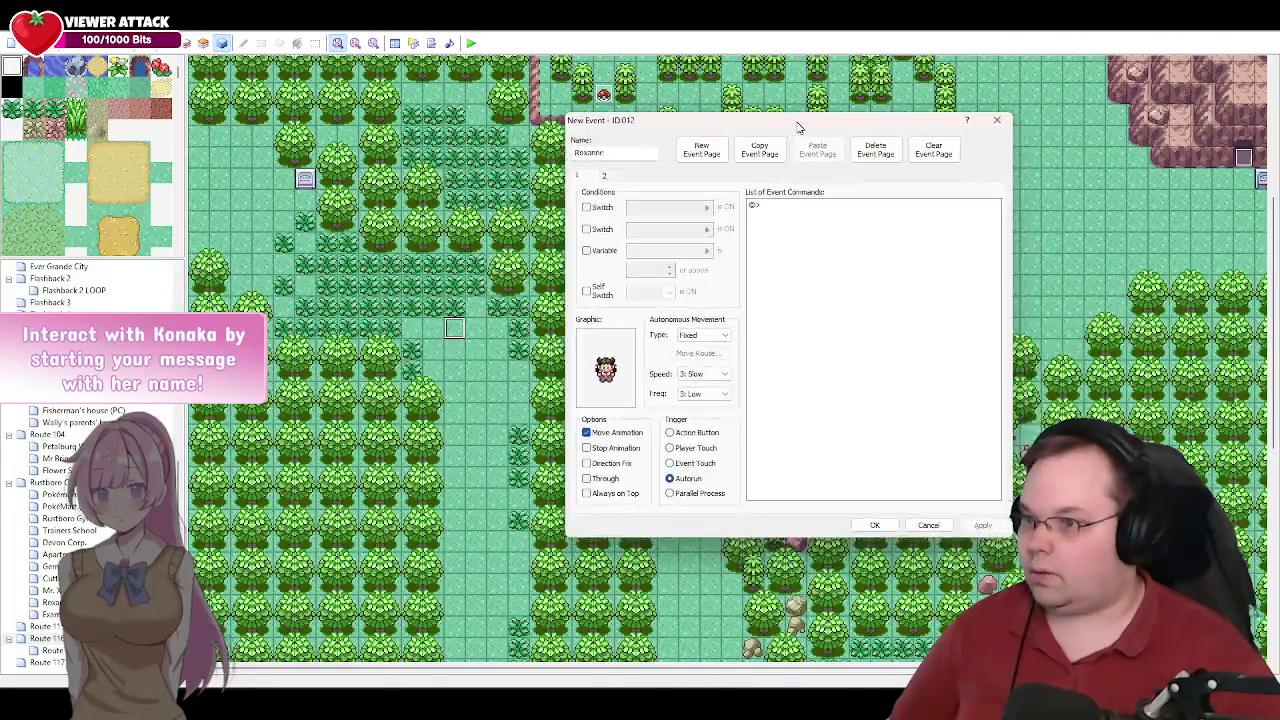
double_click(789, 207)
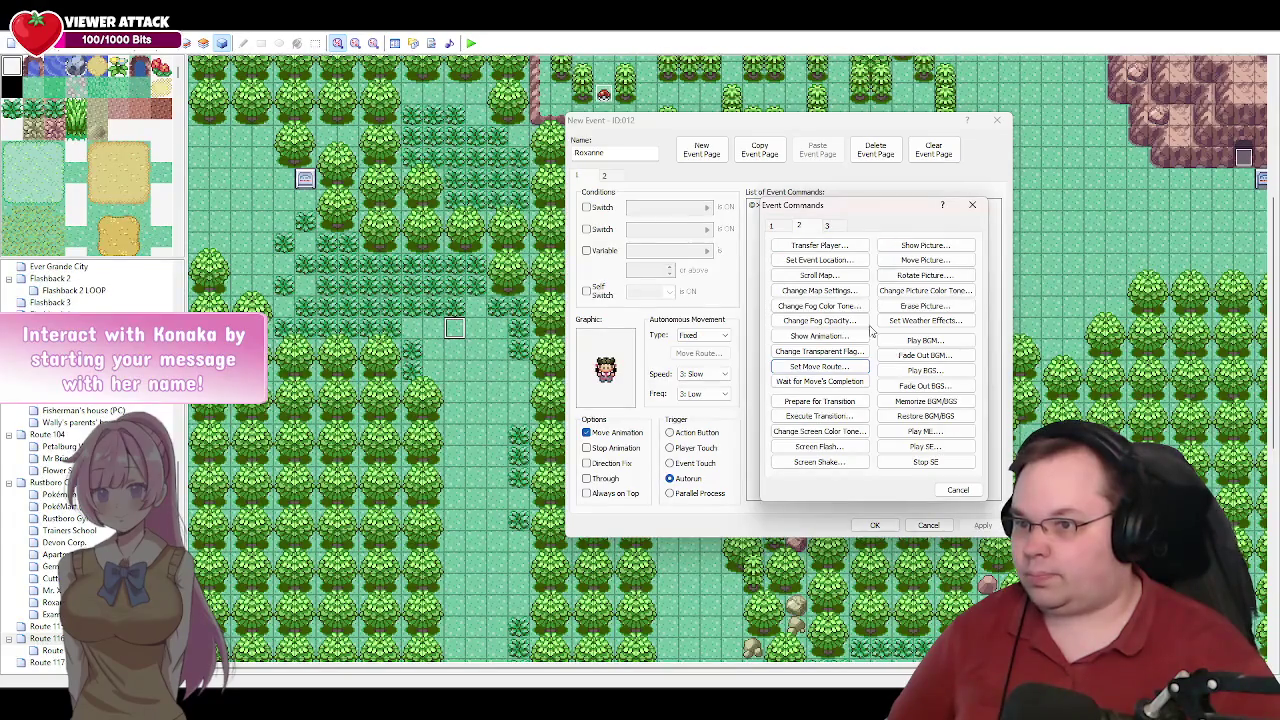
Add a Change Transparent Flag command set to Normal
left_click(819, 431)
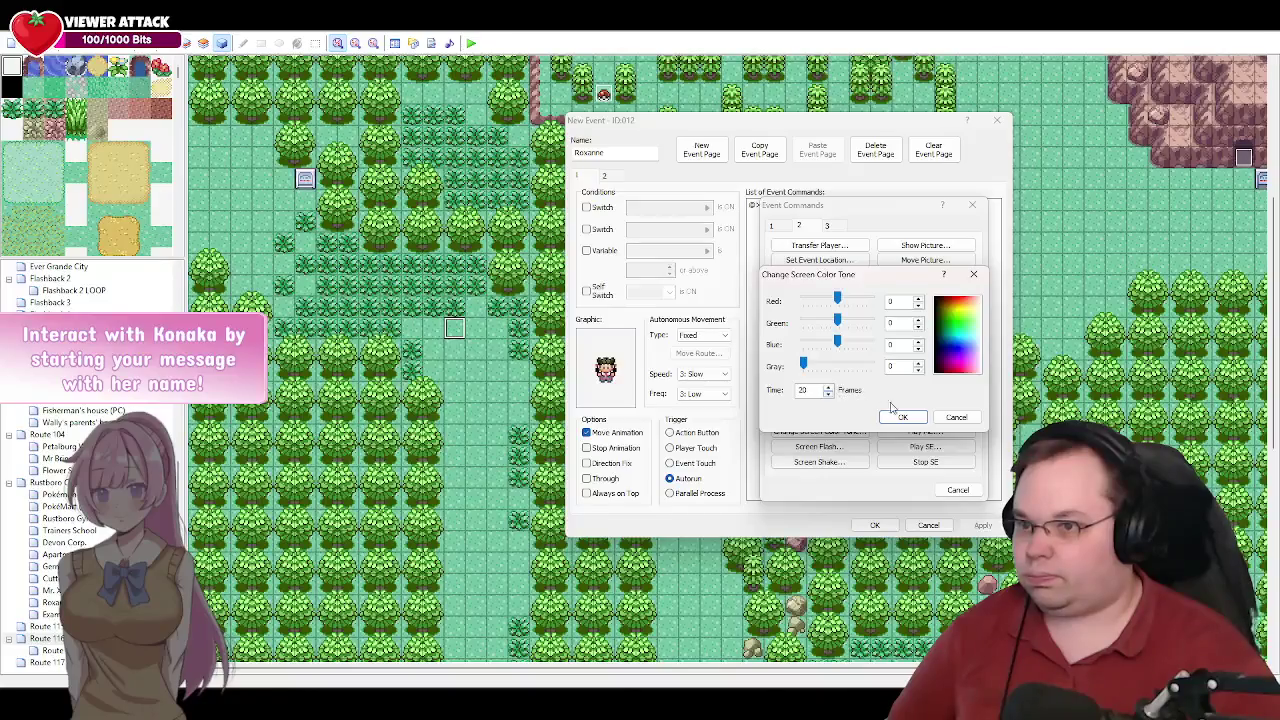
left_click(956, 417)
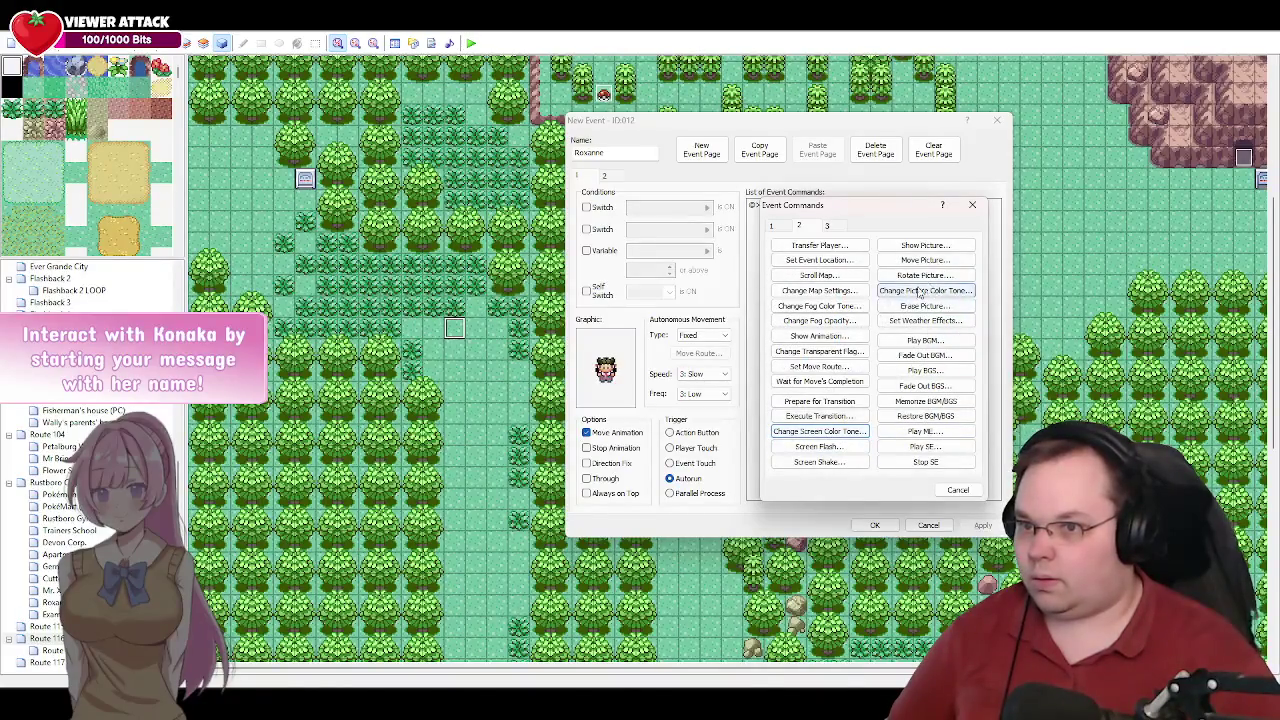
left_click(819, 351)
left_click(870, 361)
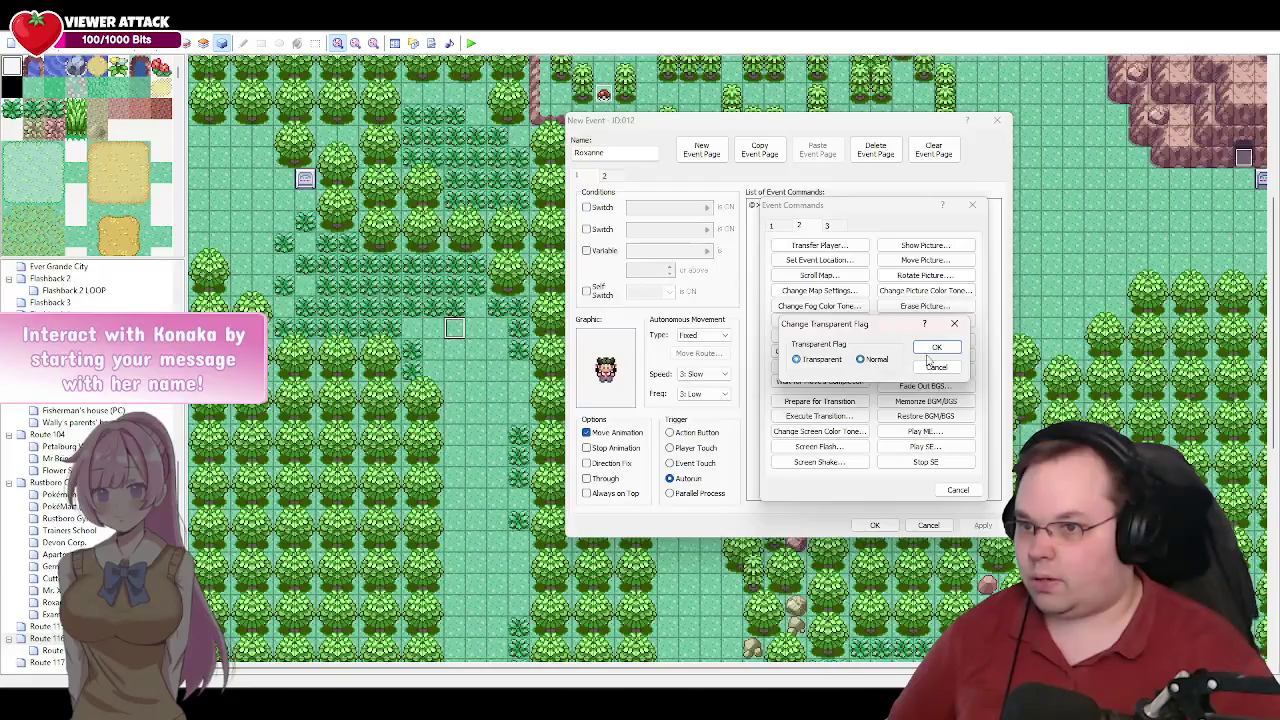
left_click(936, 347)
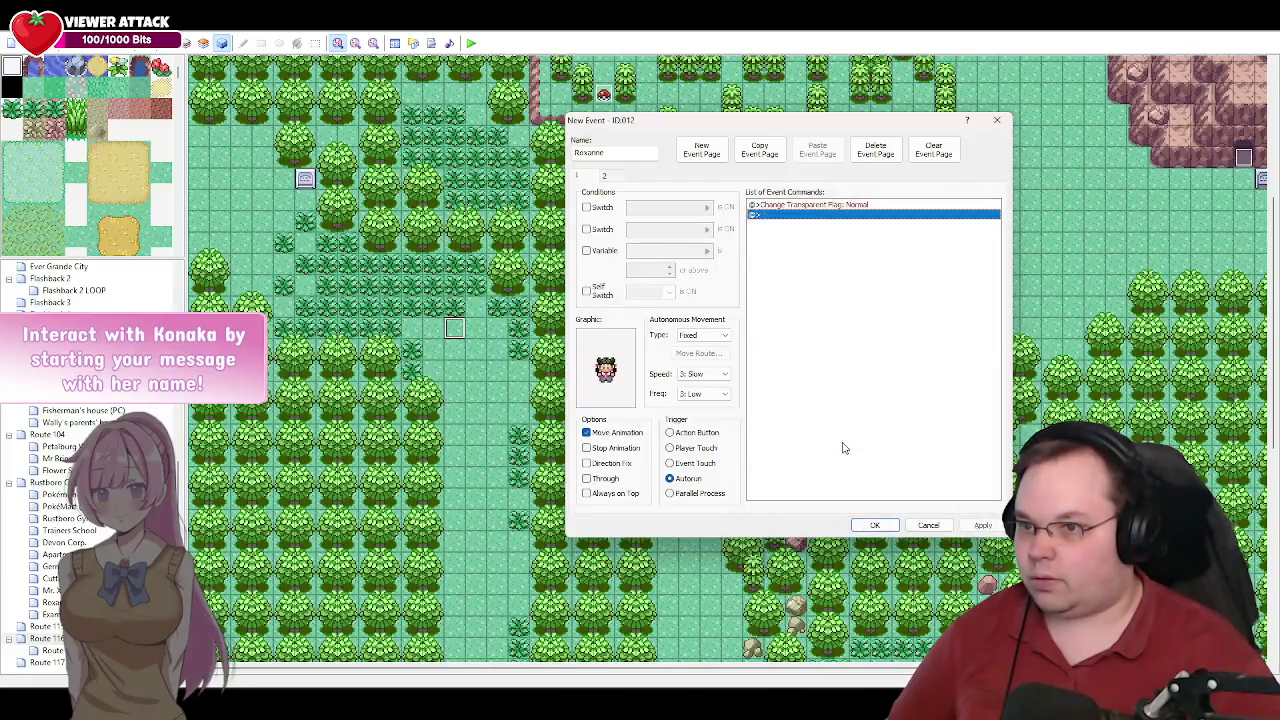
Add a screen color tone change to (0,0,0,0) over 60 frames
double_click(792, 217)
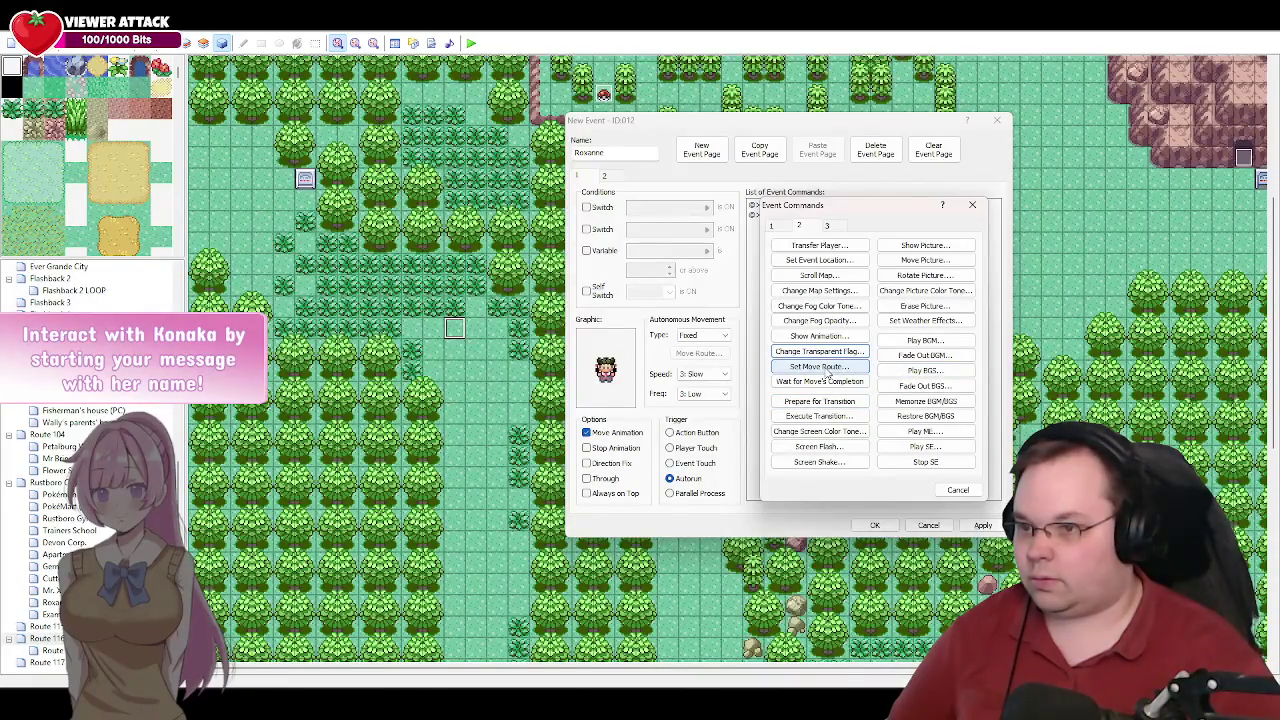
left_click(819, 431)
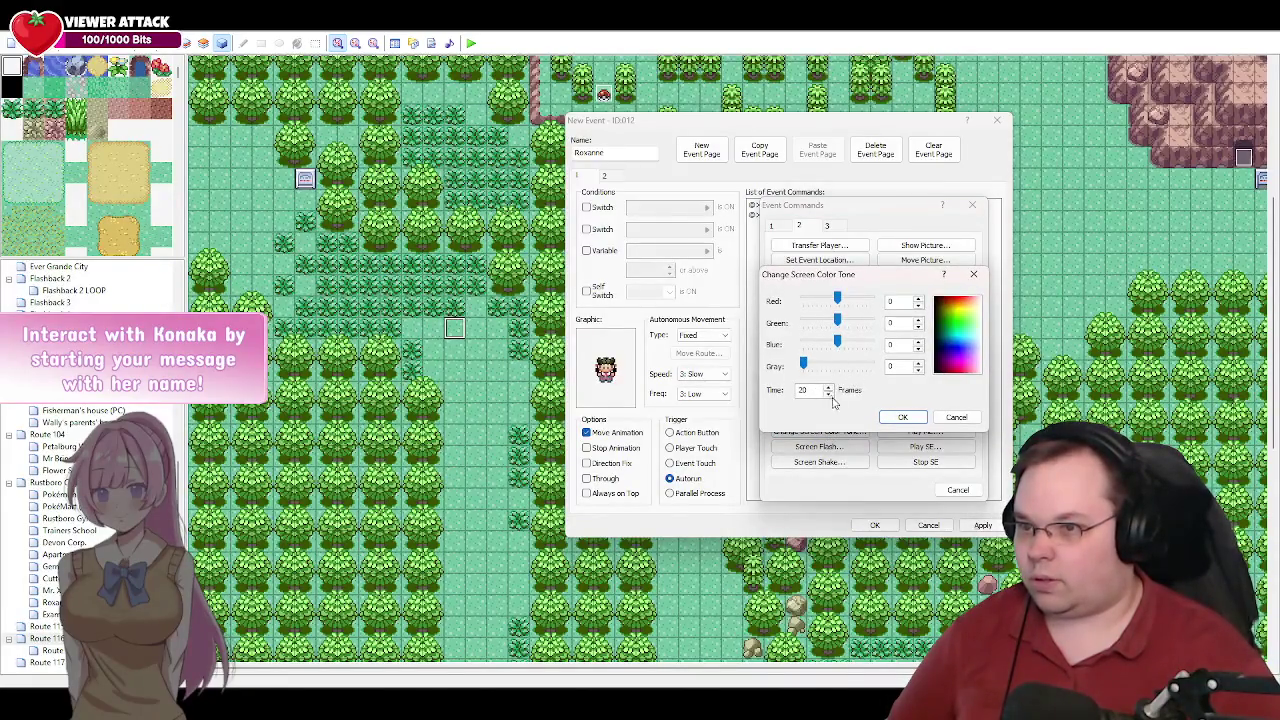
type("45")
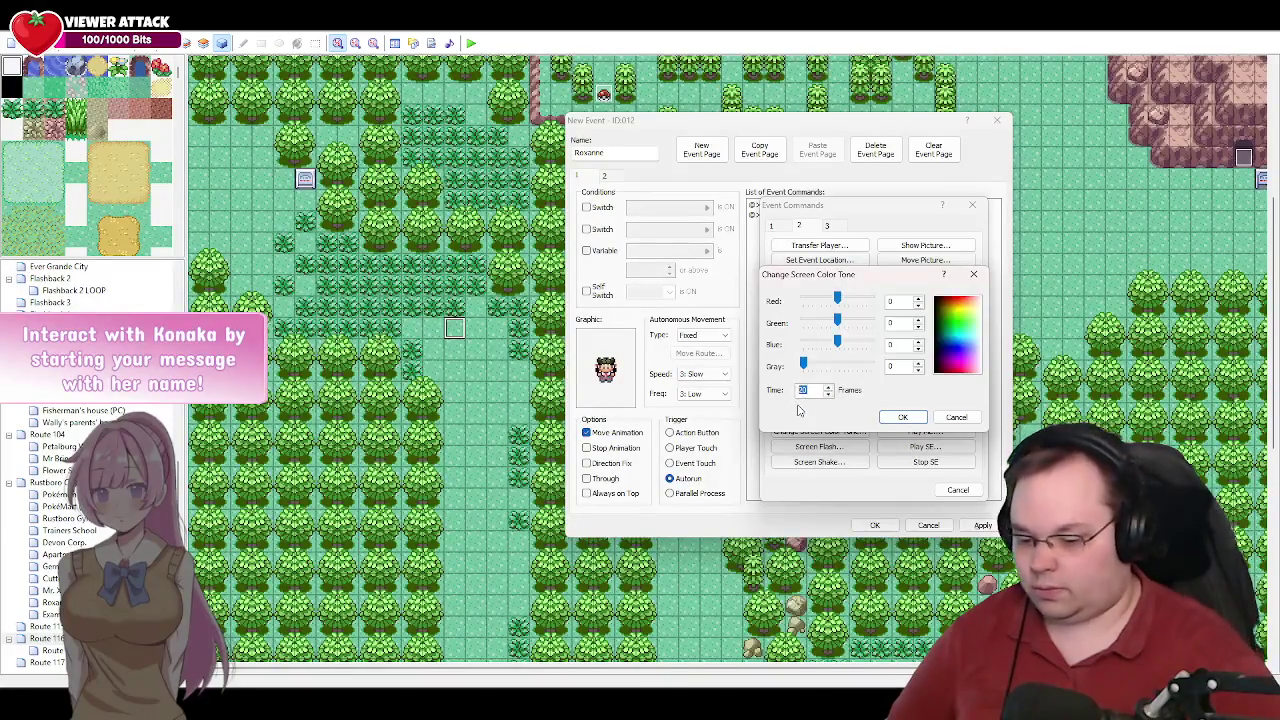
left_click(905, 417)
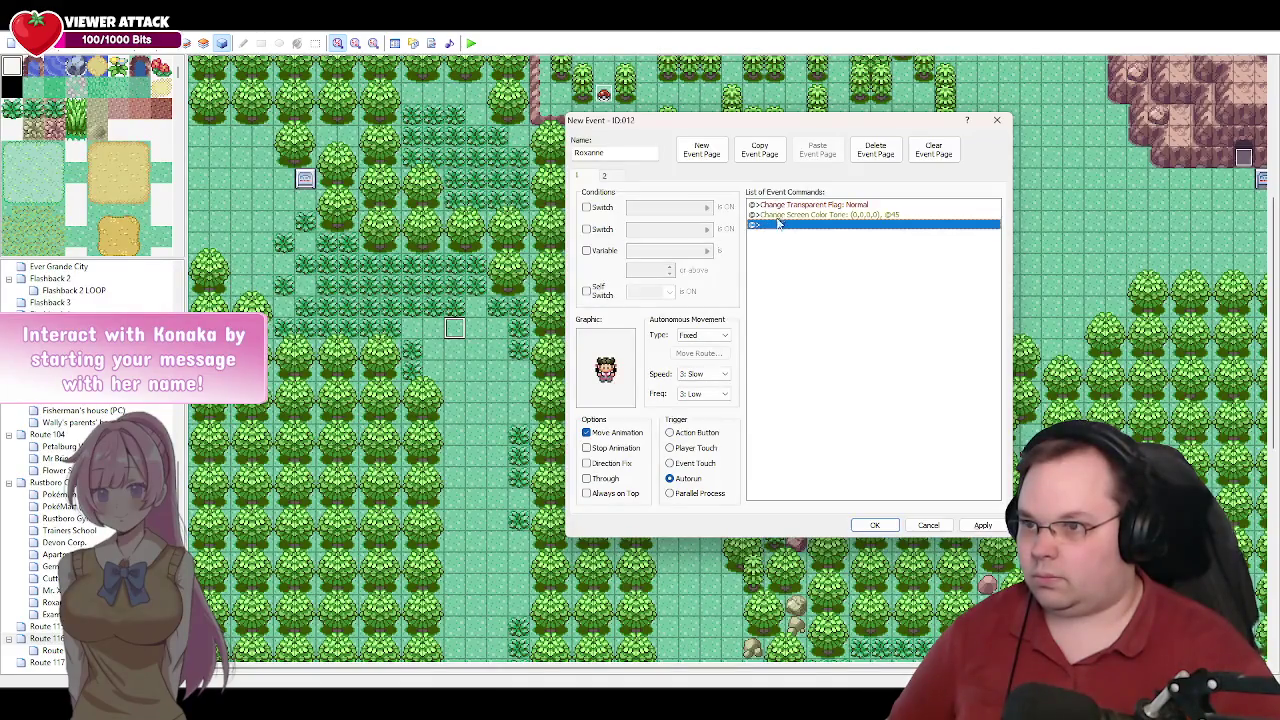
double_click(781, 216)
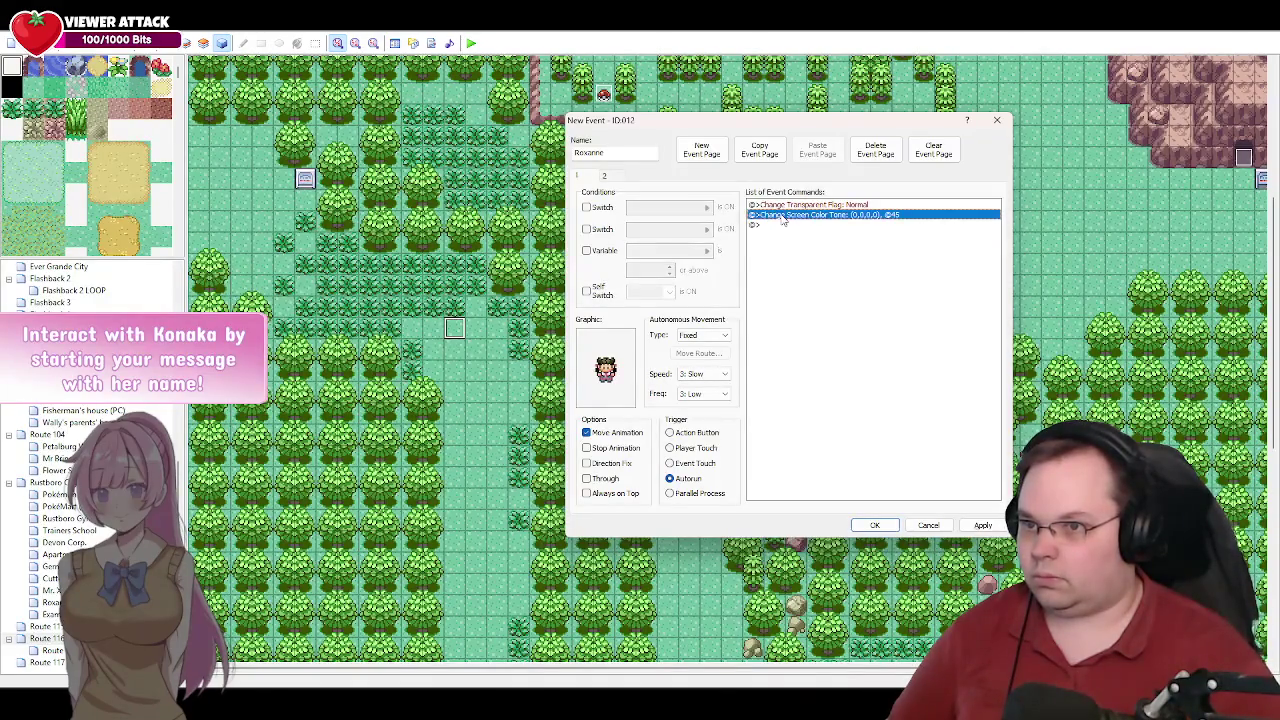
type("60")
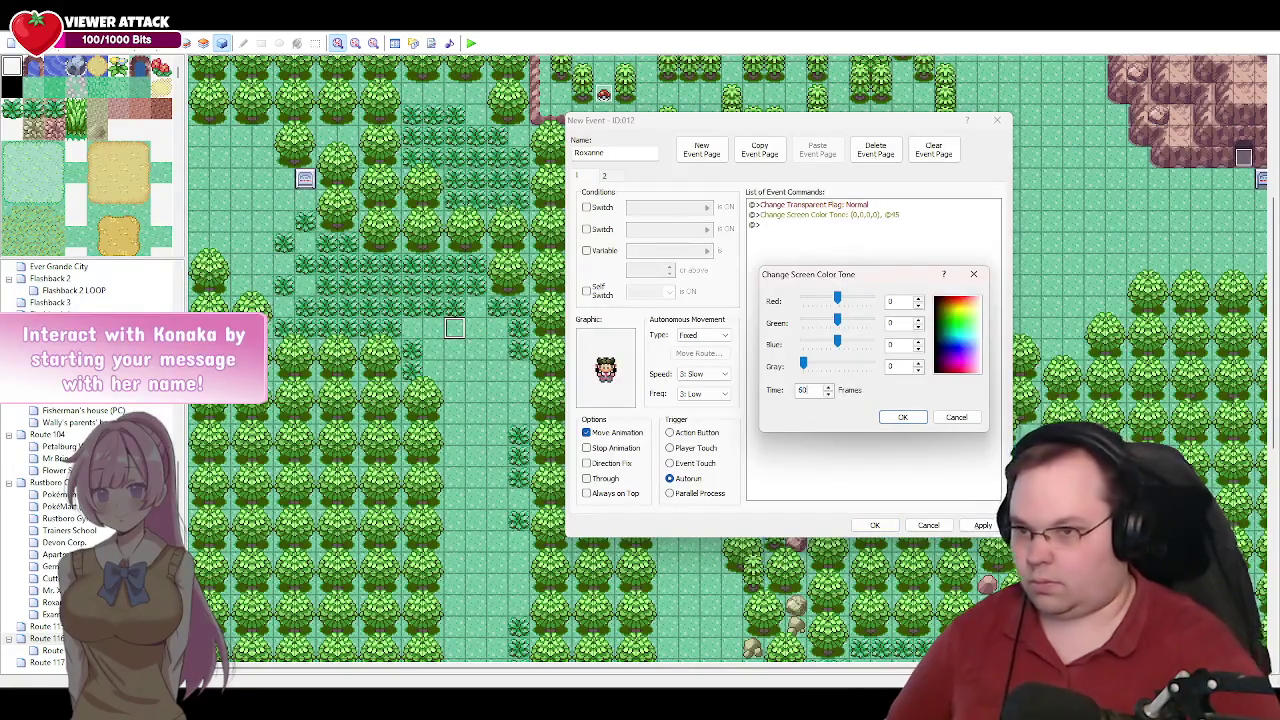
key("Return")
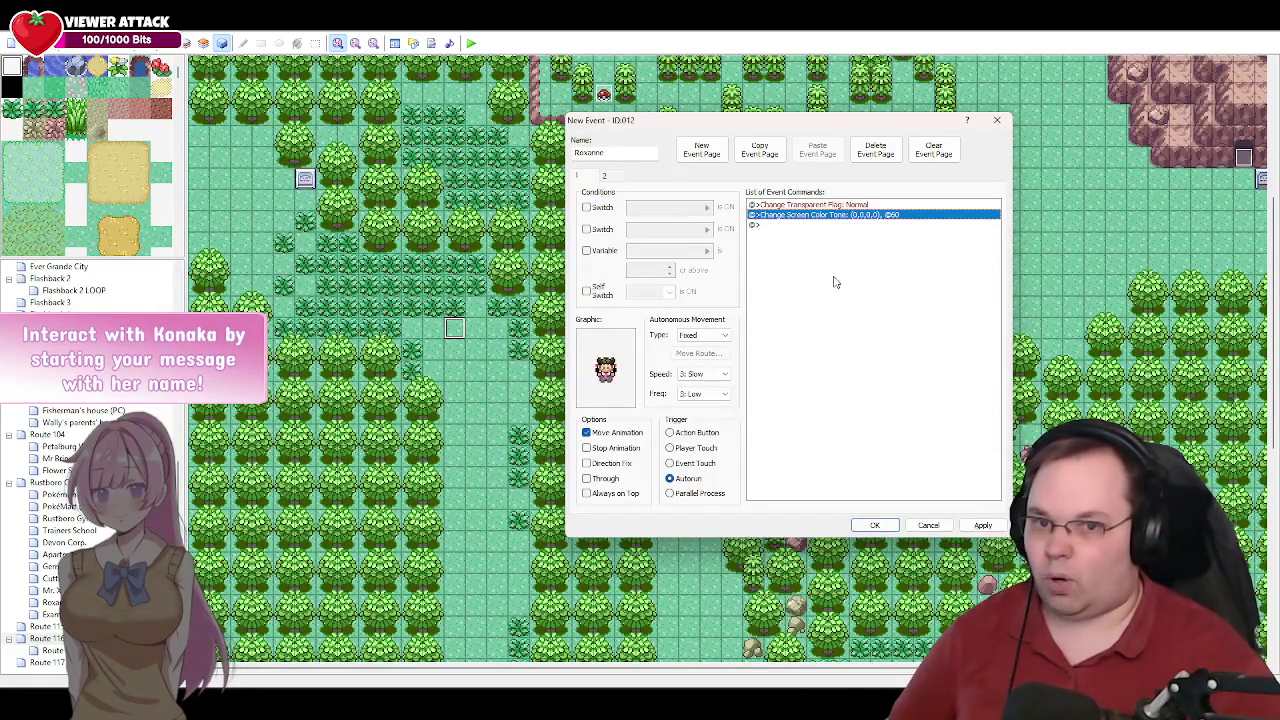
left_click(765, 226)
Add a This event move route that walks Roxanne ten steps down
double_click(765, 226)
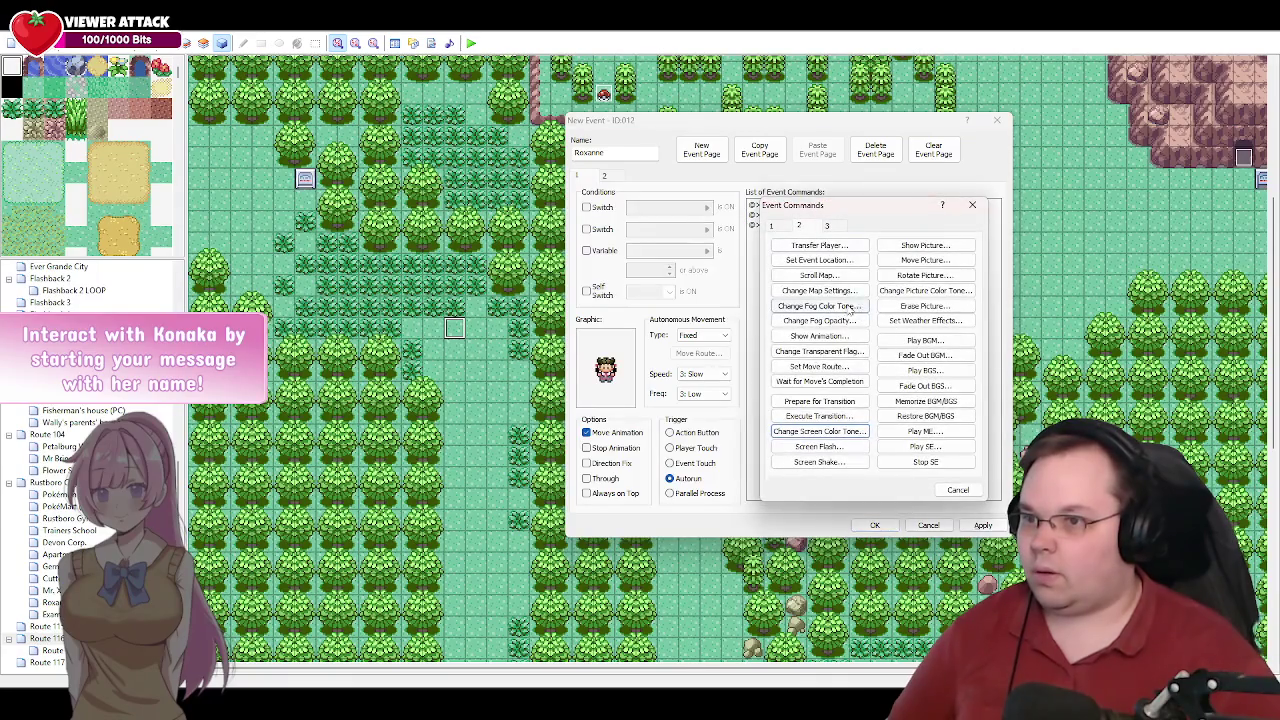
left_click(823, 367)
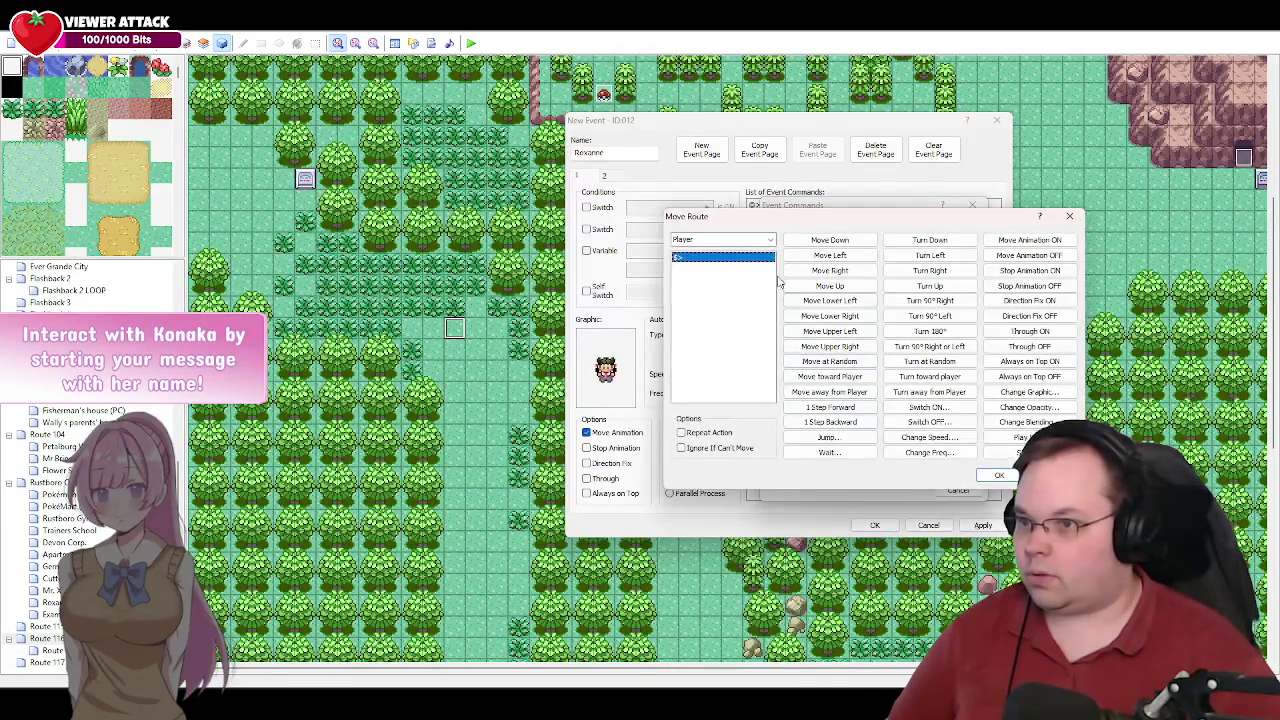
left_click(755, 241)
scroll(753, 245, "up", 3)
left_click(720, 258)
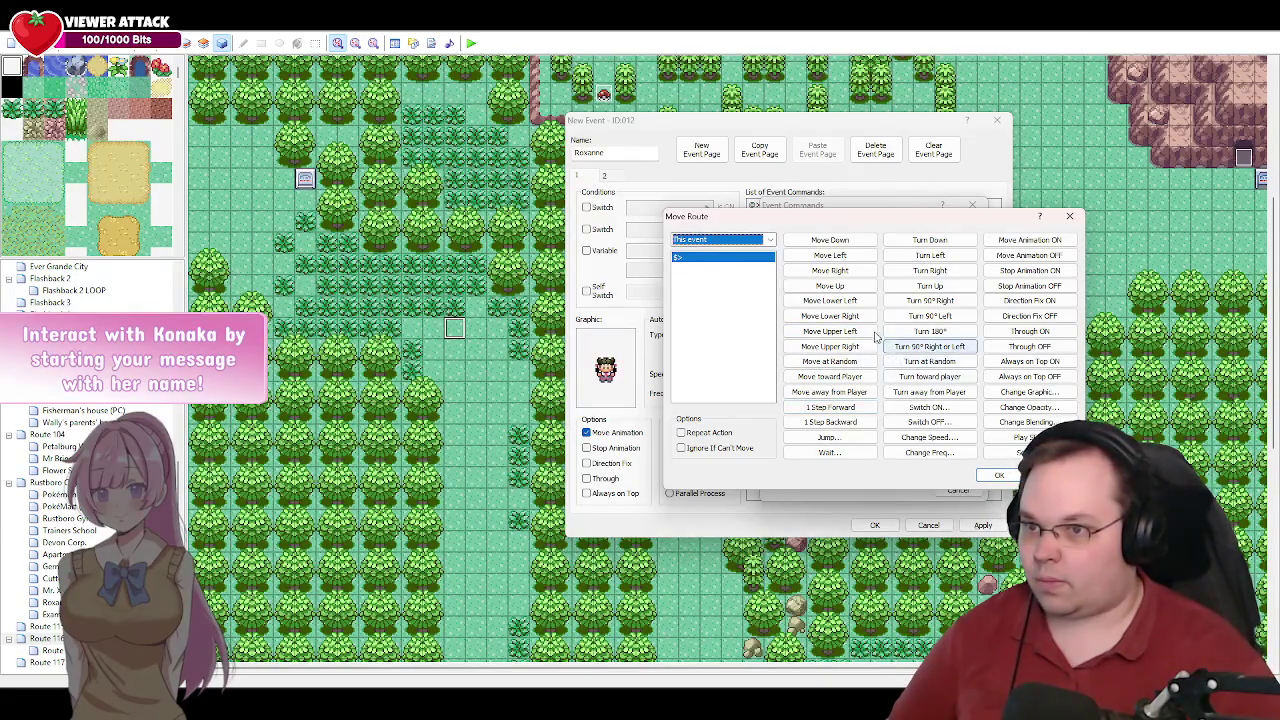
left_click(853, 246)
left_click(853, 246)
left_click(853, 246)
left_click(853, 246)
left_click(853, 246)
left_click(853, 246)
left_click(853, 246)
left_click(853, 246)
left_click(853, 246)
left_click(853, 246)
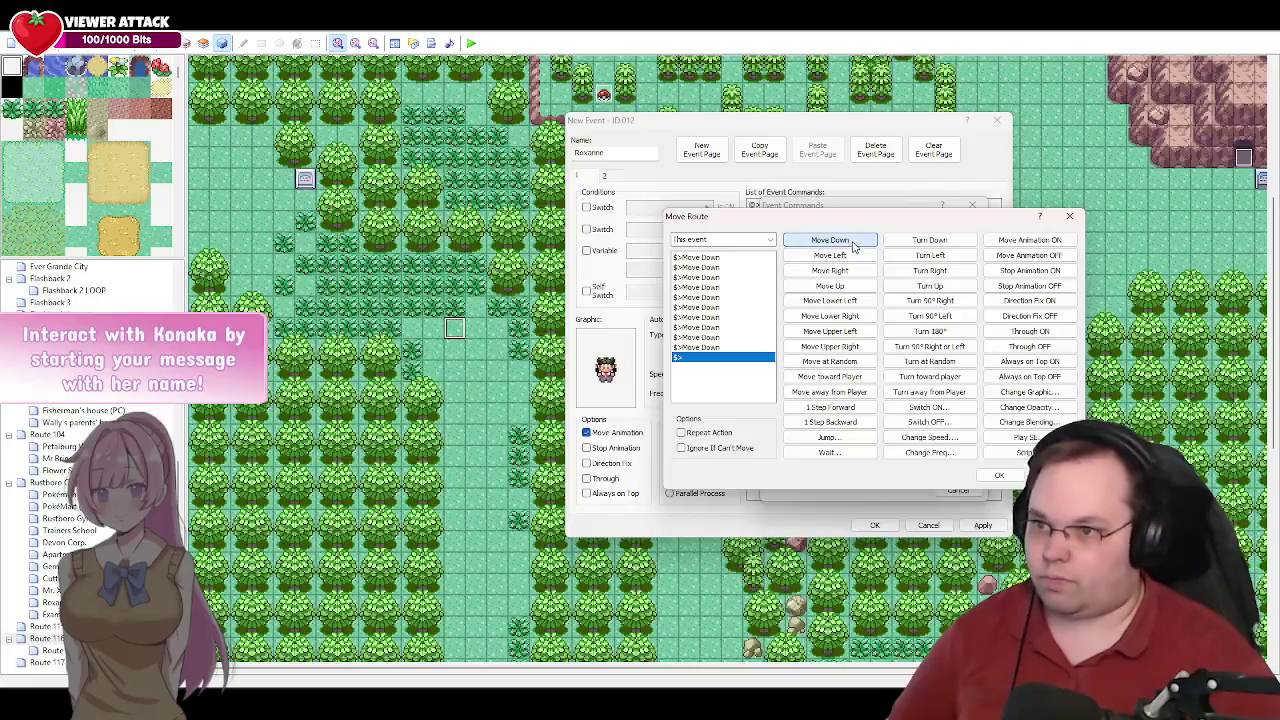
left_click(993, 475)
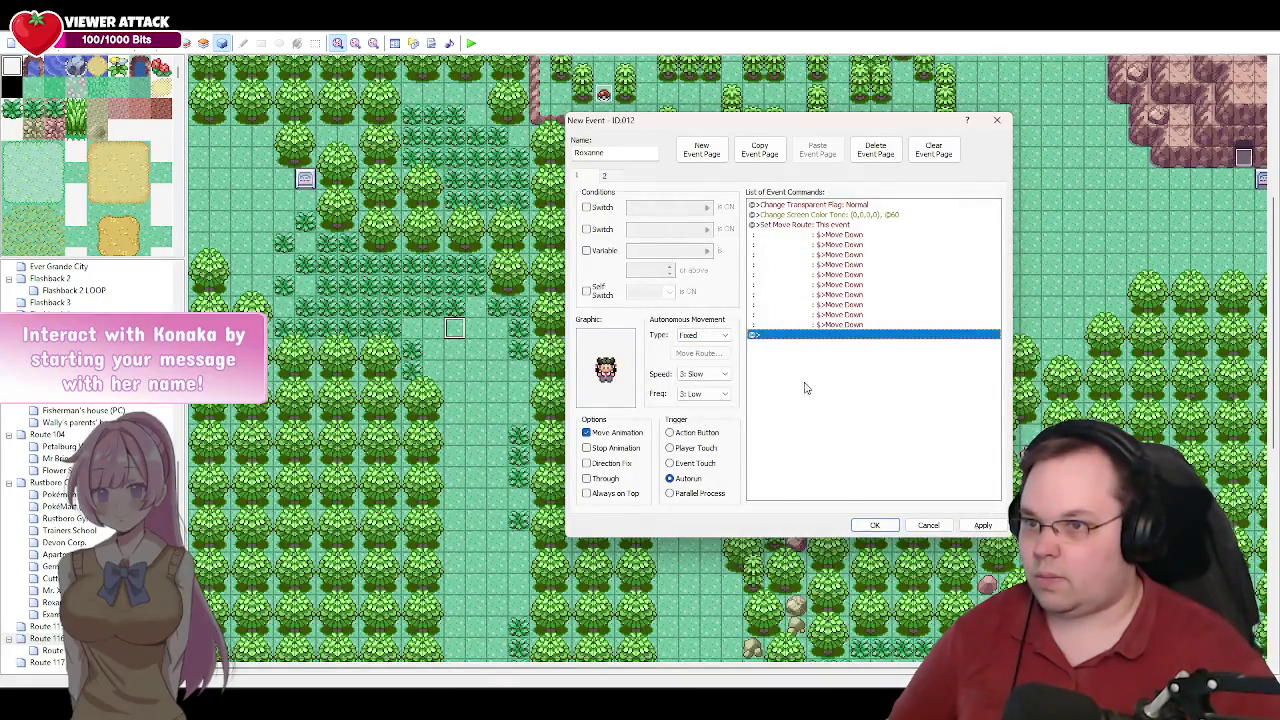
Add a Player move route that walks the player ten steps down
double_click(778, 338)
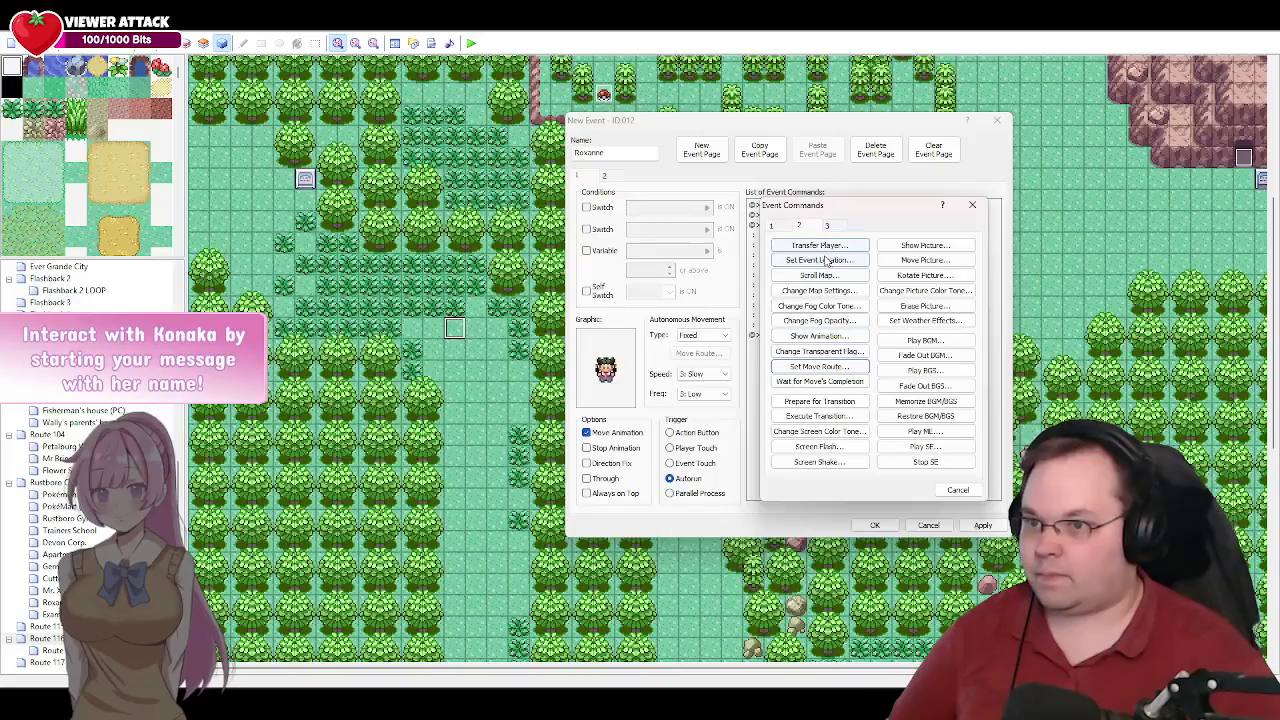
left_click(820, 342)
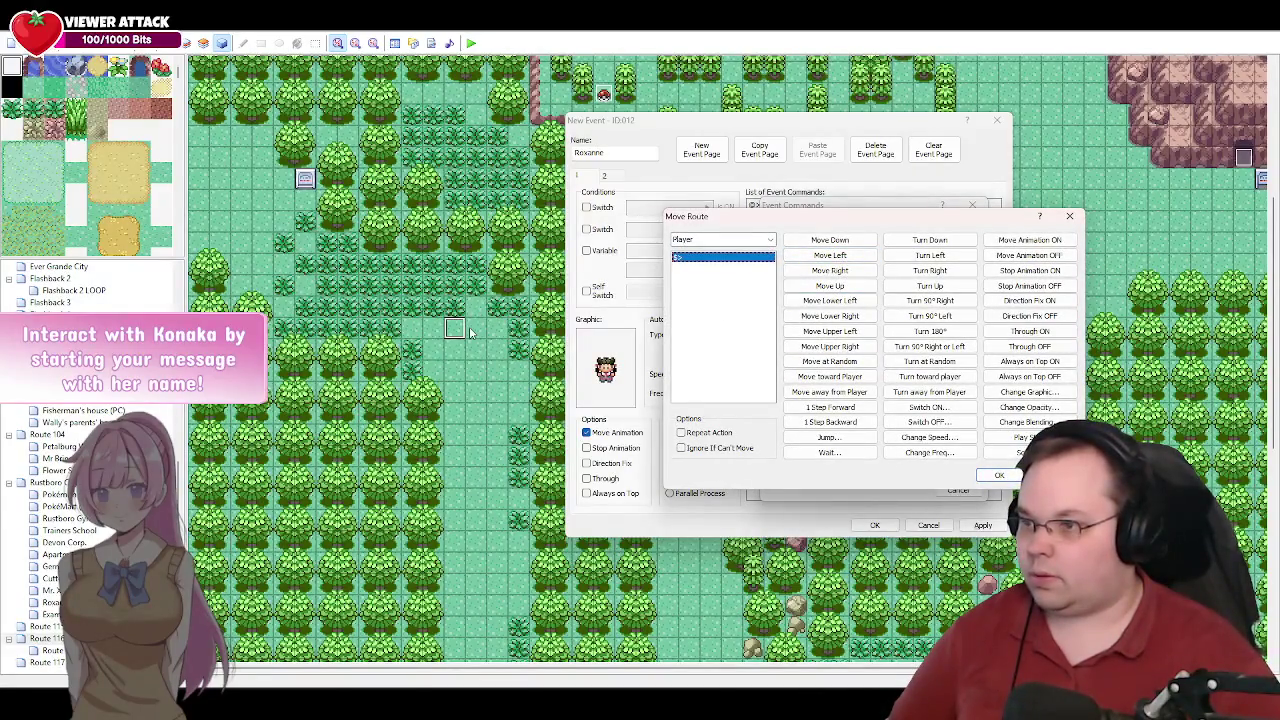
left_click(843, 248)
left_click(843, 248)
left_click(843, 248)
left_click(843, 248)
left_click(843, 248)
left_click(843, 248)
left_click(843, 248)
left_click(843, 248)
left_click(843, 248)
left_click(843, 248)
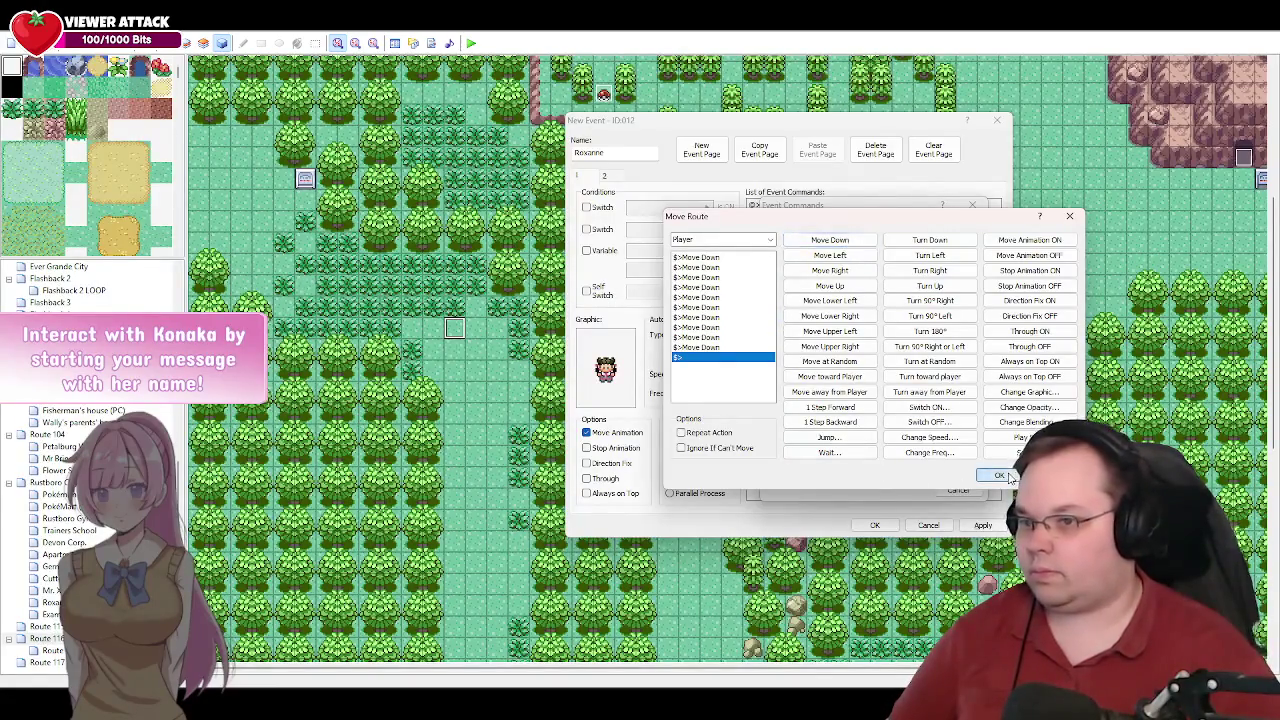
left_click(998, 476)
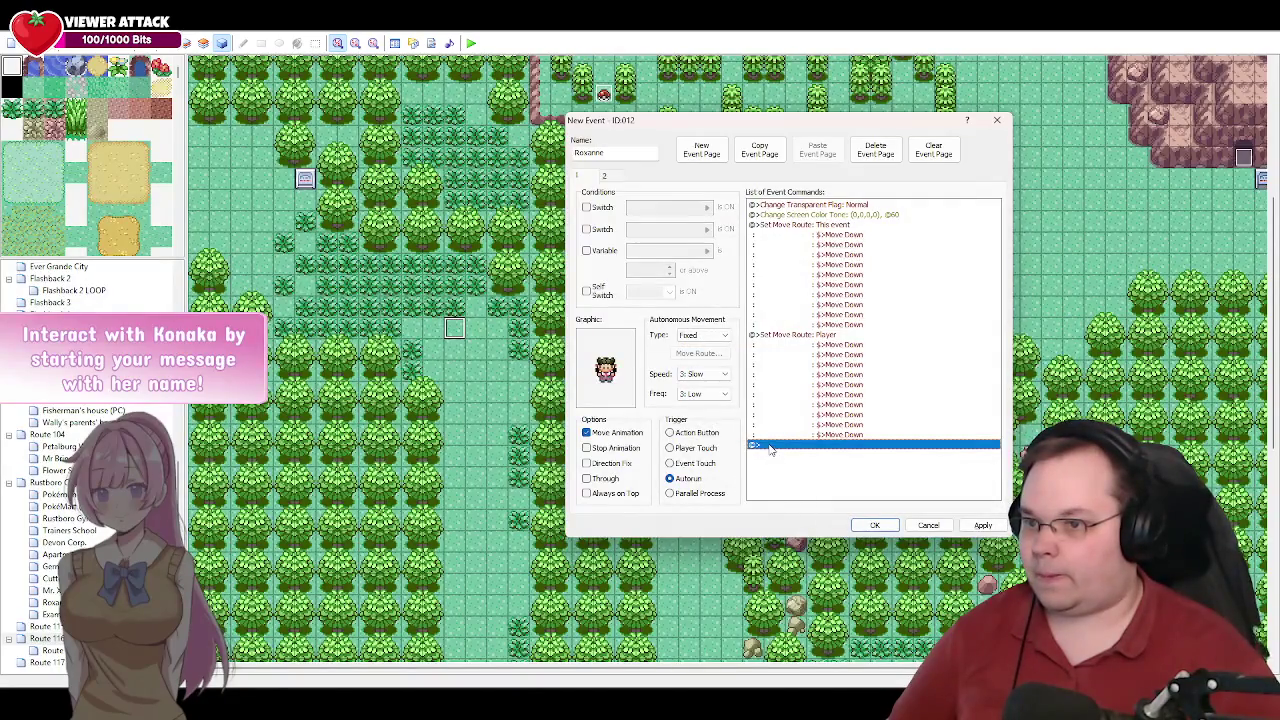
double_click(770, 450)
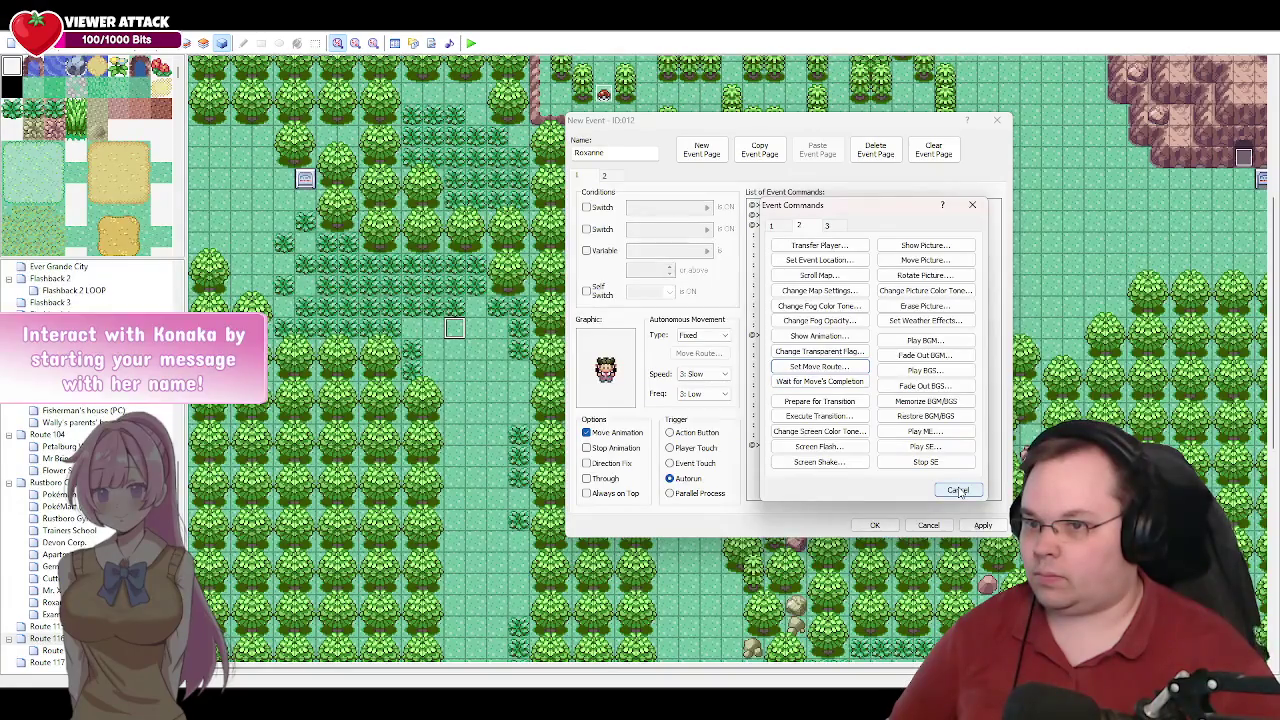
Insert a Script command beginning pbVoiceMessage("Route116_ZamSonPhaseII_ for the voiced line
left_click(958, 491)
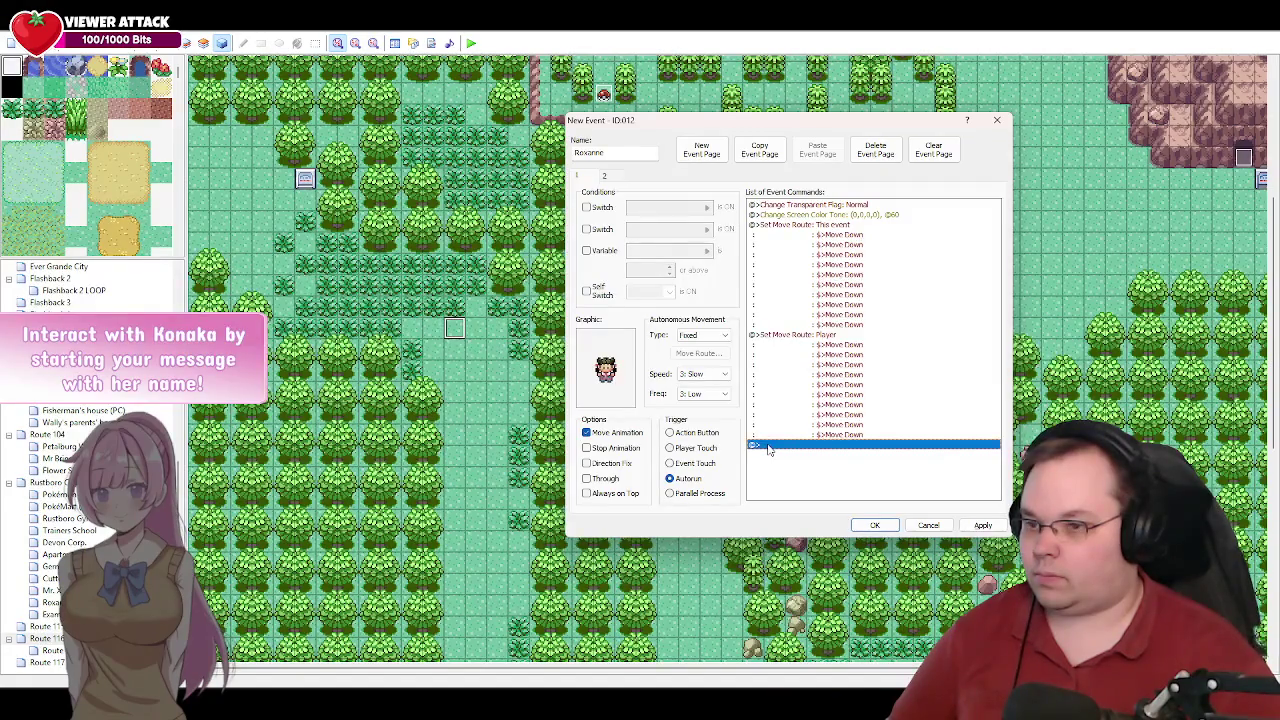
double_click(768, 449)
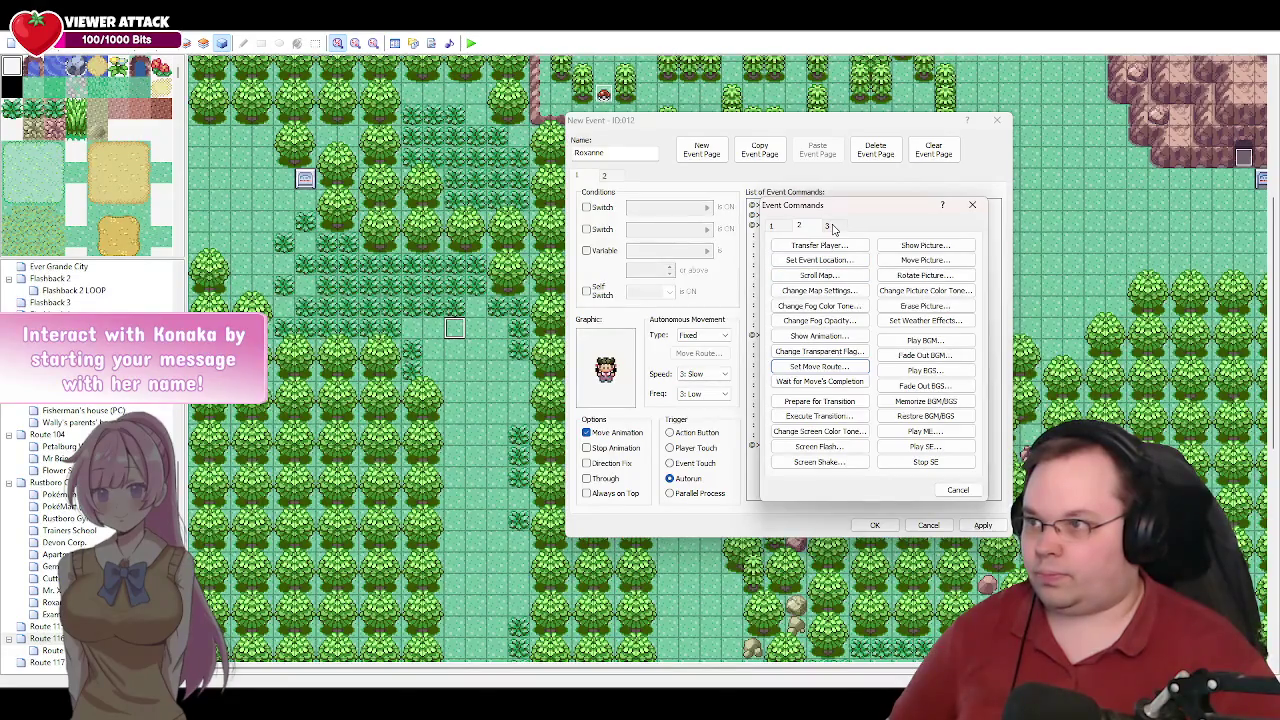
left_click(830, 226)
left_click(923, 462)
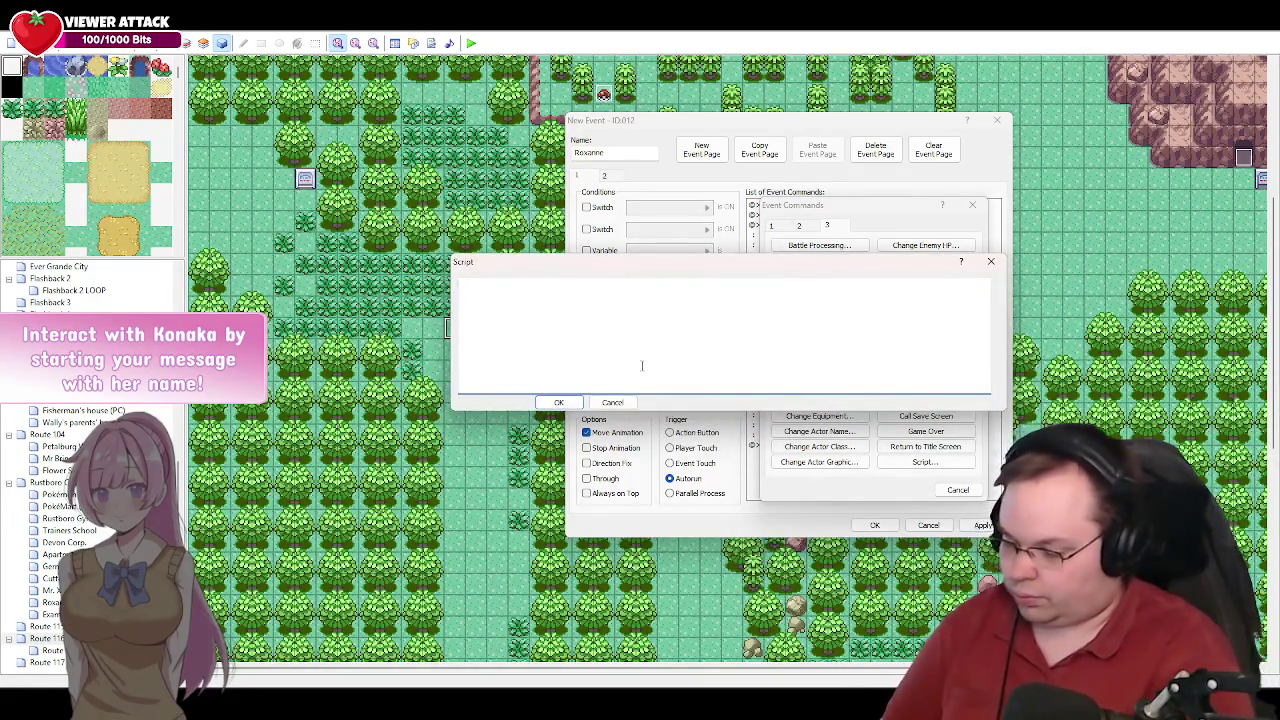
type("pbNotice")
type("ge(")
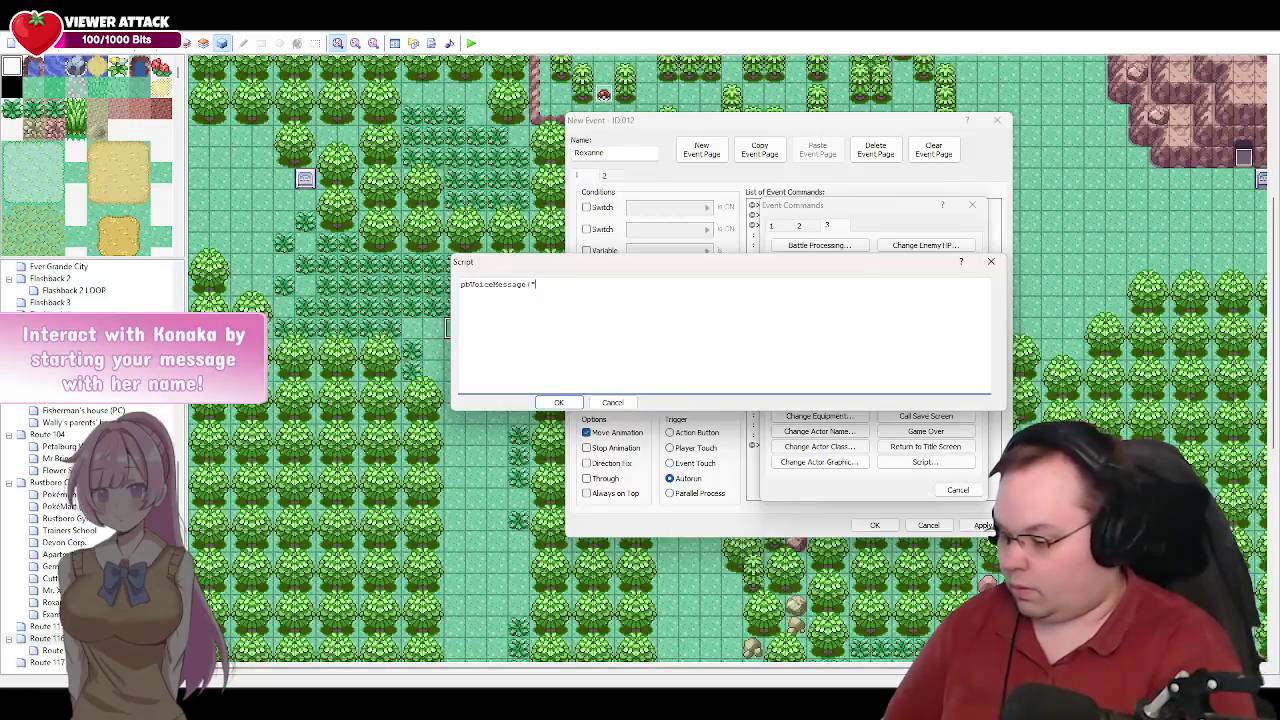
type("oute116")
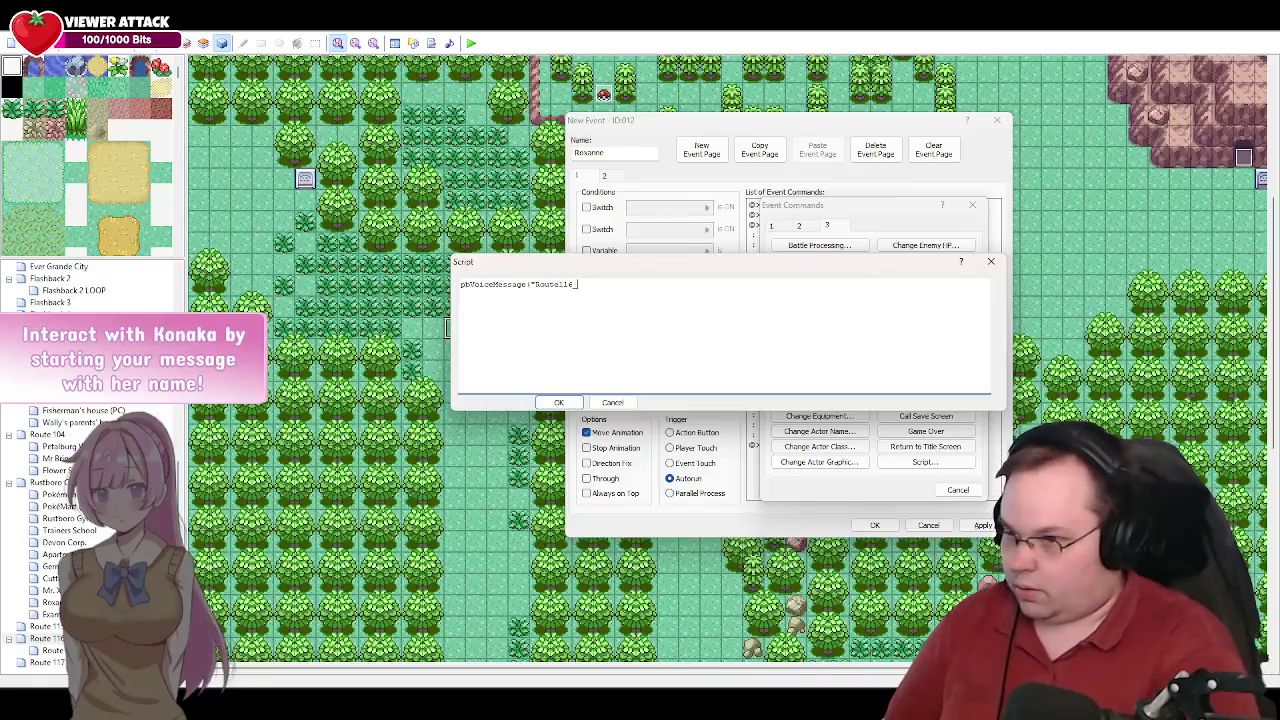
type("_Zan")
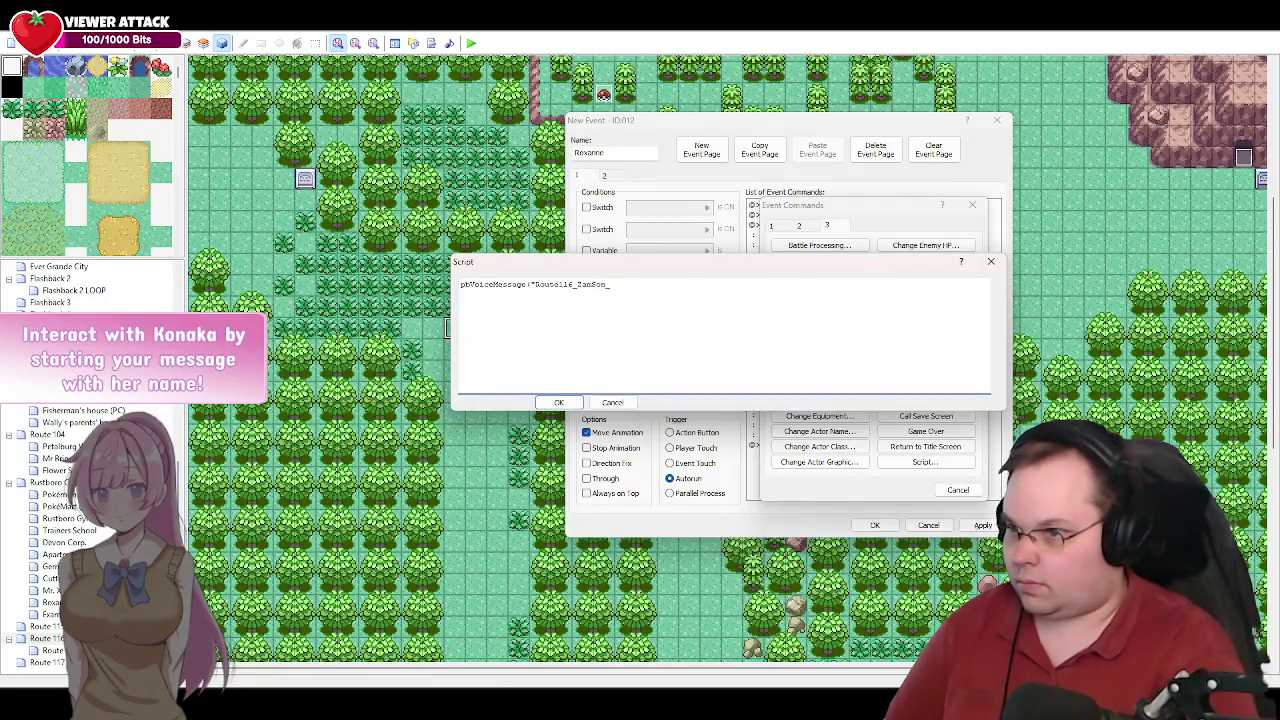
key("BackSpace")
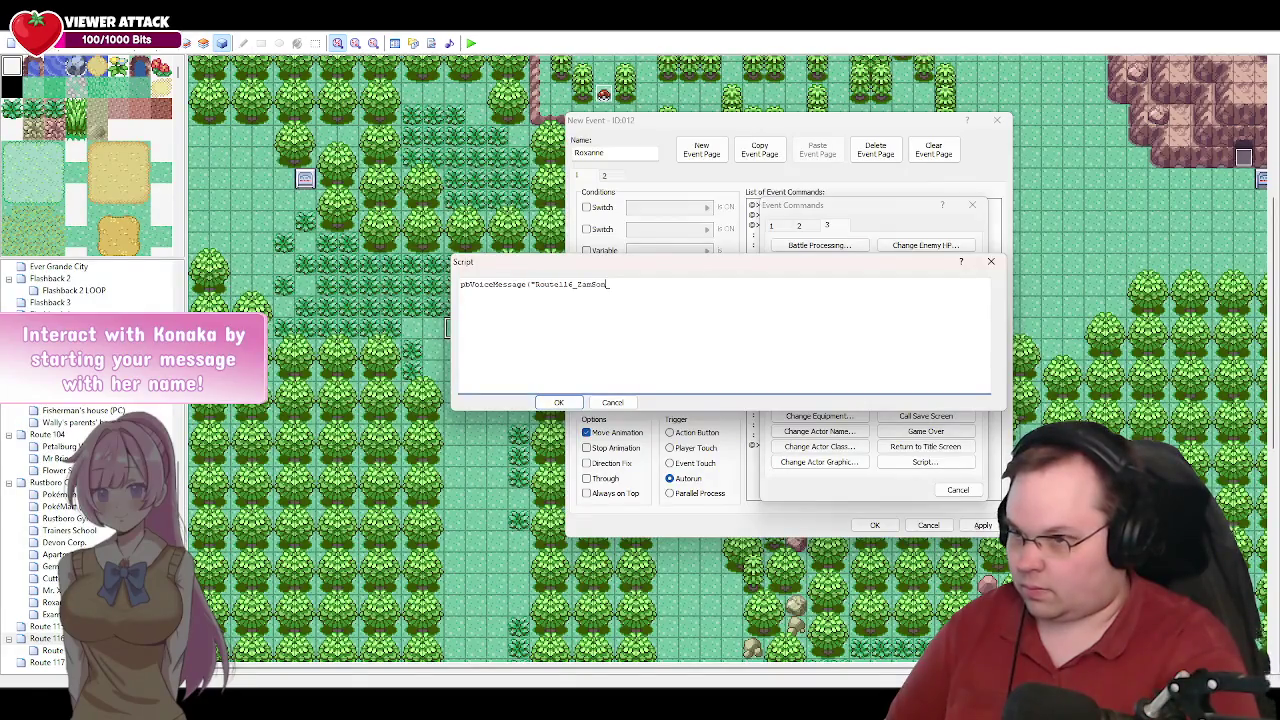
type("ase")
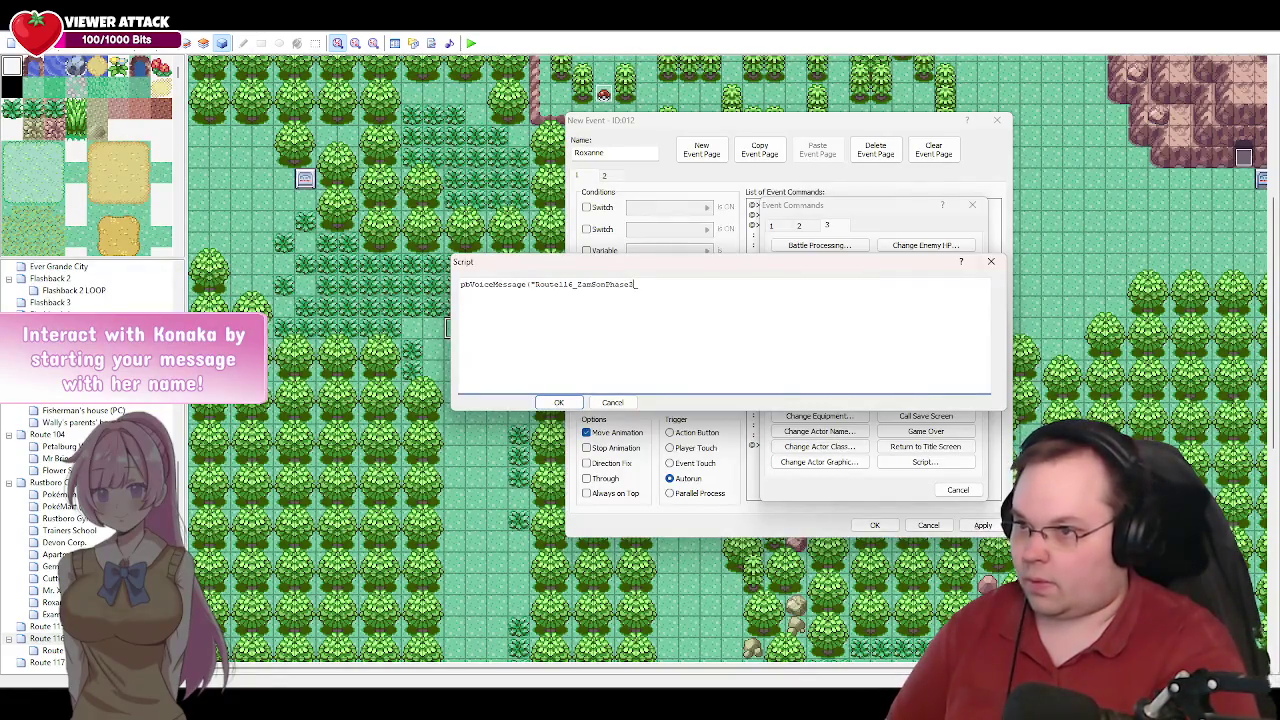
type("II_")
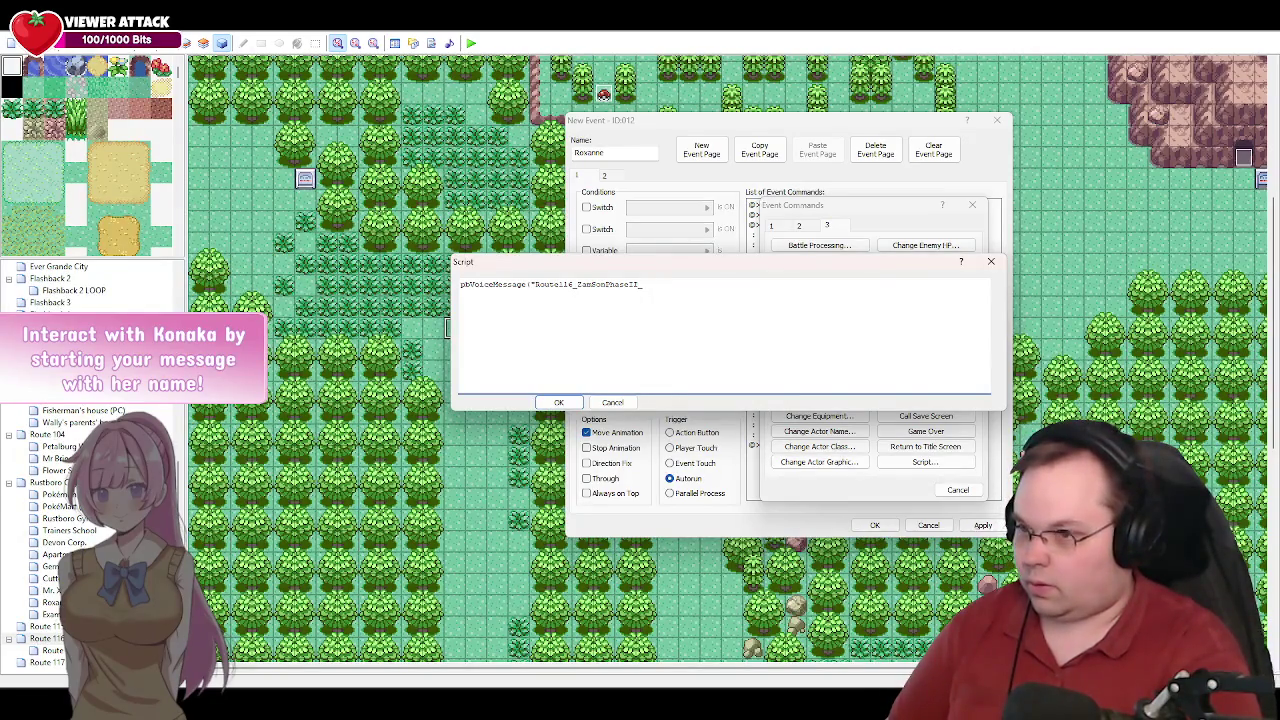
key("alt+Tab")
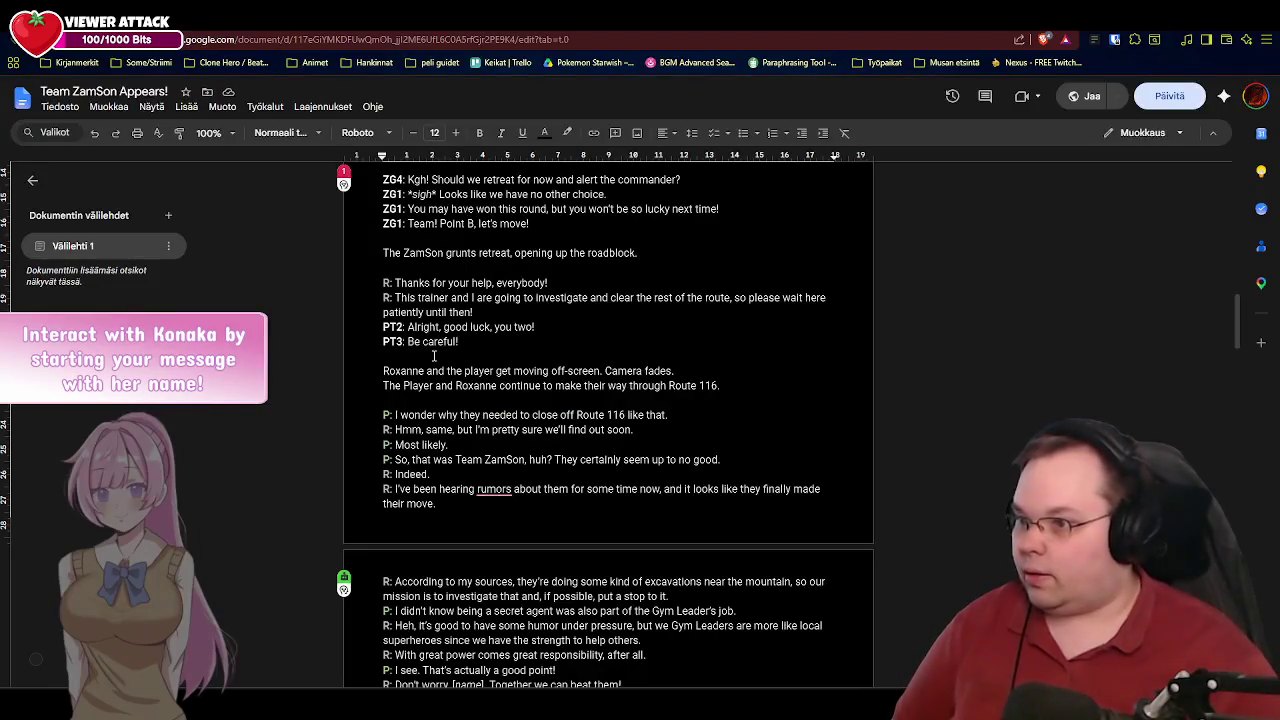
Complete the script with the PlayerM_01 speaker tag and the pasted Route 116 closure line
scroll(502, 354, "down", 1)
key("alt+Tab")
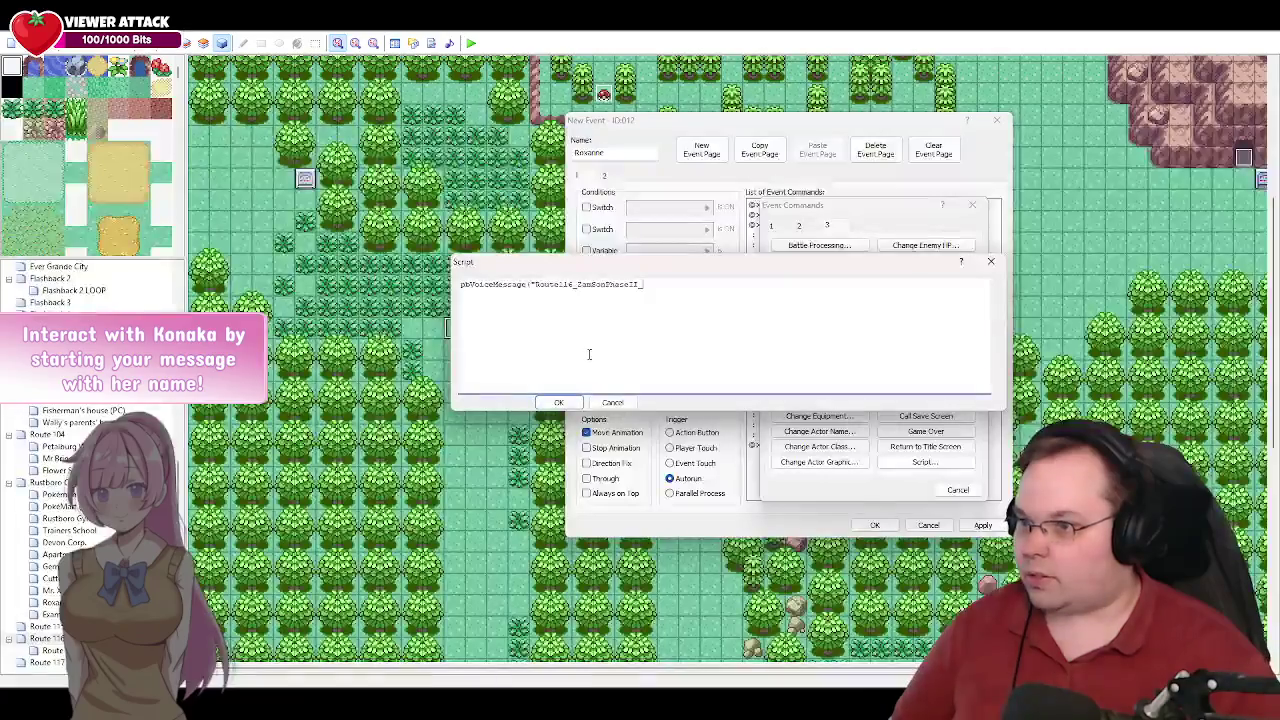
type("PlayerM_01")
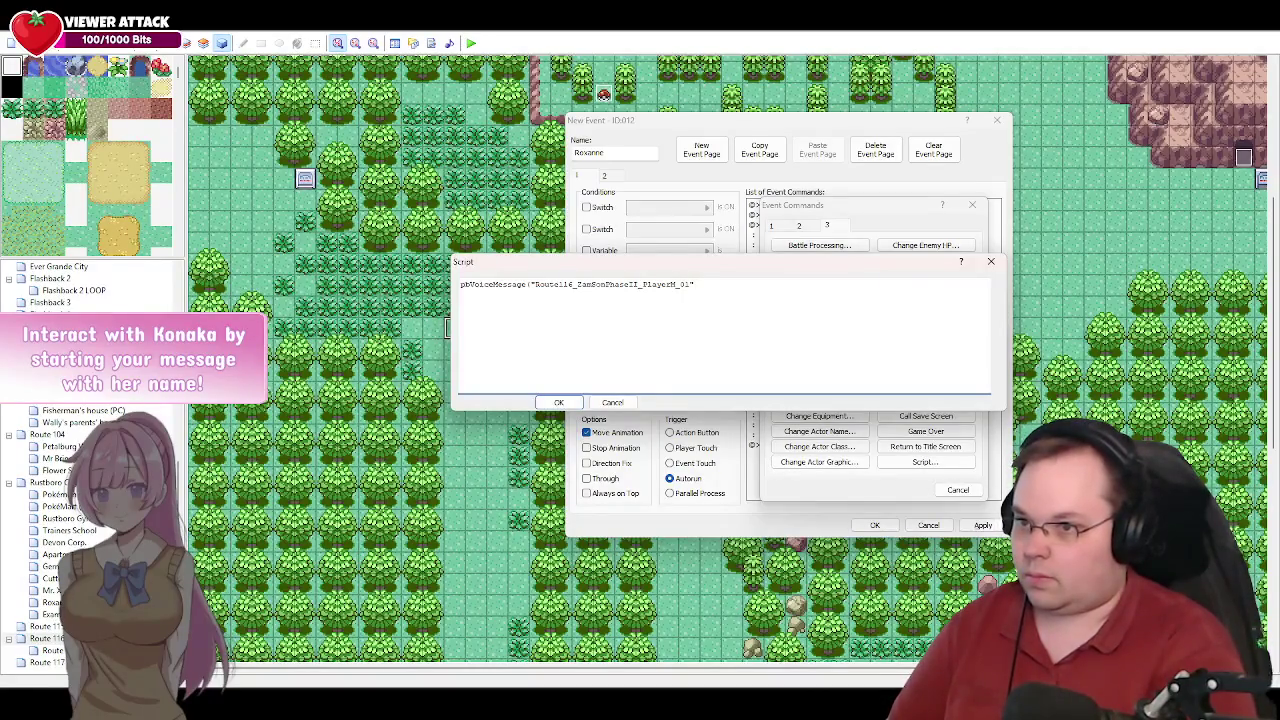
type(")")
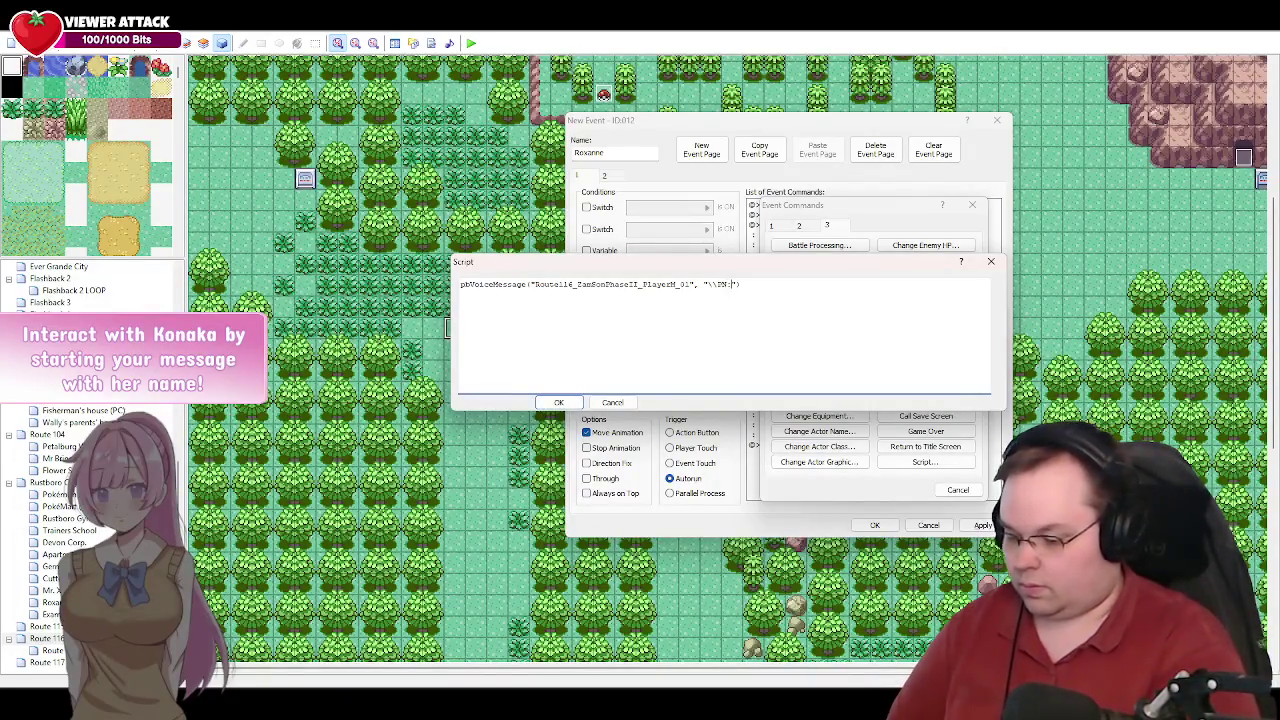
key("alt+Tab")
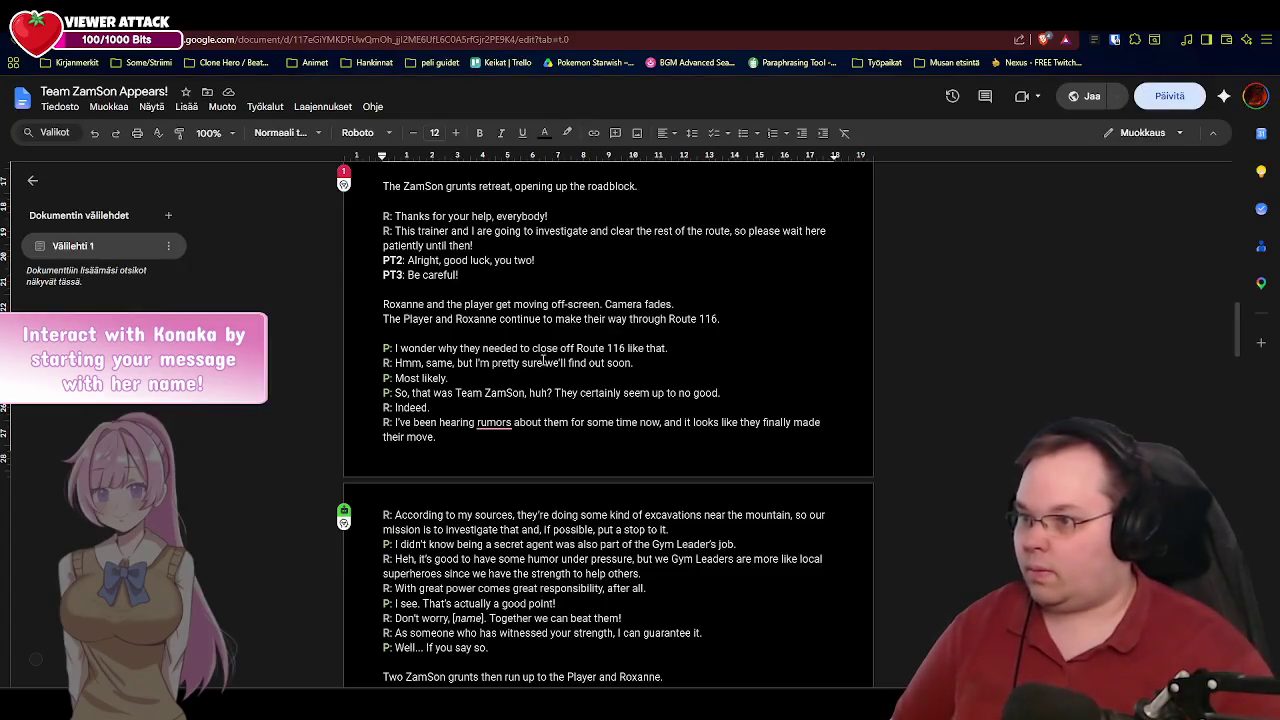
left_click_drag(667, 349, 396, 349)
key("ctrl+c")
left_click(686, 350)
key("alt+Tab")
key("ctrl+v")
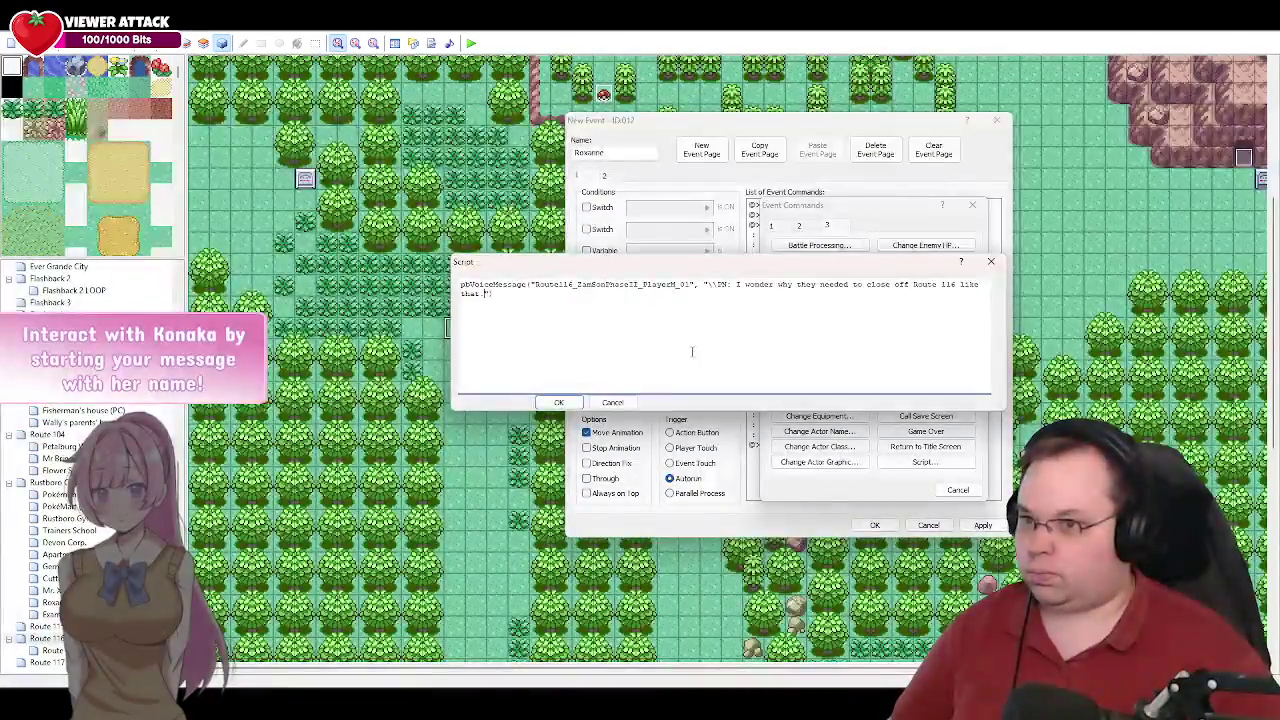
key("Return")
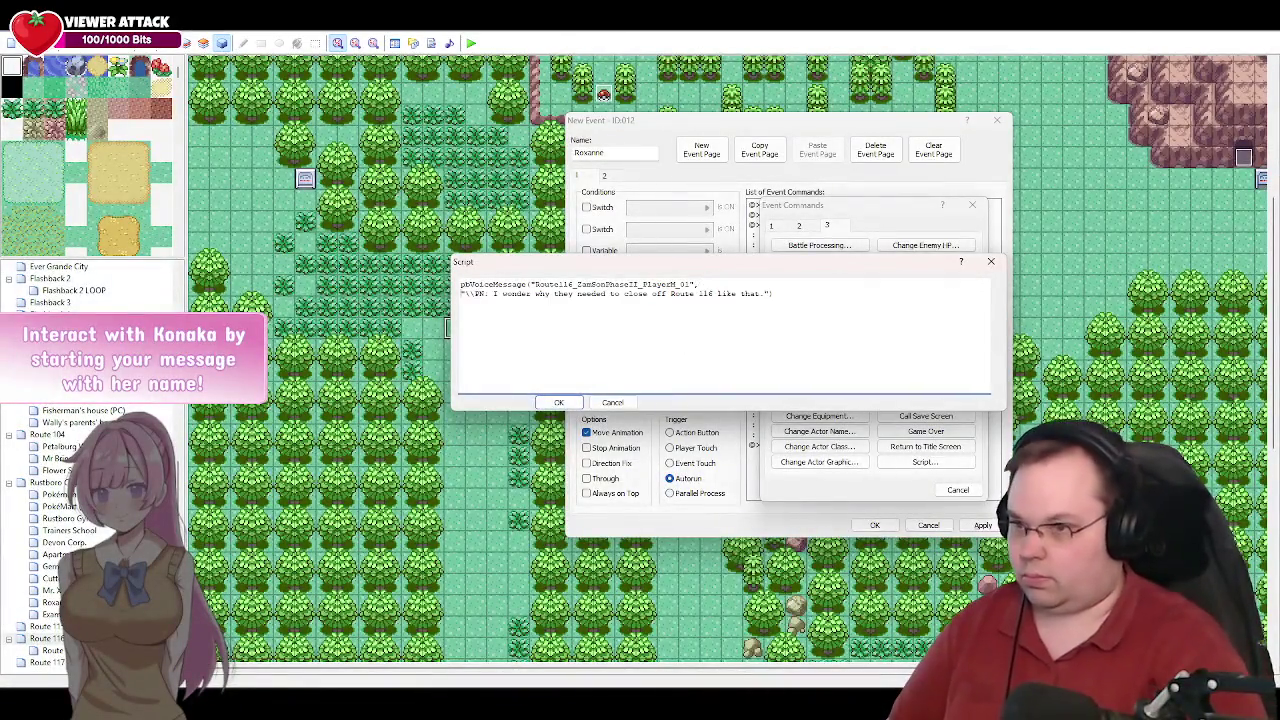
left_click(566, 402)
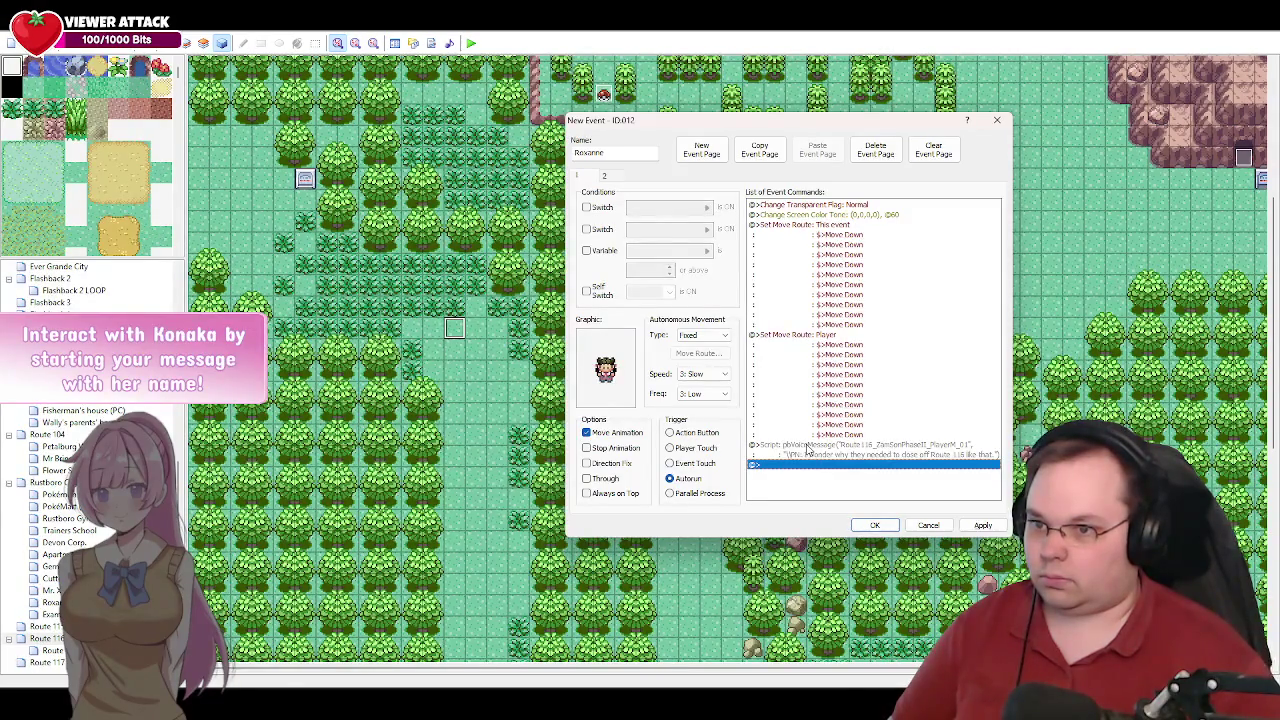
Insert a 20-frame Wait command above the voice-line script
left_click(805, 449)
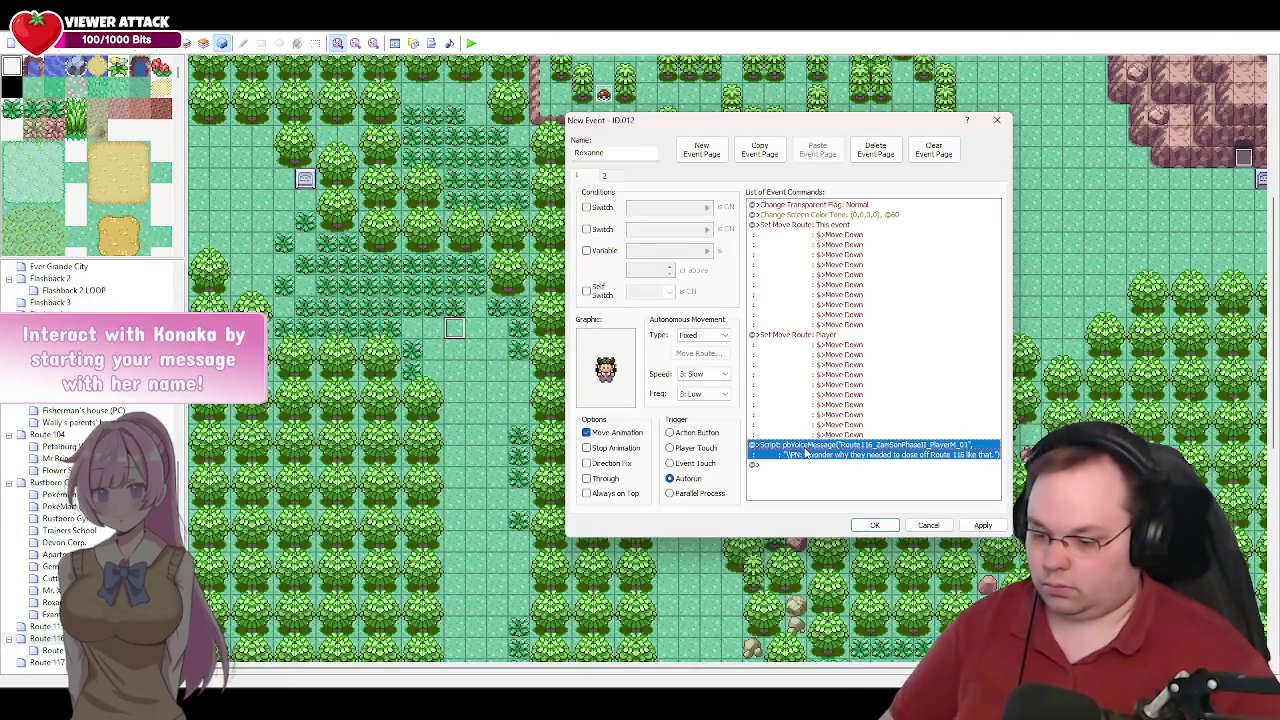
key("Insert")
left_click(772, 225)
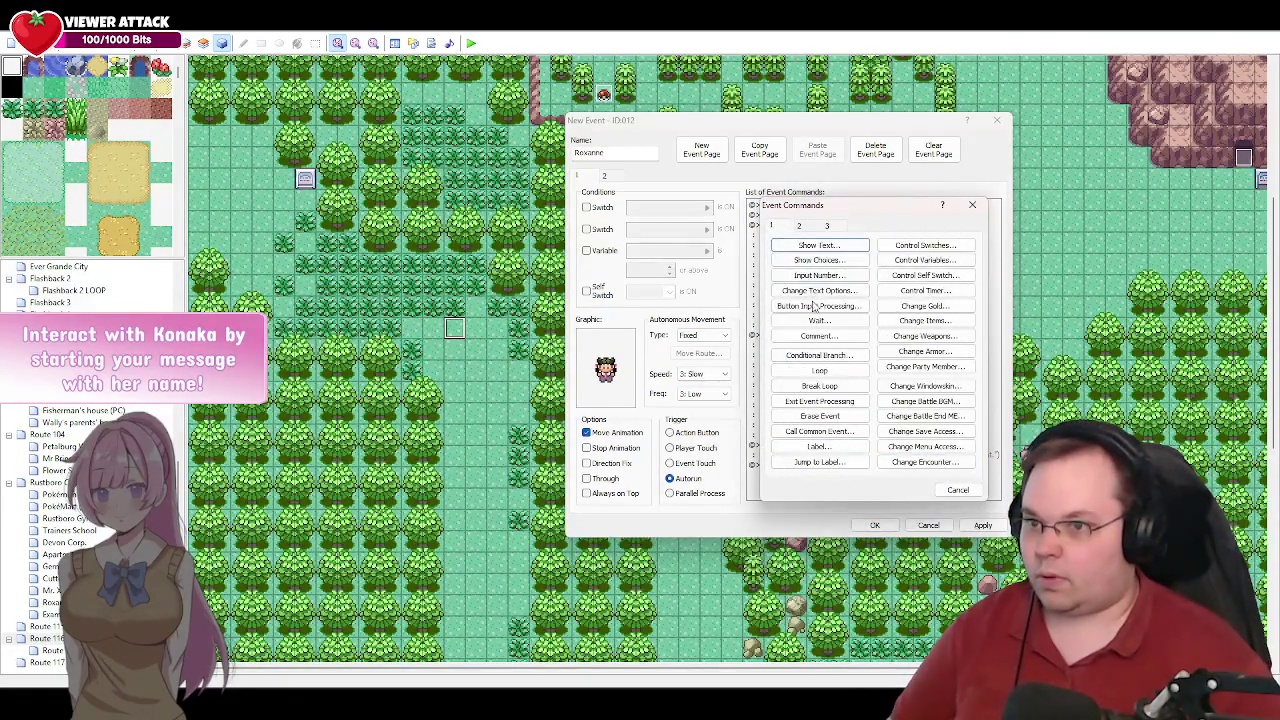
left_click(816, 321)
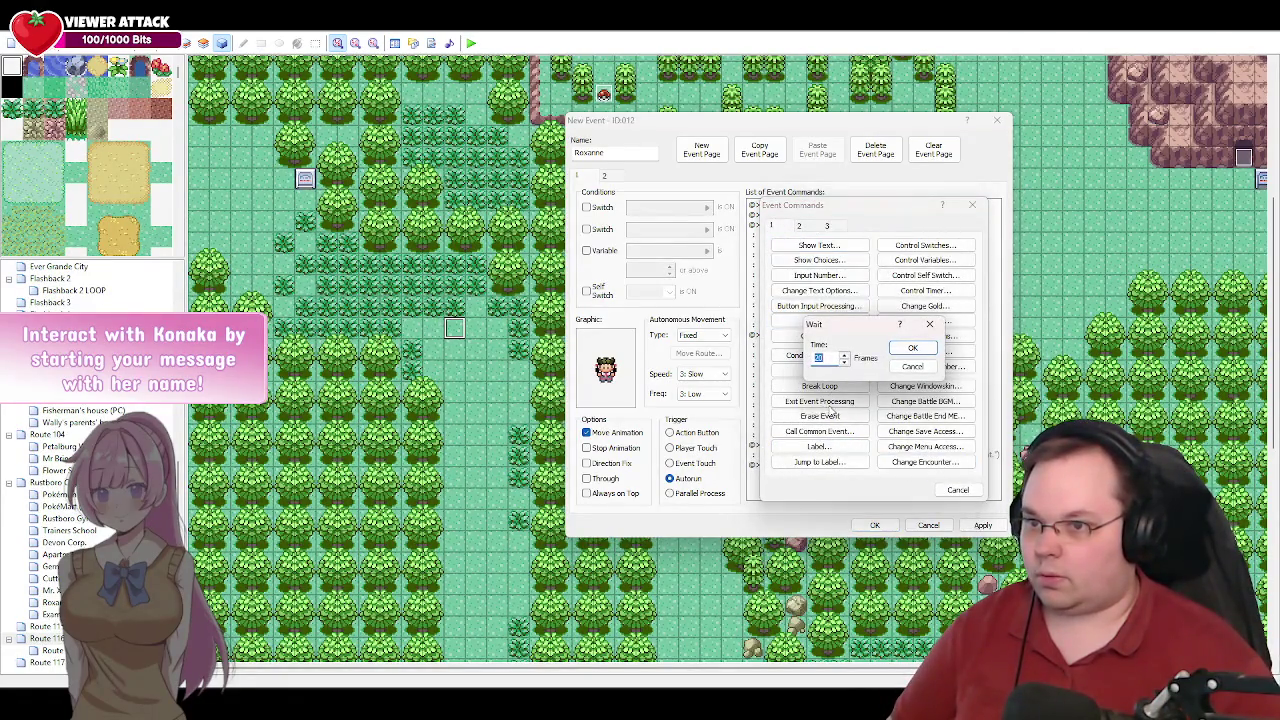
left_click(913, 349)
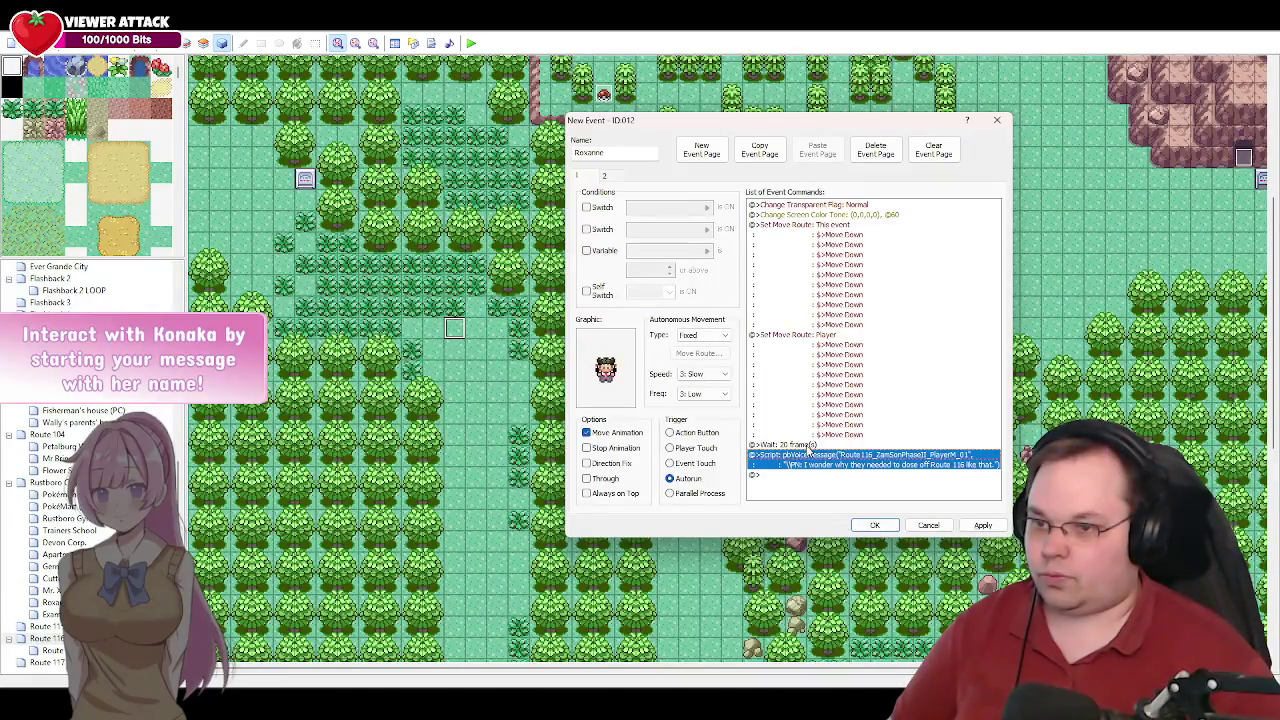
Change the Wait before the player's line from 20 to 80 frames
double_click(808, 446)
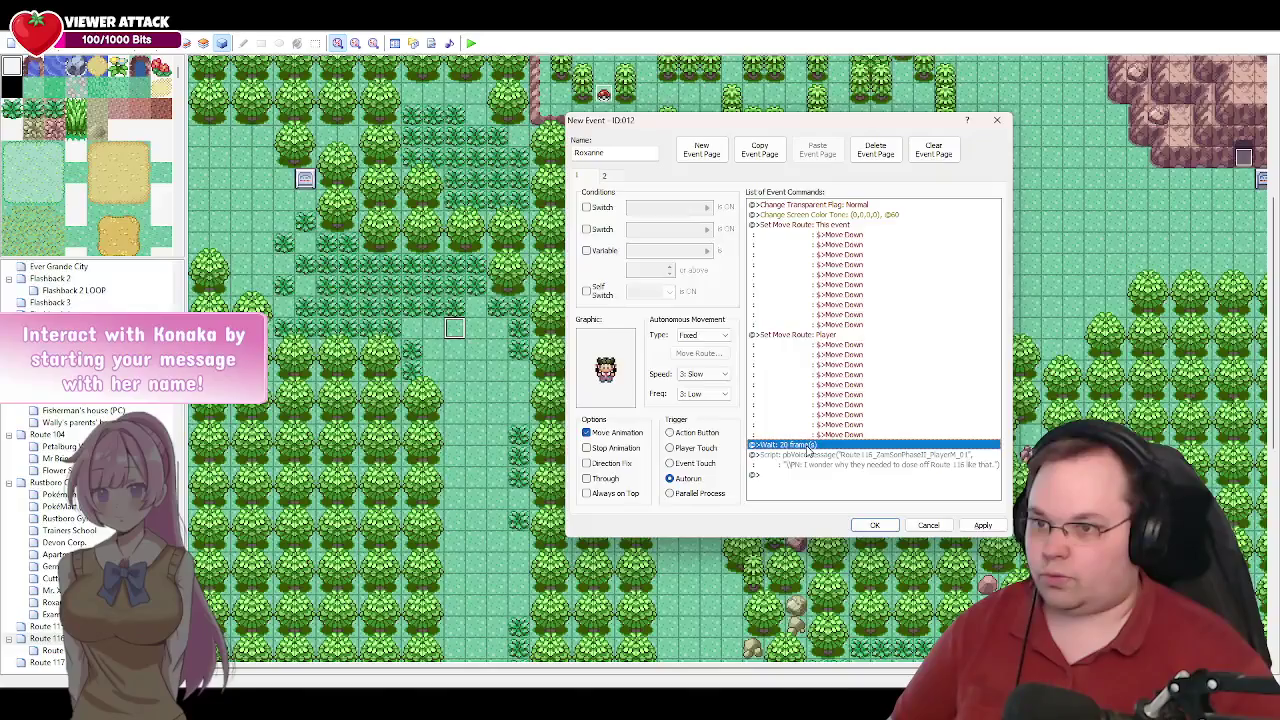
type("8")
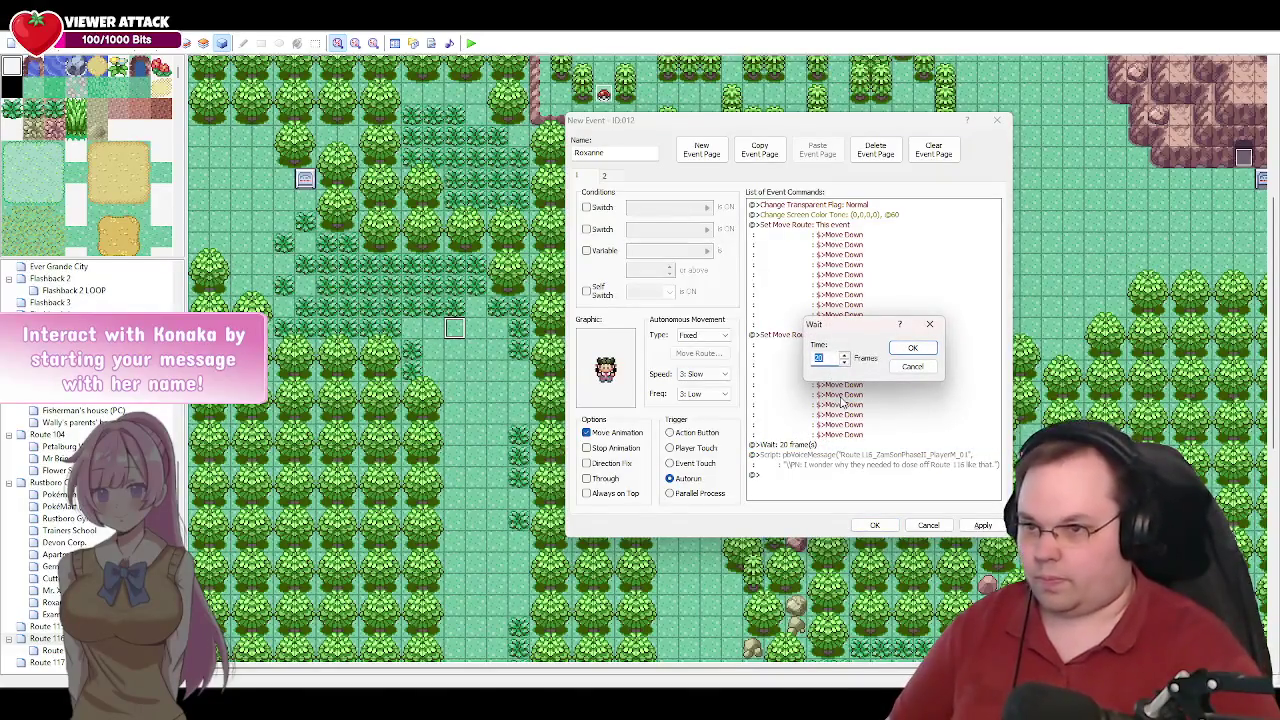
type("0")
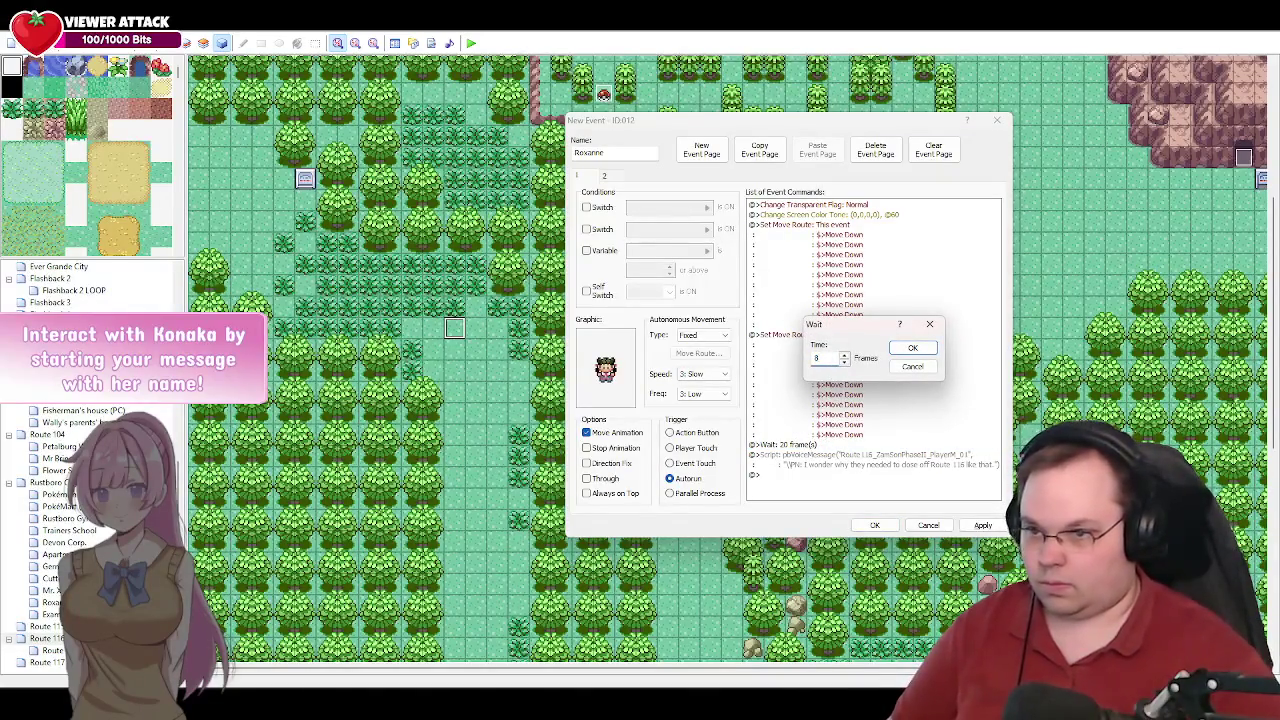
left_click(912, 348)
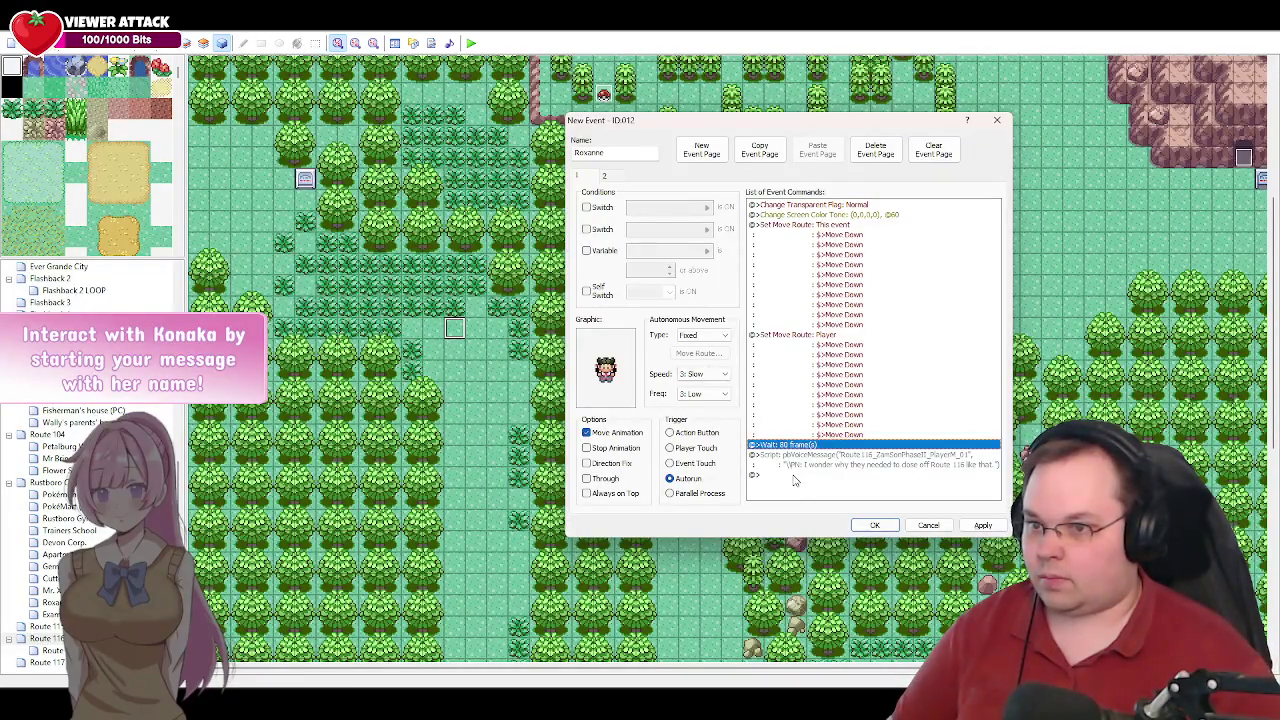
Lengthen Roxanne's own move route with three more Move Down steps
left_click(845, 276)
double_click(845, 276)
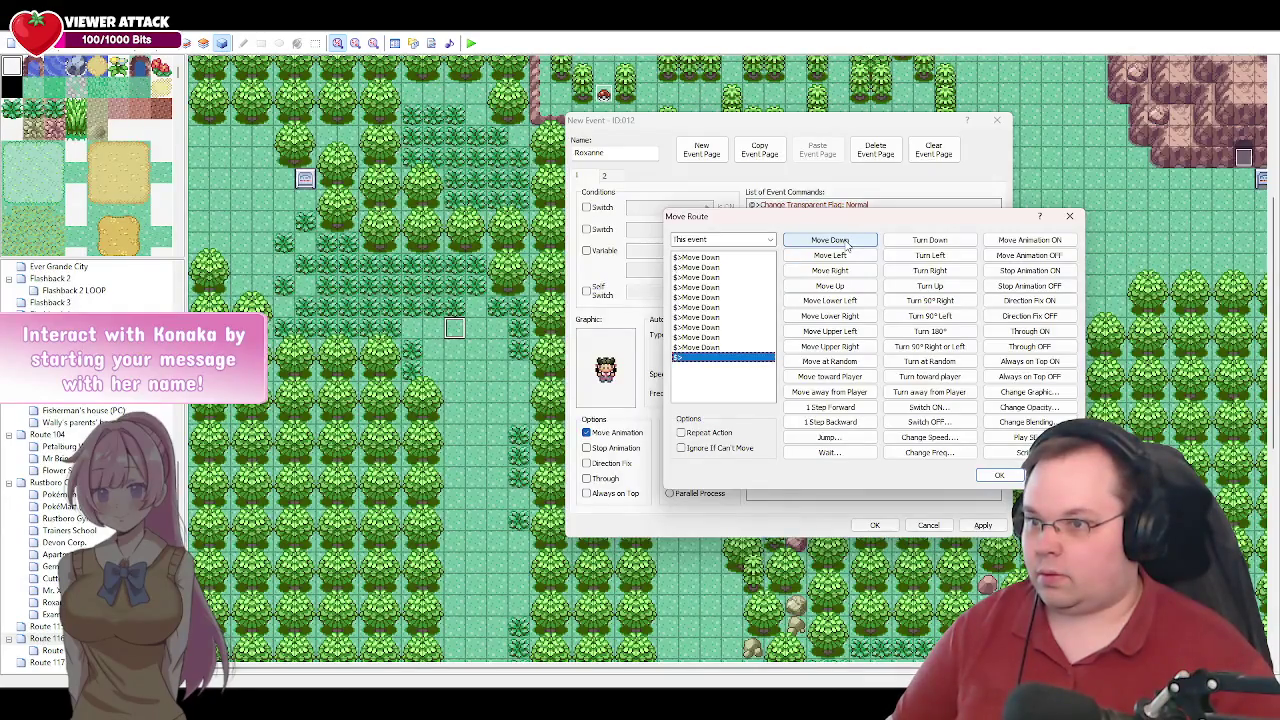
left_click(848, 242)
left_click(848, 242)
left_click(848, 242)
left_click(848, 242)
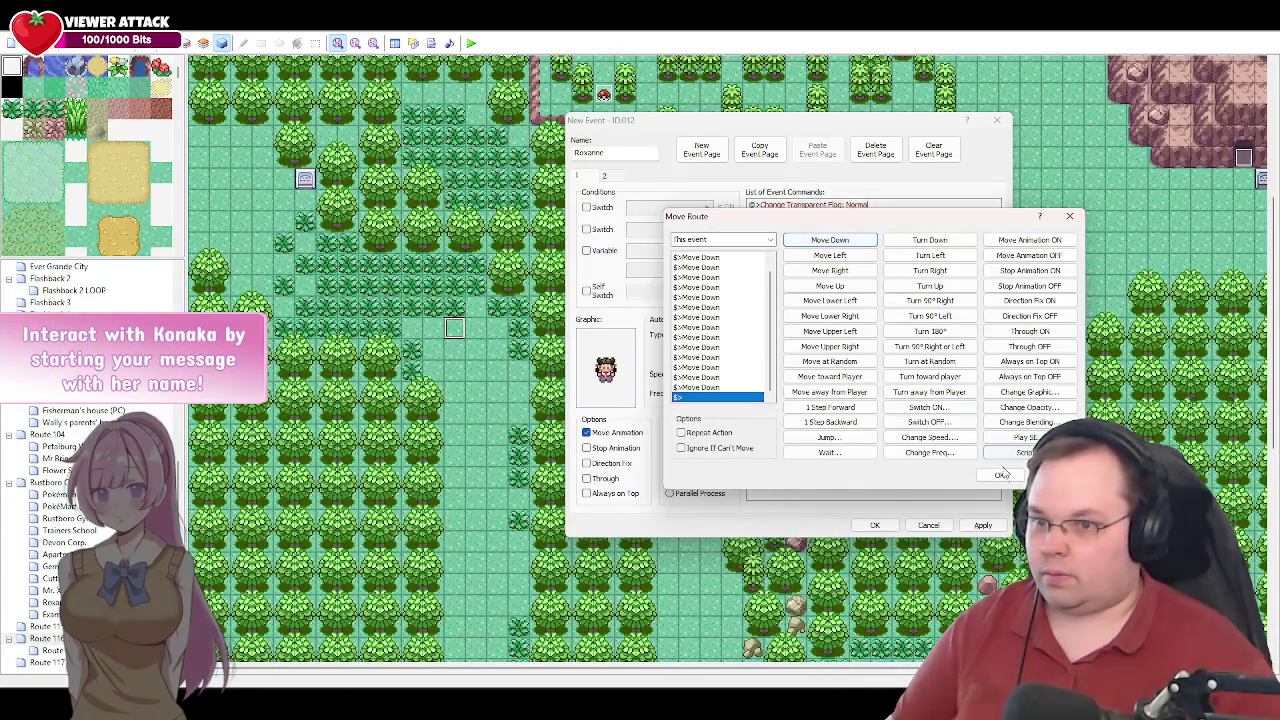
left_click(1000, 474)
Add four more Move Down steps to the Player's move route and recheck it
double_click(833, 393)
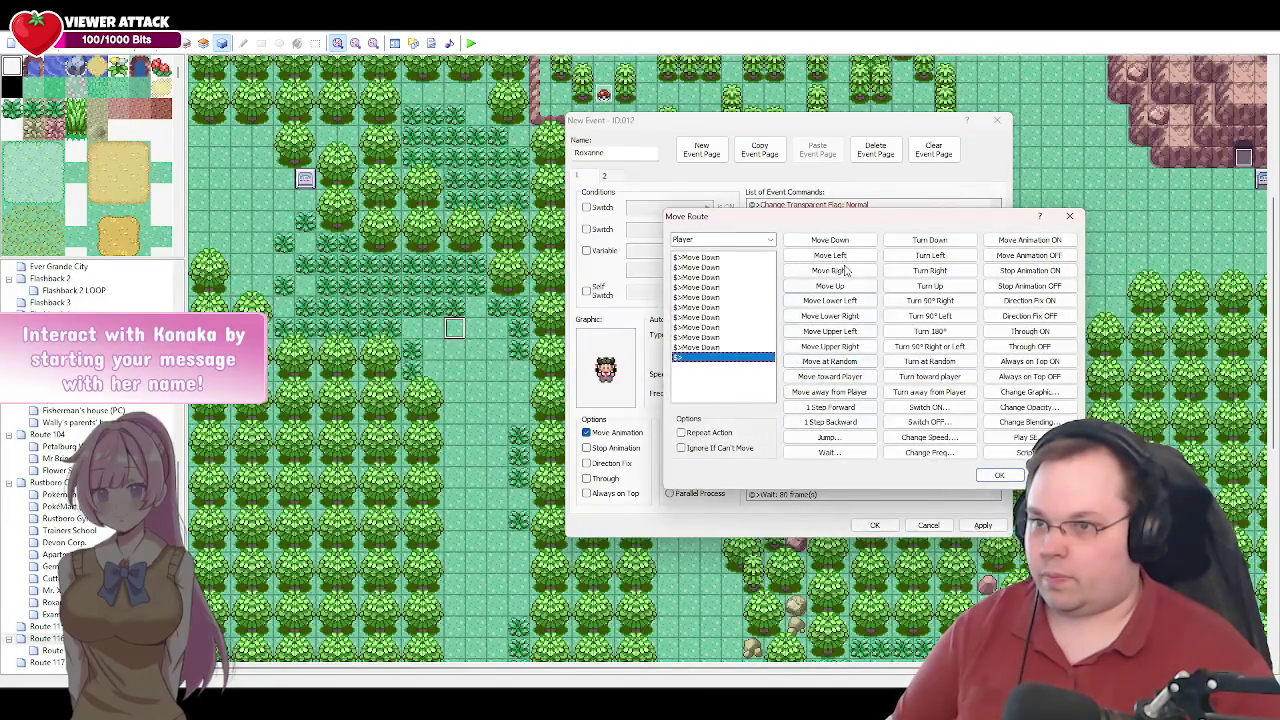
left_click(850, 242)
left_click(850, 242)
left_click(850, 242)
left_click(850, 242)
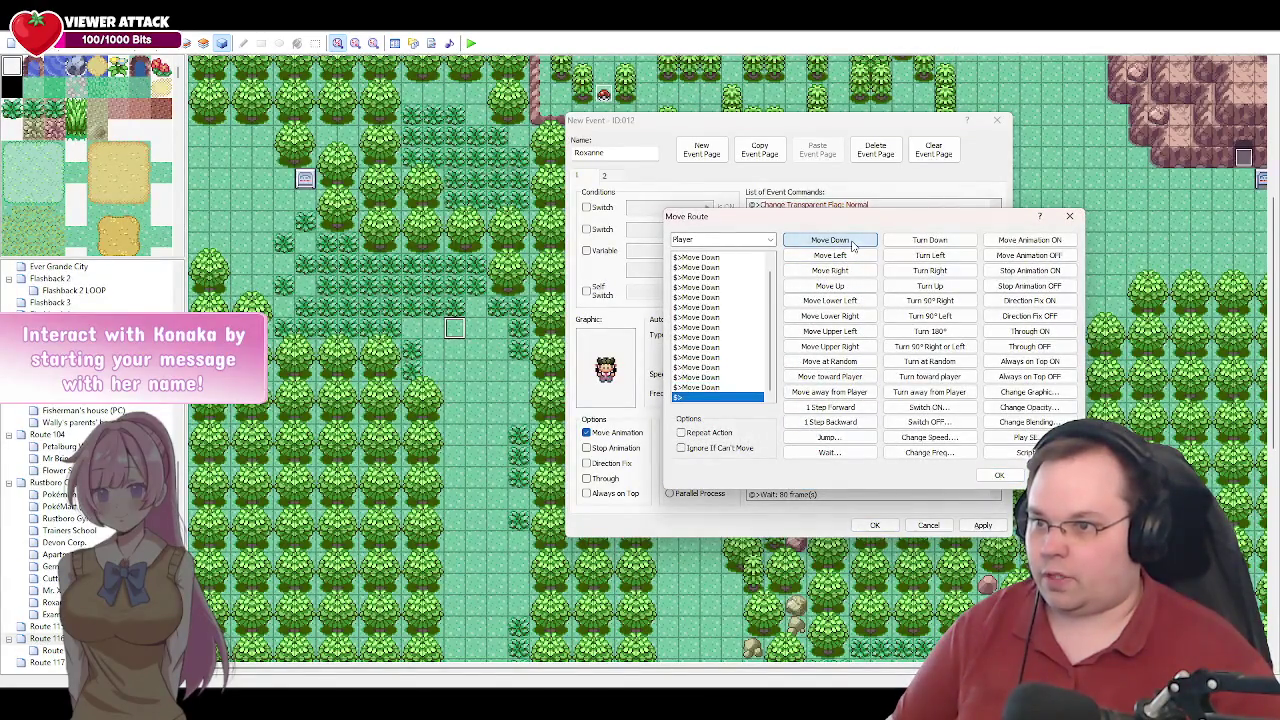
left_click(999, 475)
scroll(922, 432, "down", 2)
scroll(922, 432, "down", 1)
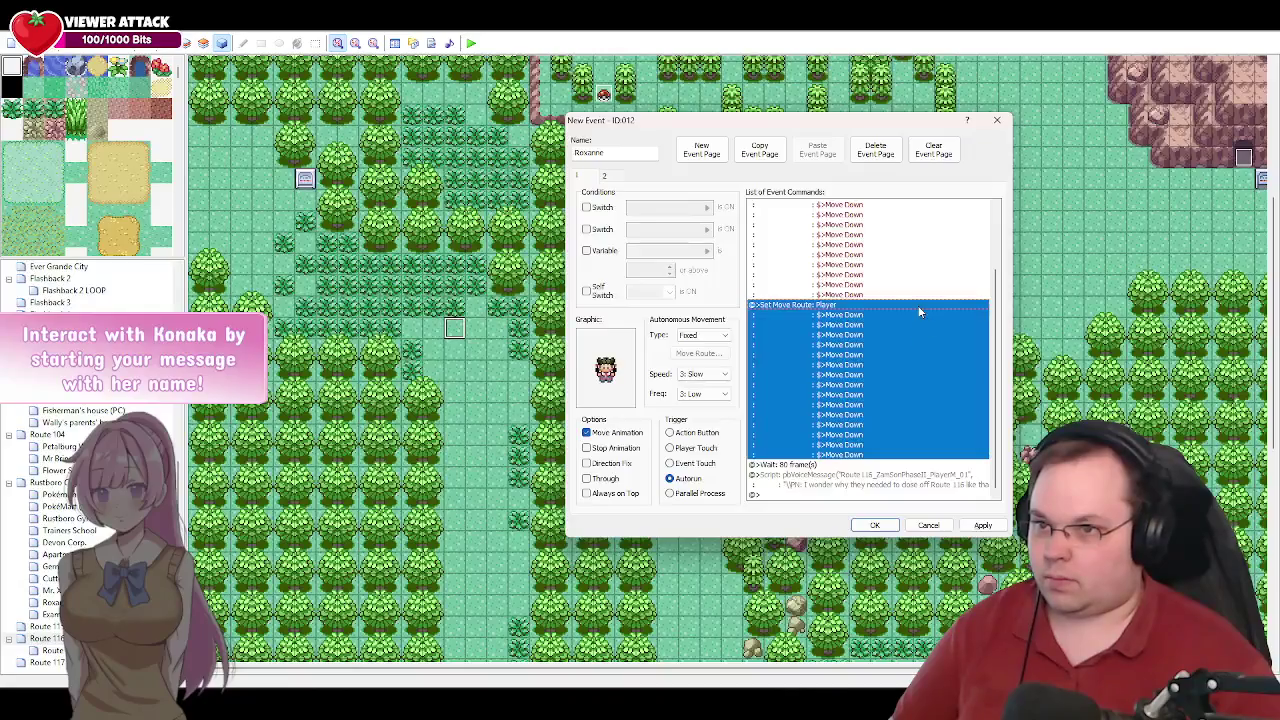
double_click(856, 315)
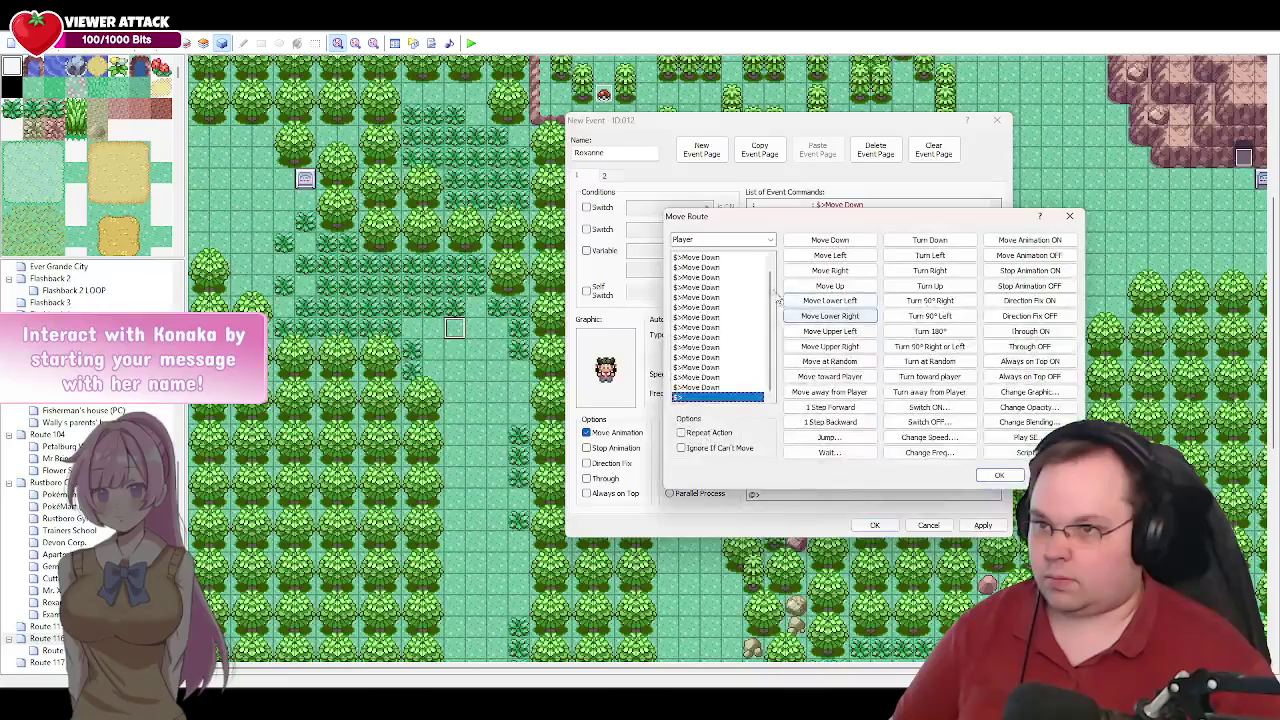
key("Escape")
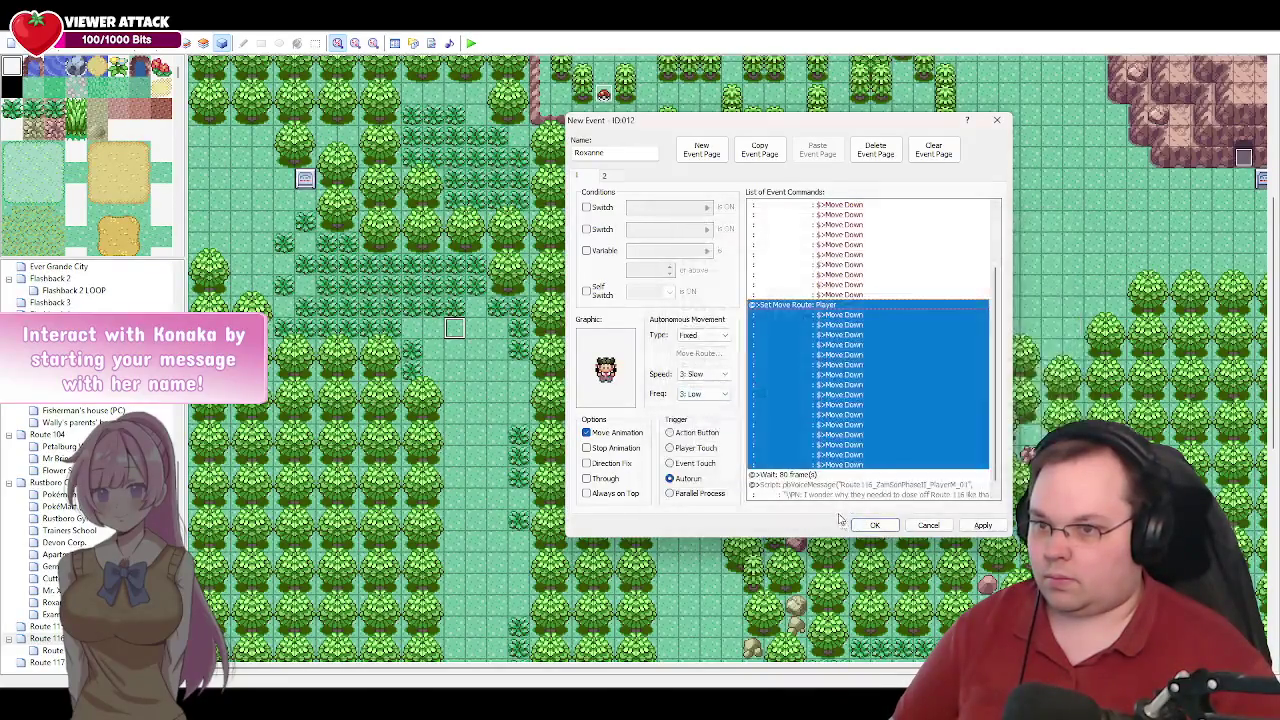
Apply the Roxanne event's changes so far
scroll(862, 484, "down", 1)
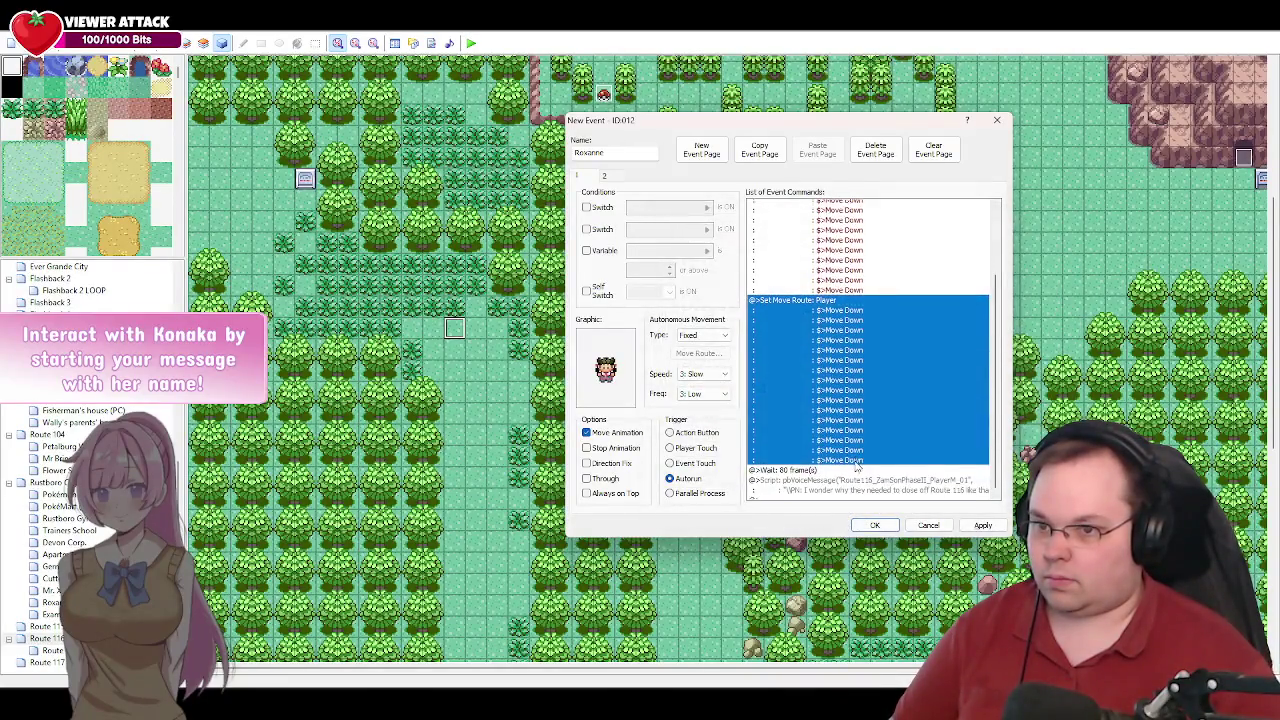
left_click(825, 495)
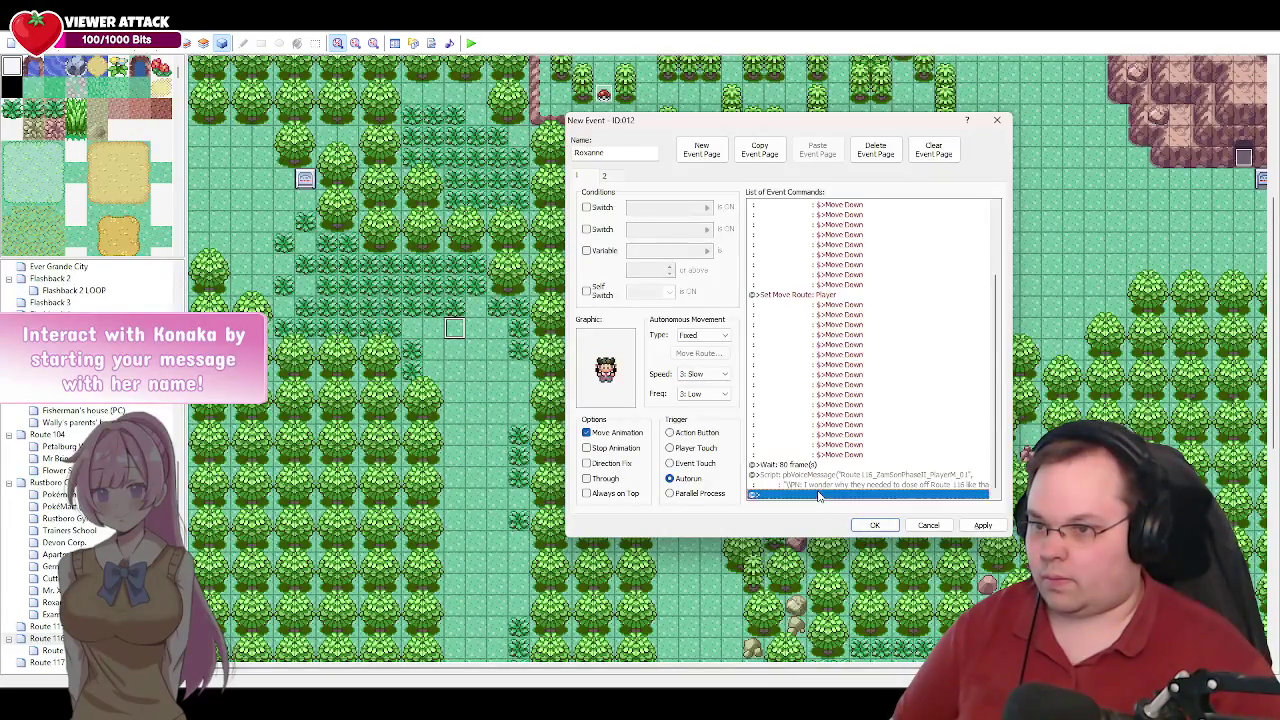
left_click(976, 527)
left_click(809, 497)
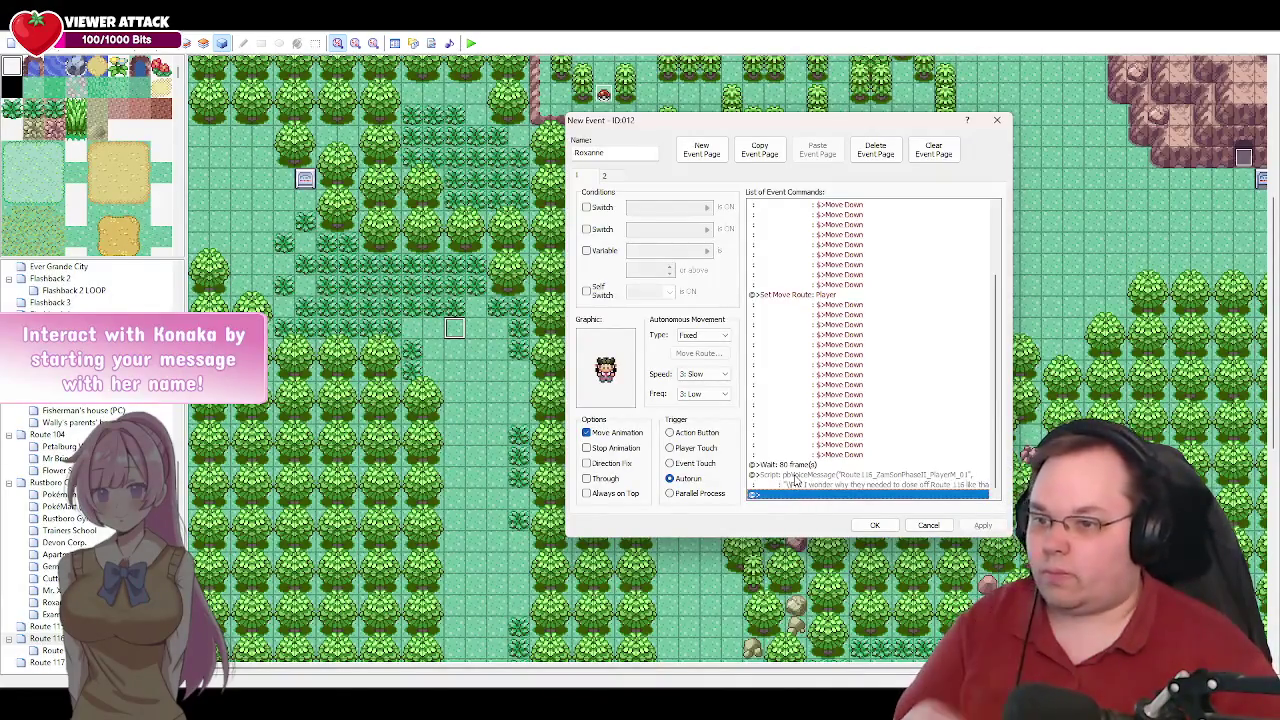
Insert a Conditional Branch with the script condition $player.gender == 0
double_click(797, 494)
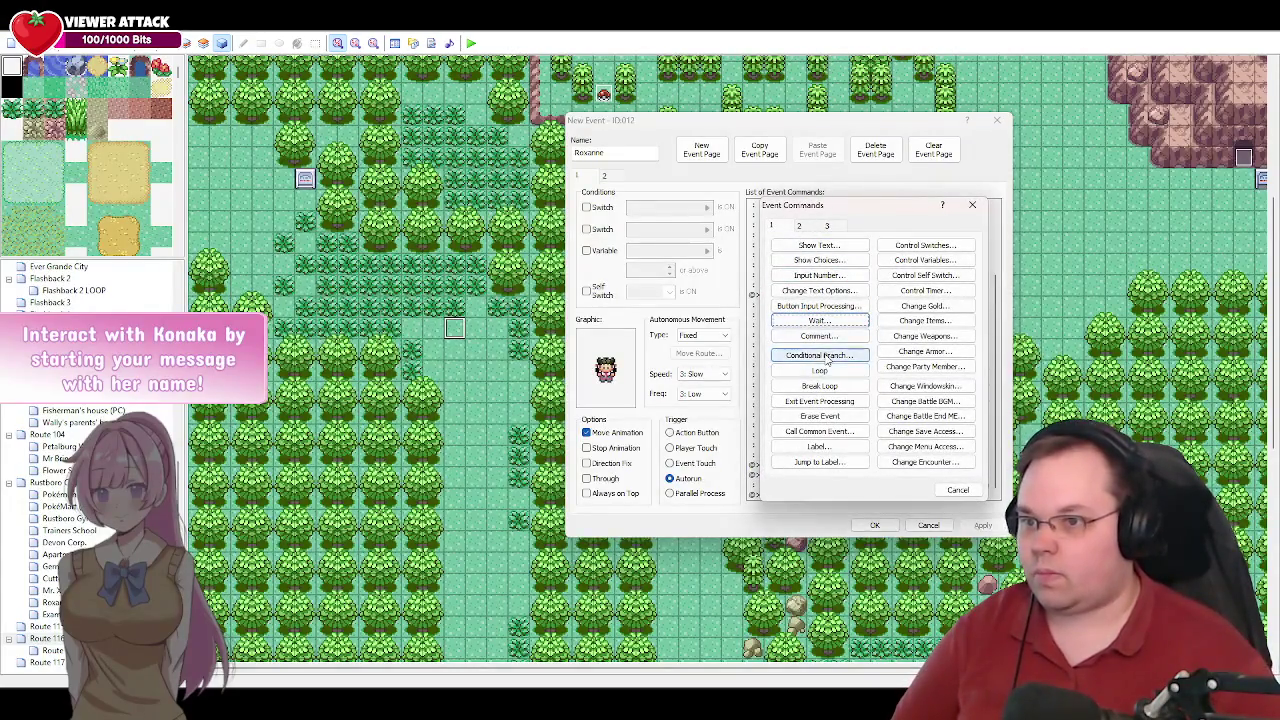
left_click(816, 356)
left_click(836, 261)
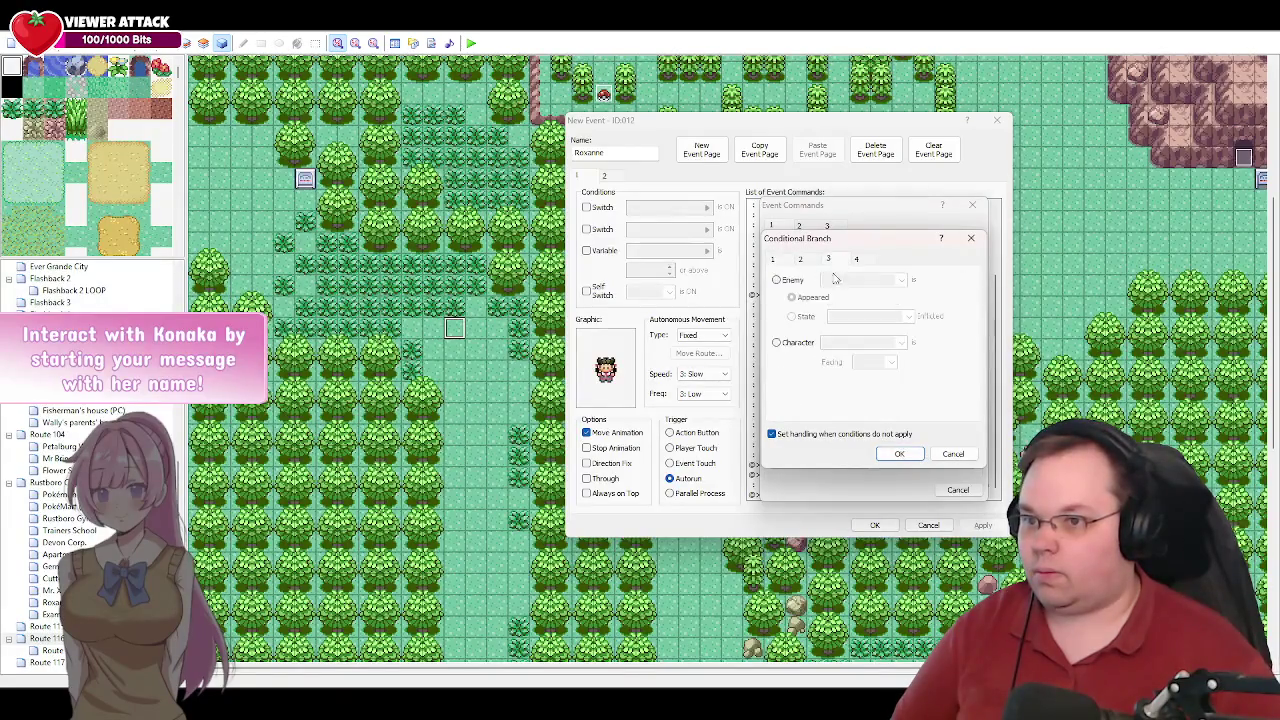
left_click(860, 261)
left_click(788, 390)
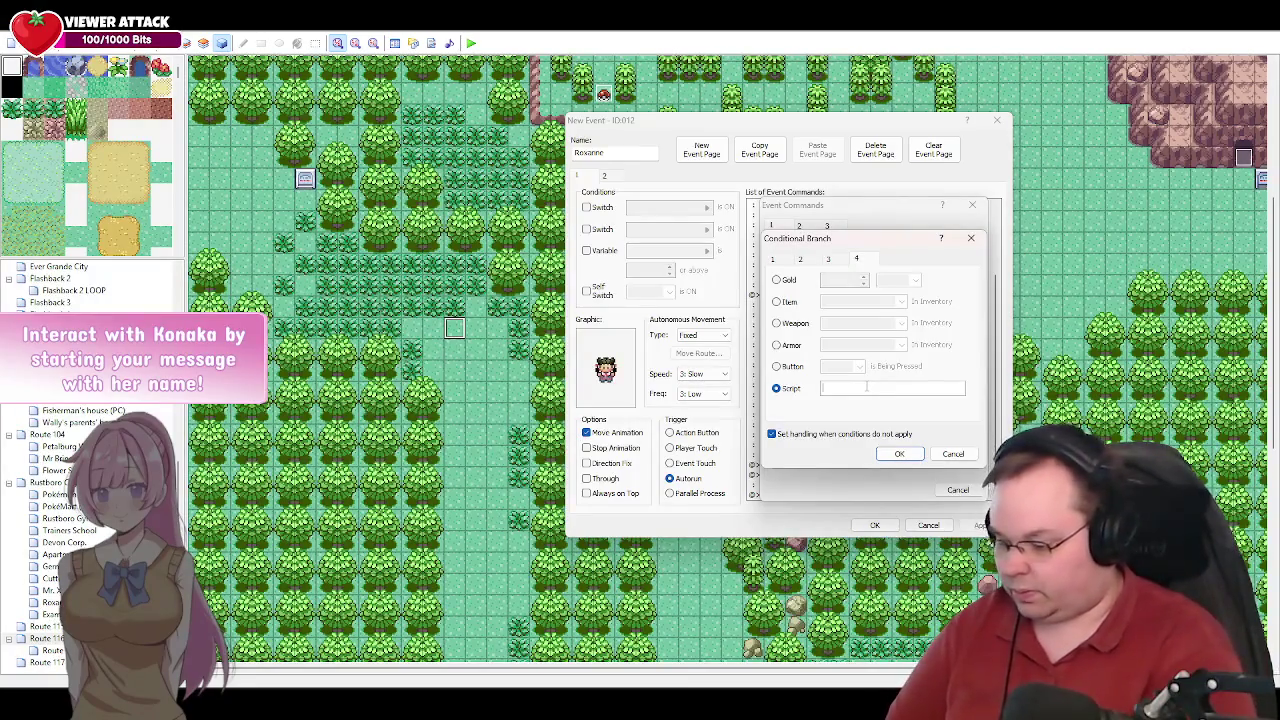
type("layer.gender == 0")
key("Return")
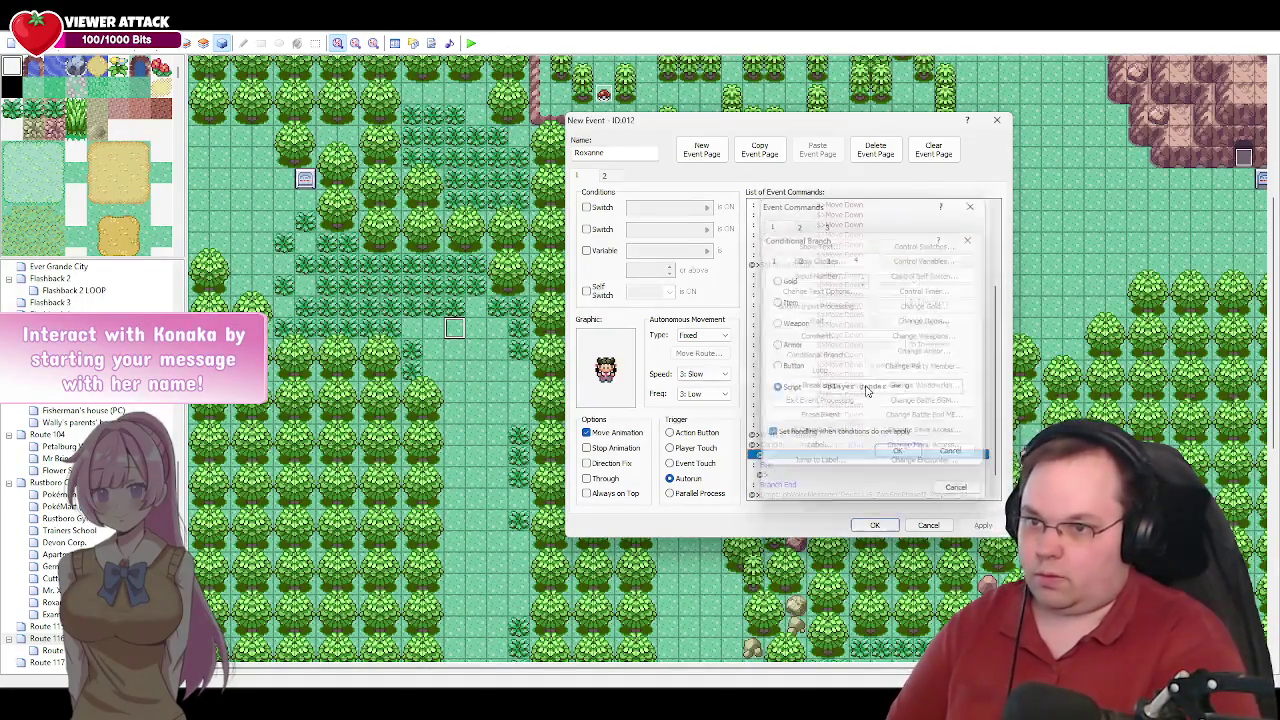
Move the player's voice line into the branch and paste a copy under Else
left_click(862, 477)
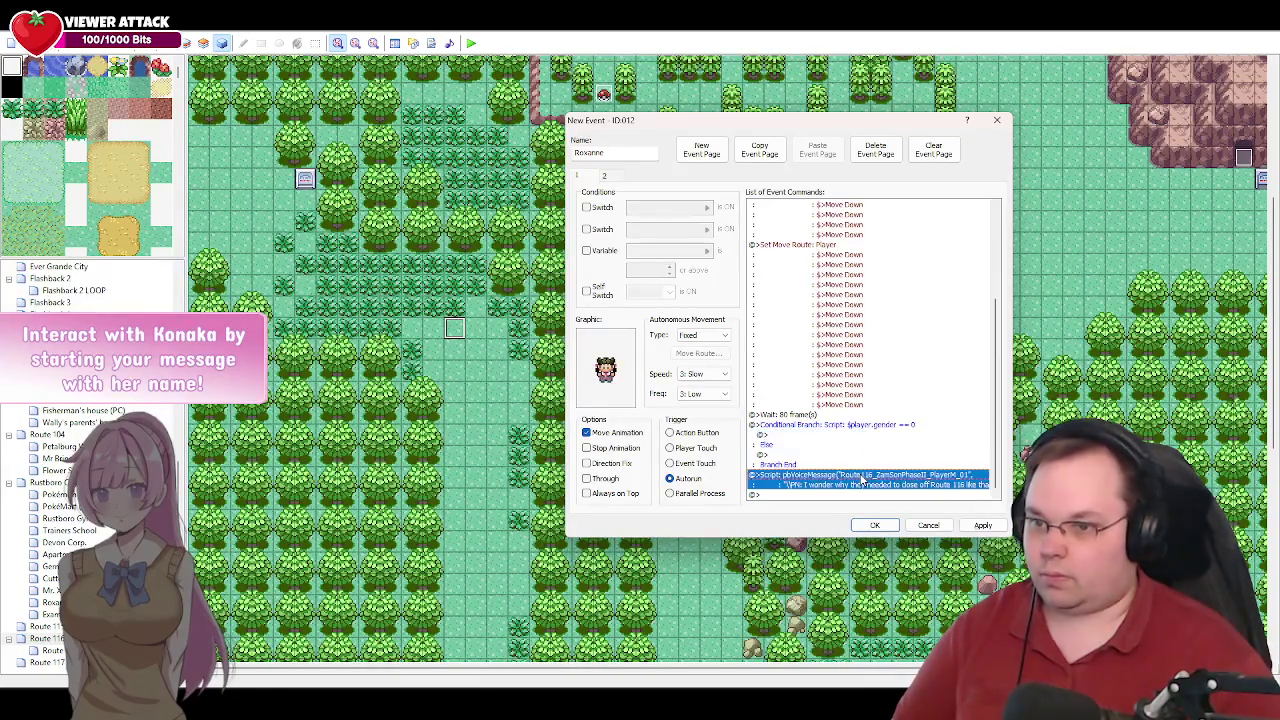
key("ctrl+x")
left_click(822, 455)
key("ctrl+v")
left_click(822, 457)
scroll(826, 458, "down", 1)
left_click(803, 477)
key("ctrl+v")
Change the Else copy's PlayerM_01 to PlayerF_01
left_click(855, 479)
double_click(855, 479)
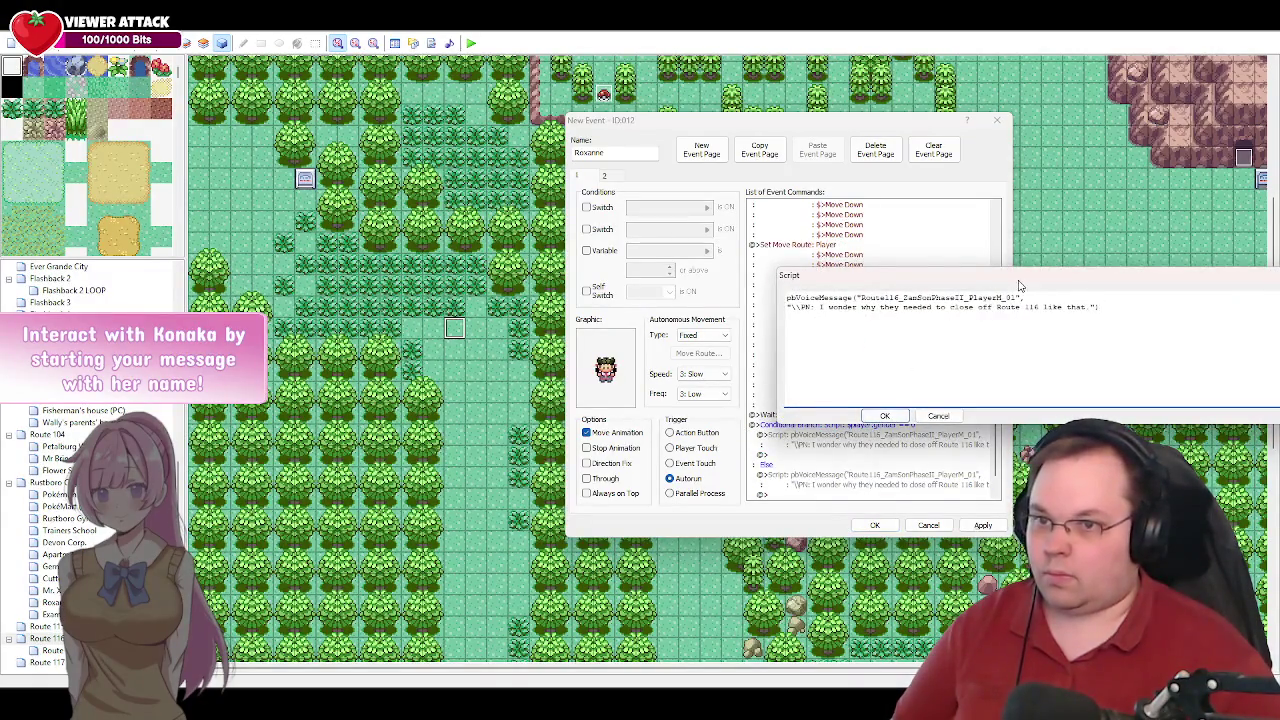
left_click_drag(1019, 287, 711, 276)
left_click(707, 286)
key("BackSpace")
type("F")
left_click(578, 402)
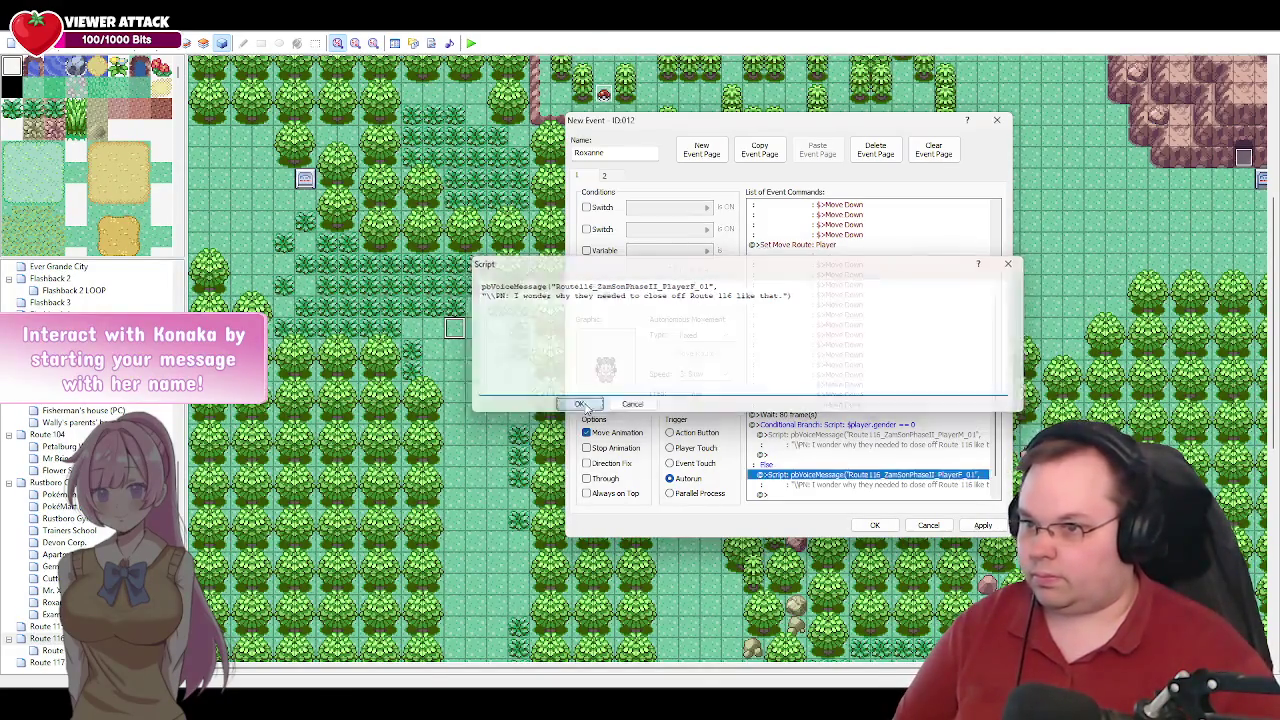
left_click(983, 525)
scroll(898, 462, "down", 3)
scroll(898, 462, "down", 1)
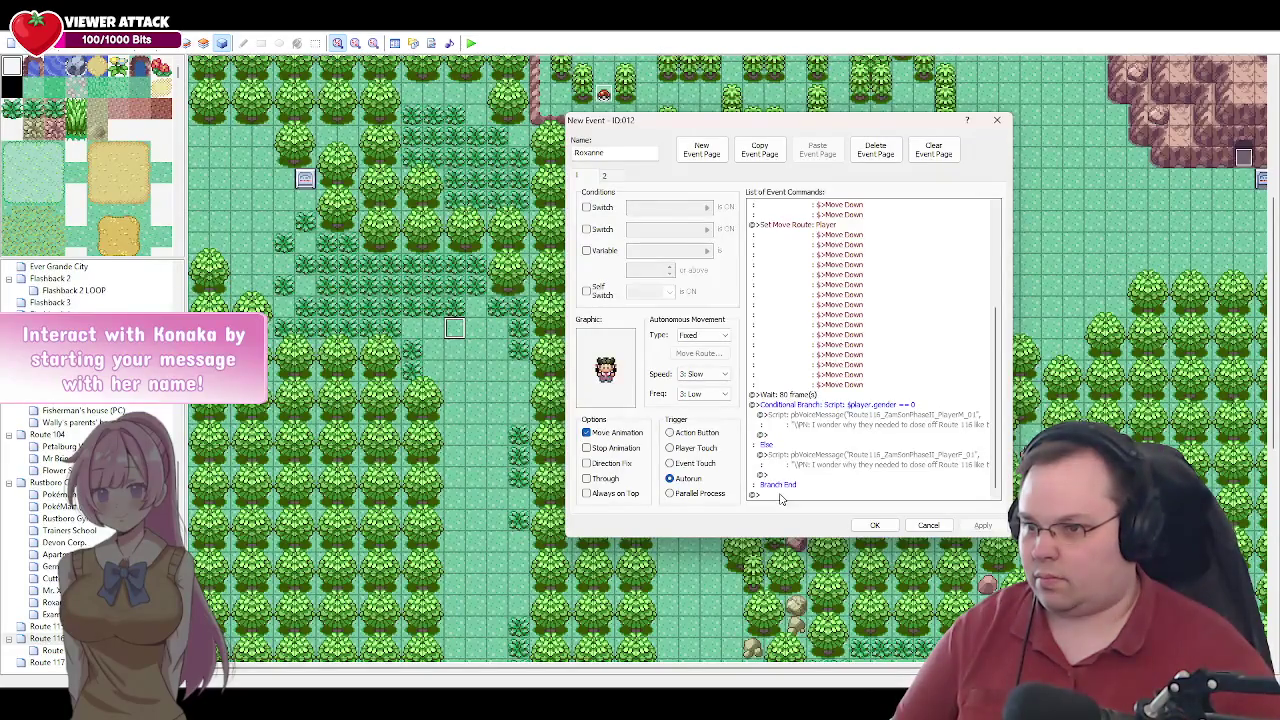
Paste a copy of the voice line after Branch End and rename its file to Route116_ZamSonPhaseII_Roxanne_01
left_click(783, 495)
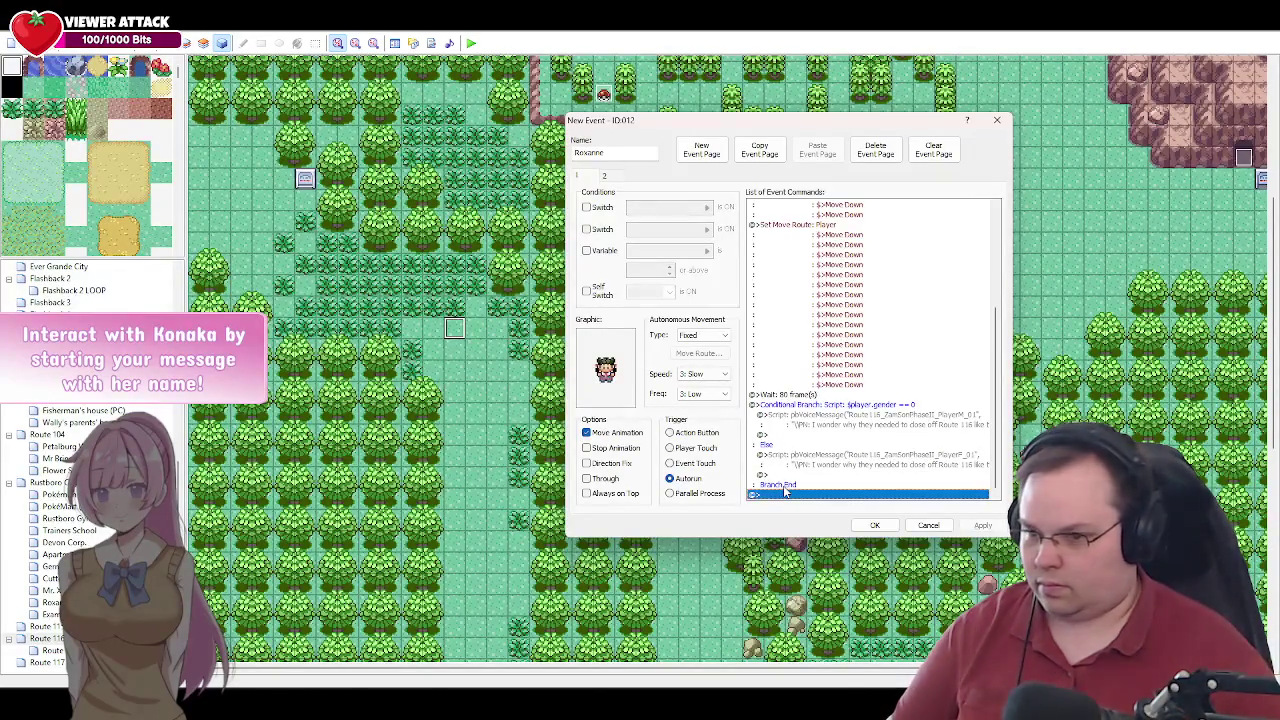
key("ctrl+v")
double_click(850, 472)
mouse_move(1030, 276)
left_mouse_down()
mouse_move(733, 261)
mouse_move(677, 283)
left_mouse_up()
key("BackSpace")
type("Roxanne")
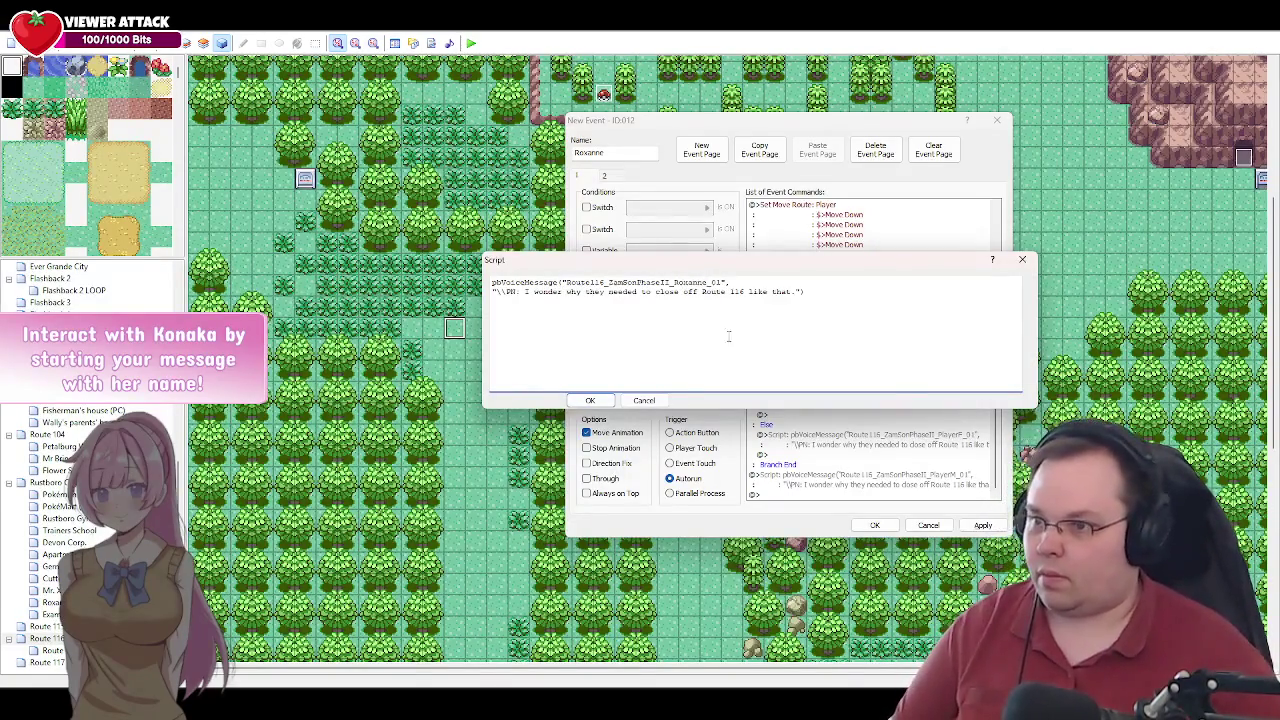
Set the line to "Roxanne: Hmm, same, but I'm pretty sure we'll find out soon." and save the event
left_click_drag(795, 291, 502, 303)
type("Roxanne:")
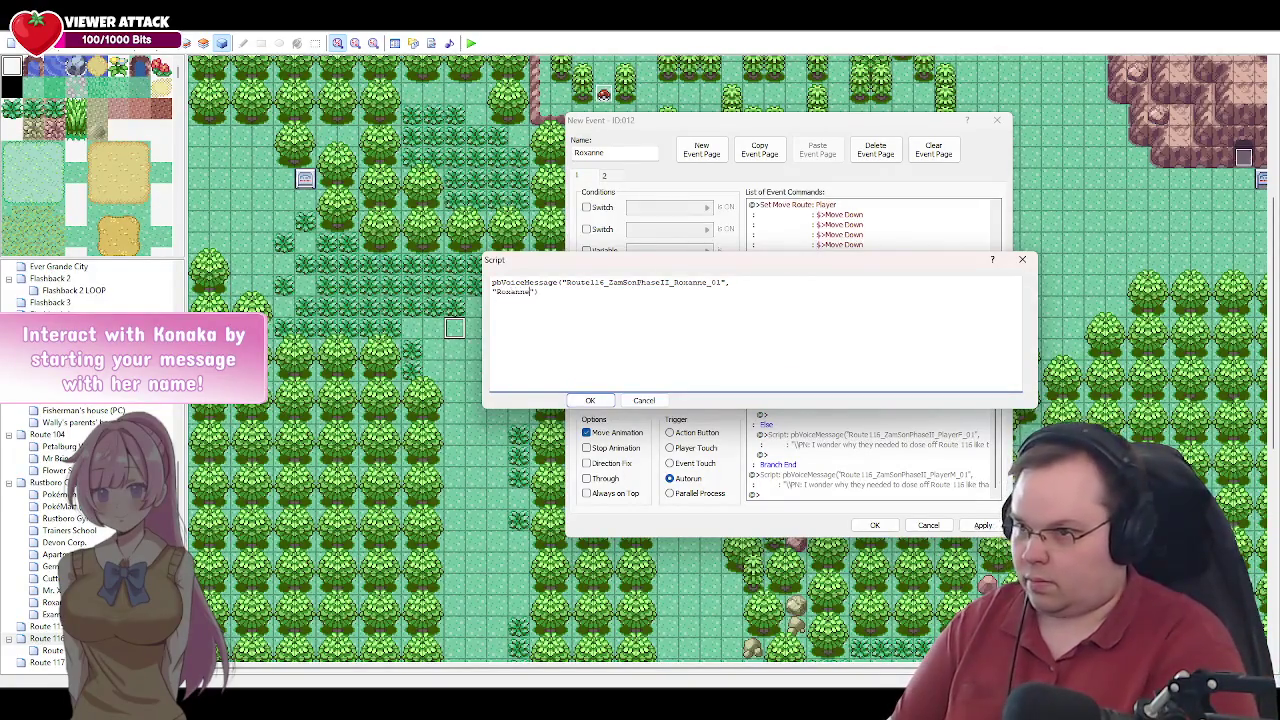
key("alt+Tab")
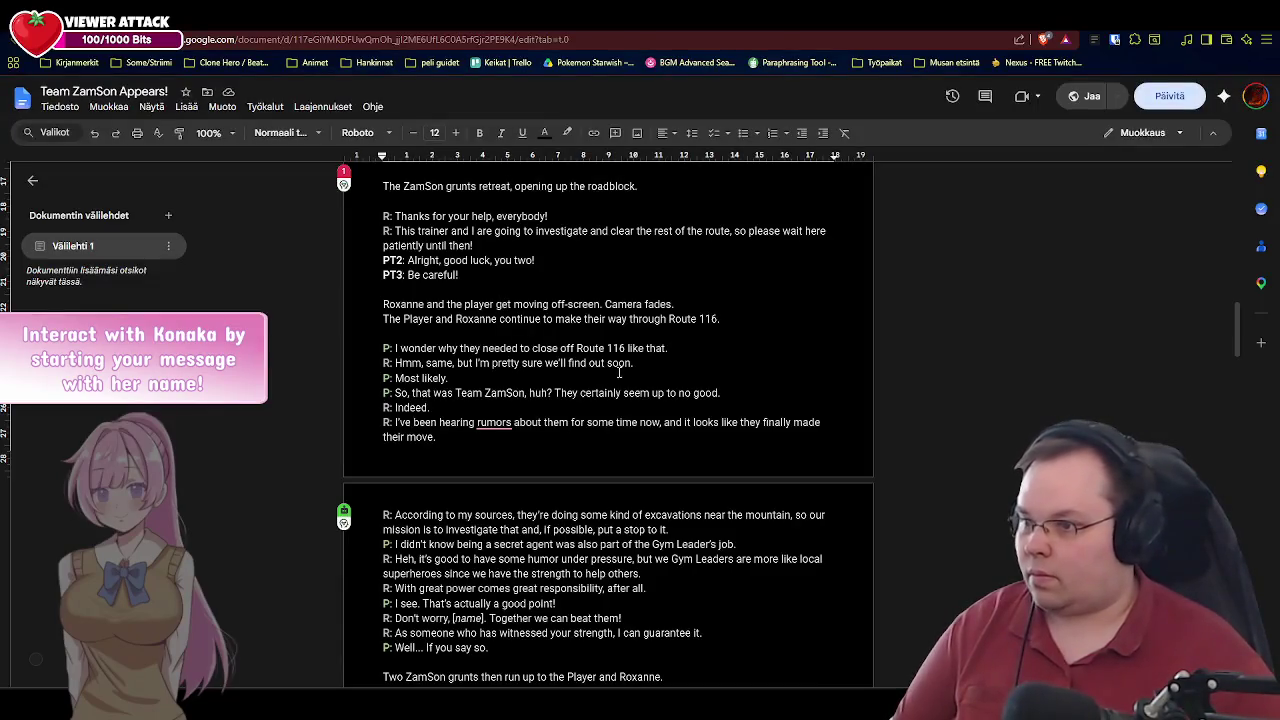
left_click_drag(641, 365, 396, 364)
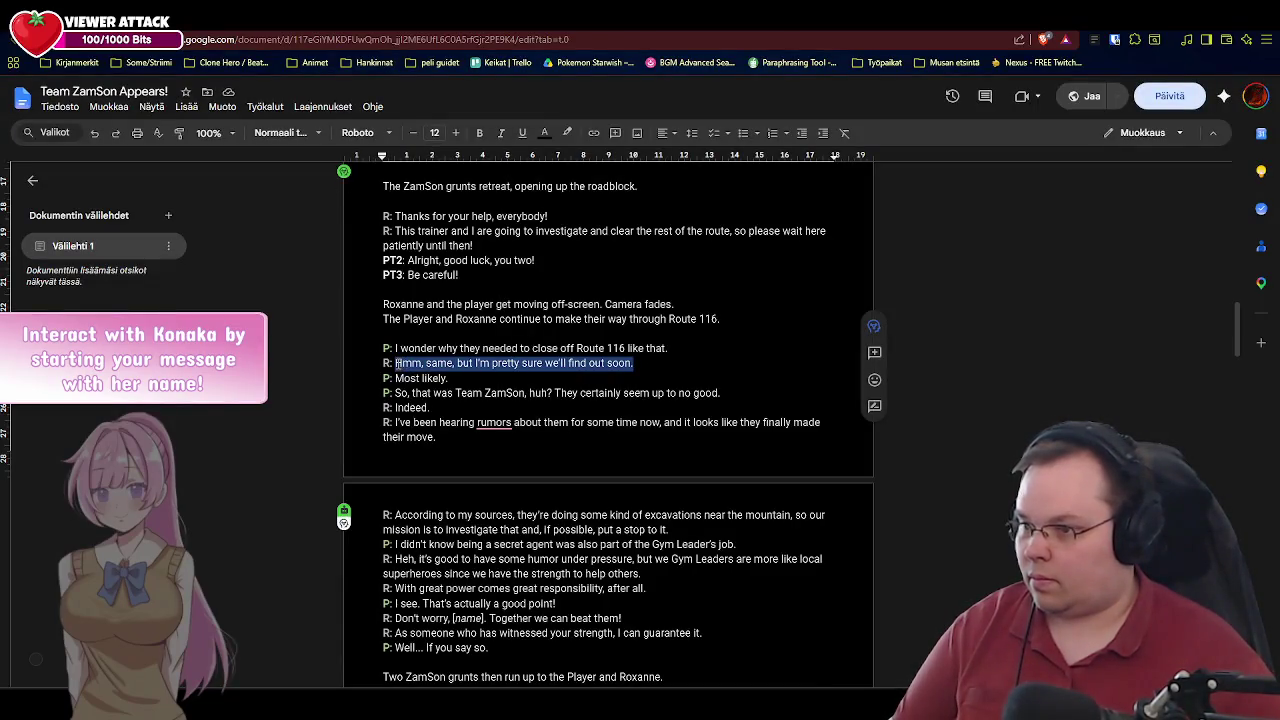
key("ctrl+c")
key("alt+Tab")
key("ctrl+v")
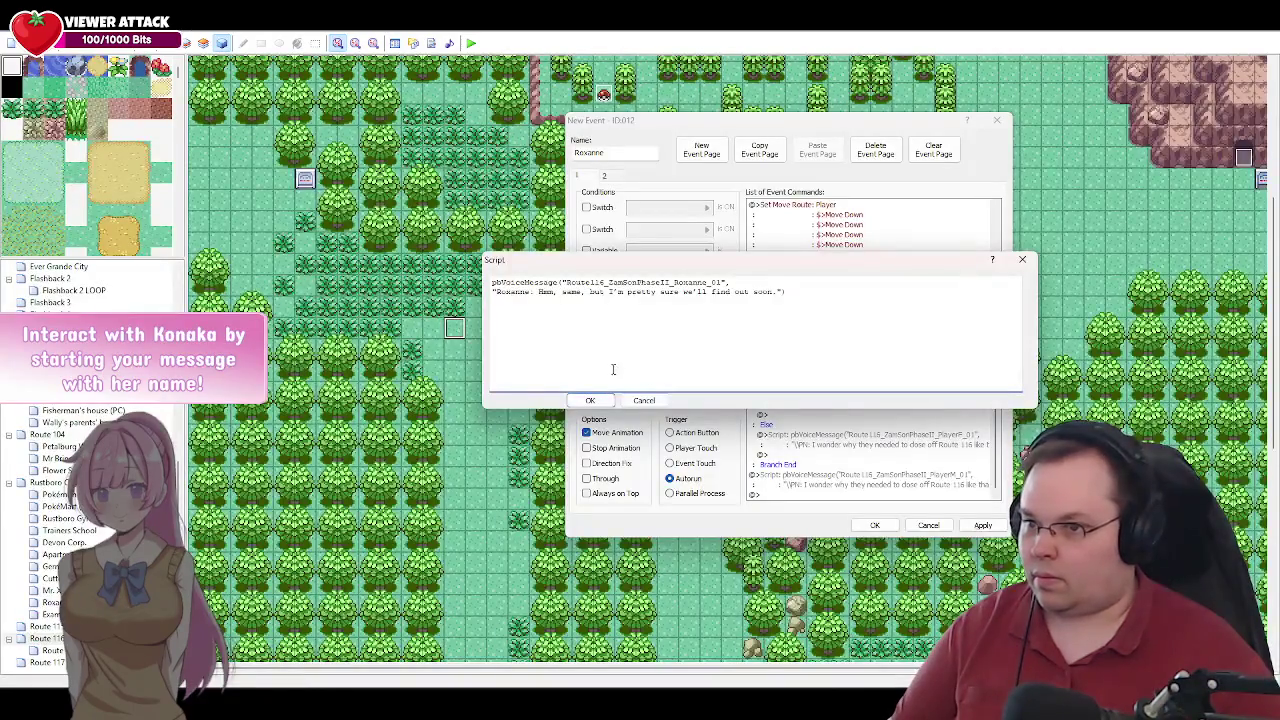
left_click(590, 400)
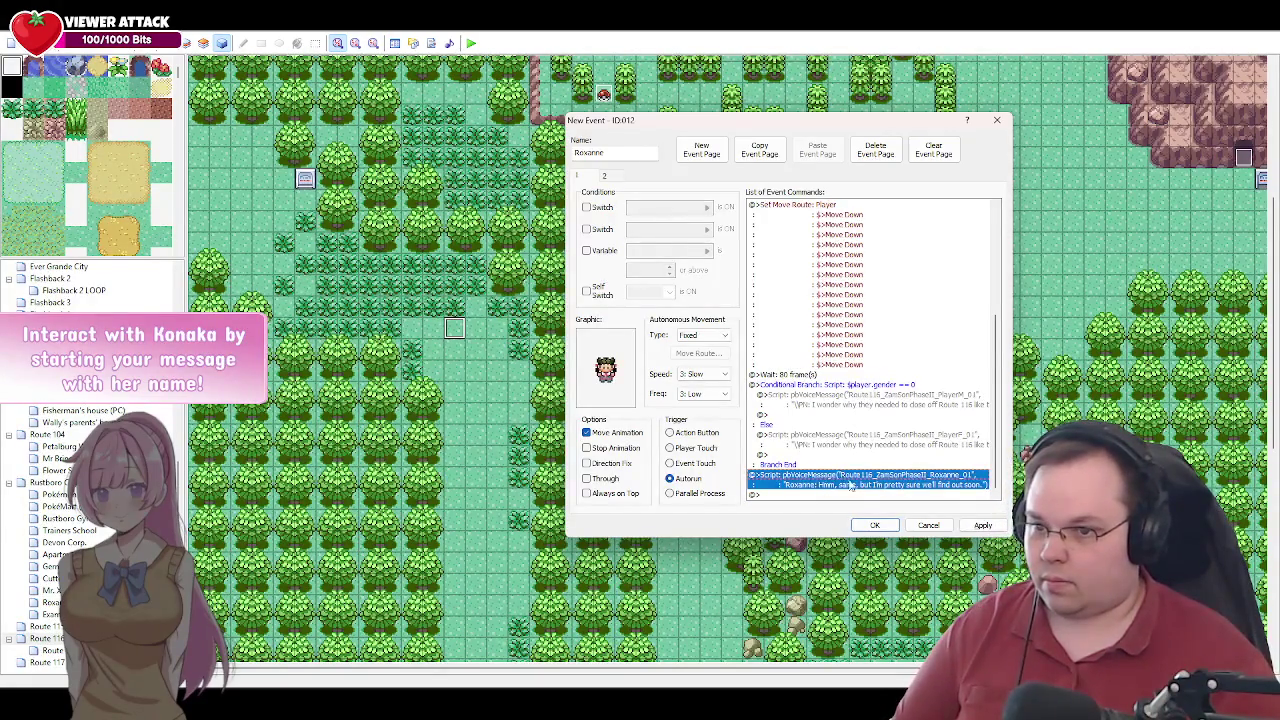
left_click(889, 526)
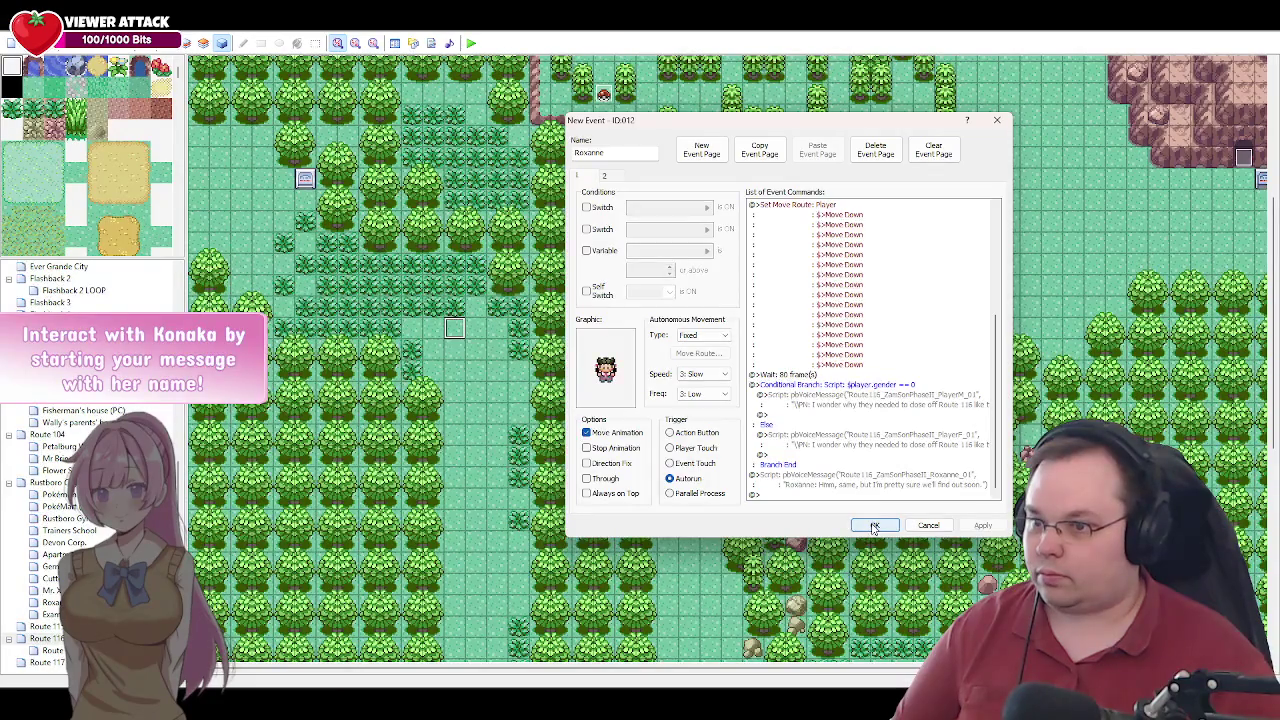
left_click(873, 527)
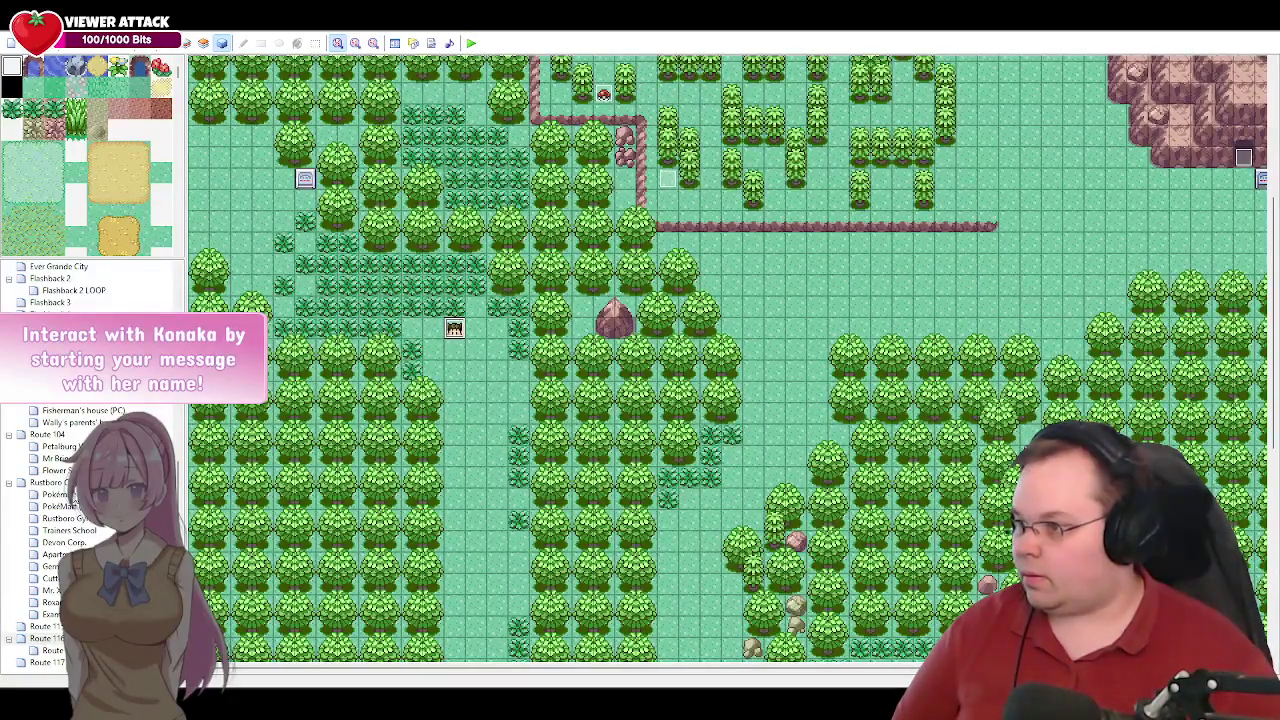
Select the Rustboro City map, then bring up the 'Team ZamSon Appears!' script document
left_click(70, 484)
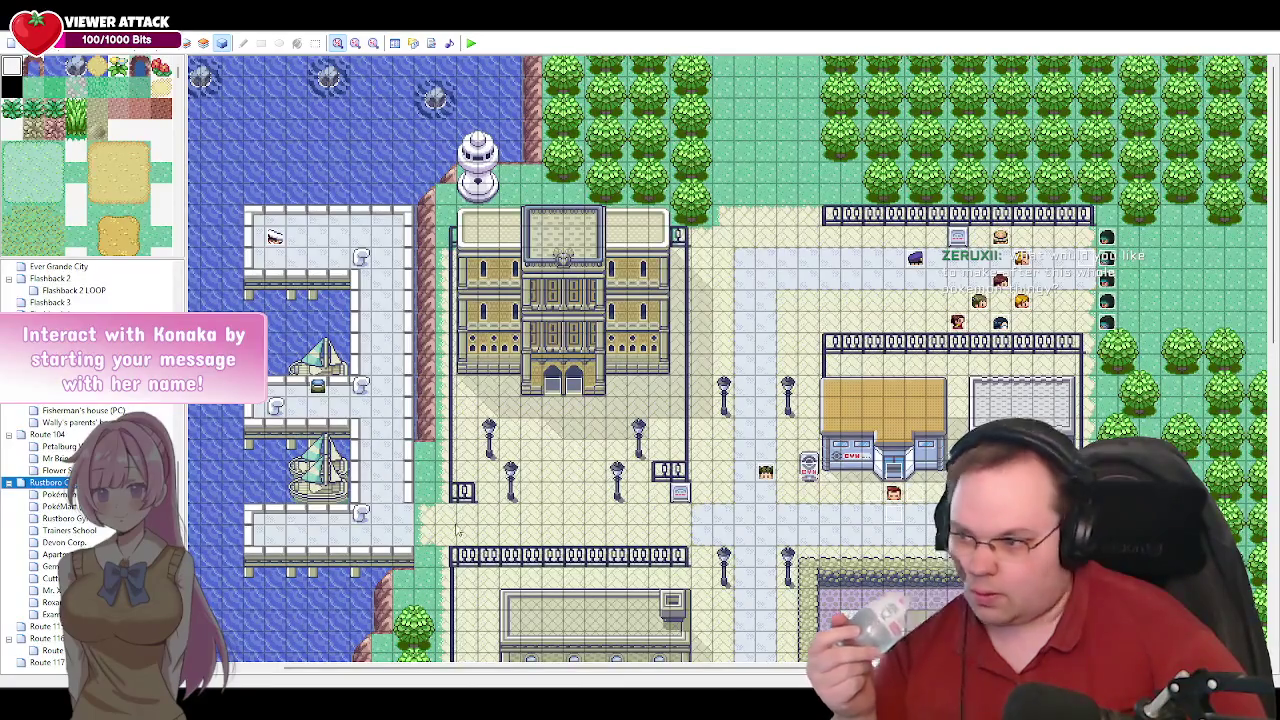
left_click(150, 710)
left_click(240, 640)
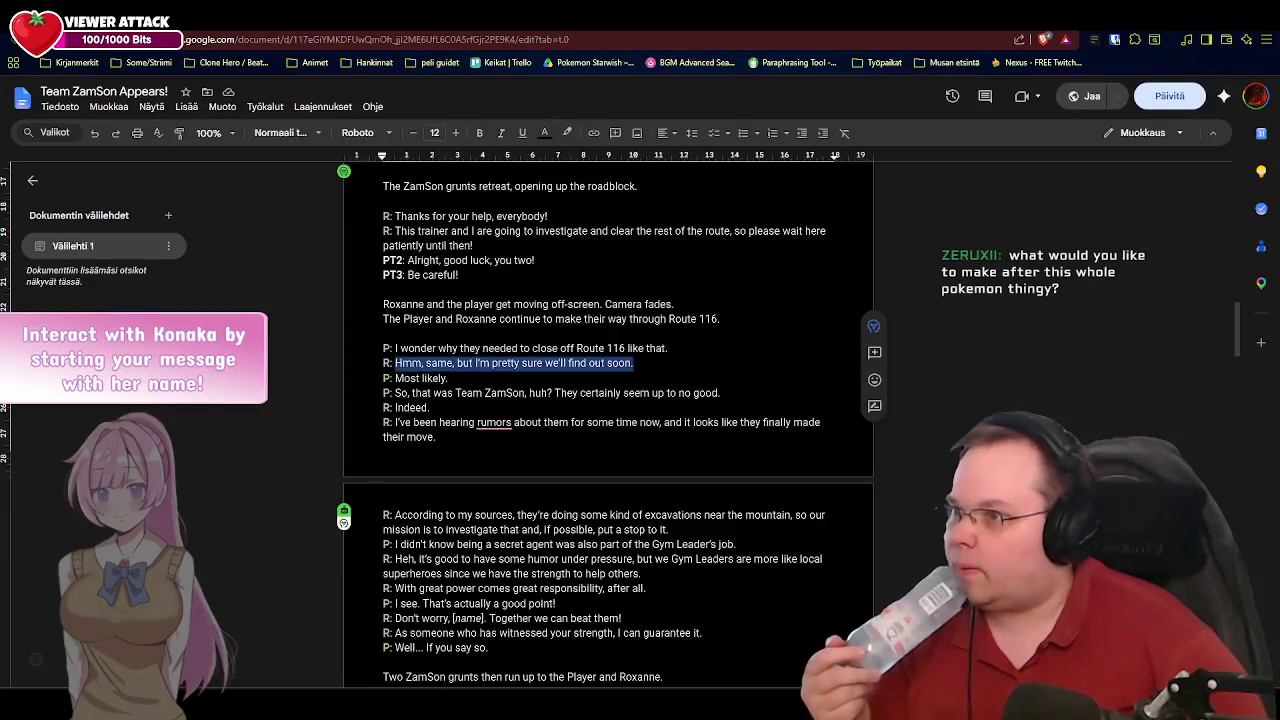
Look over the wiki's Defining a trainer property tables, ending at the trainer types section at the top
key("ctrl+Tab")
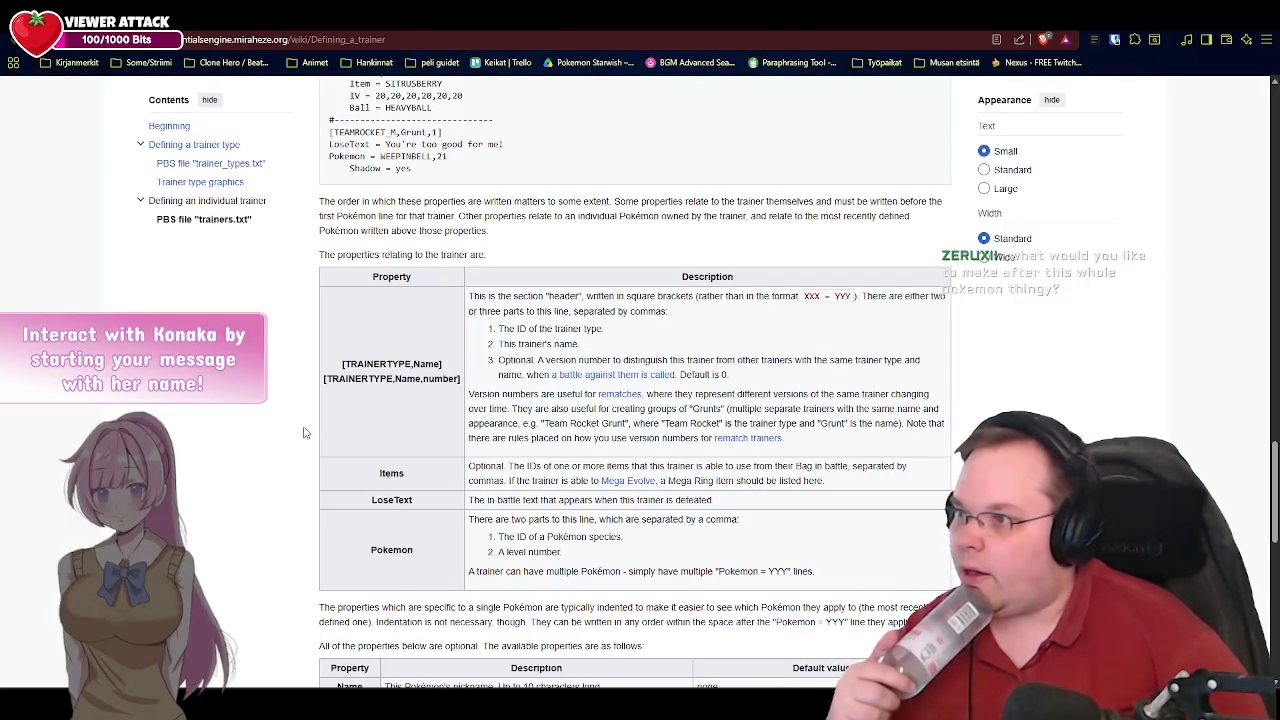
scroll(330, 430, "down", 3)
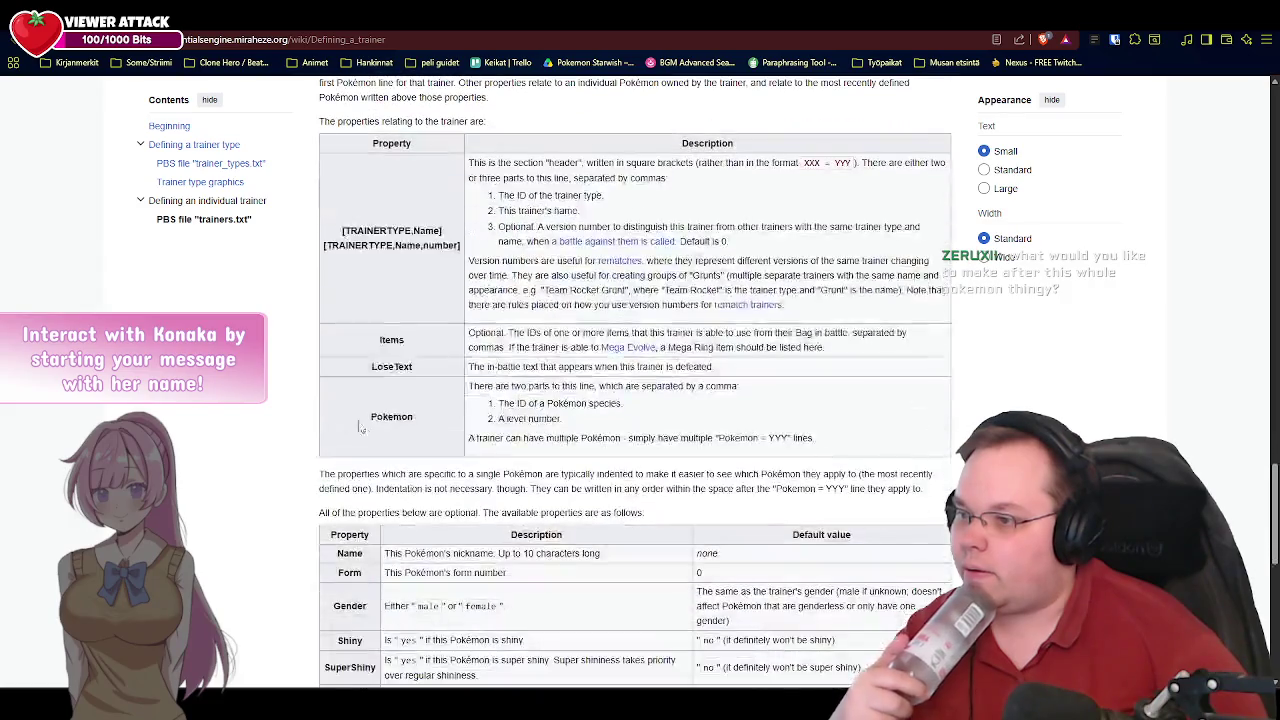
scroll(360, 436, "down", 6)
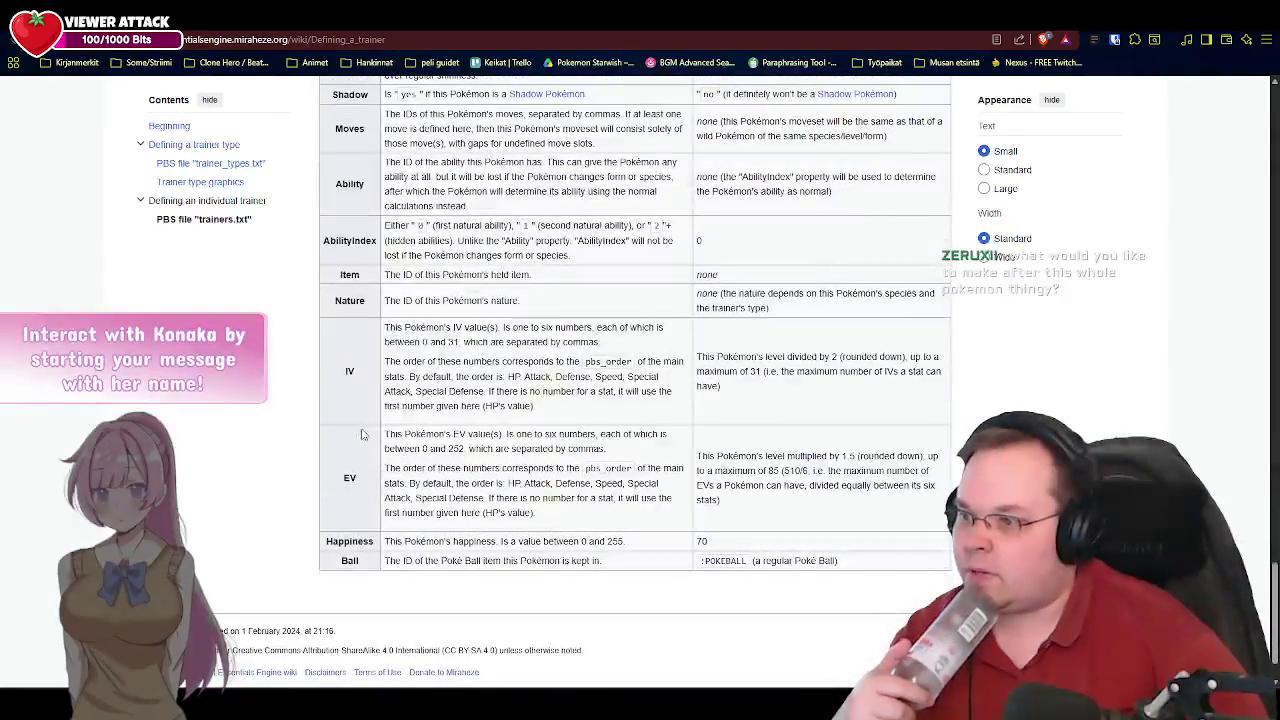
scroll(592, 447, "up", 3)
scroll(600, 442, "up", 15)
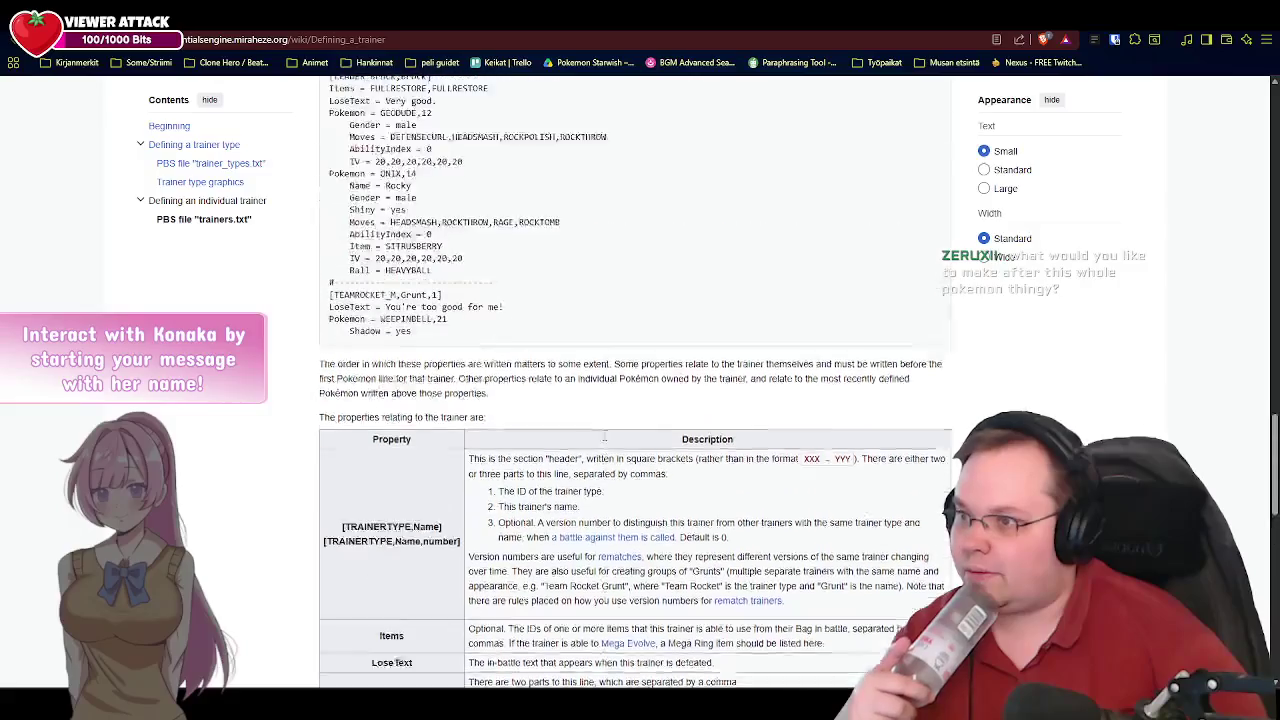
scroll(607, 438, "up", 10)
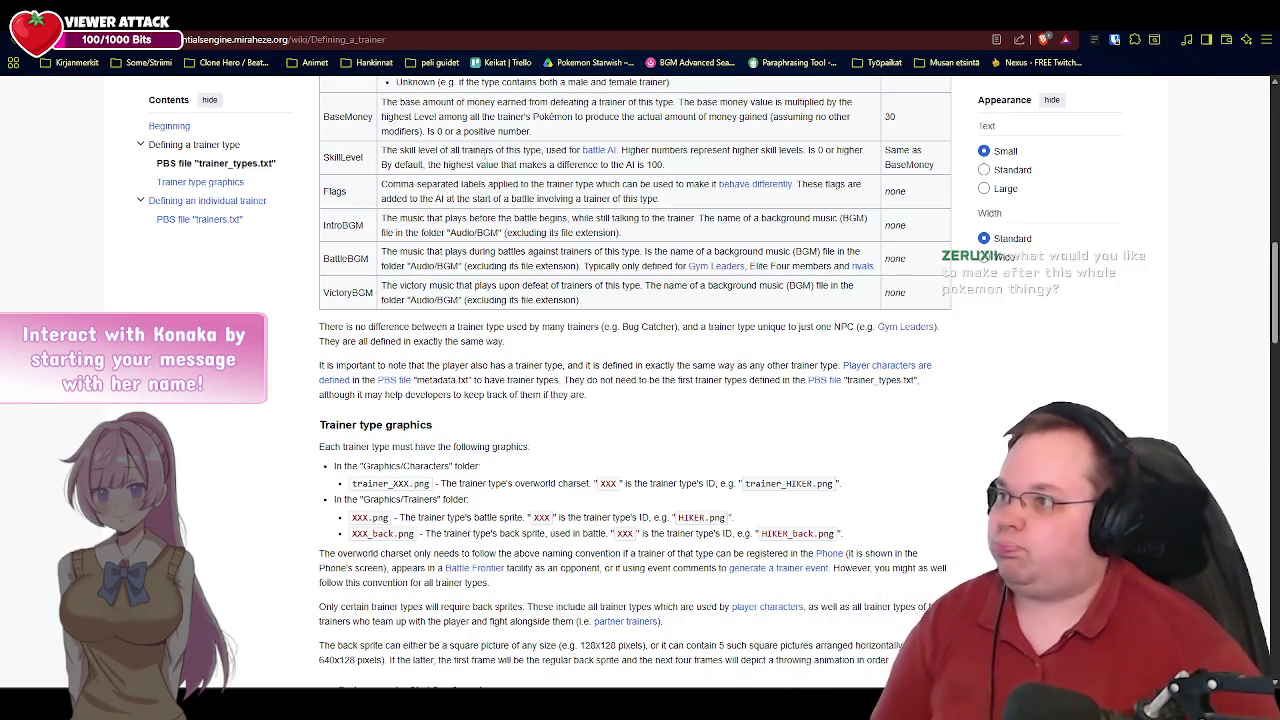
scroll(537, 216, "up", 10)
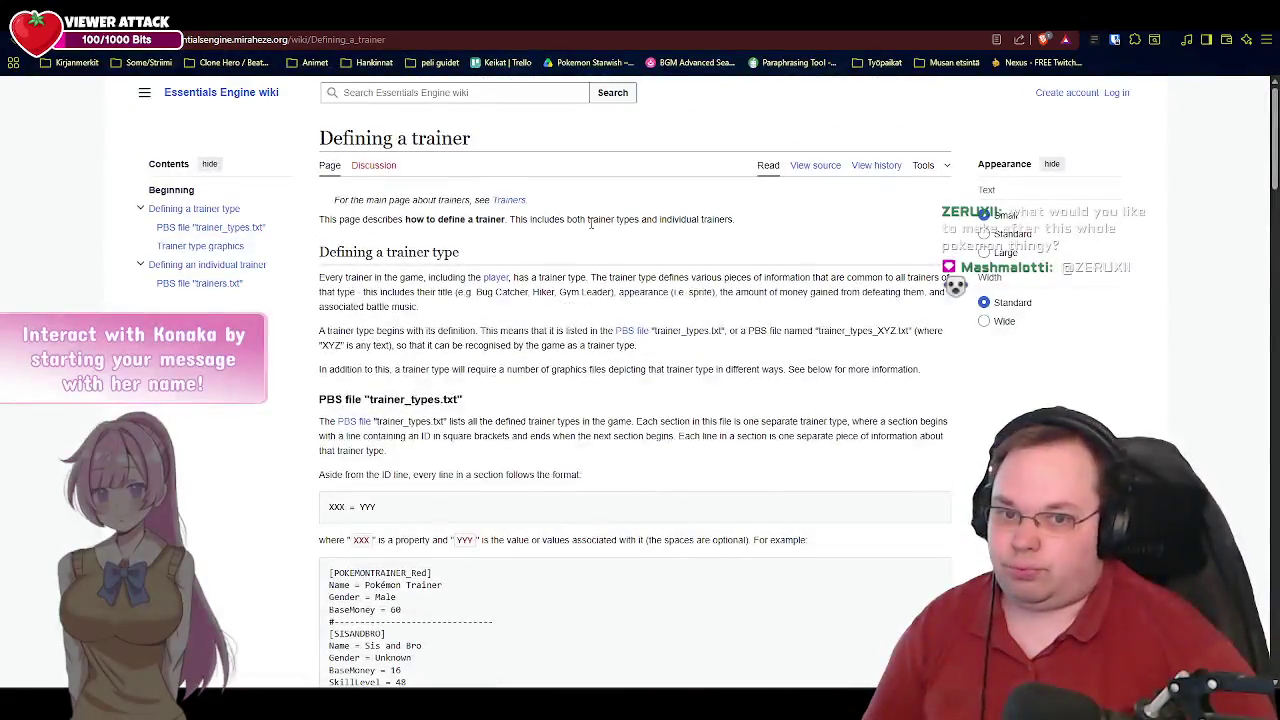
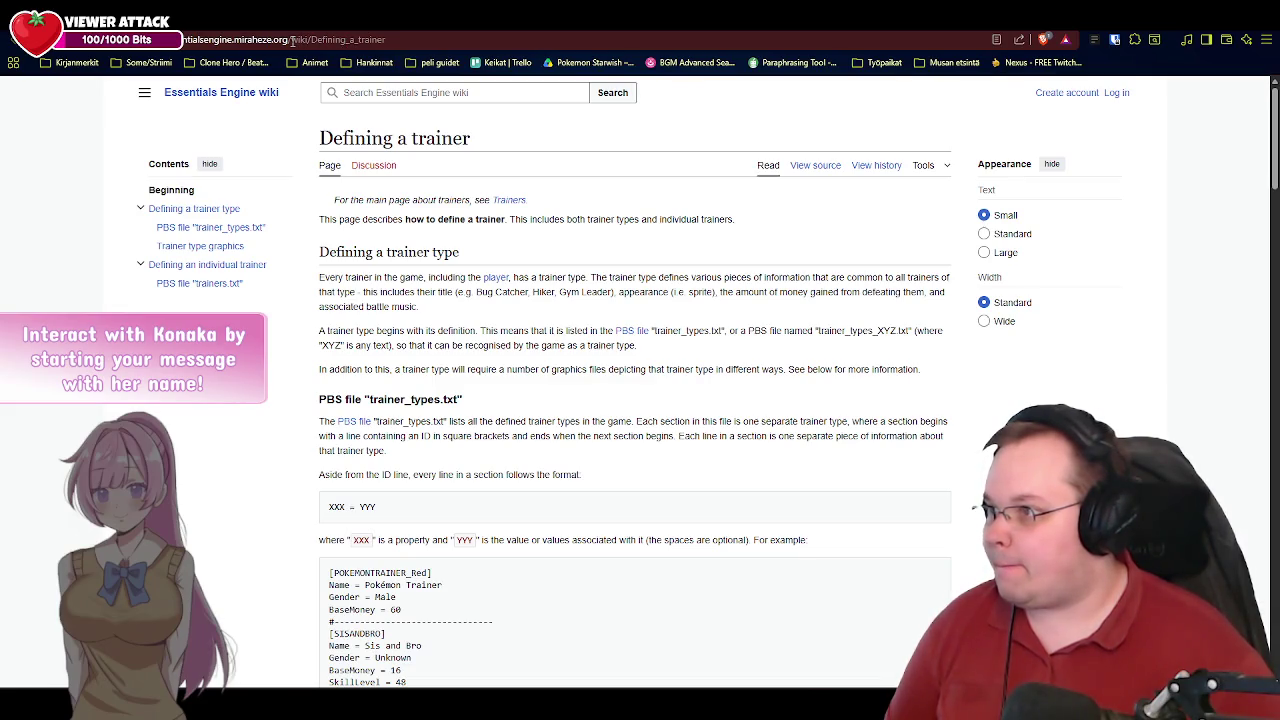
Open the Messages documentation page by entering 'messages' in the address bar
key("ctrl+l")
type("messages")
key("Return")
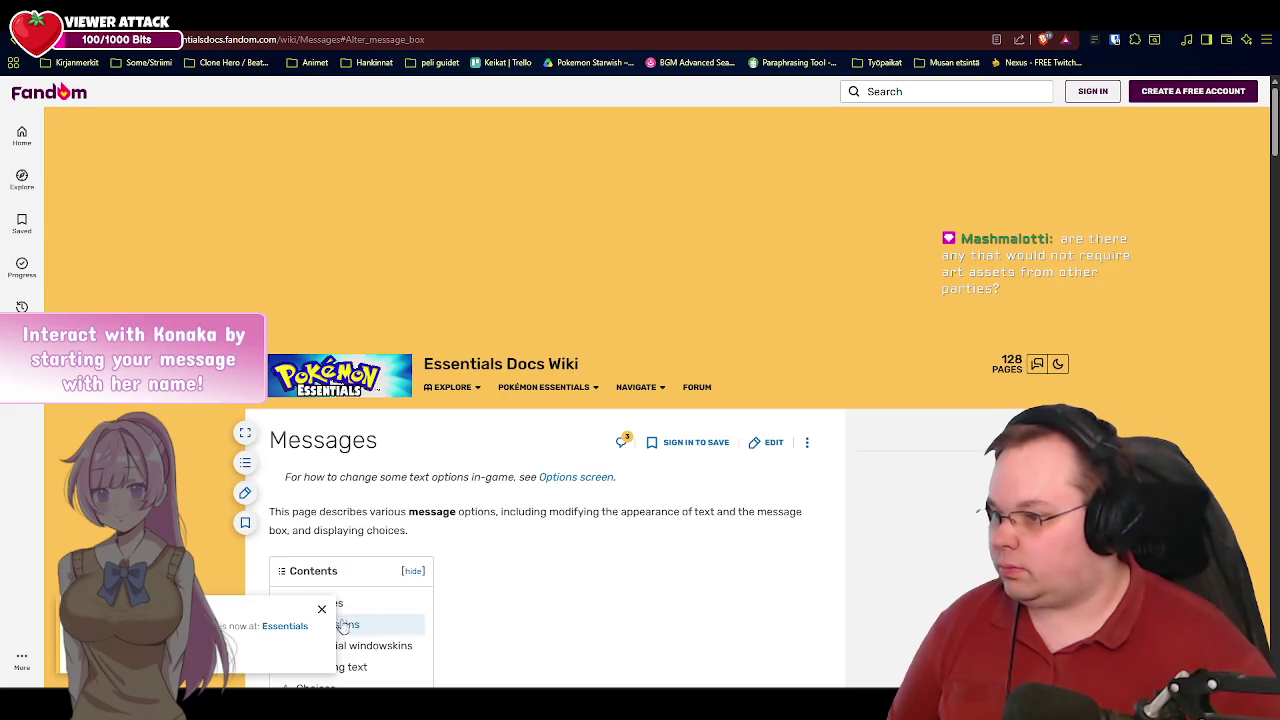
Go to the wiki's Main Page, scroll down its topic index to People, and select the URL page name
mouse_move(455, 388)
left_click(463, 416)
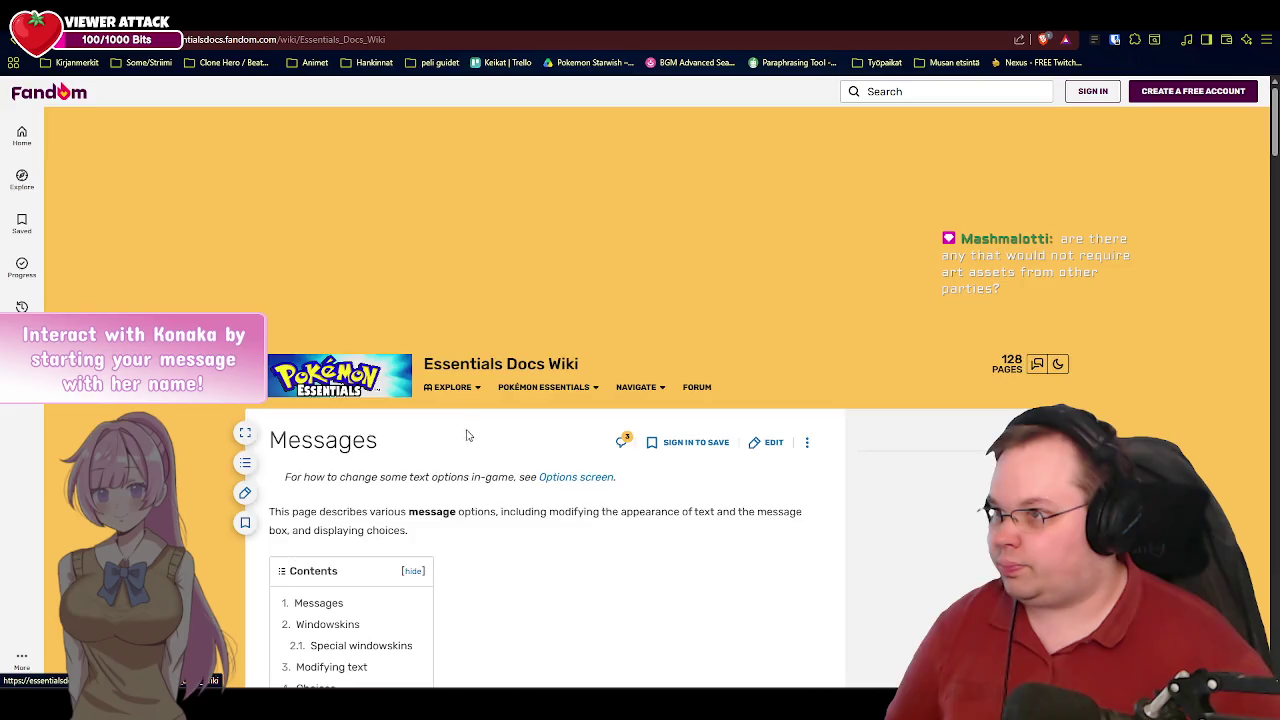
scroll(520, 378, "down", 5)
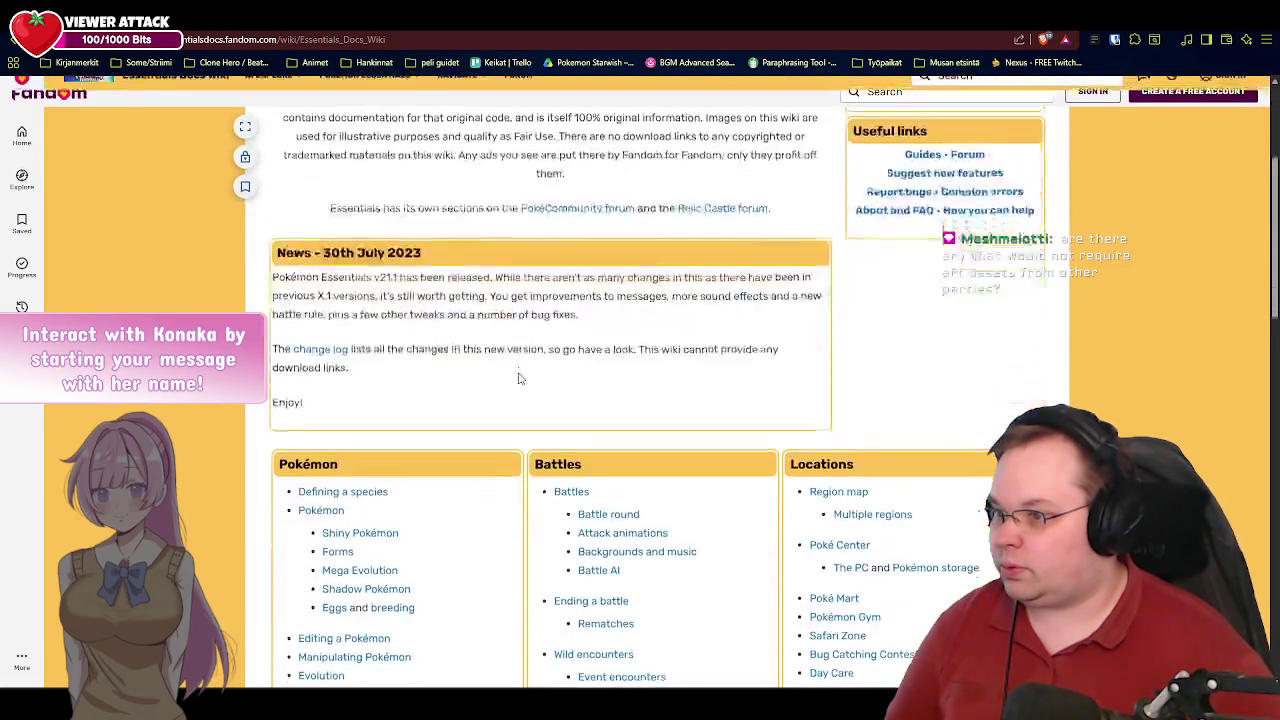
scroll(520, 378, "down", 1)
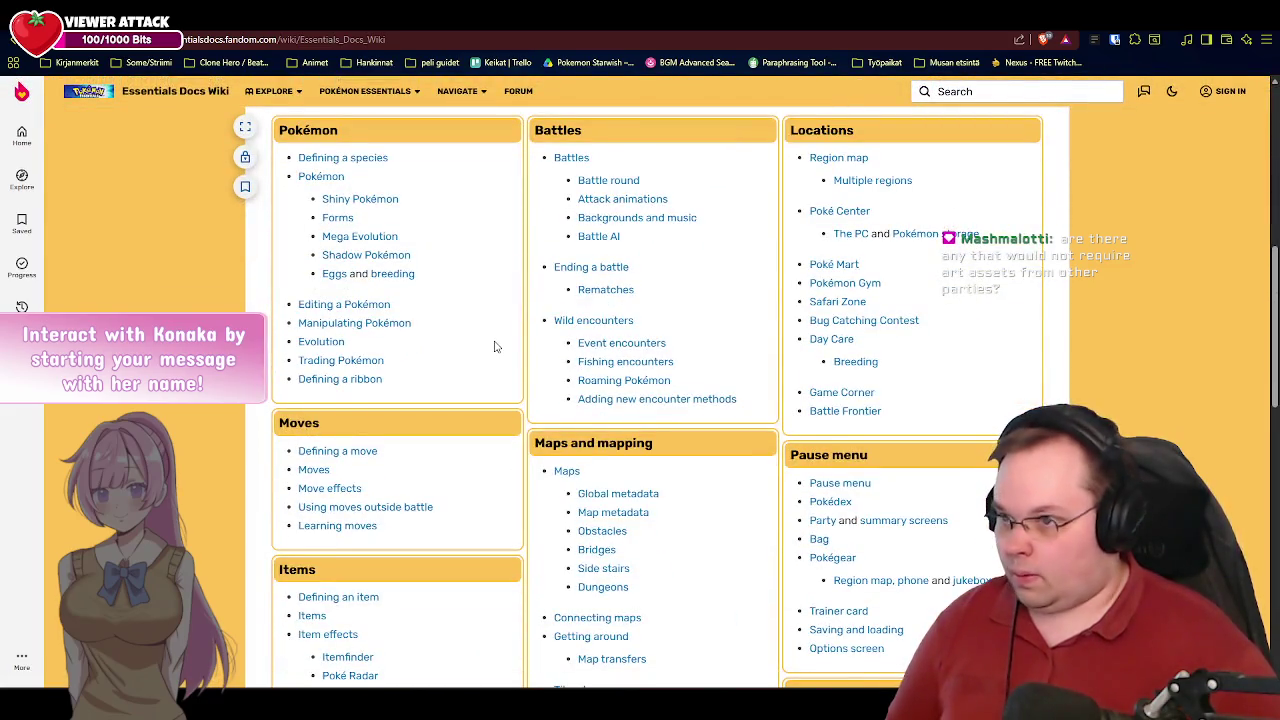
scroll(496, 344, "down", 5)
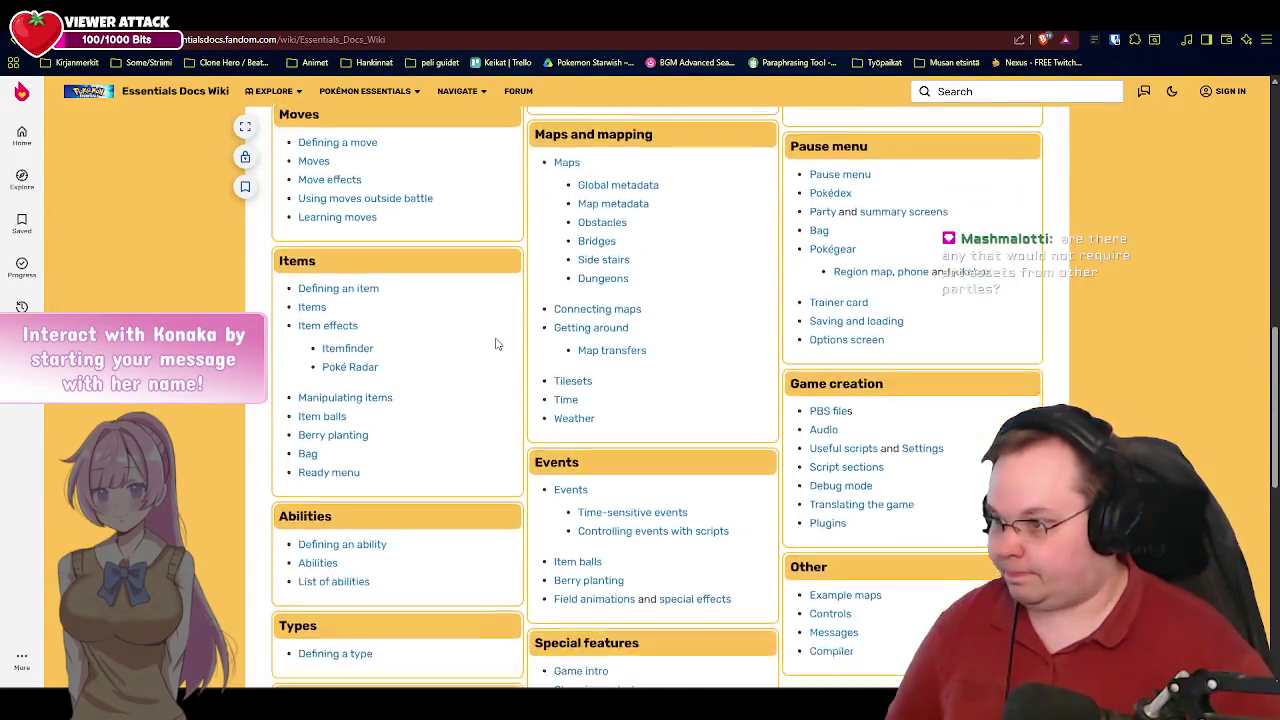
scroll(496, 344, "down", 2)
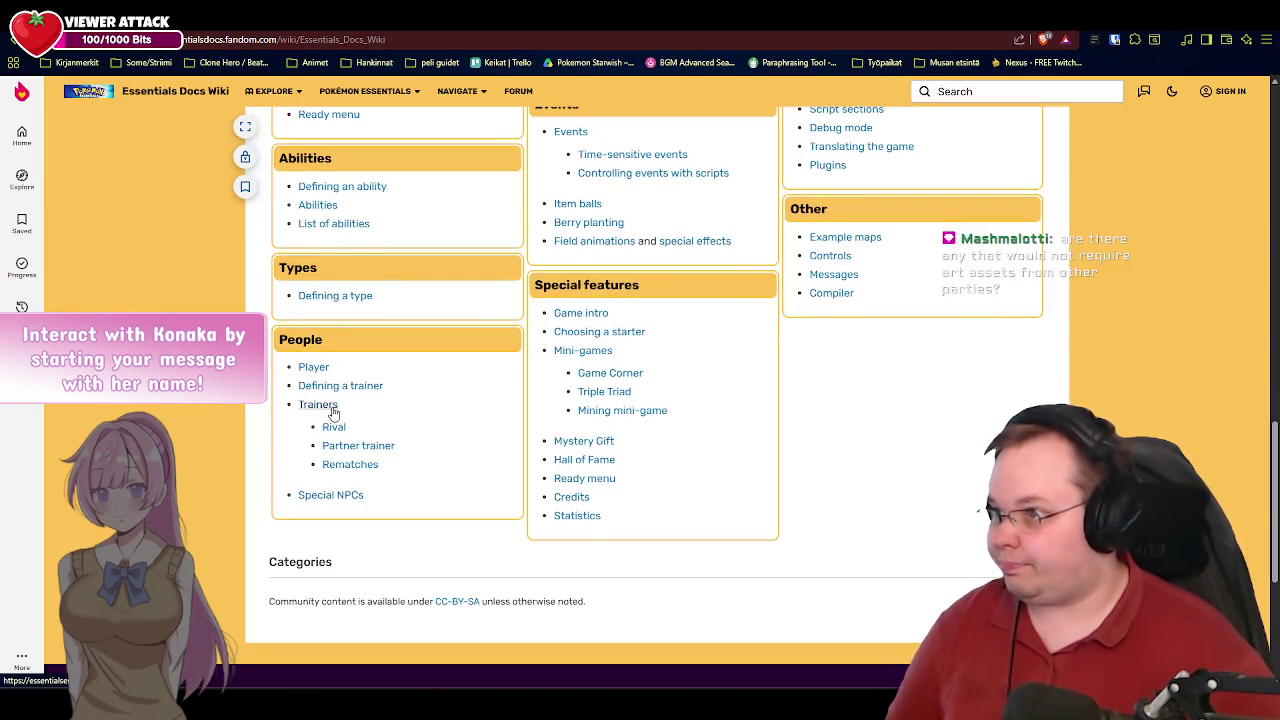
double_click(305, 40)
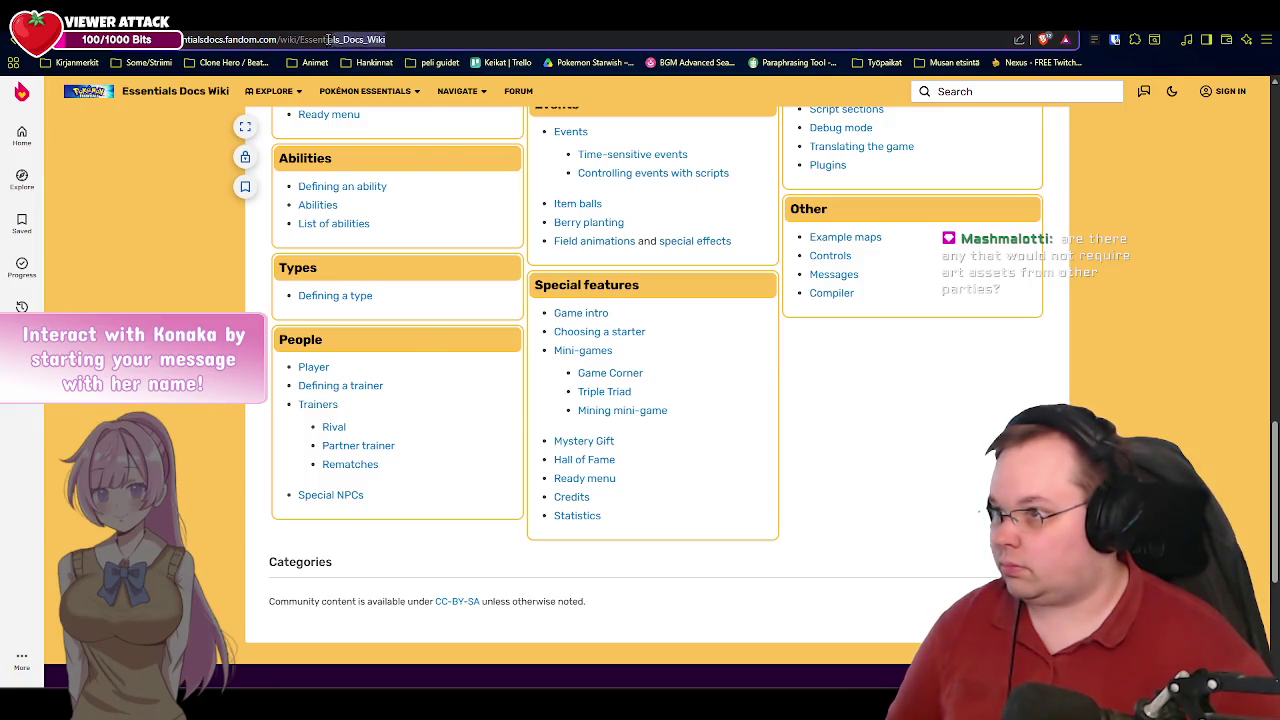
Open the Trainers page, scroll through its trainer-event comments table, and follow the 'partner trainer' link
type("Trainers")
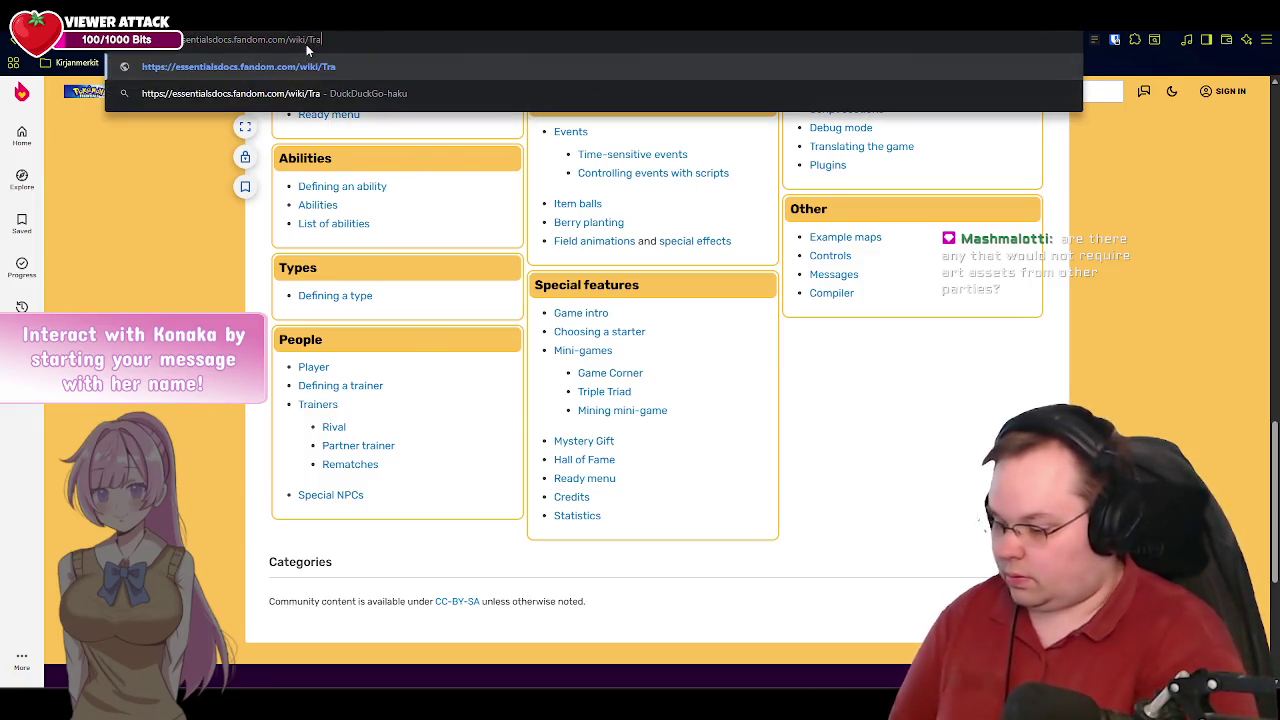
key("Return")
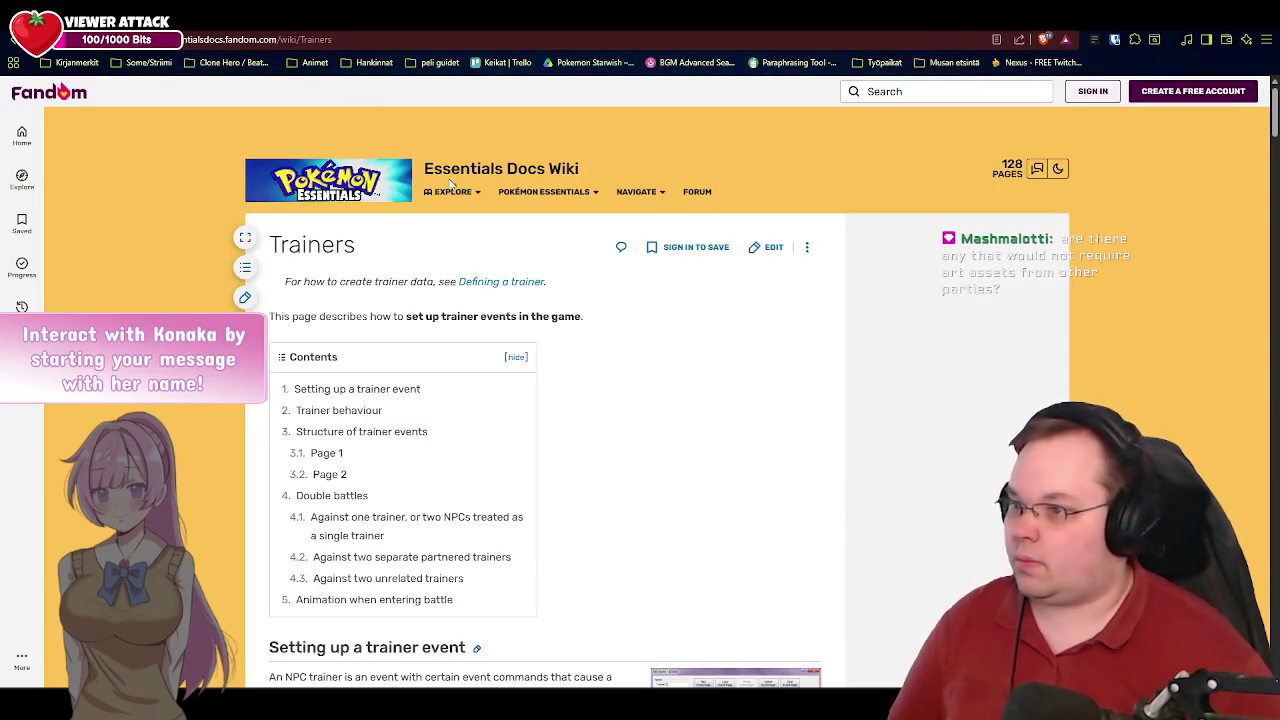
scroll(628, 370, "down", 3)
scroll(613, 347, "down", 2)
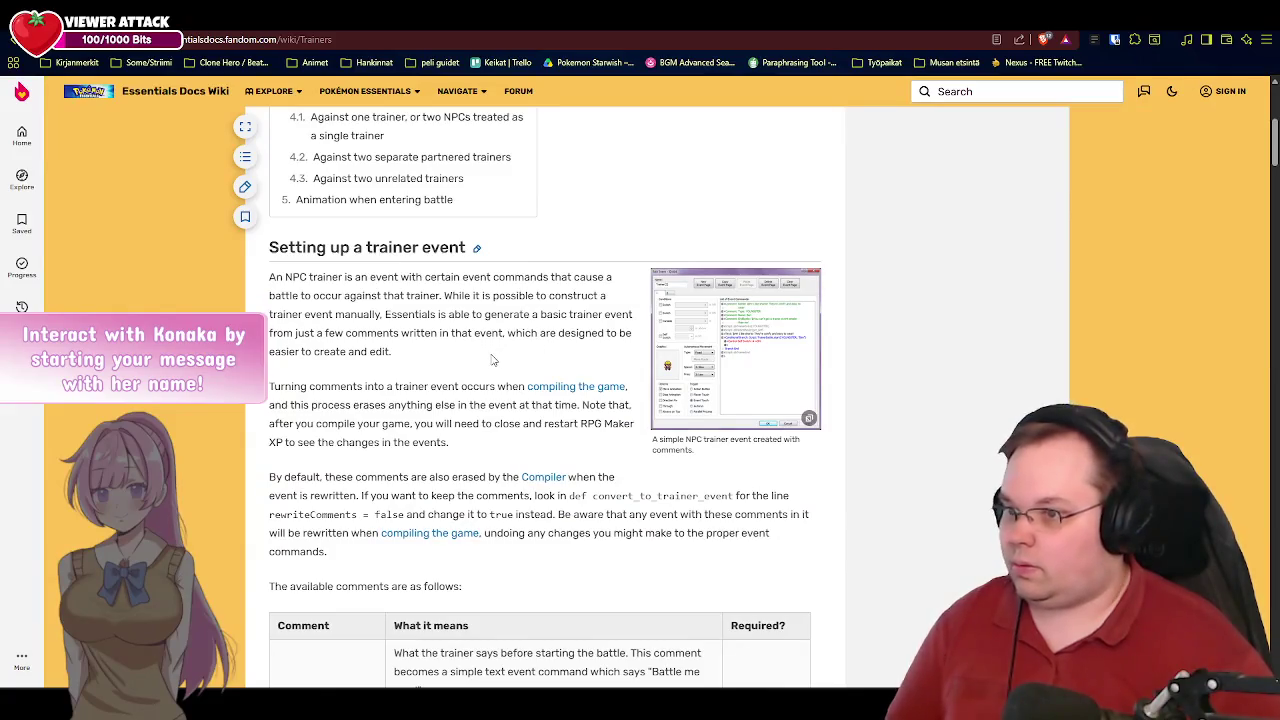
scroll(485, 357, "down", 2)
scroll(478, 350, "down", 2)
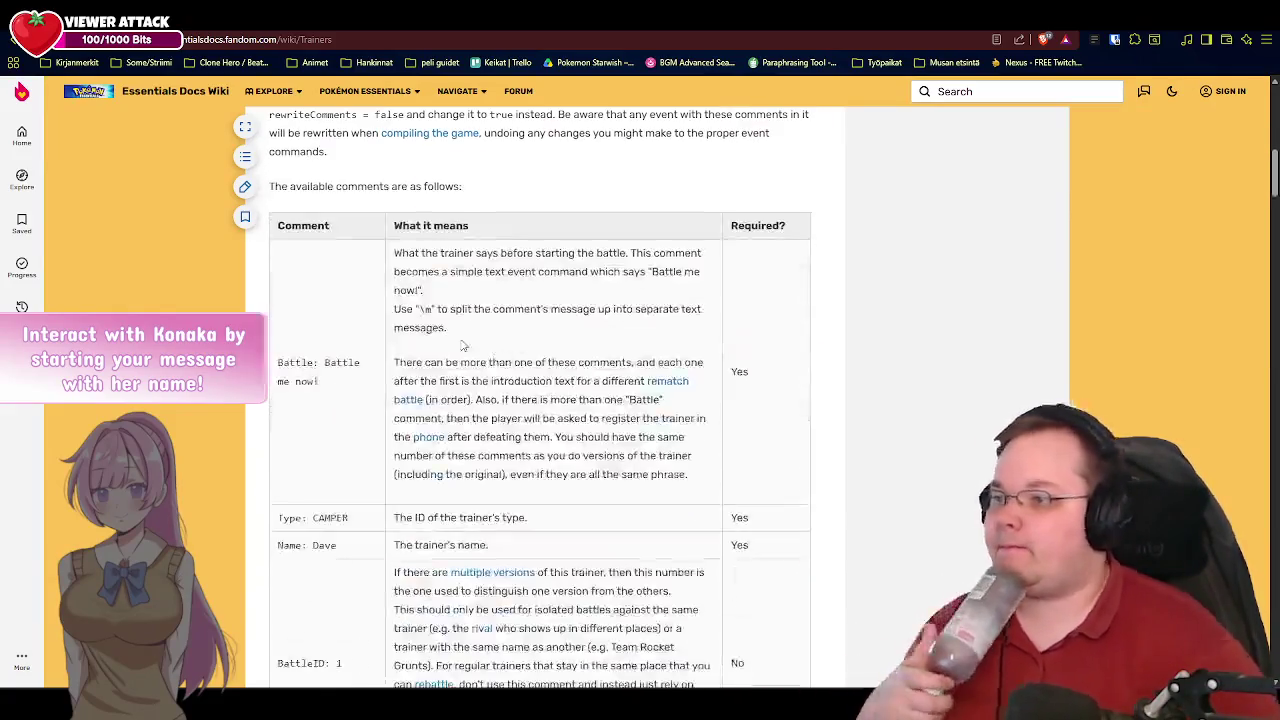
scroll(270, 415, "down", 1)
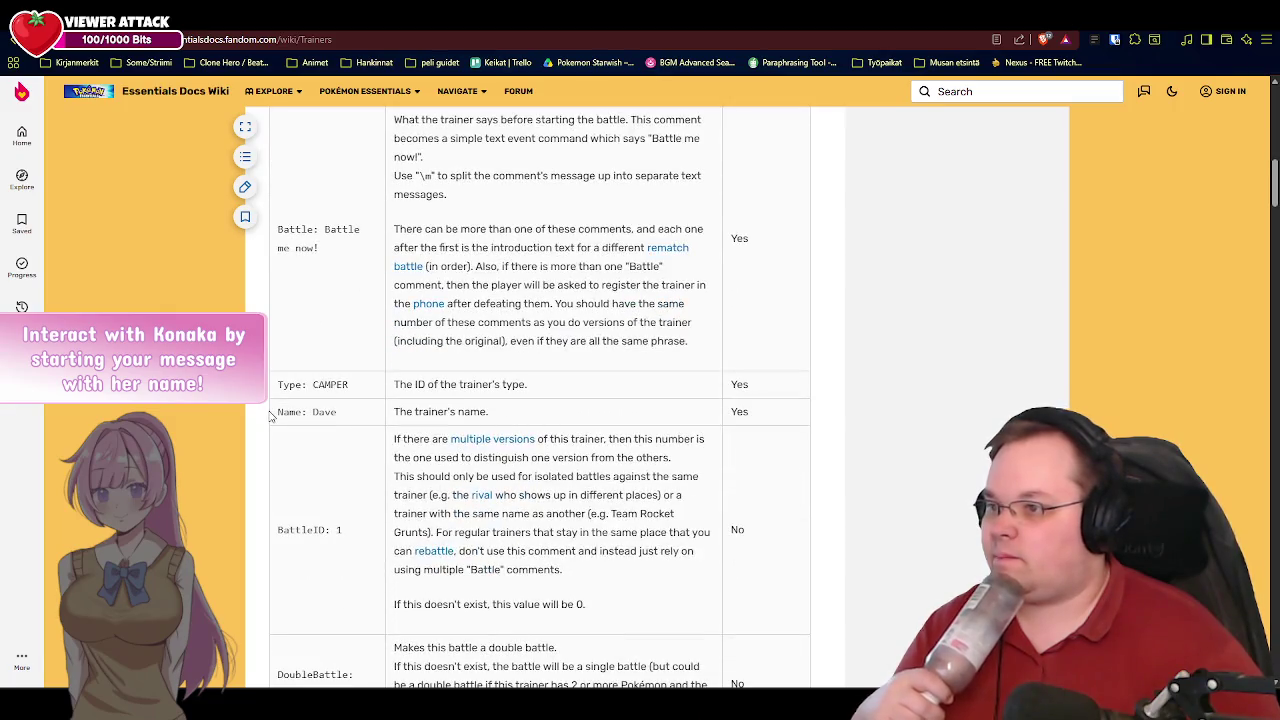
scroll(270, 415, "down", 2)
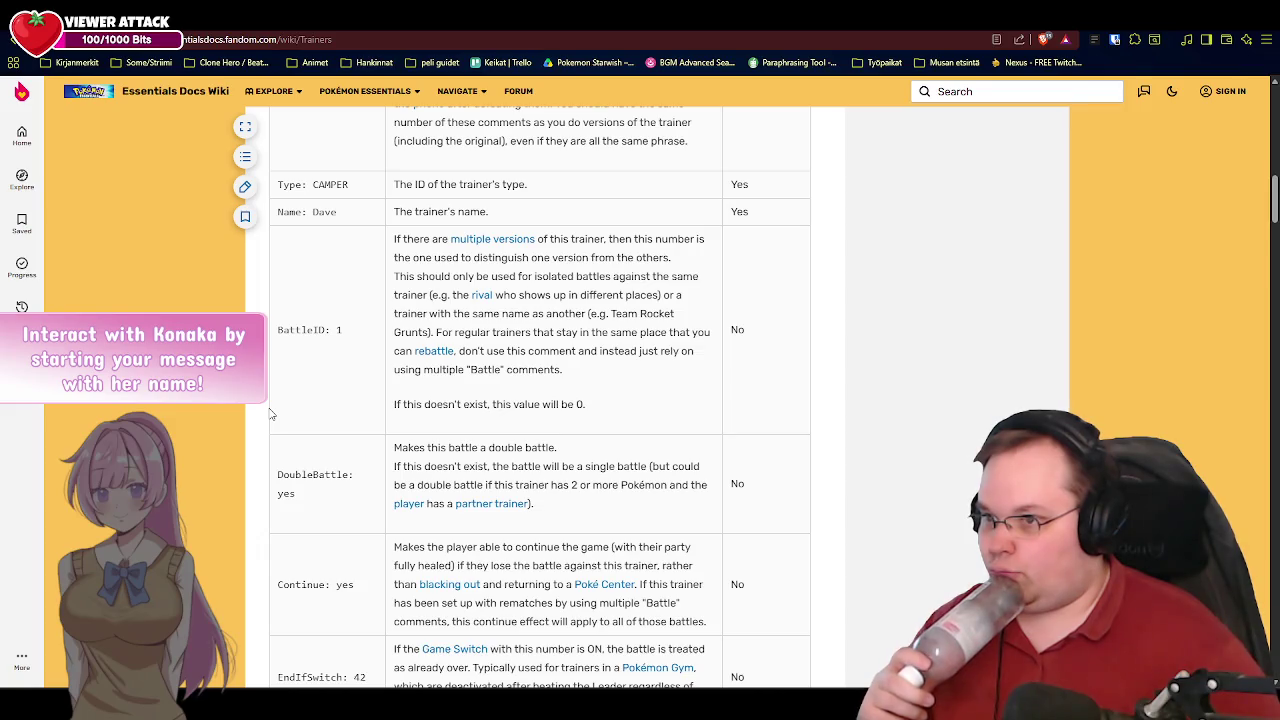
scroll(270, 414, "down", 1)
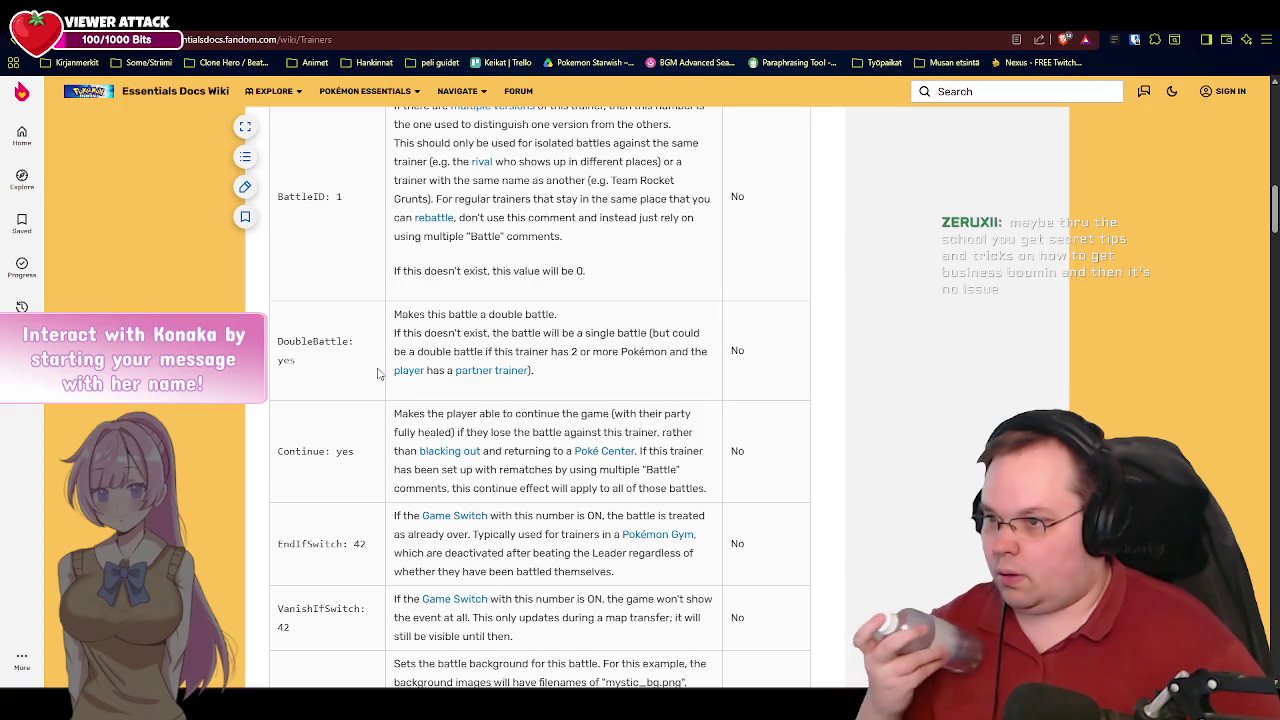
left_click(504, 372)
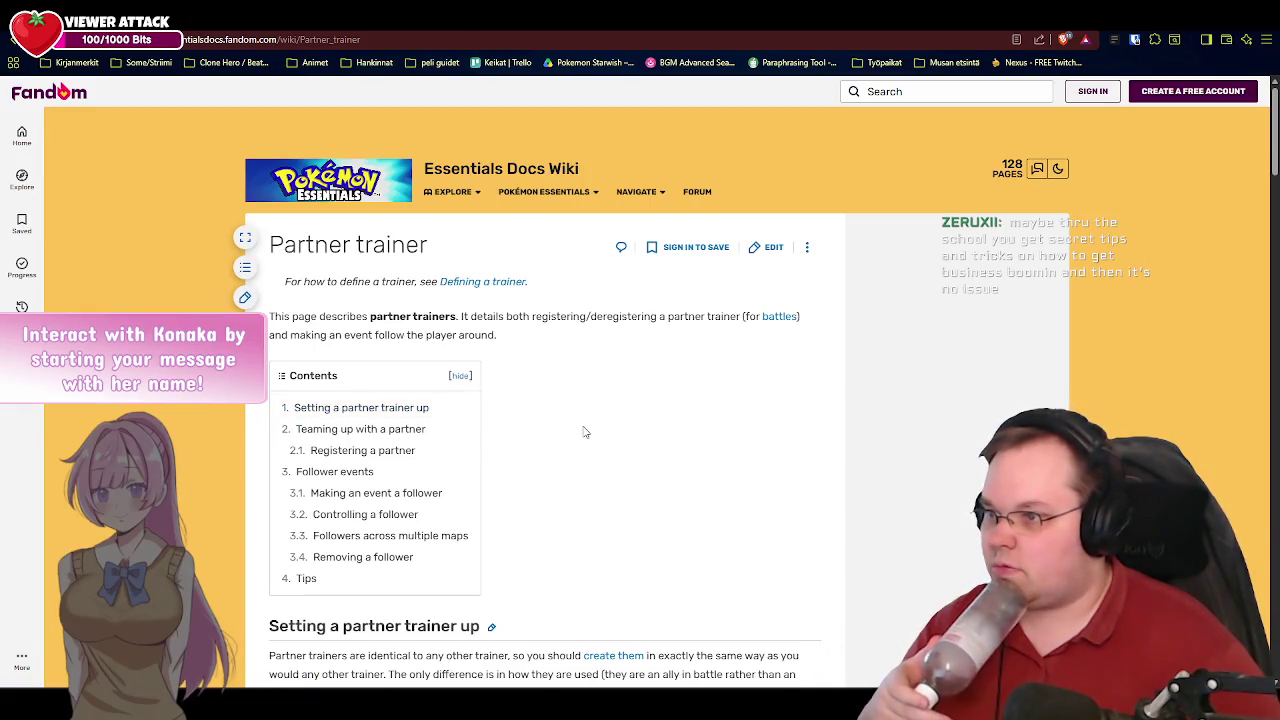
Scroll past Contents to 'Setting a partner trainer up', then switch to the YouTube music tab
scroll(585, 432, "down", 2)
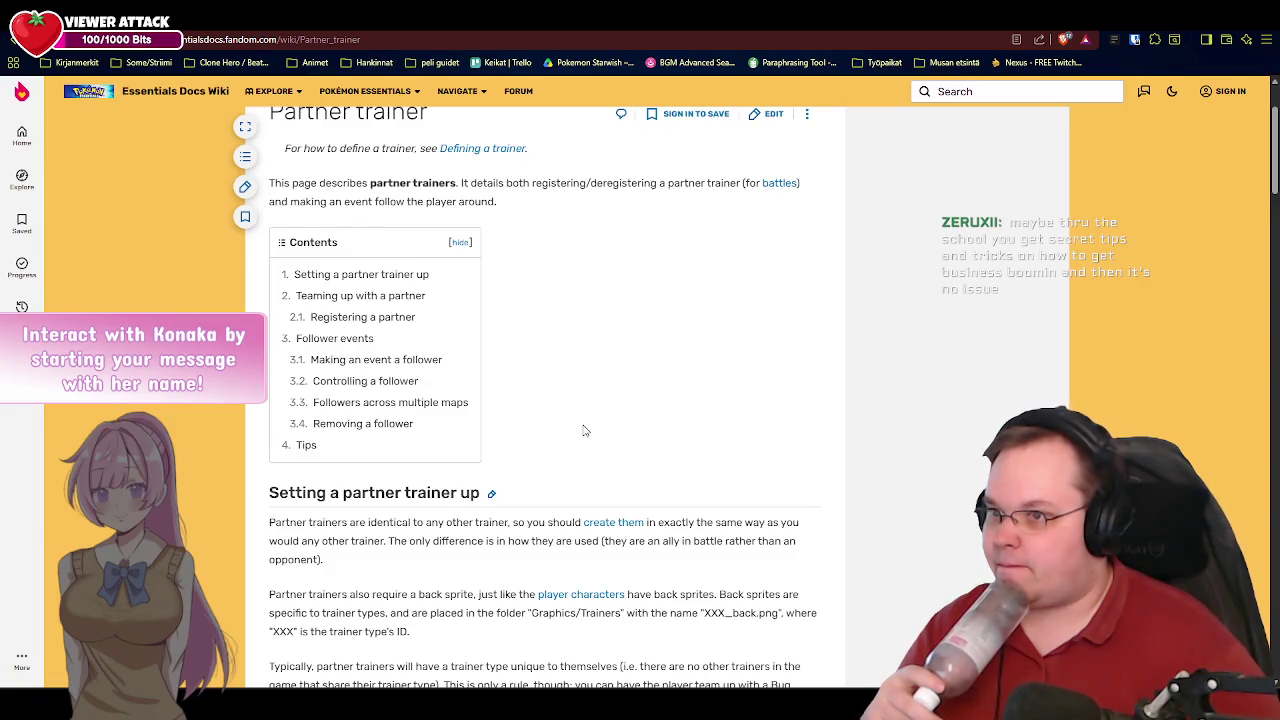
scroll(587, 420, "down", 4)
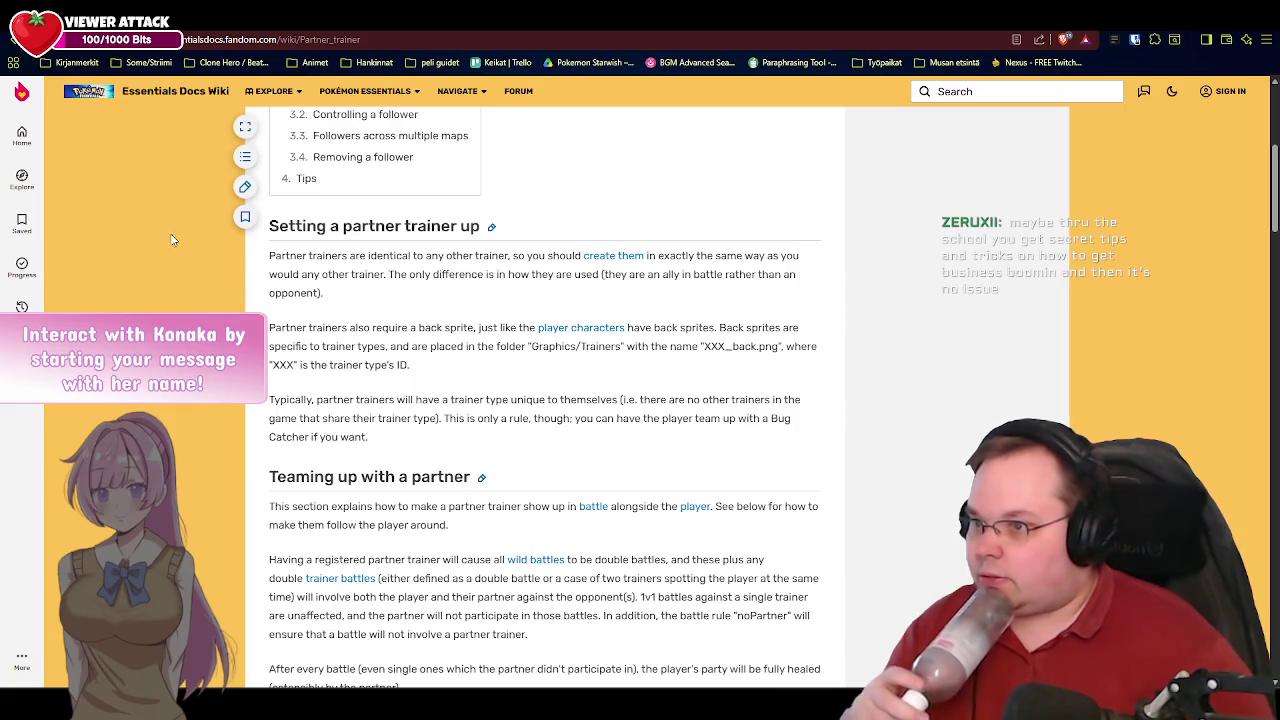
key("ctrl+Tab")
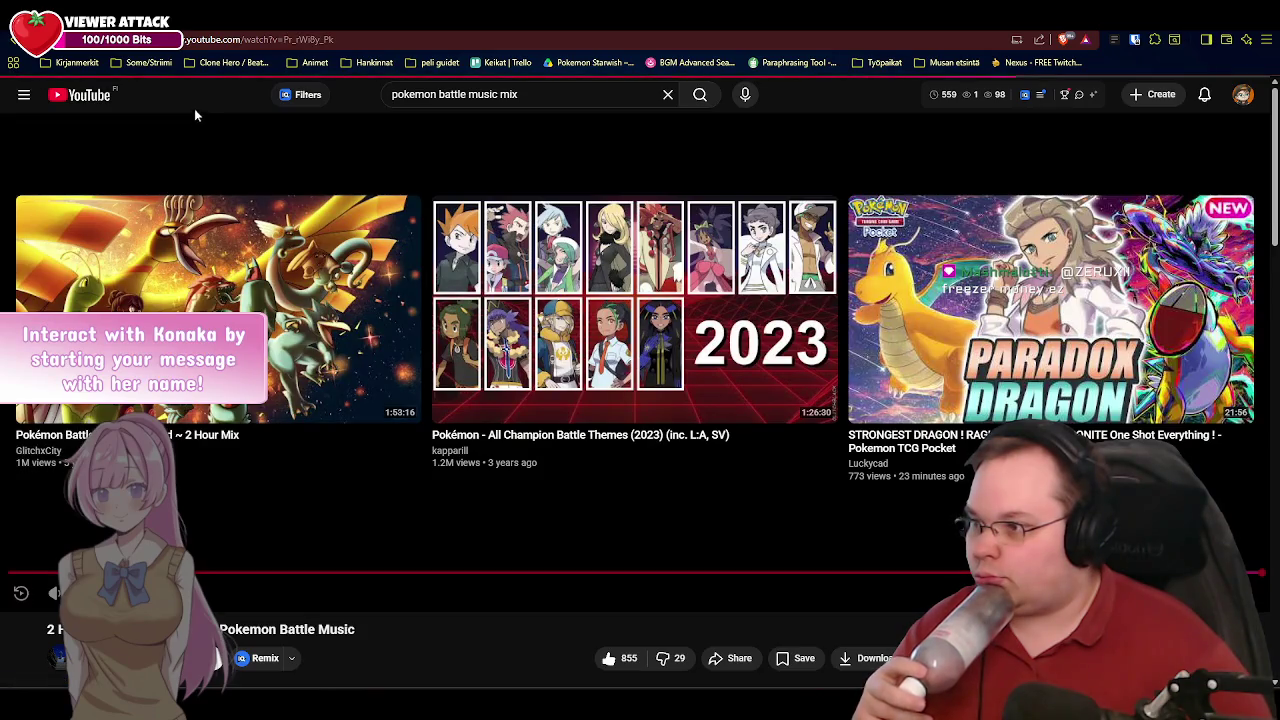
left_click(666, 96)
left_click(246, 106)
key("ctrl+Tab")
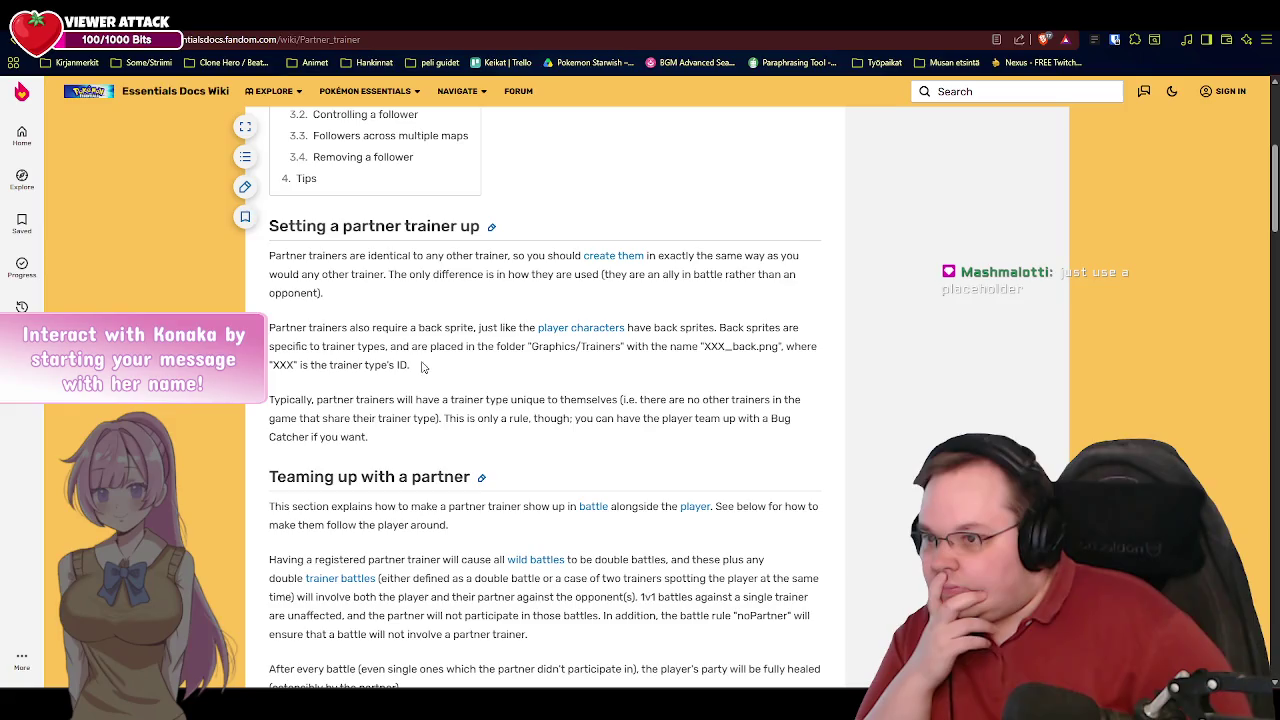
scroll(404, 392, "down", 2)
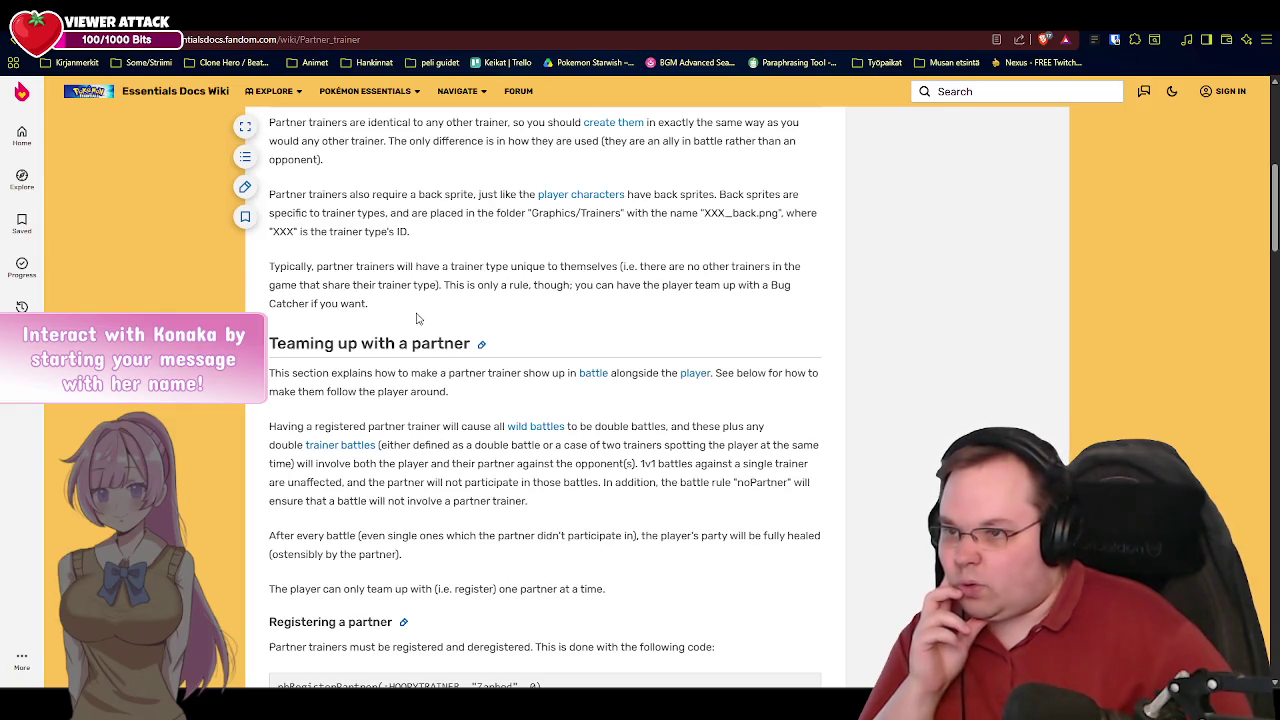
scroll(410, 318, "down", 2)
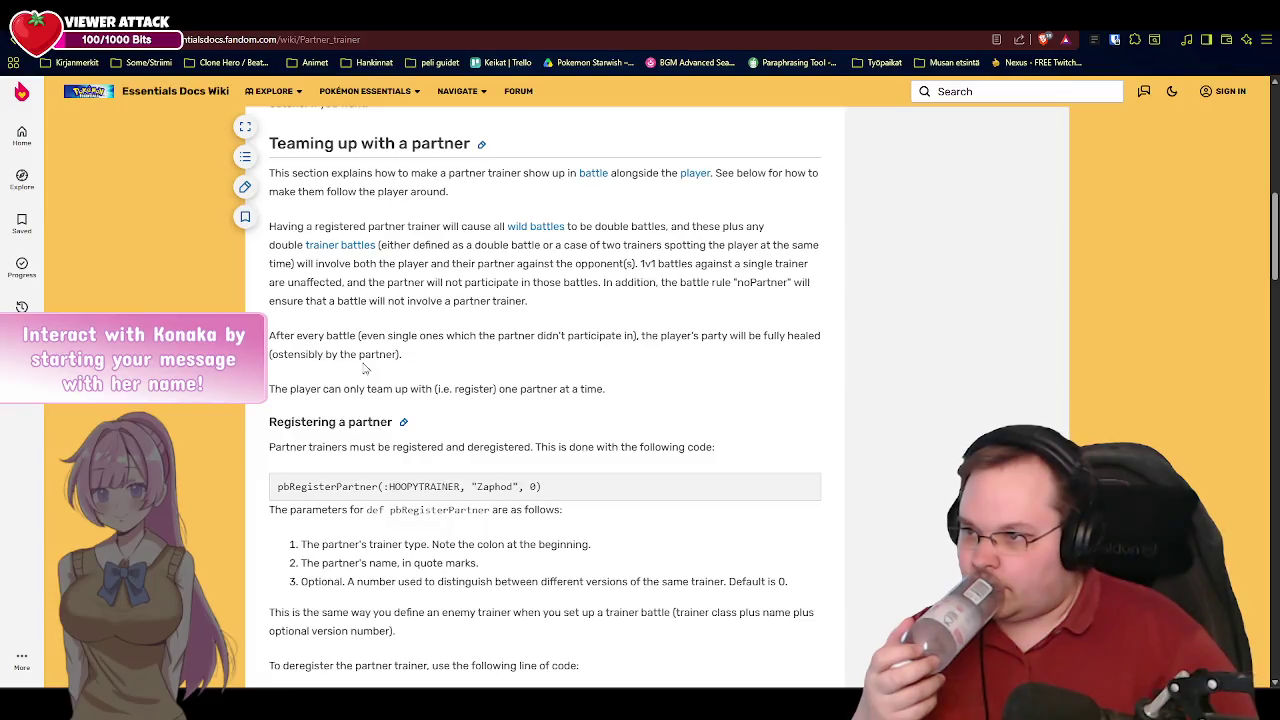
Copy the full pbRegisterPartner(...) code line and return to the RPG Maker XP editor
scroll(589, 365, "down", 2)
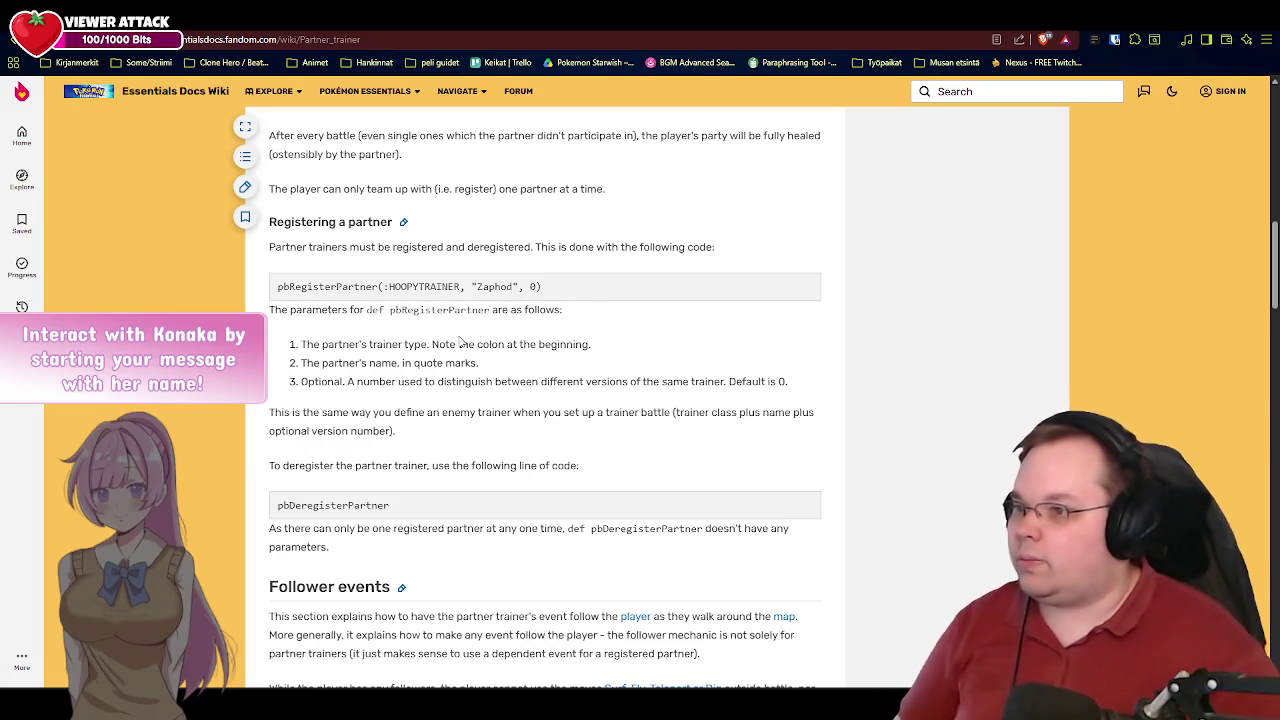
left_click_drag(543, 288, 288, 299)
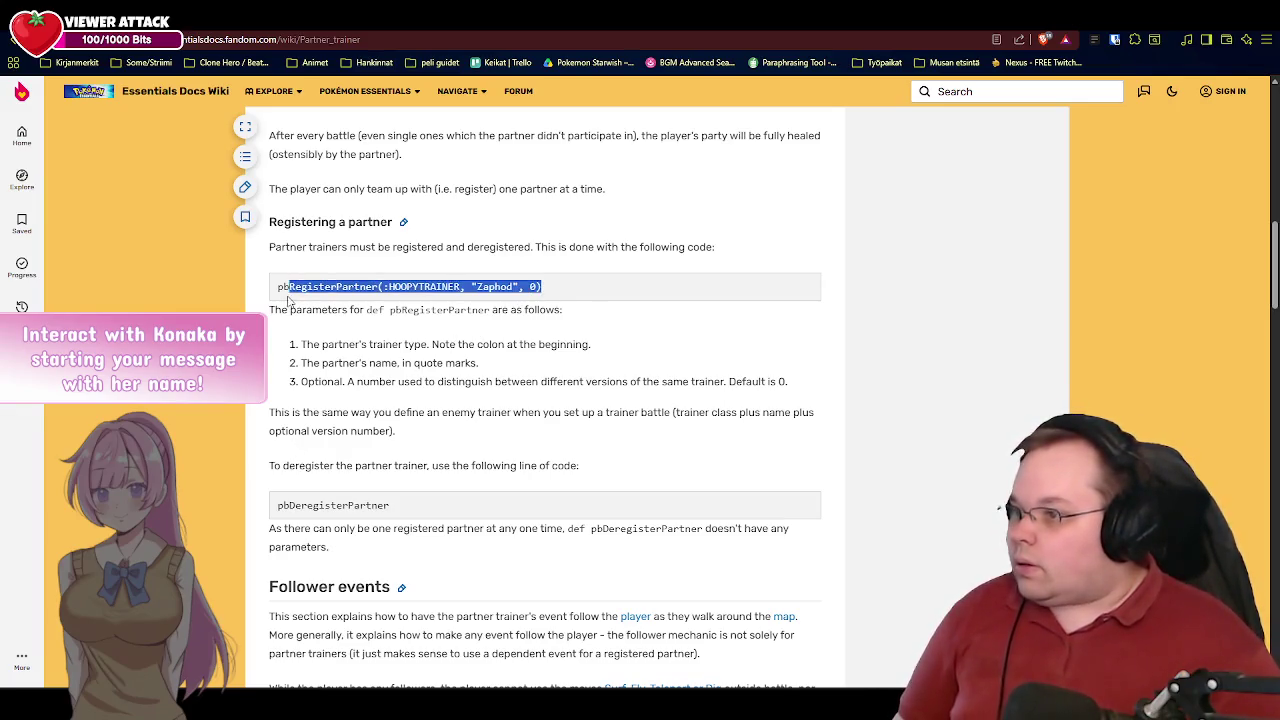
left_click(350, 289)
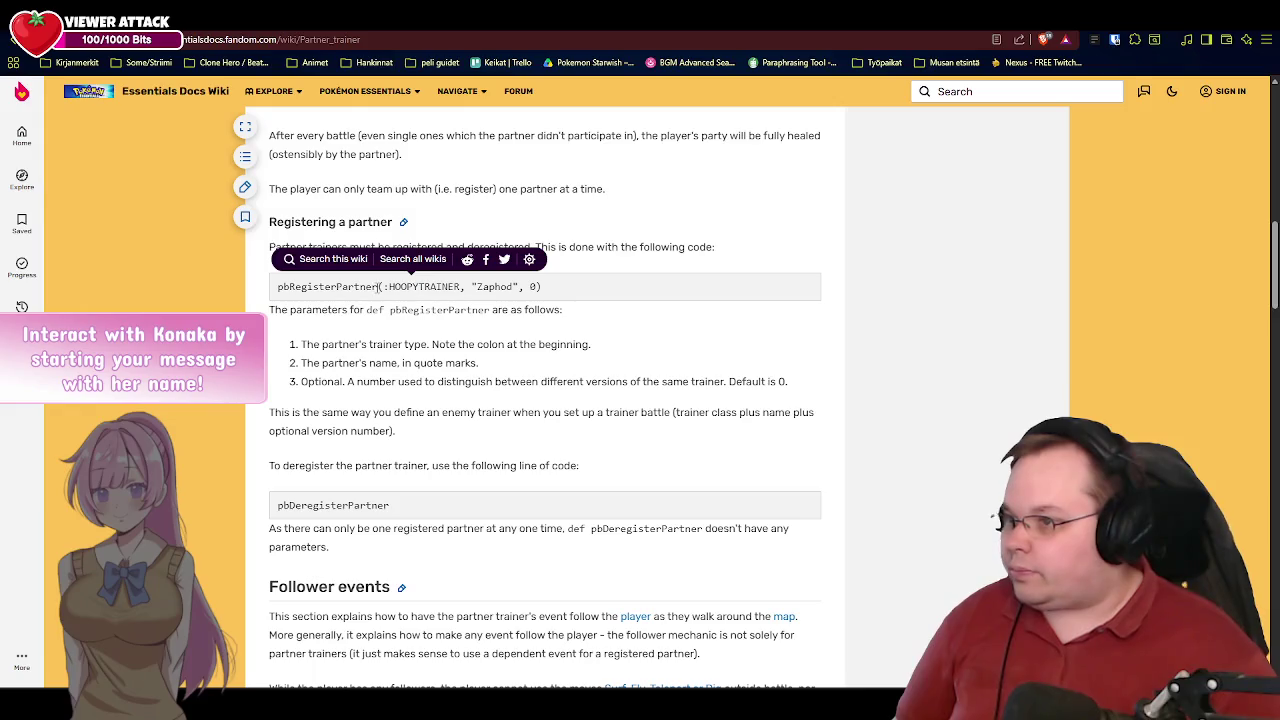
left_click_drag(519, 287, 281, 299)
key("ctrl+c")
left_click(547, 329)
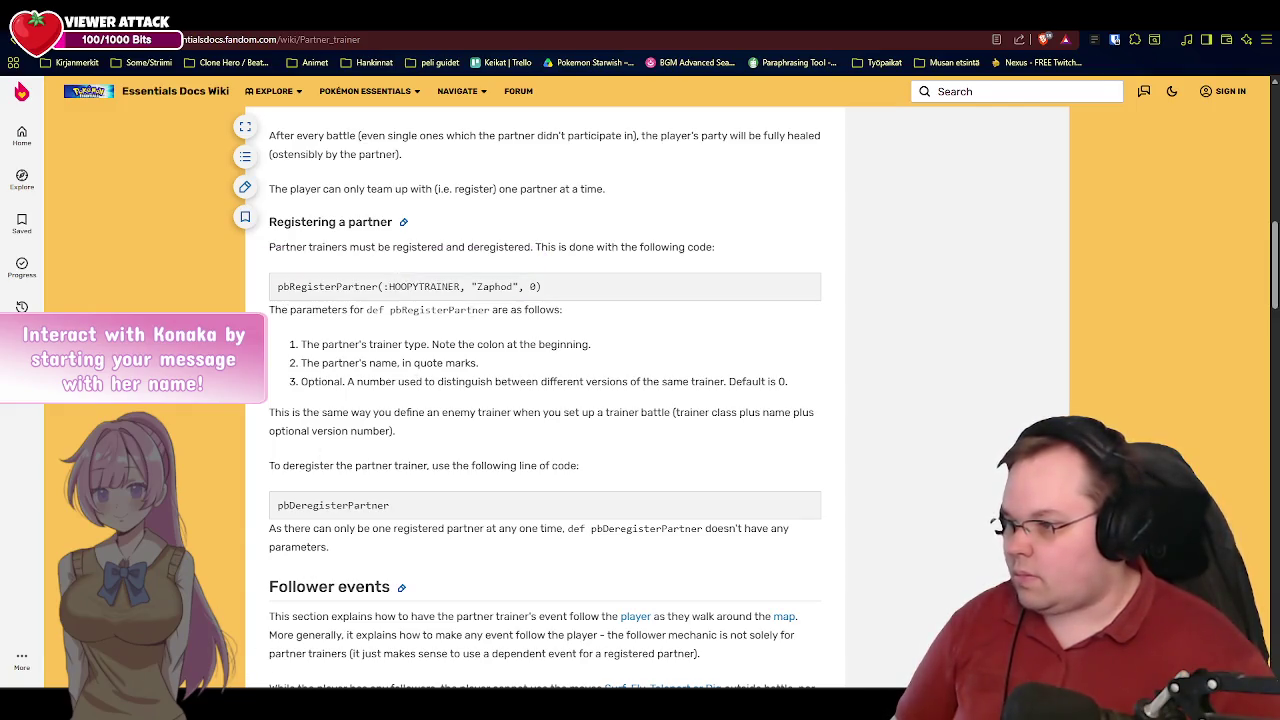
left_click(236, 687)
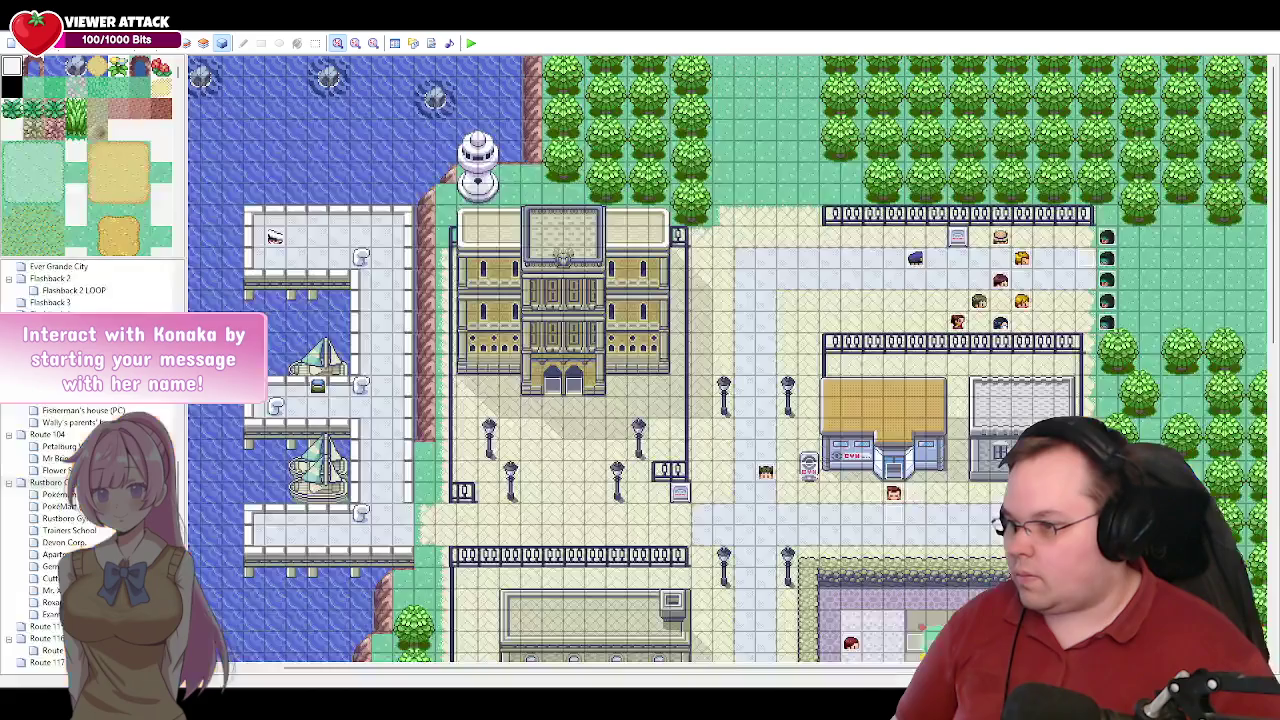
On page 4 of Roxanne's event, insert a Script command containing the pasted pbRegisterPartner code
double_click(770, 472)
left_click(511, 194)
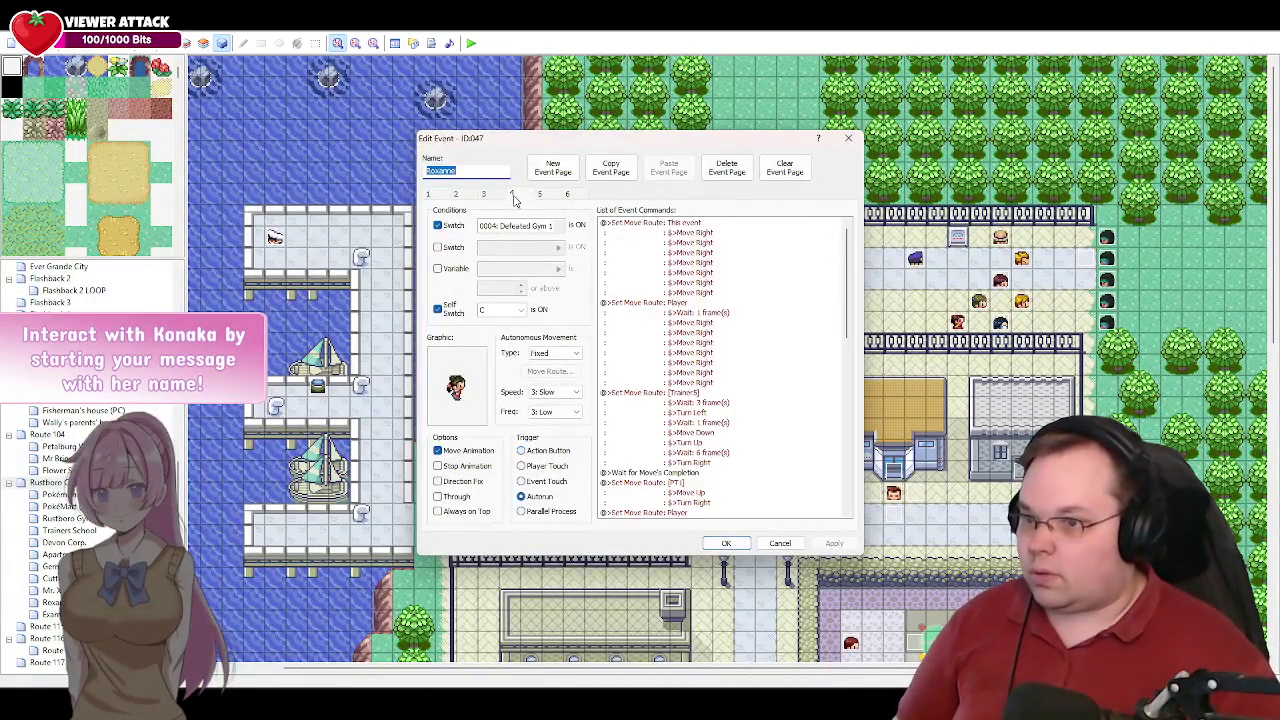
left_click_drag(848, 298, 840, 480)
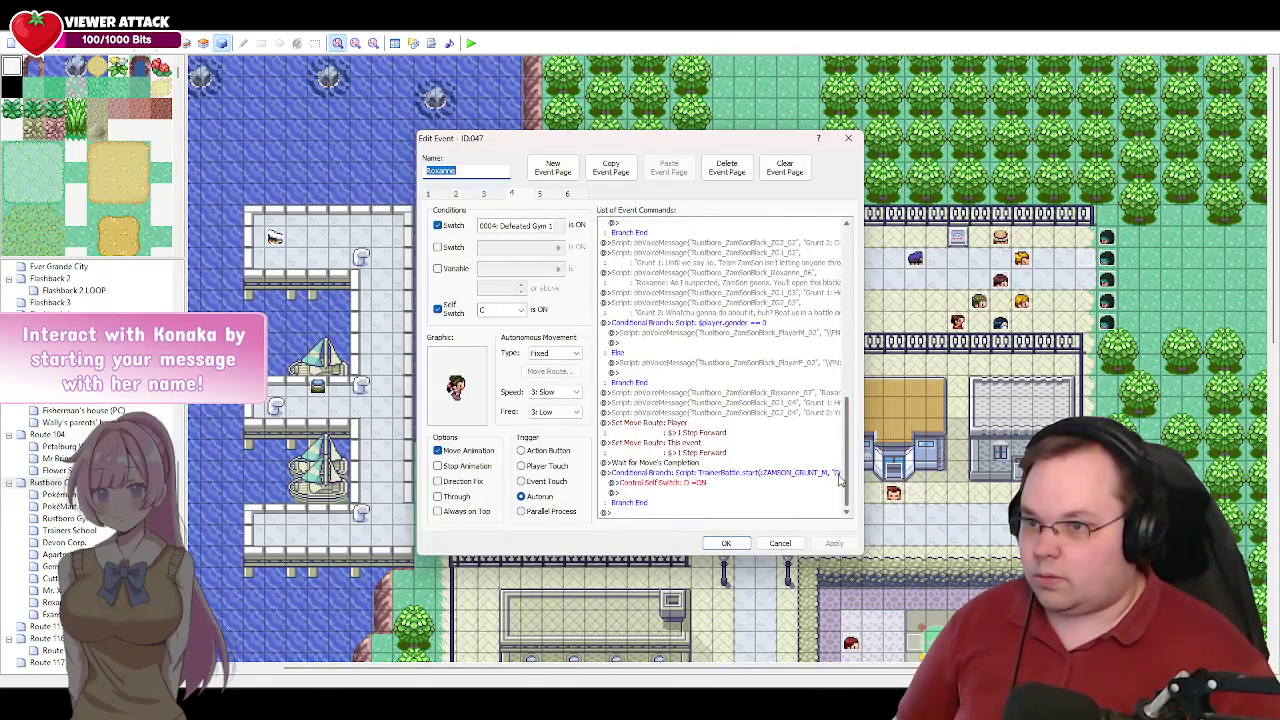
left_click(689, 475)
key("Insert")
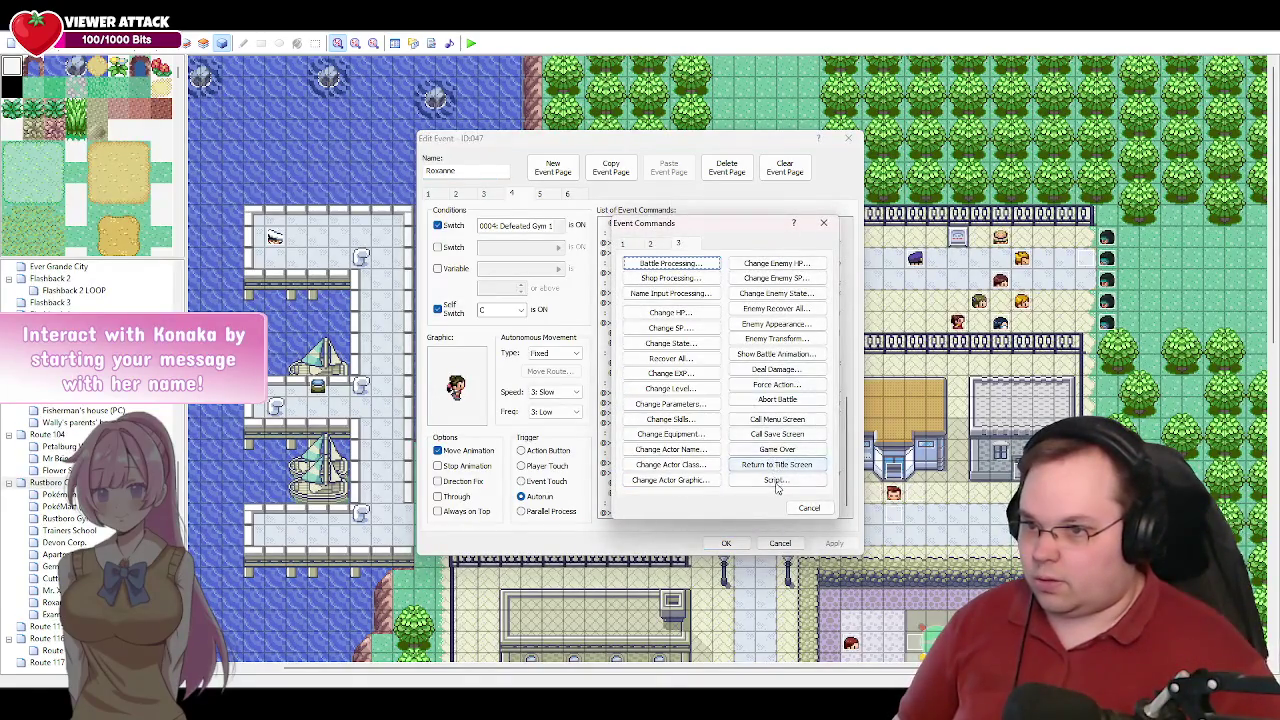
left_click(776, 480)
key("ctrl+v")
Change the partner name to Roxanne and the trainer type to :LEADER_ROXANNE, then check trainers.txt
left_click_drag(886, 302, 680, 286)
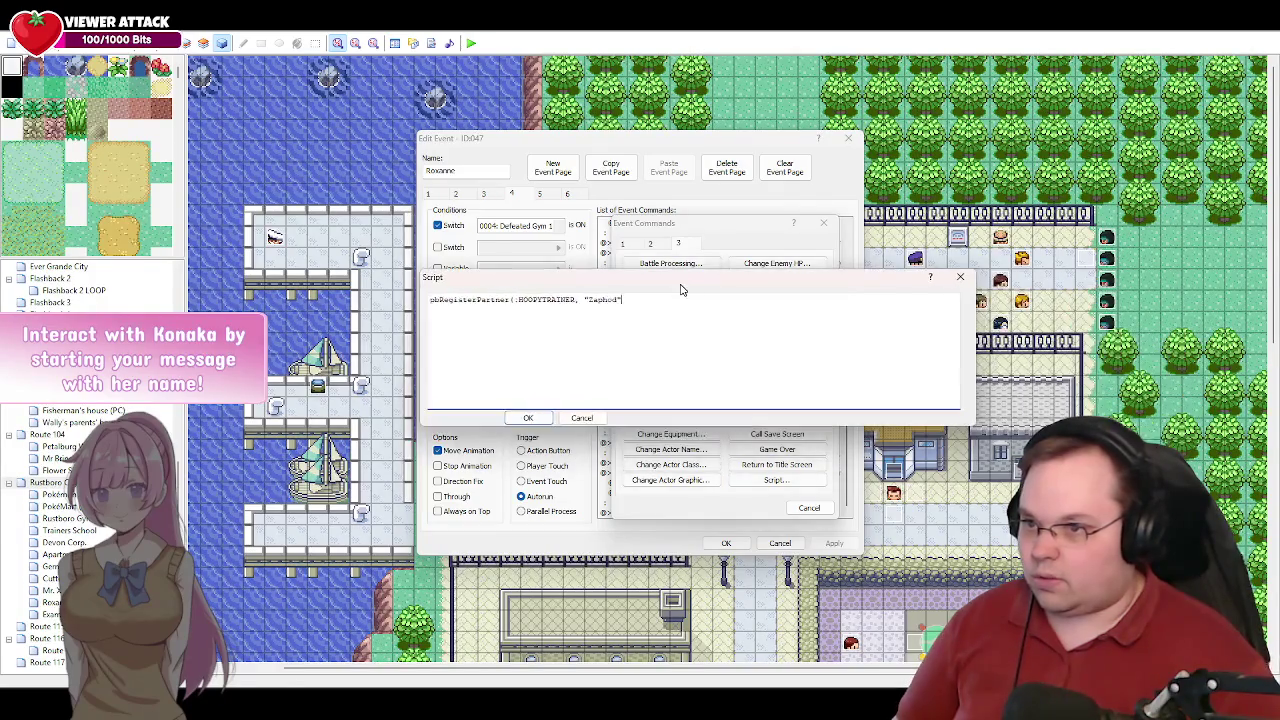
key("BackSpace")
key("BackSpace")
key("BackSpace")
type("xanne")
left_click_drag(576, 302, 524, 302)
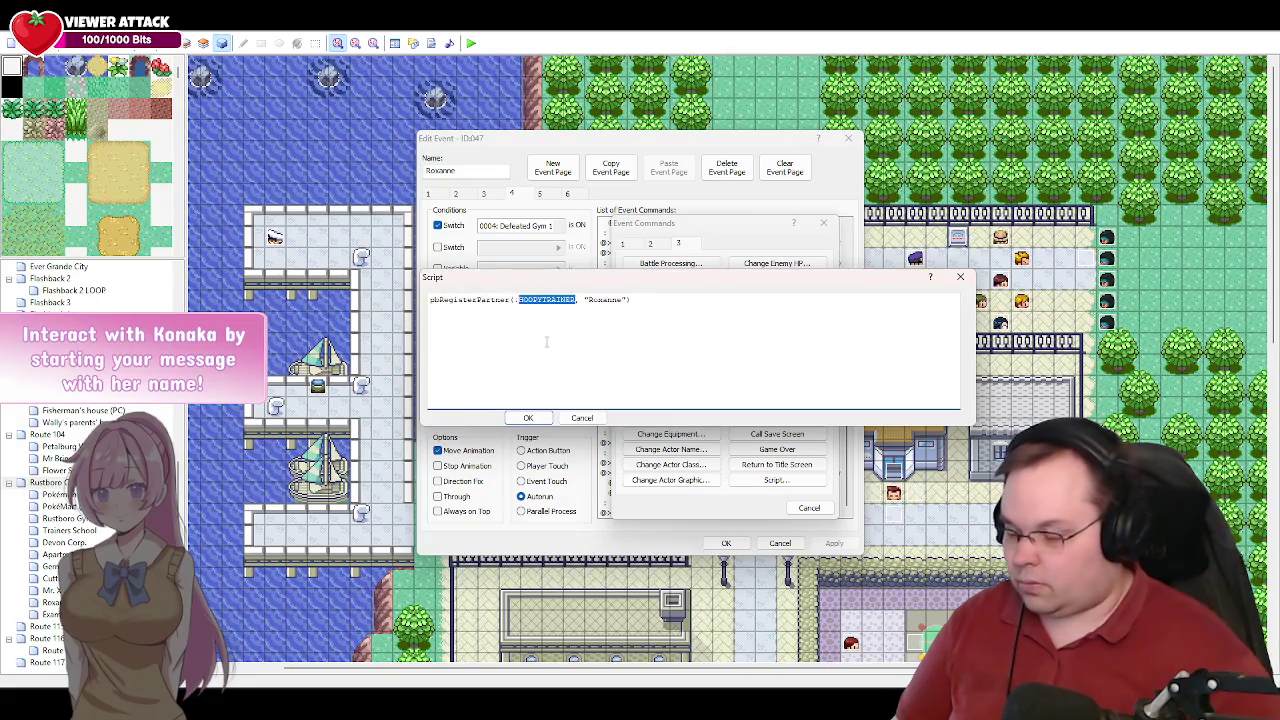
type(":GYMLEAD")
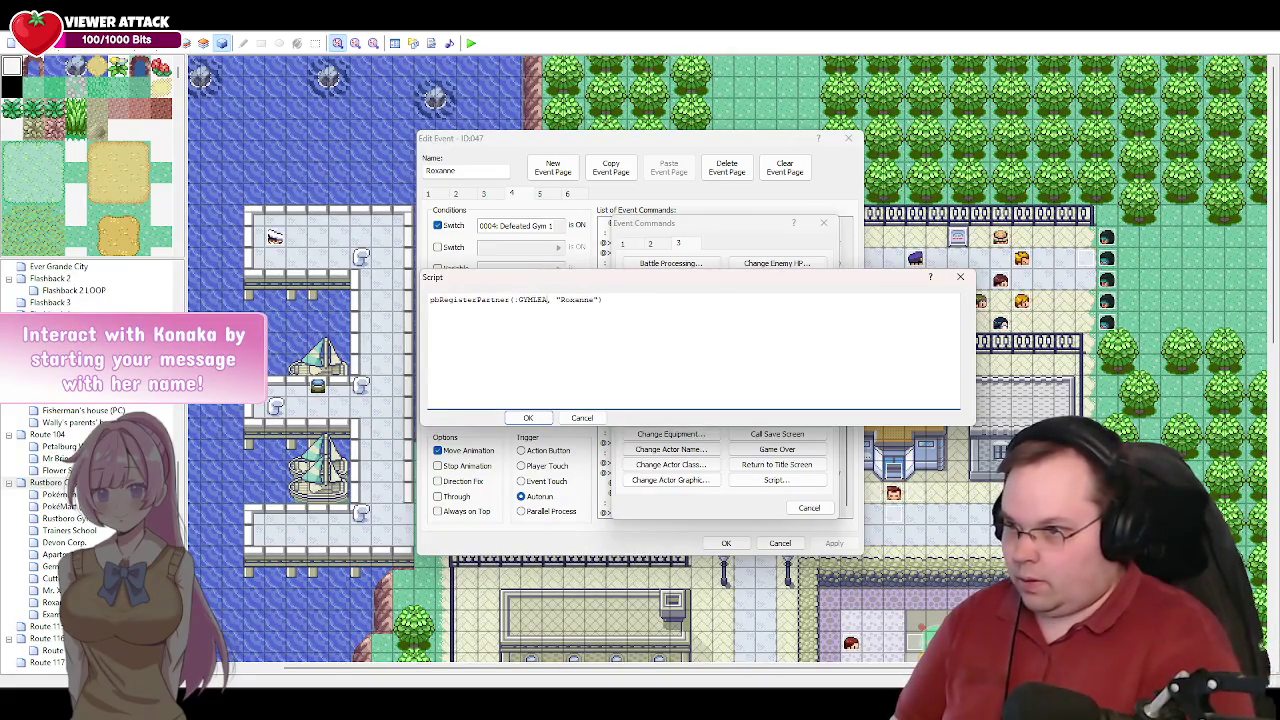
key("BackSpace")
key("BackSpace")
key("BackSpace")
type("LEADER_R")
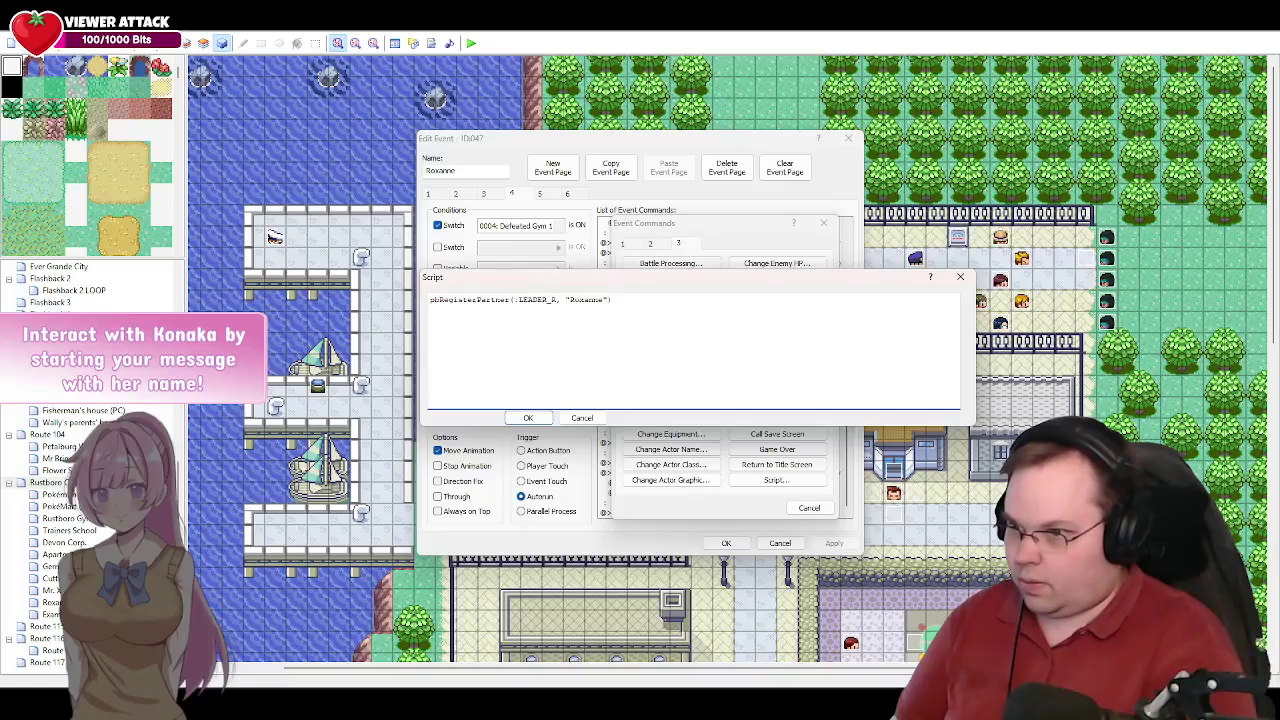
type("OXANNE")
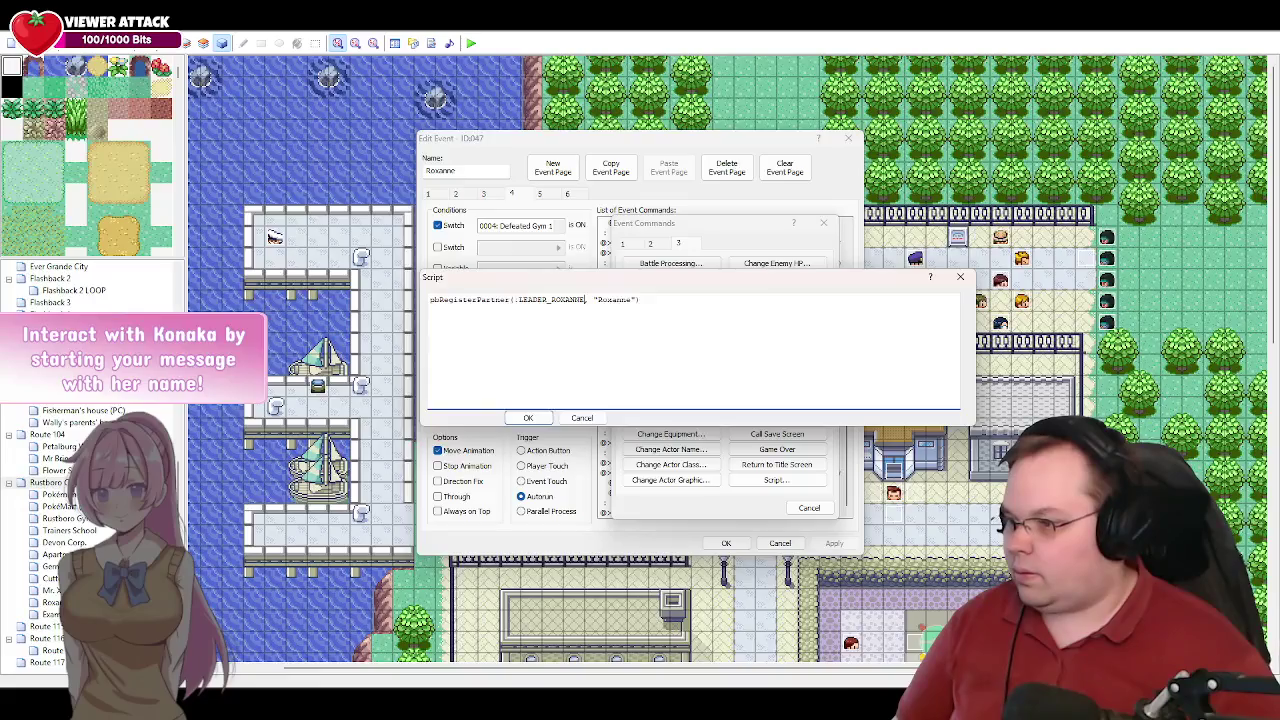
key("alt+Tab")
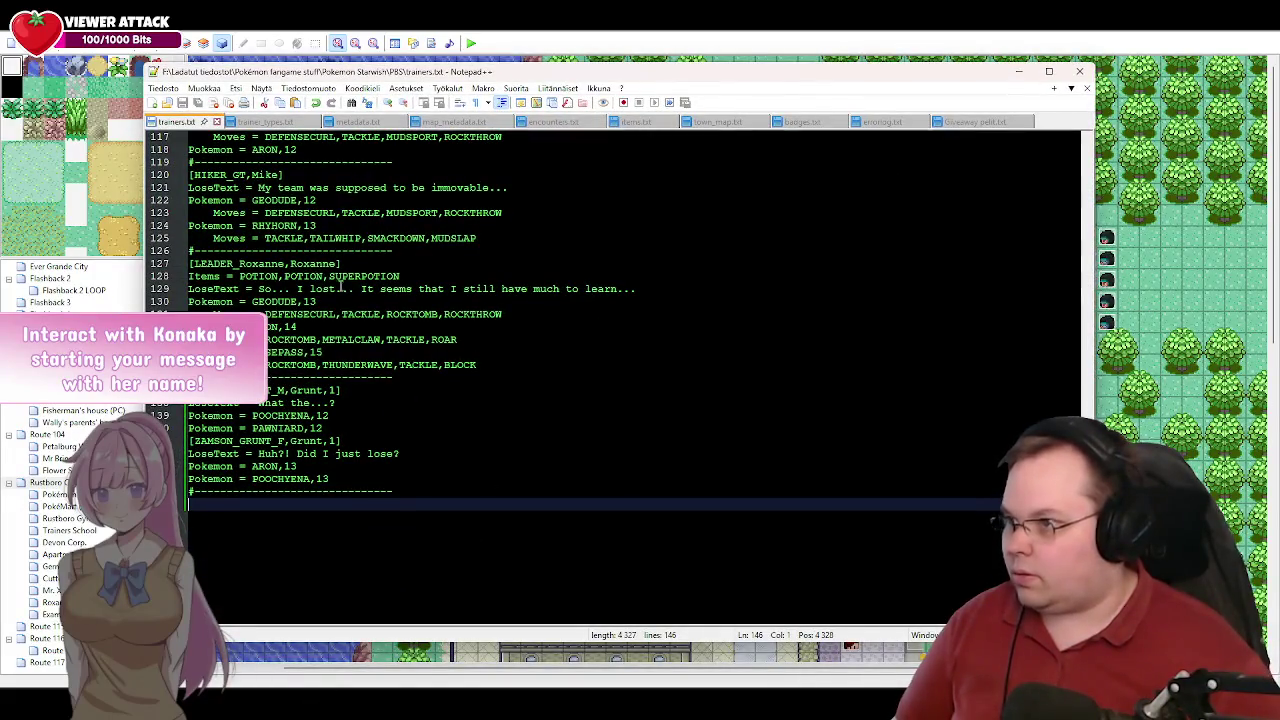
Find the [LEADER_Roxanne] entry in trainer_types.txt, then return to the Script dialog
left_click(273, 123)
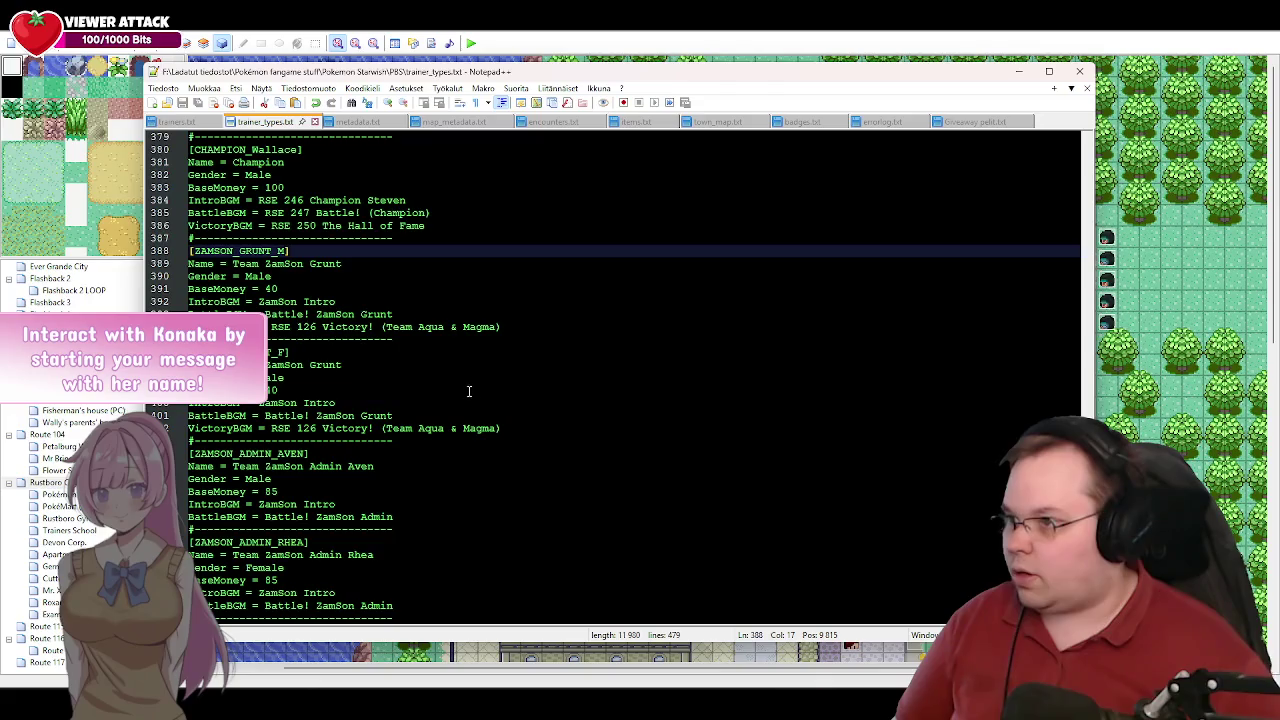
scroll(468, 391, "up", 5)
scroll(355, 384, "up", 16)
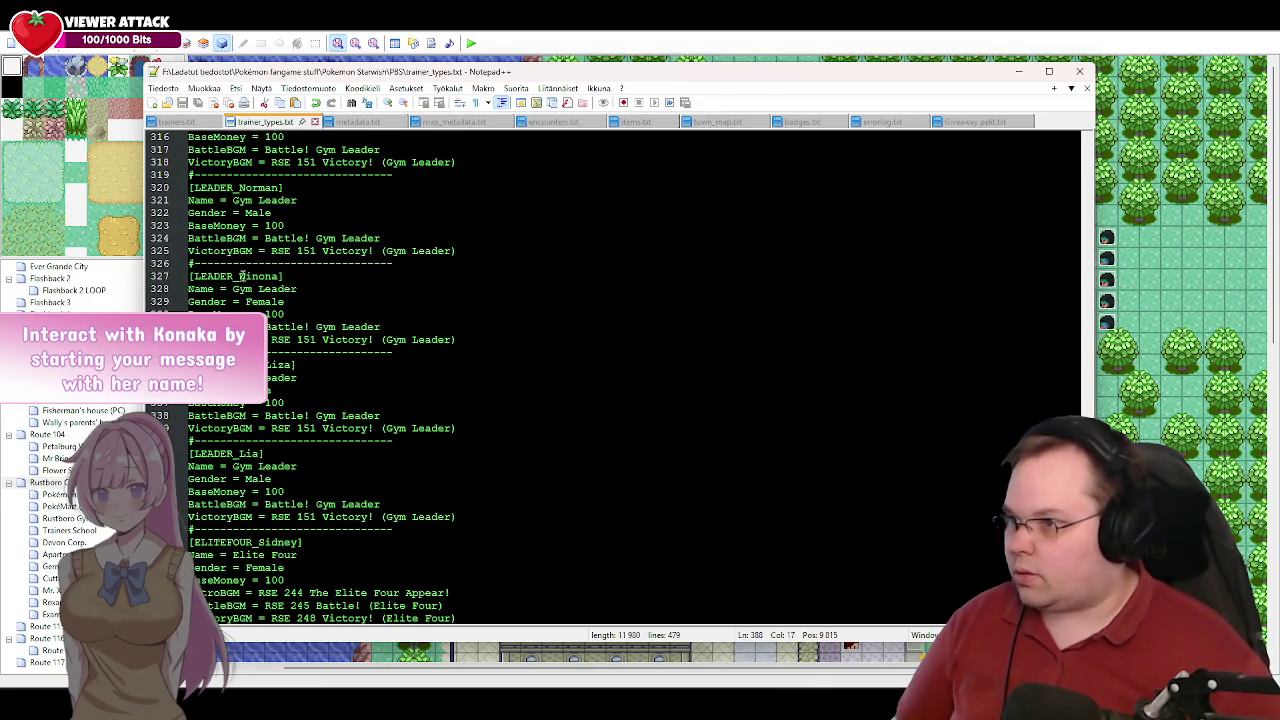
scroll(241, 276, "up", 9)
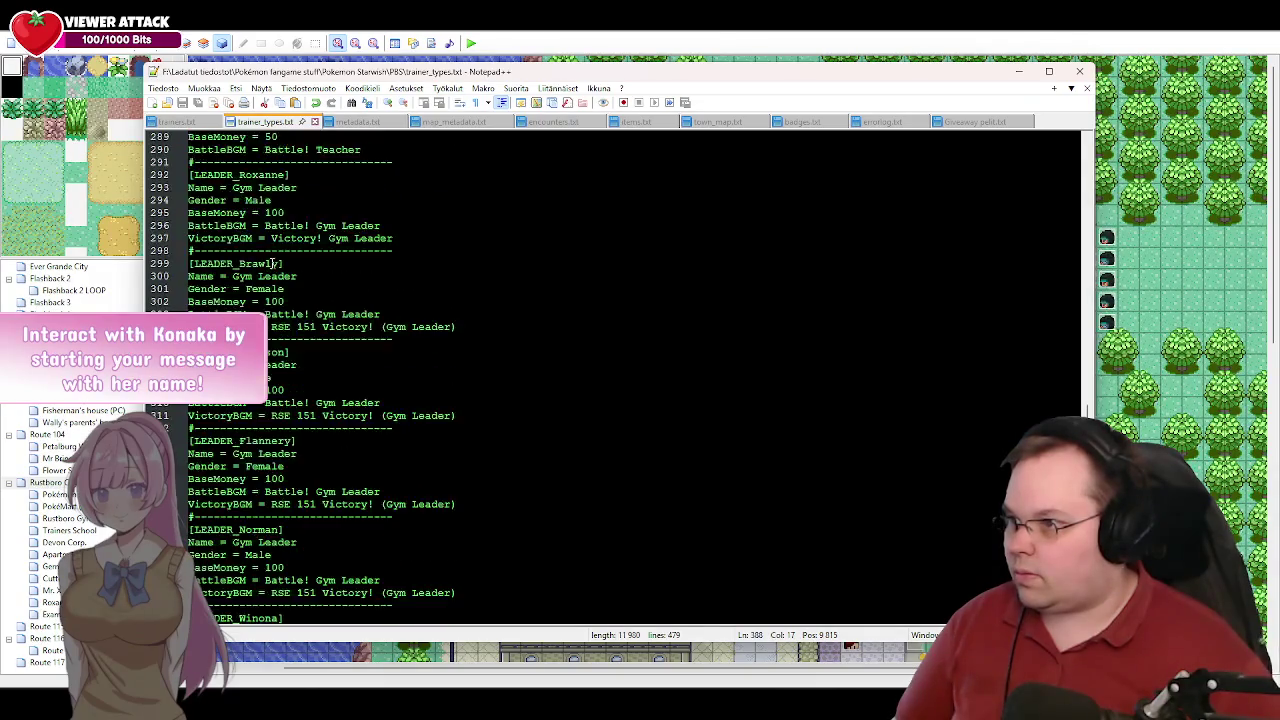
scroll(272, 263, "up", 1)
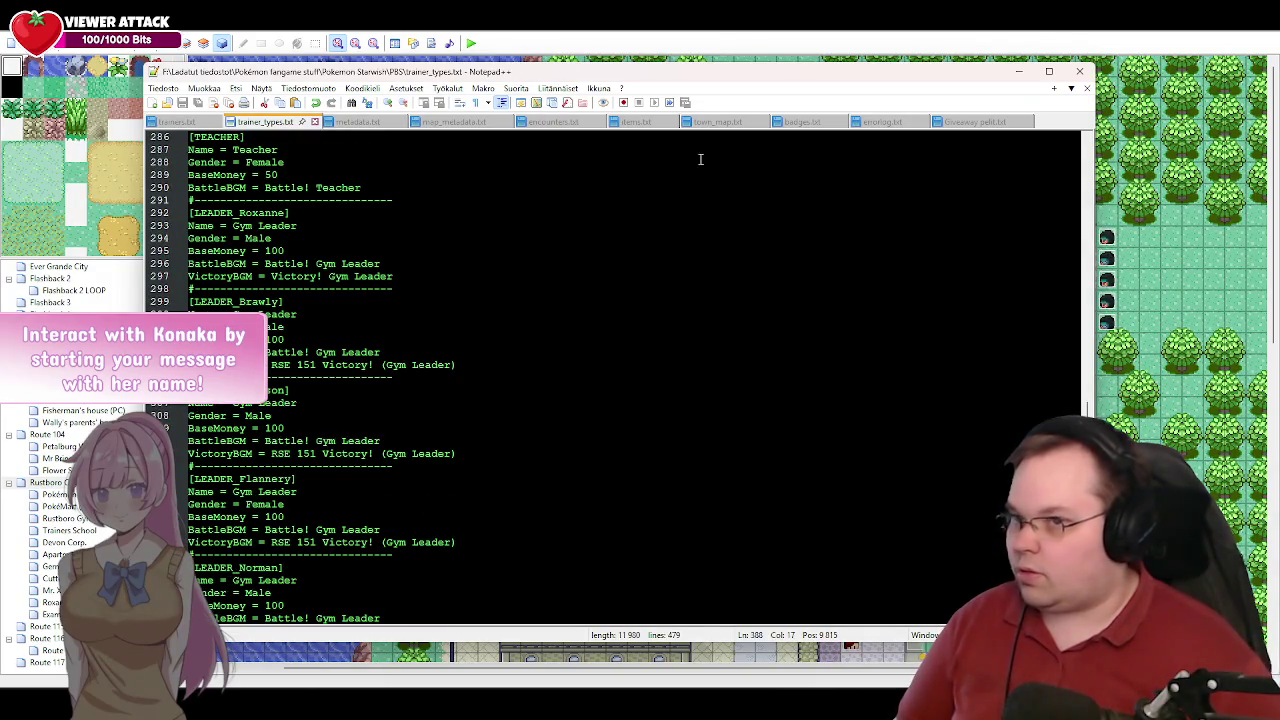
key("alt+Tab")
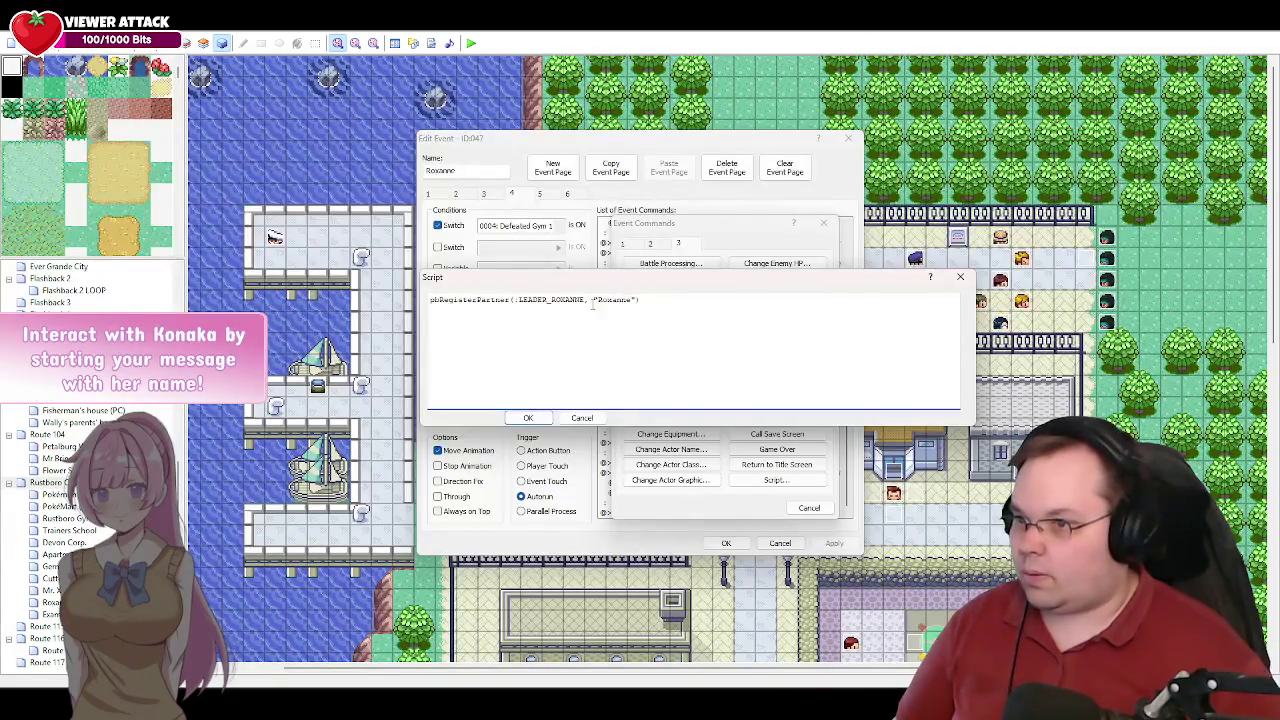
Correct the type to :LEADER_Roxanne, confirm the script, and apply the event changes
key("BackSpace")
key("BackSpace")
key("BackSpace")
type("ox")
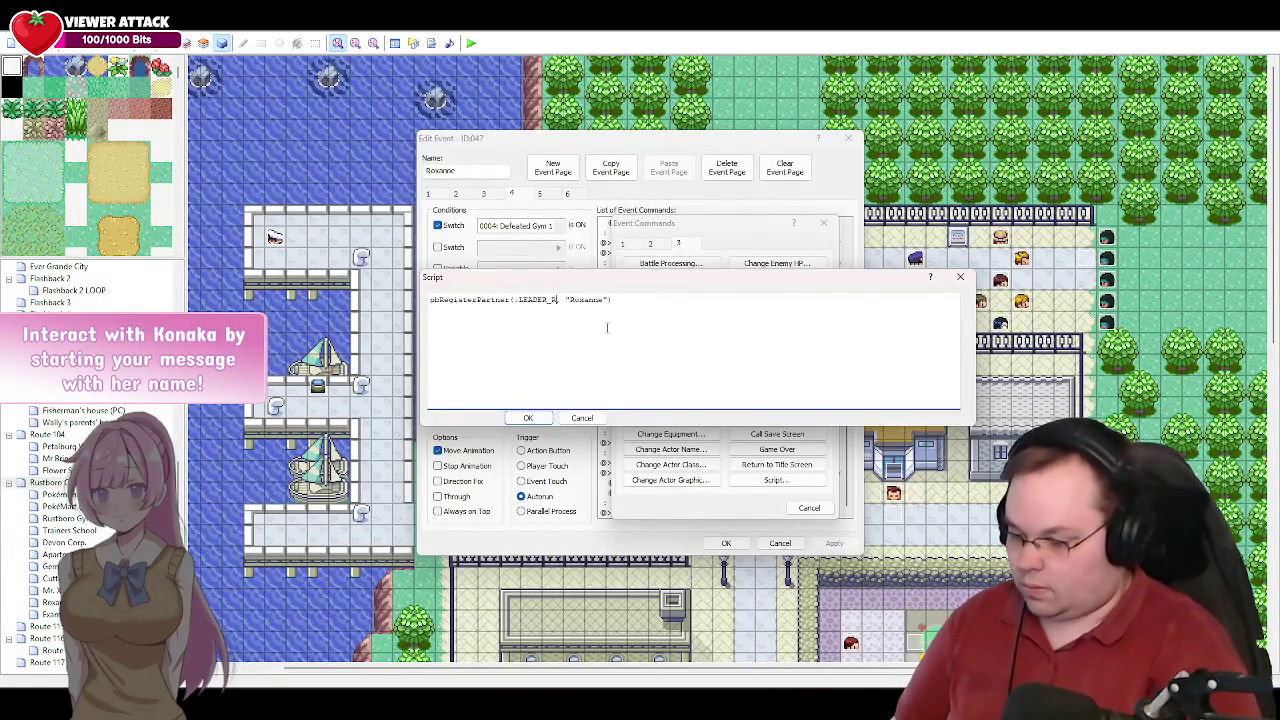
type("anne")
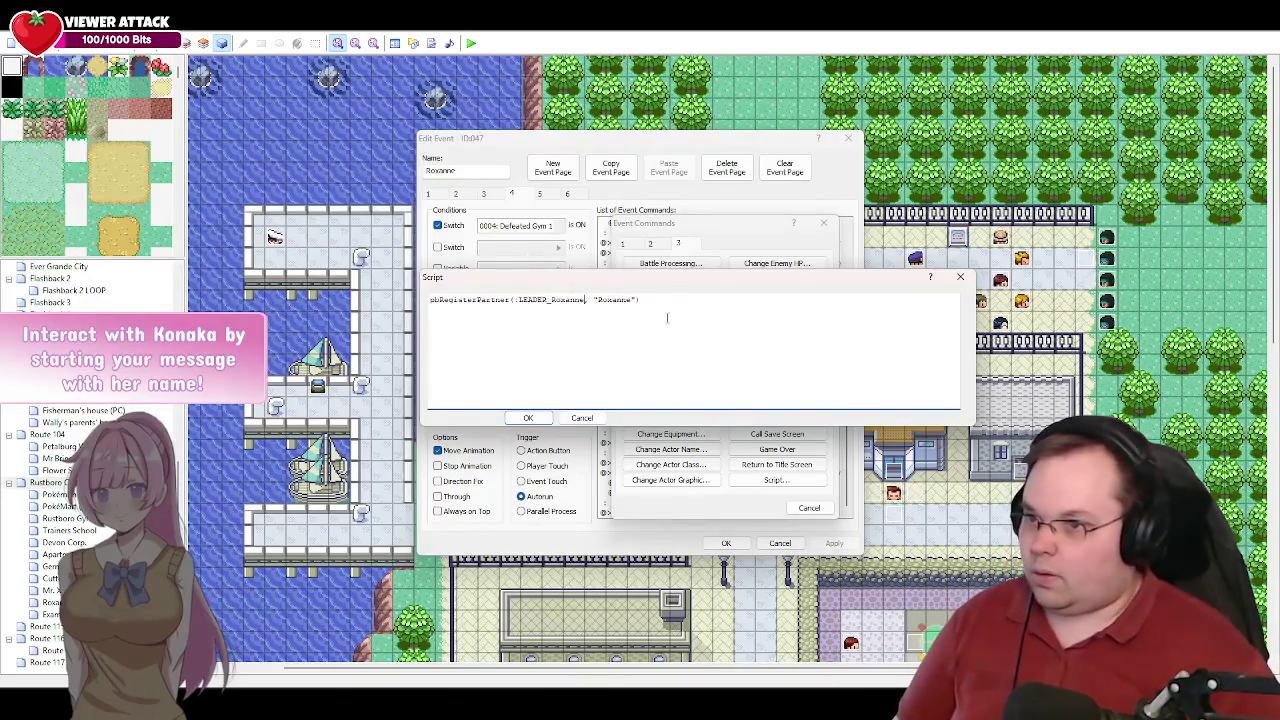
left_click(528, 418)
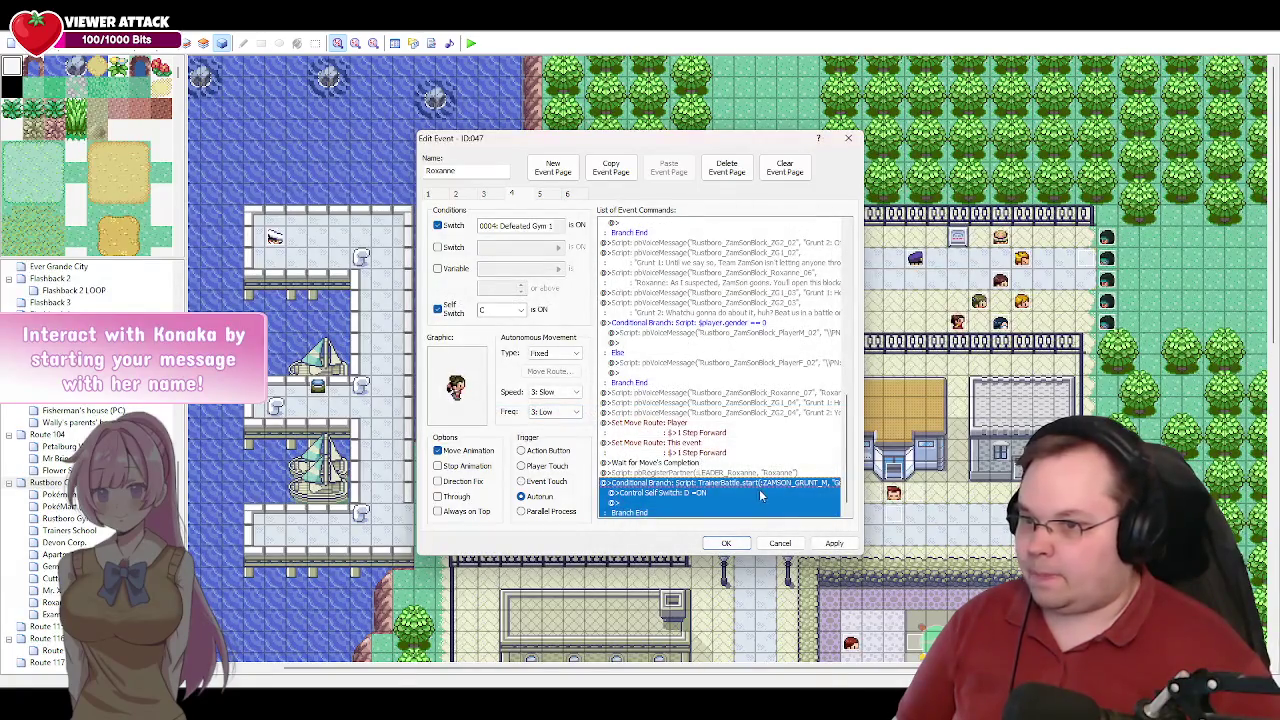
scroll(765, 492, "down", 1)
key("alt+Tab")
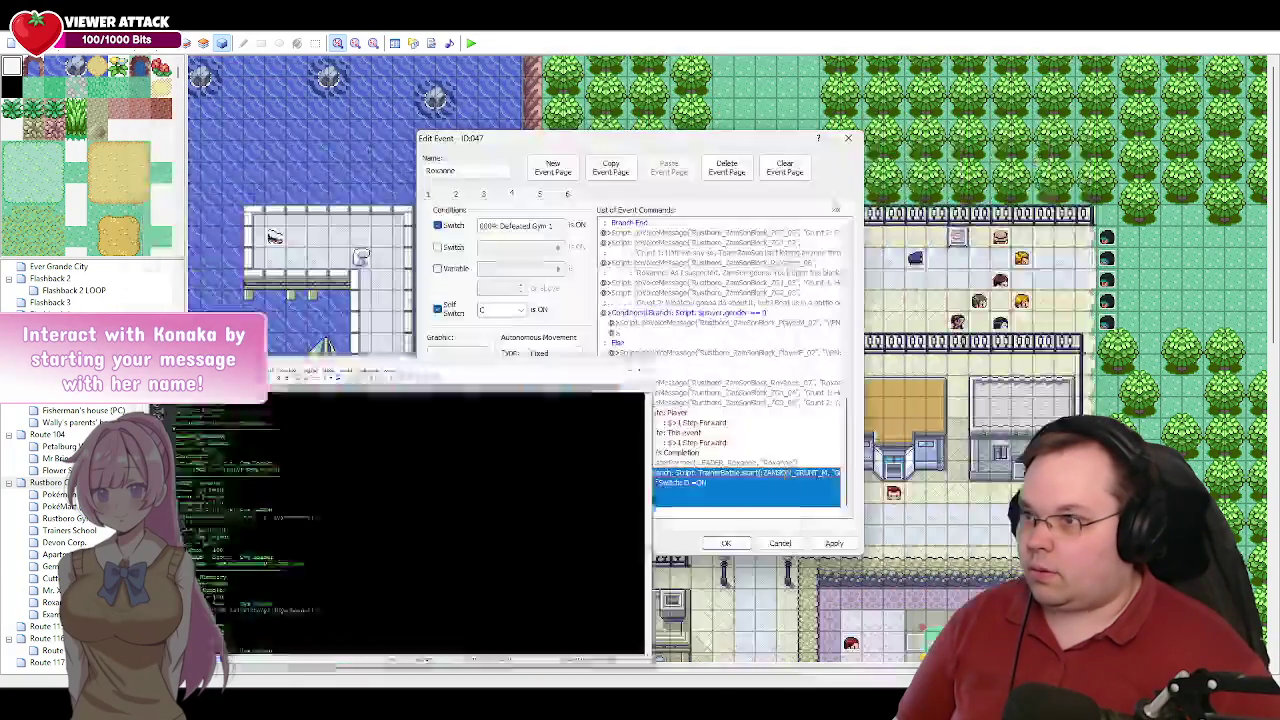
left_click(1018, 72)
left_click(828, 543)
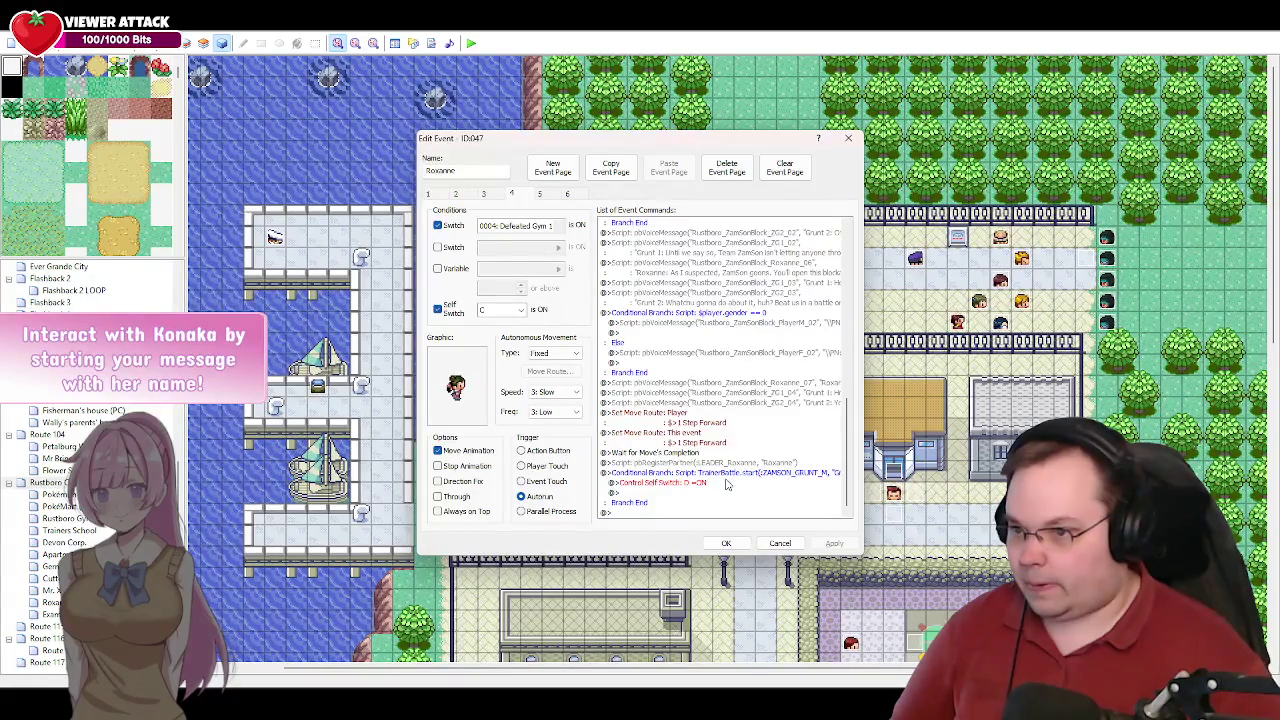
key("alt+Tab")
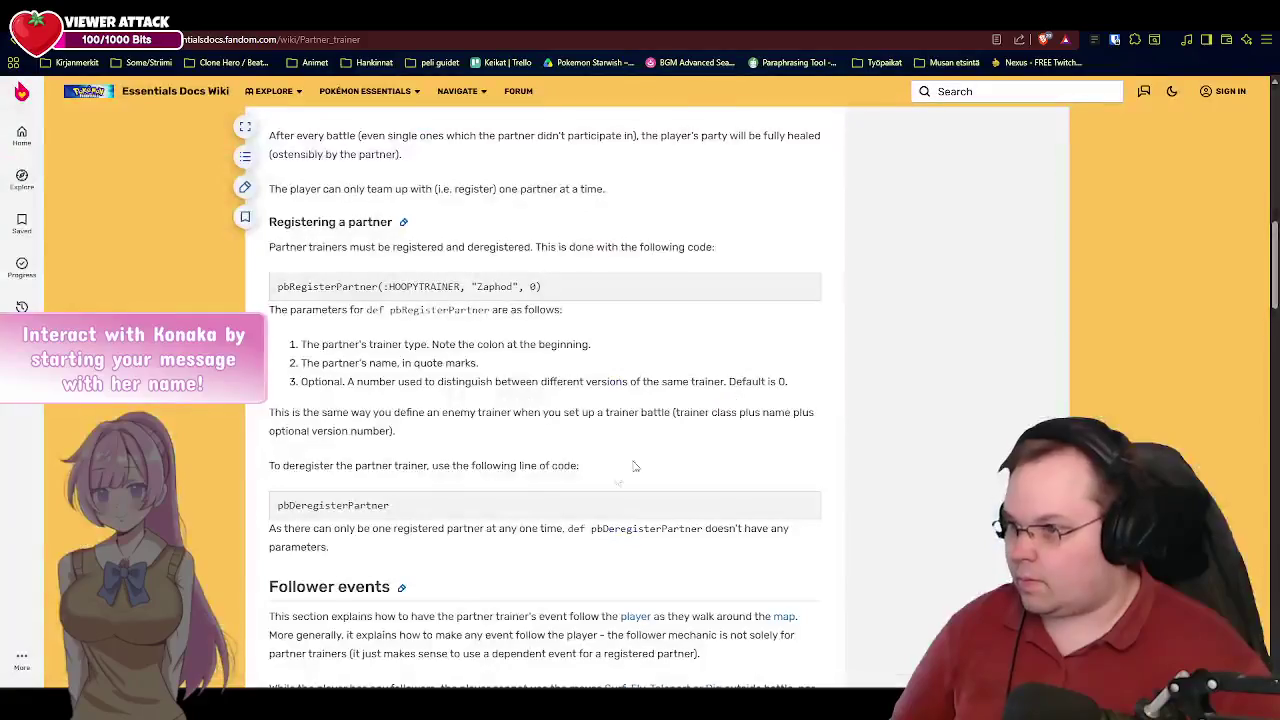
Read the partner registration and follower notes, then go back to the Trainers page
scroll(255, 462, "down", 7)
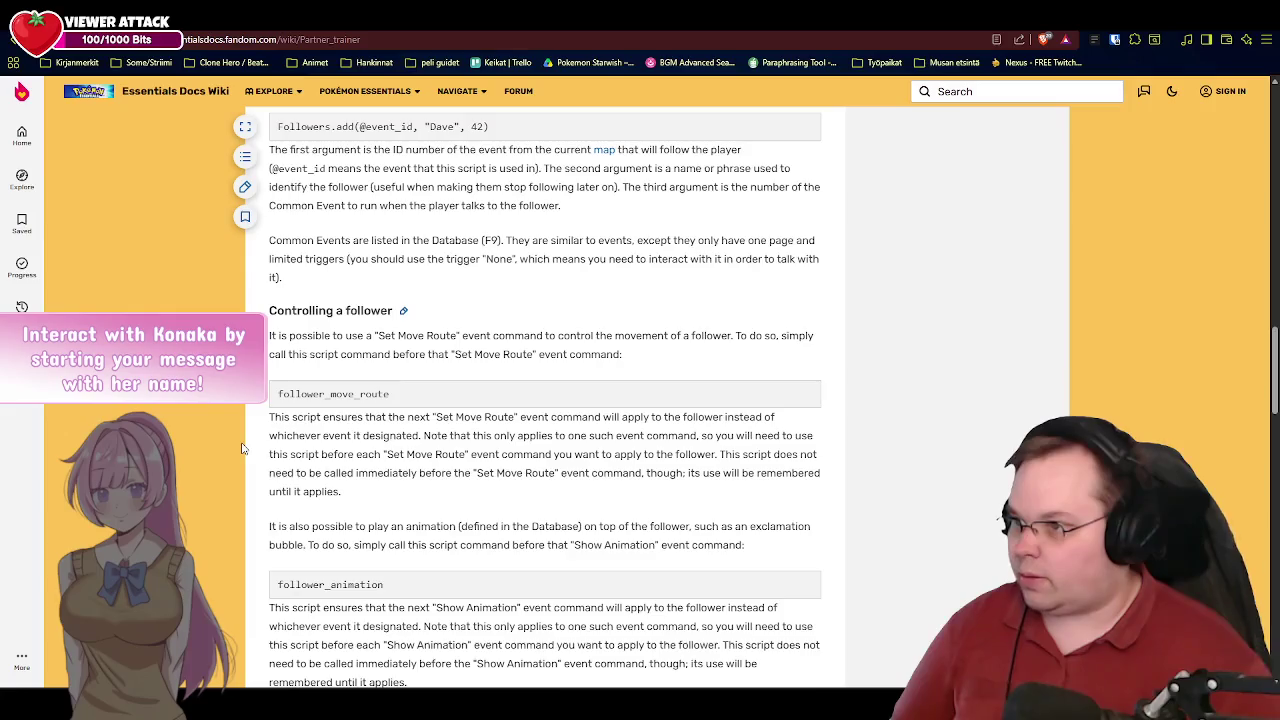
scroll(241, 448, "down", 3)
scroll(241, 448, "down", 3)
scroll(241, 448, "down", 5)
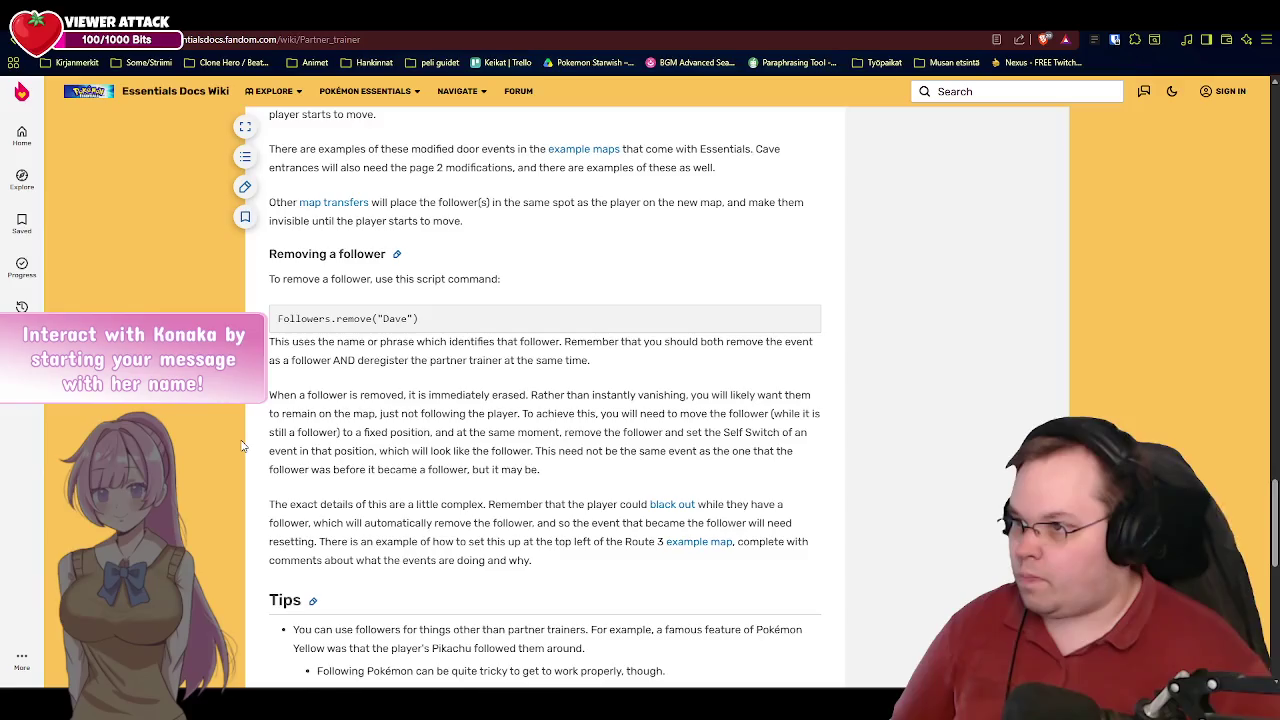
scroll(241, 446, "down", 3)
scroll(240, 450, "up", 7)
scroll(240, 450, "up", 12)
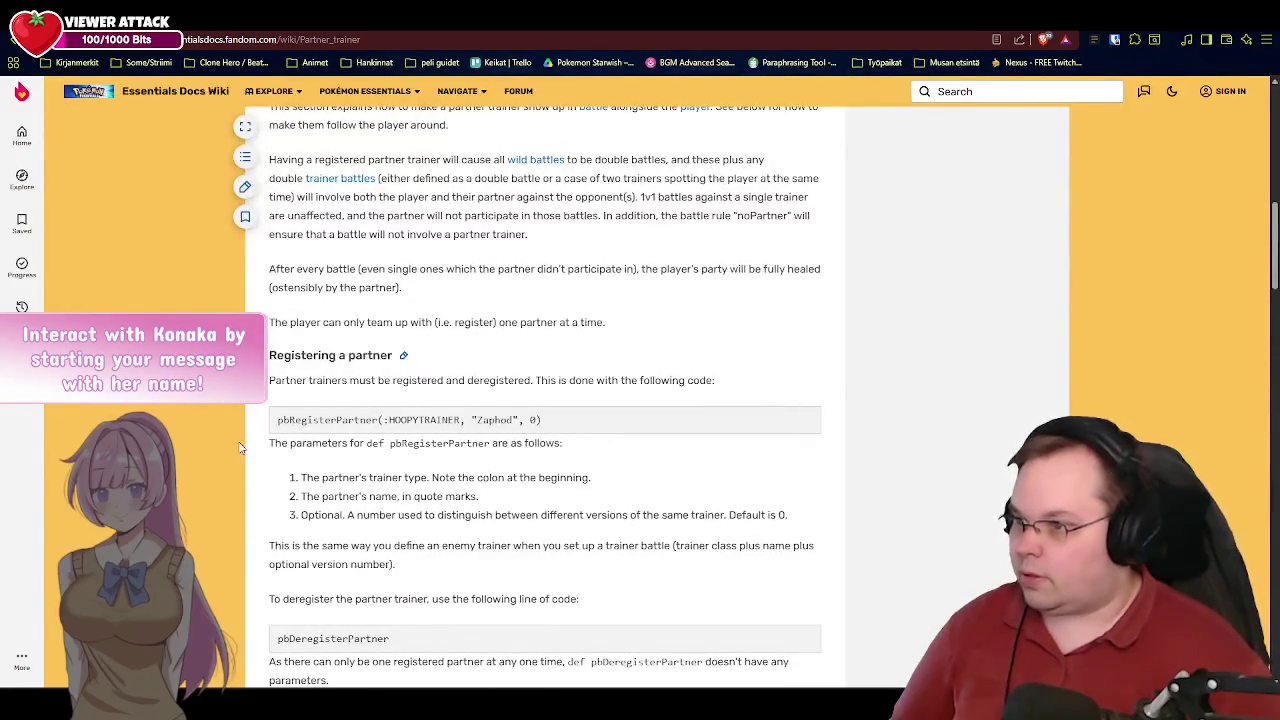
scroll(240, 448, "down", 2)
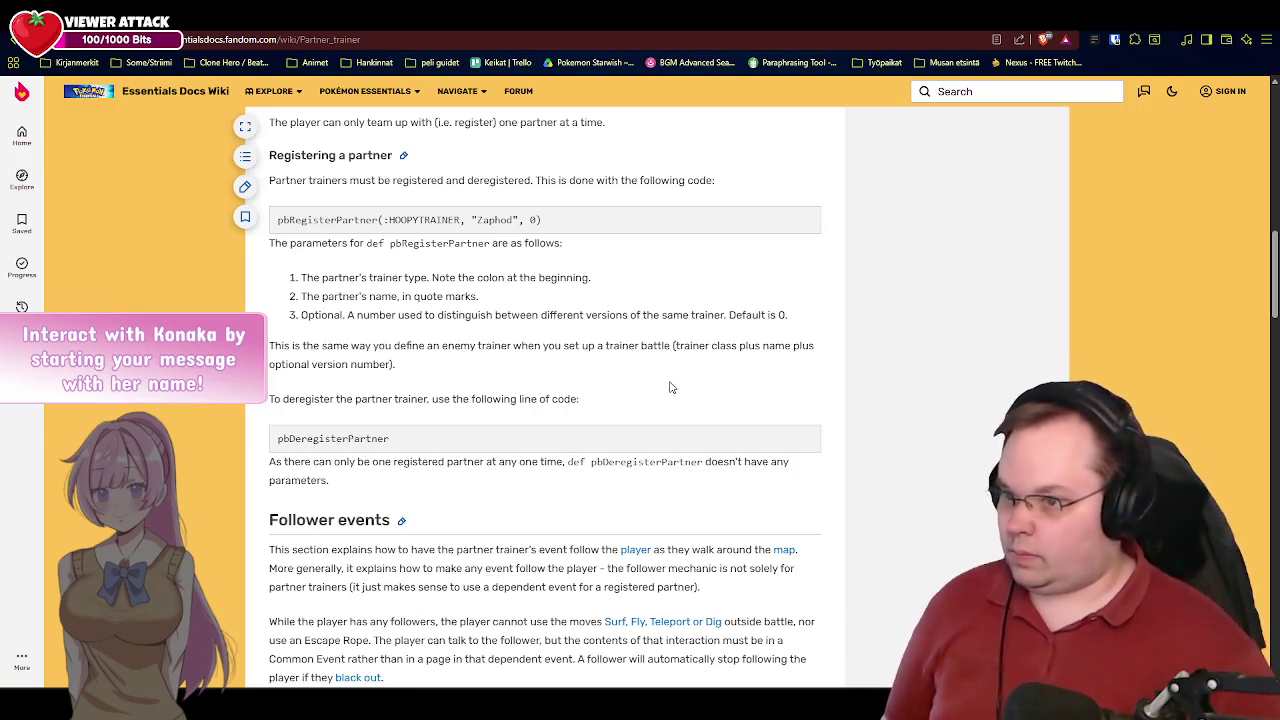
scroll(671, 390, "up", 2)
scroll(678, 393, "up", 3)
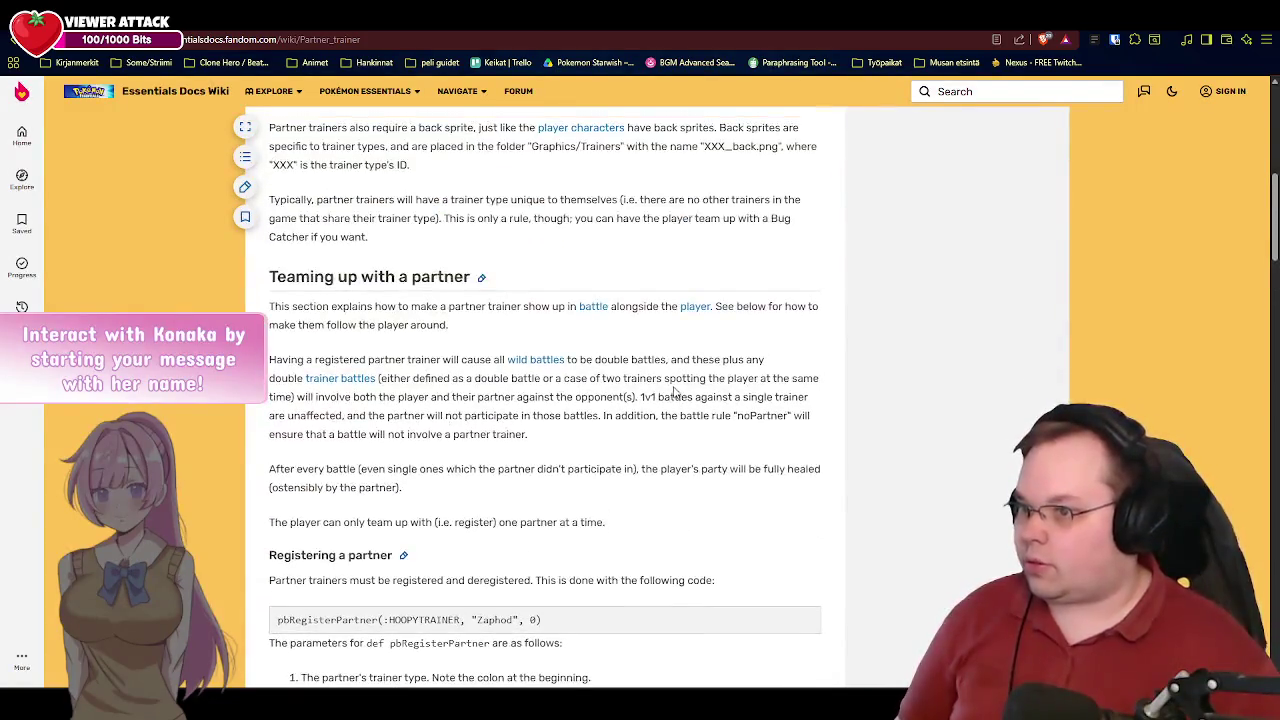
key("alt+Left")
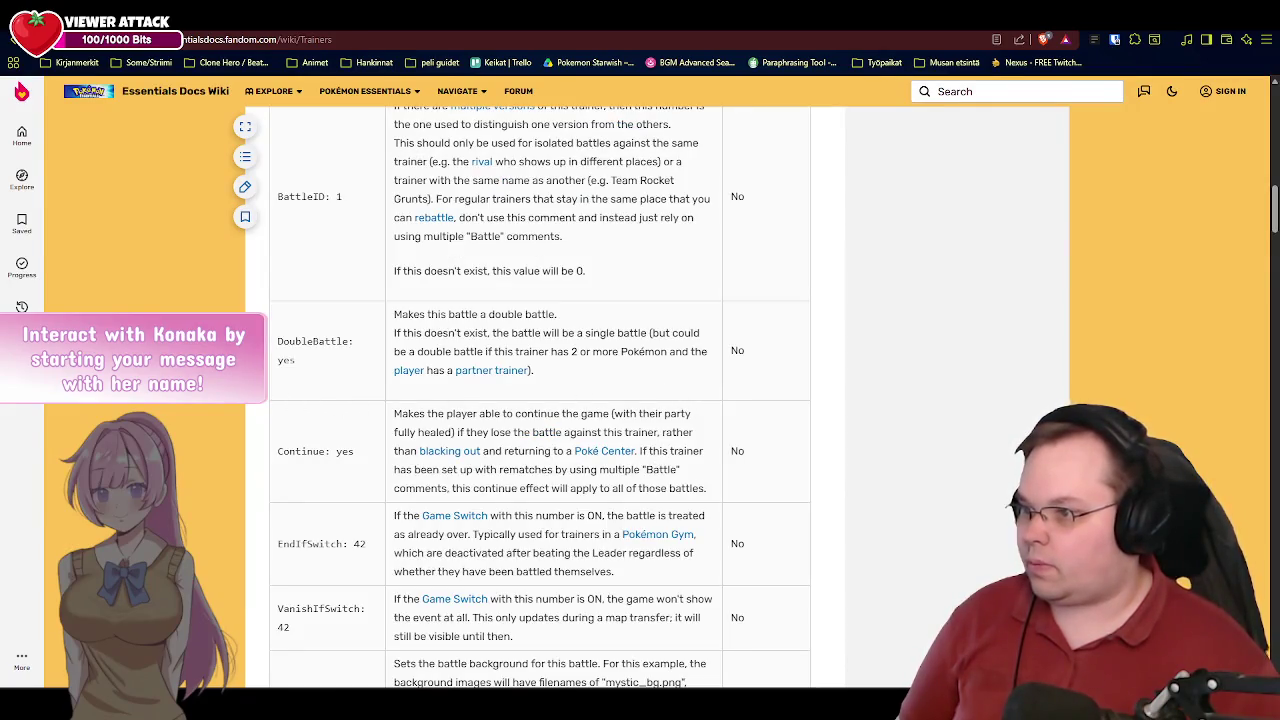
Scroll the Trainers page to Double battles, 'Against two separate partnered trainers', with its TrainerBattle.start example
scroll(540, 400, "up", 3)
scroll(540, 400, "down", 10)
scroll(540, 400, "down", 8)
scroll(540, 400, "down", 9)
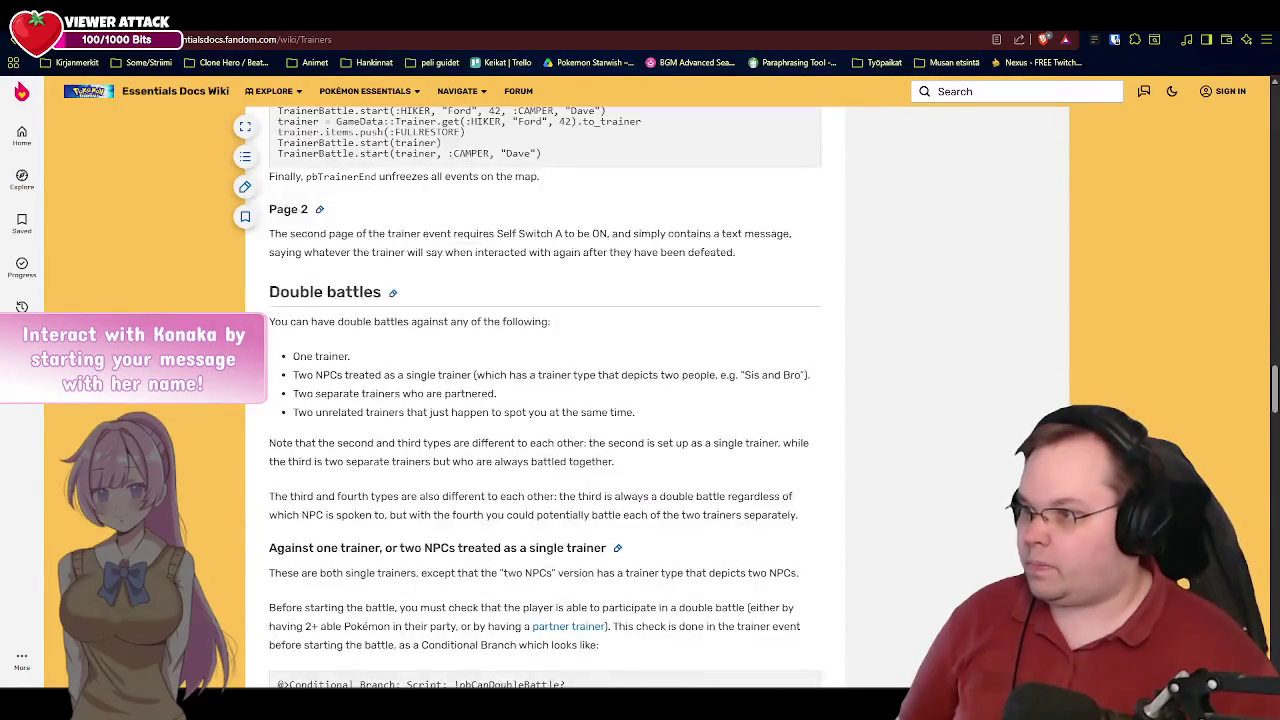
scroll(540, 400, "down", 4)
scroll(540, 400, "down", 5)
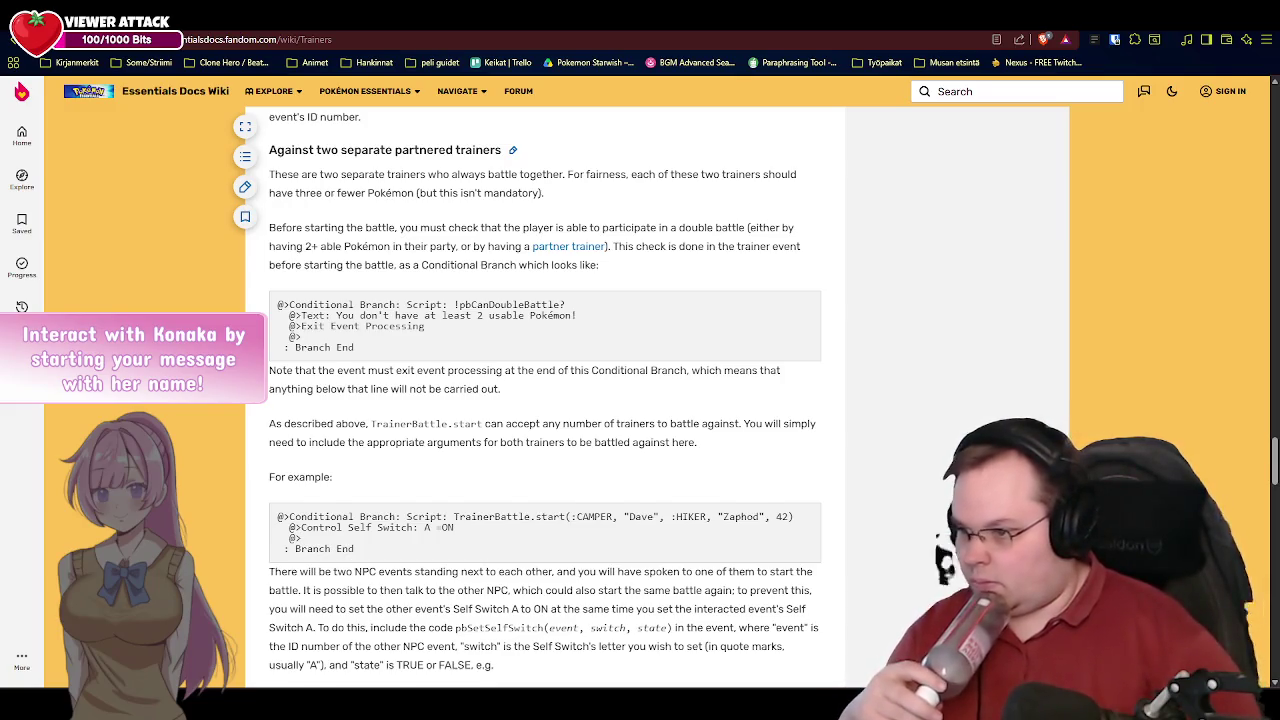
Scroll down the Trainers page to read the pbSetSelfSwitch example for partnered trainers
scroll(230, 405, "down", 2)
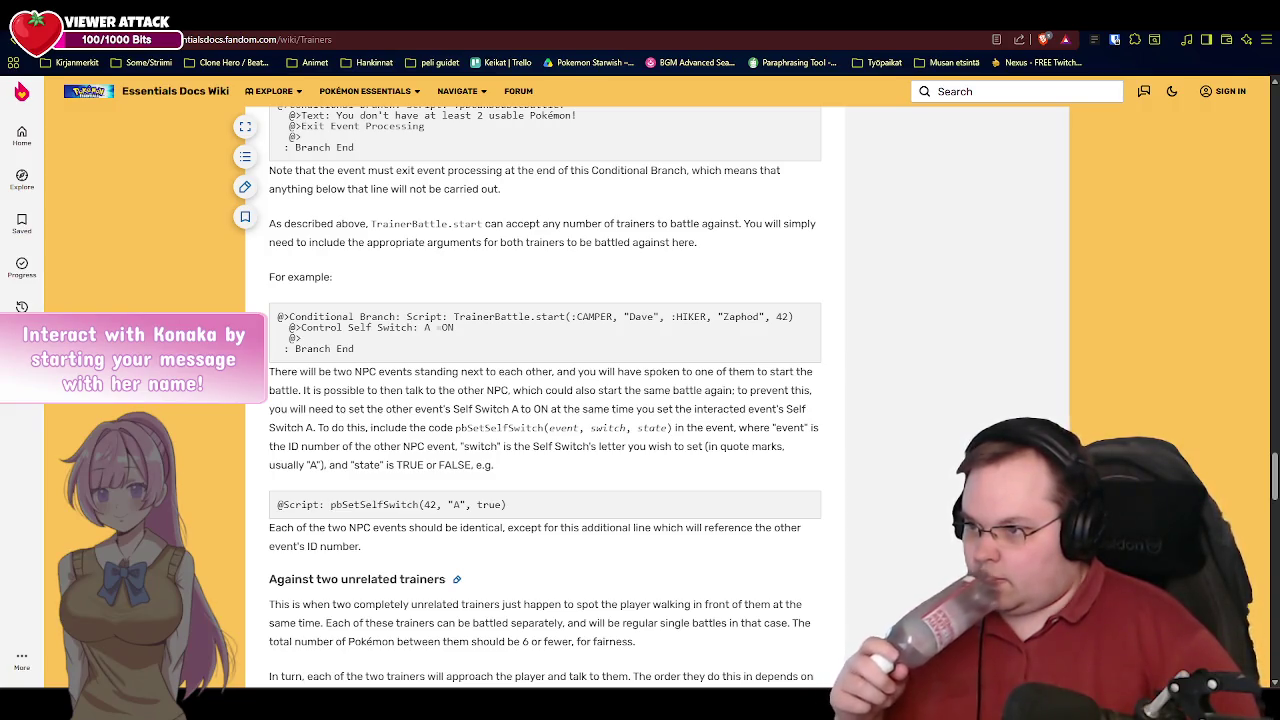
scroll(545, 400, "down", 1)
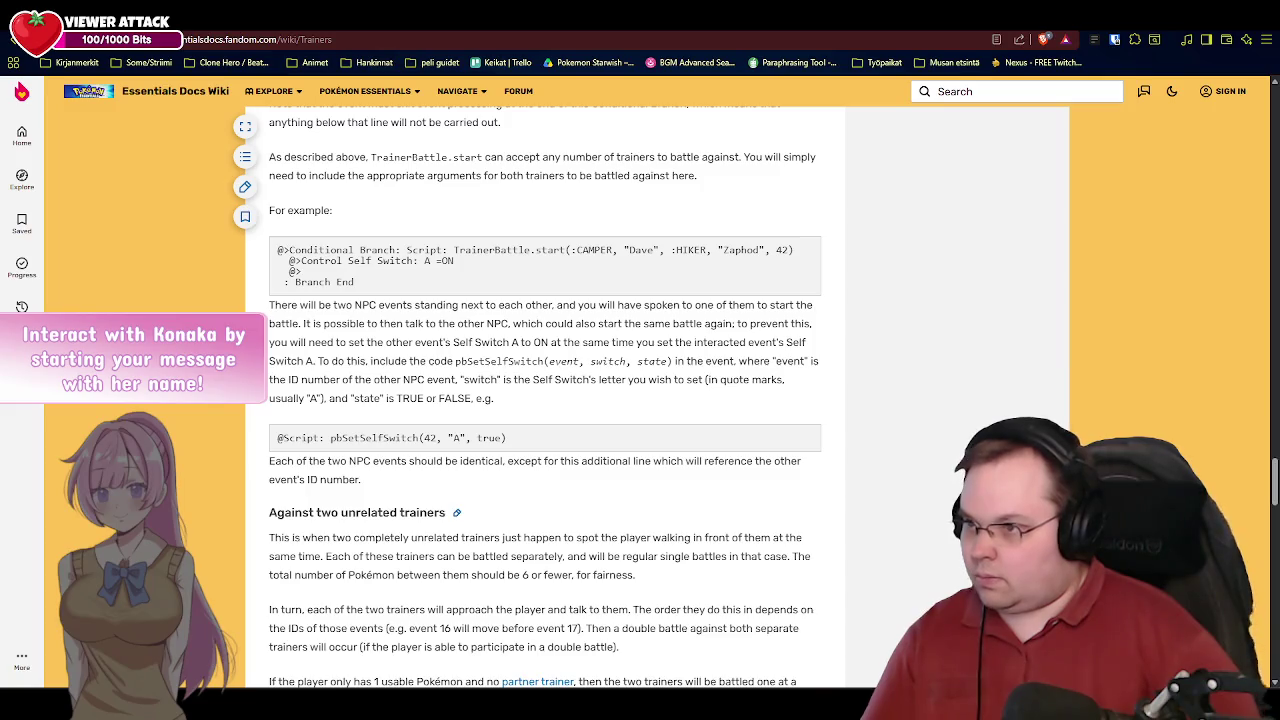
scroll(545, 400, "down", 3)
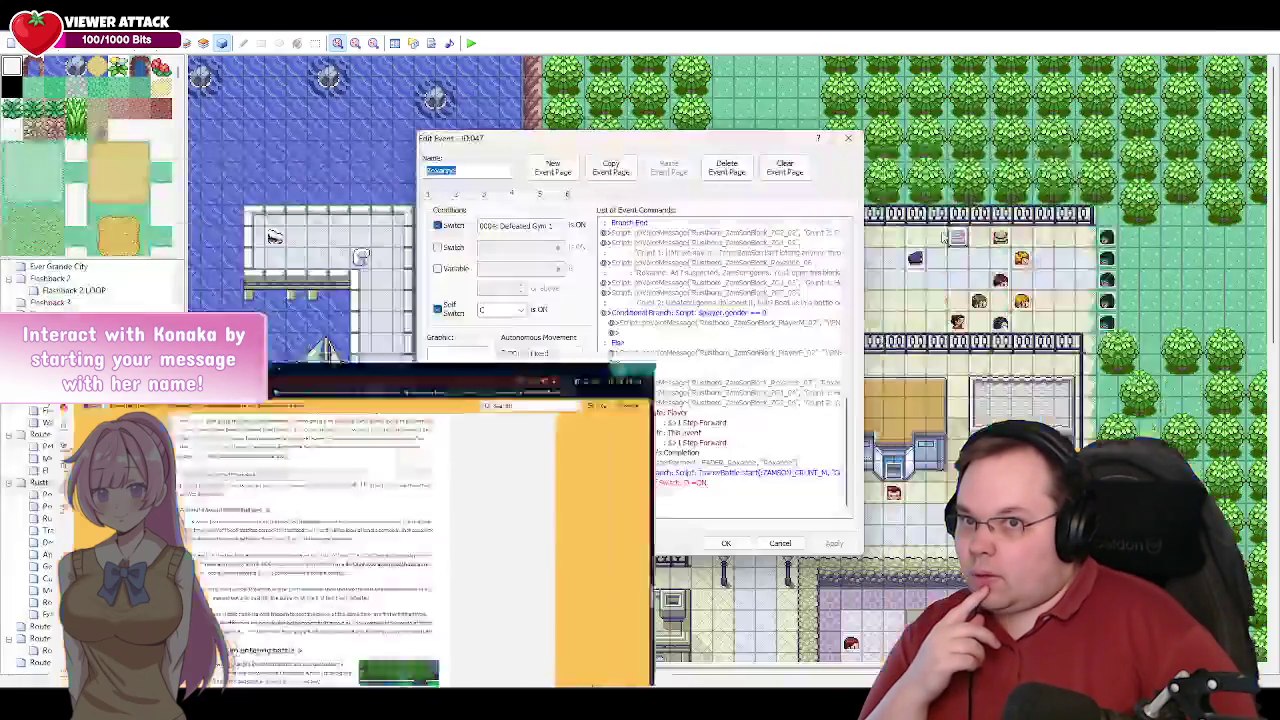
Add a pbDeregisterPartner script after the self switch on page 4, checking the wiki's partner-trainer page
key("alt+Tab")
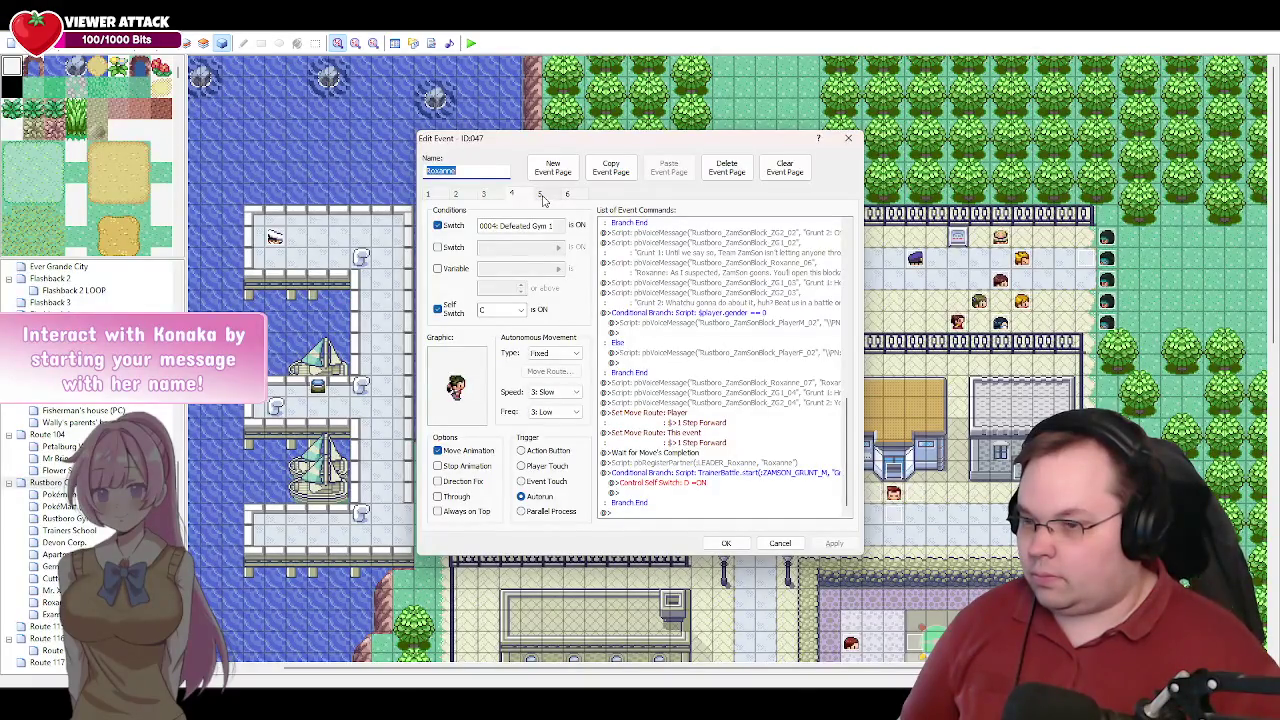
left_click(649, 494)
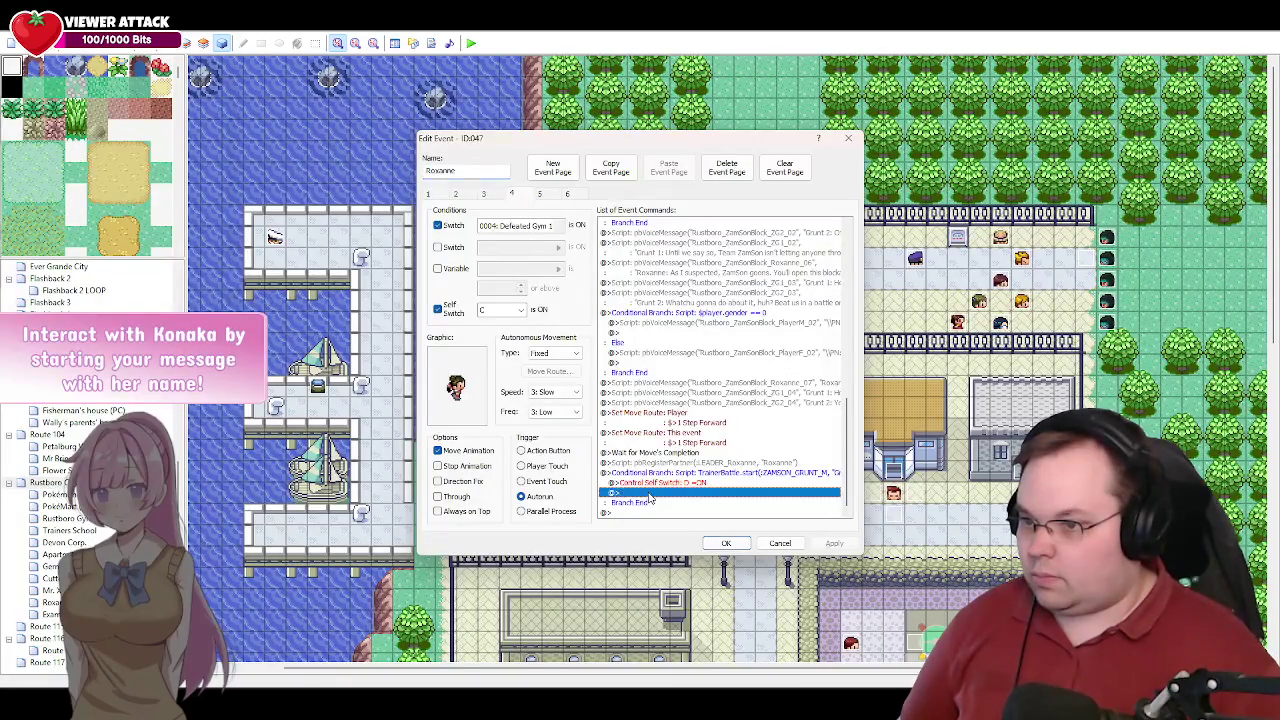
double_click(649, 494)
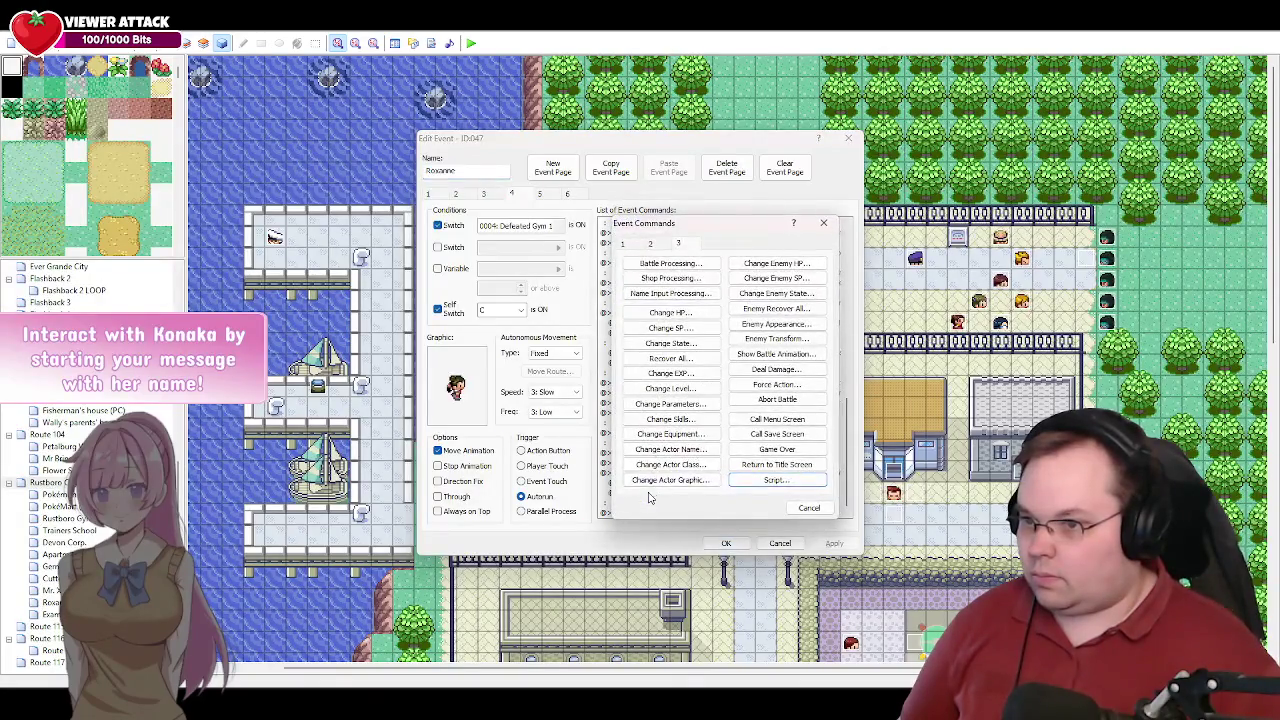
left_click(787, 484)
type("pb")
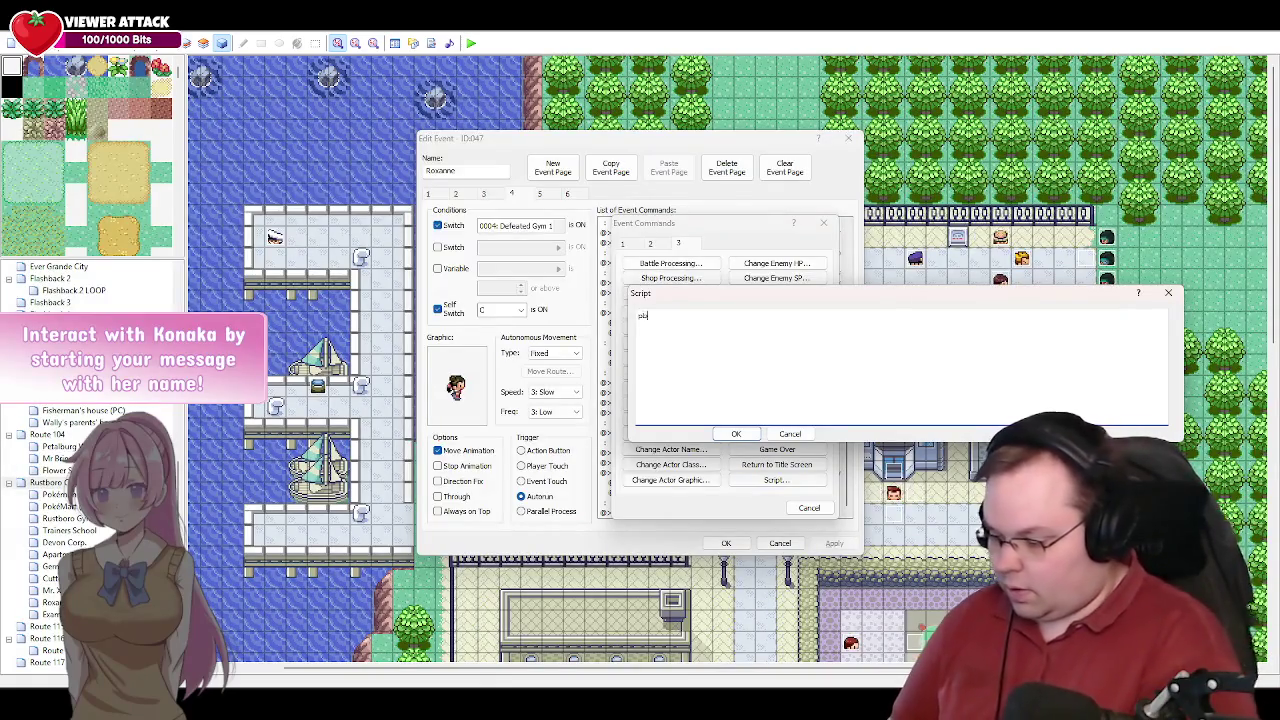
type("DeregisterPartner")
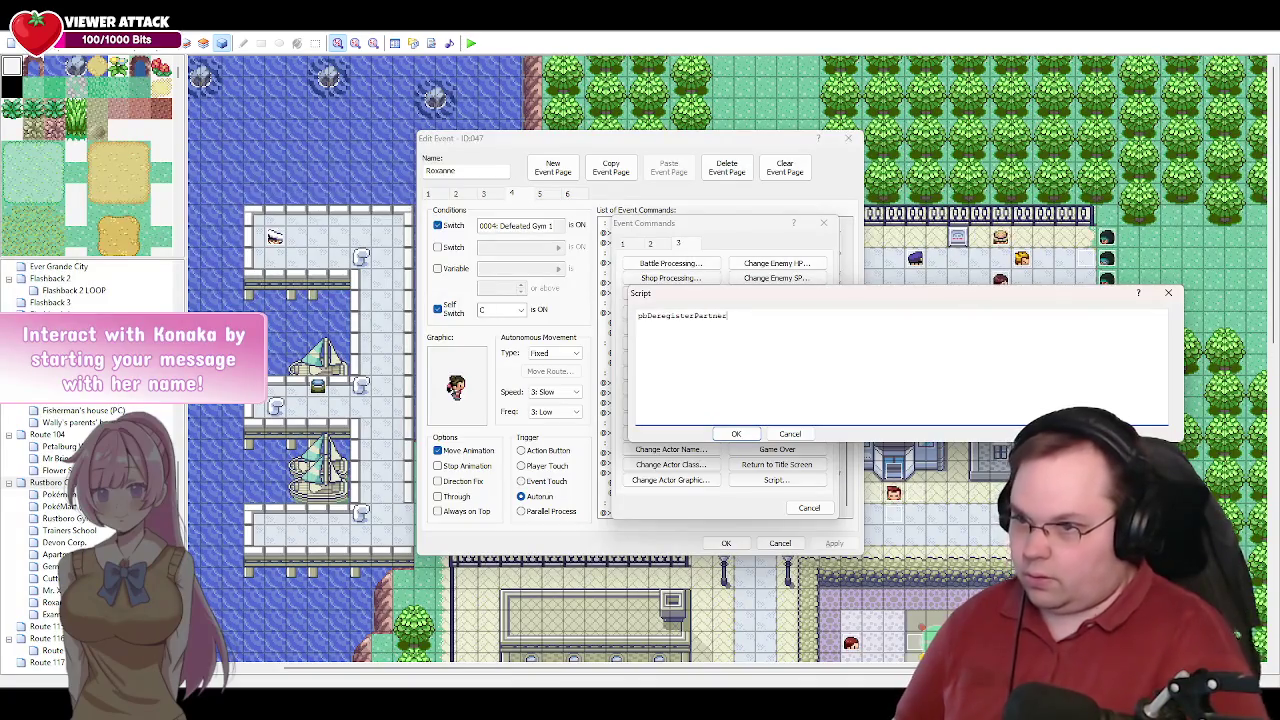
key("alt+Tab")
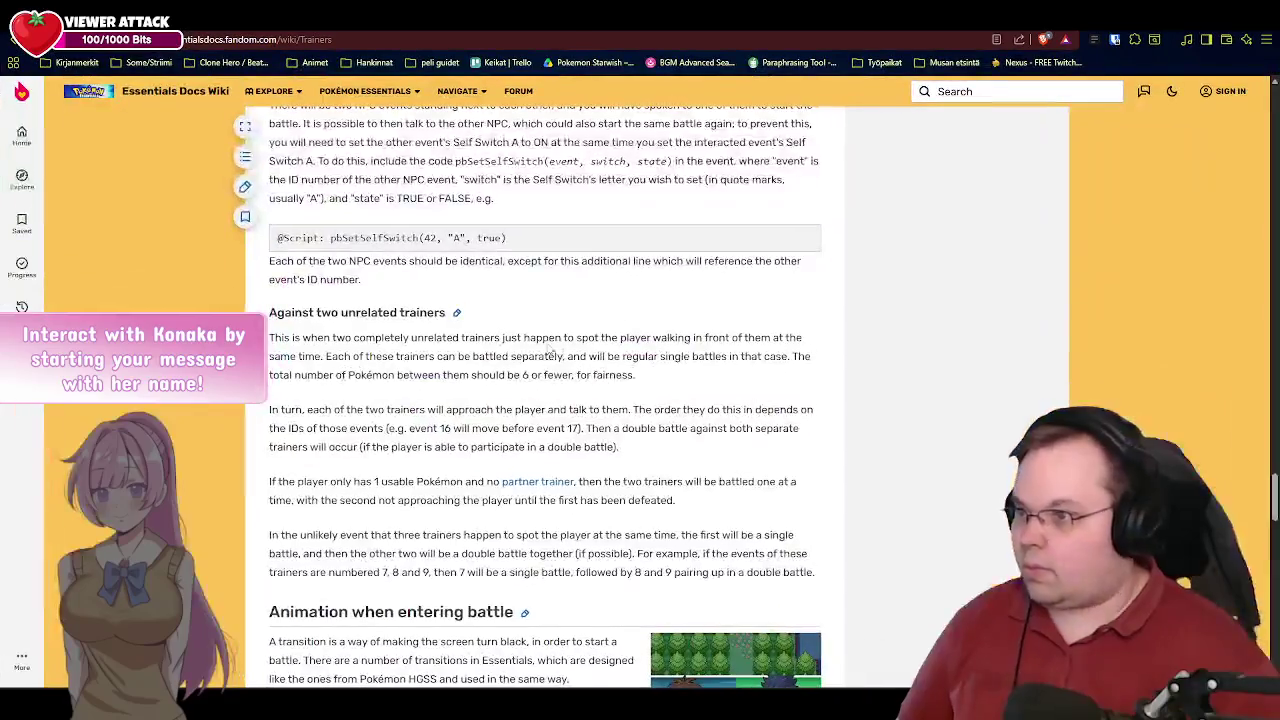
left_click(512, 481)
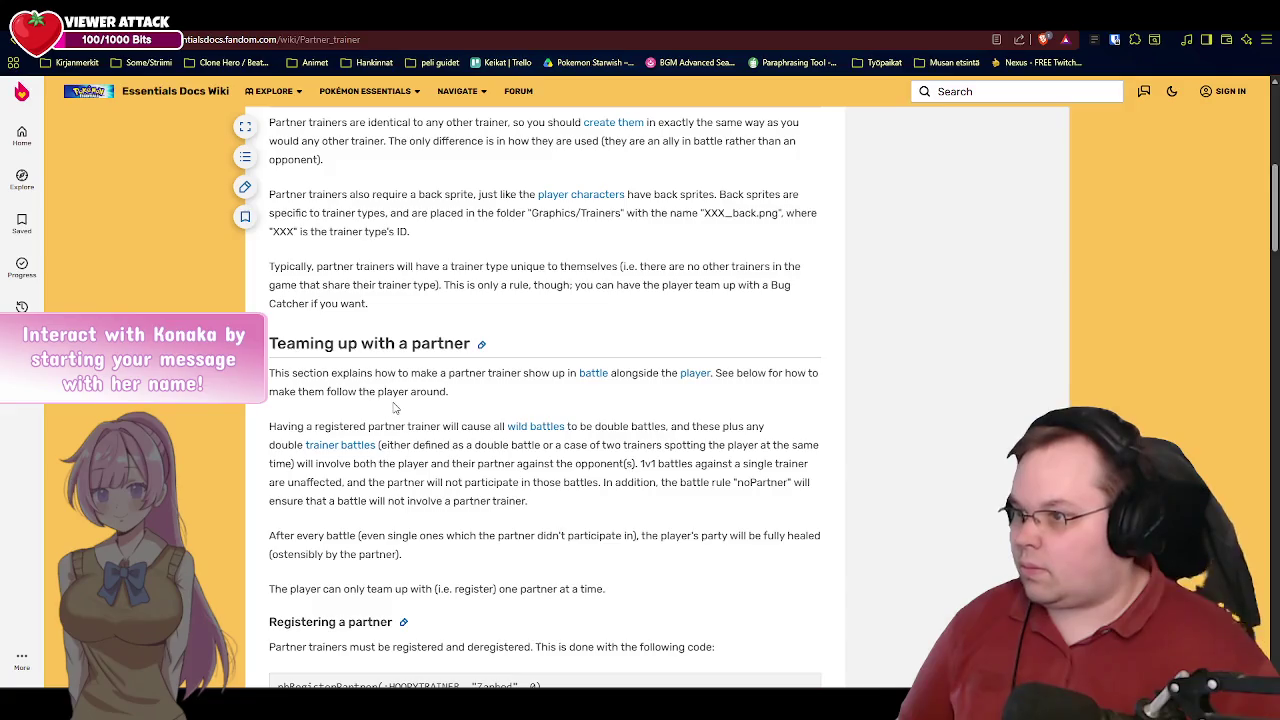
scroll(400, 405, "down", 5)
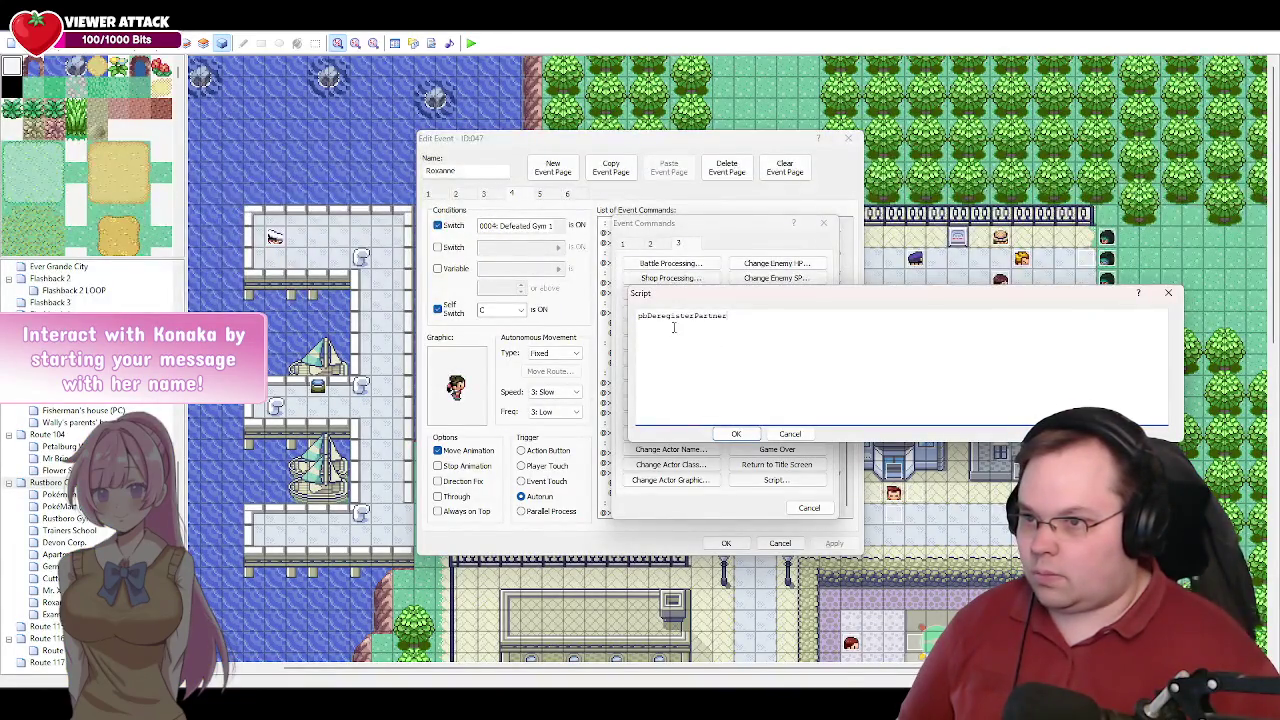
Confirm and apply the script, review pages 5 and 4, and close the event editor
left_click(735, 433)
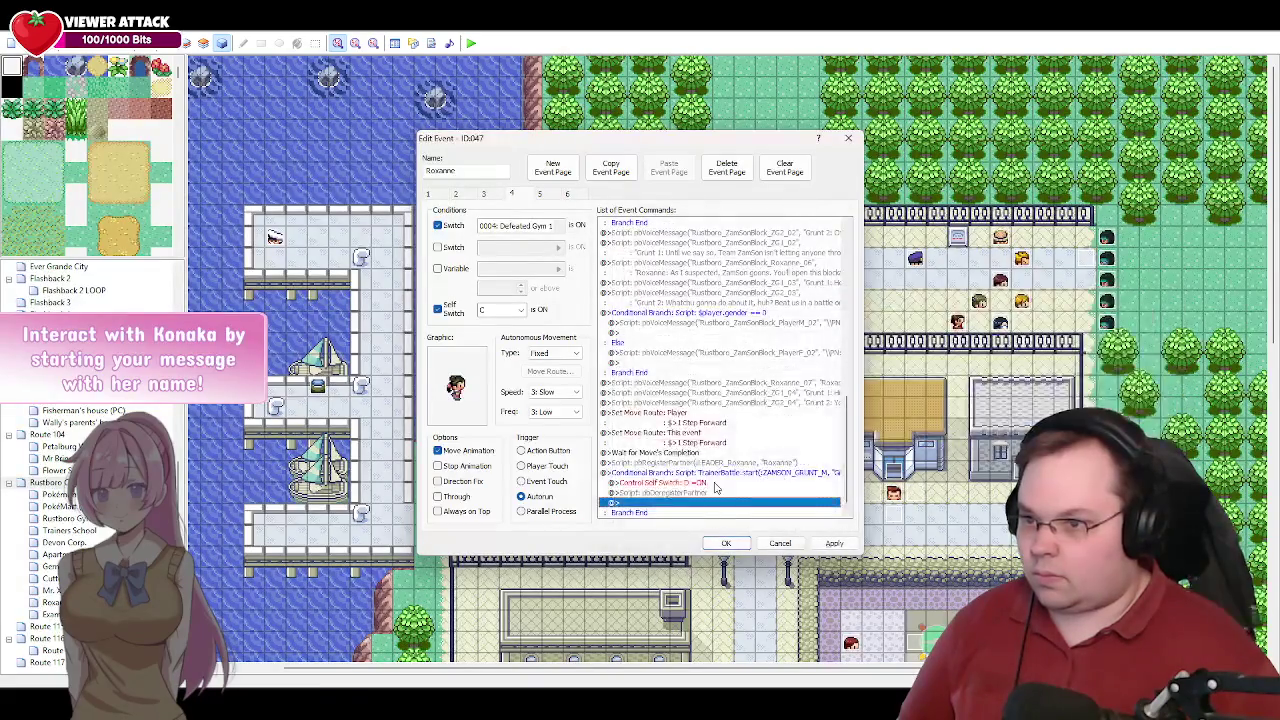
left_click(832, 543)
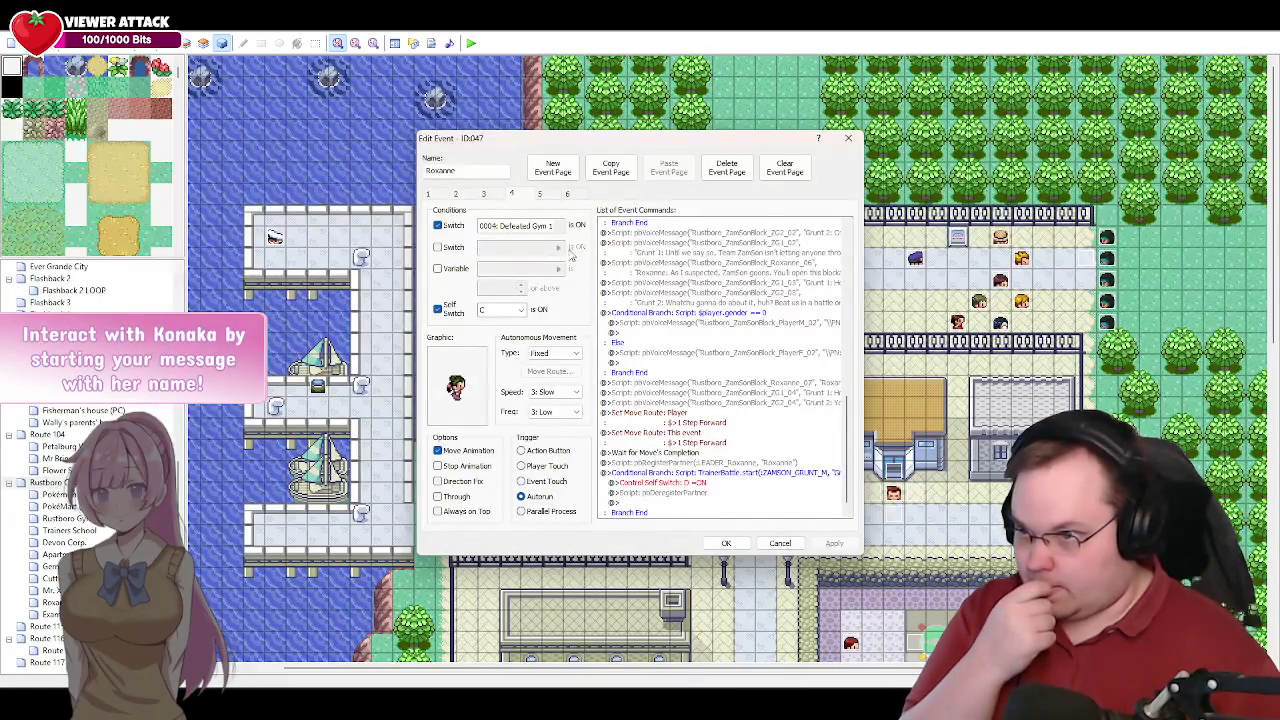
left_click(546, 198)
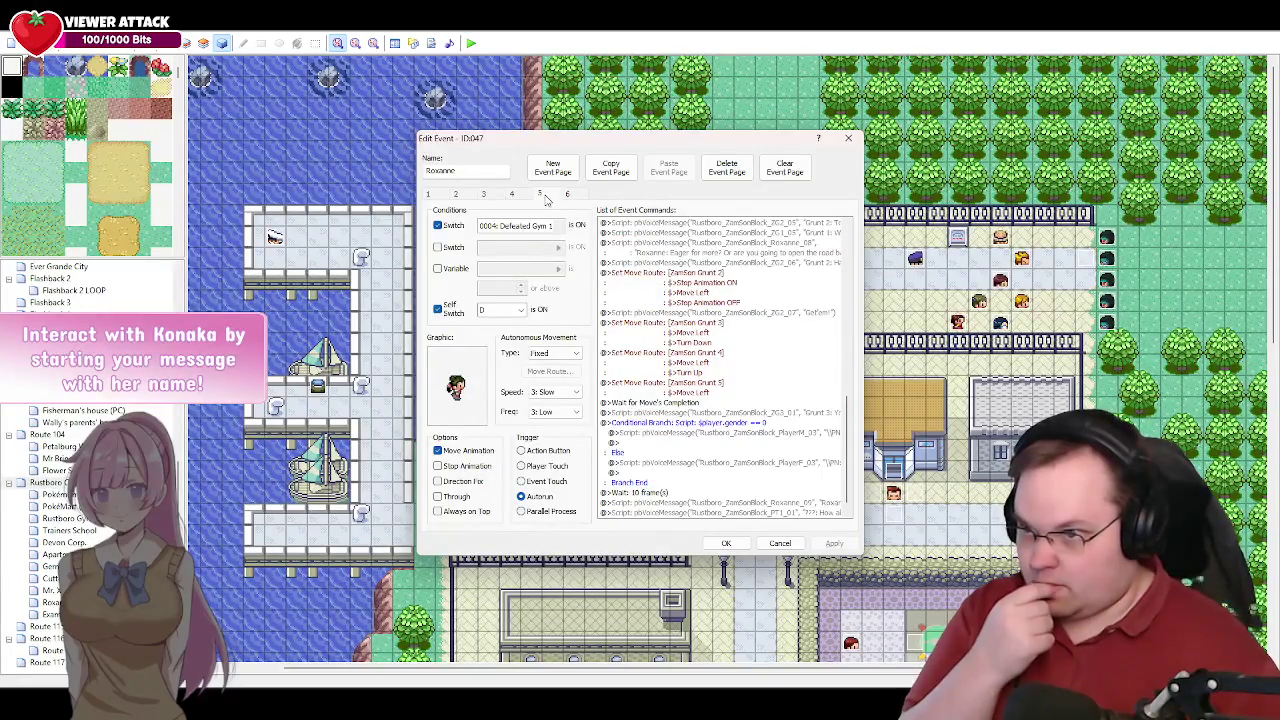
left_click(519, 199)
left_click_drag(845, 295, 862, 468)
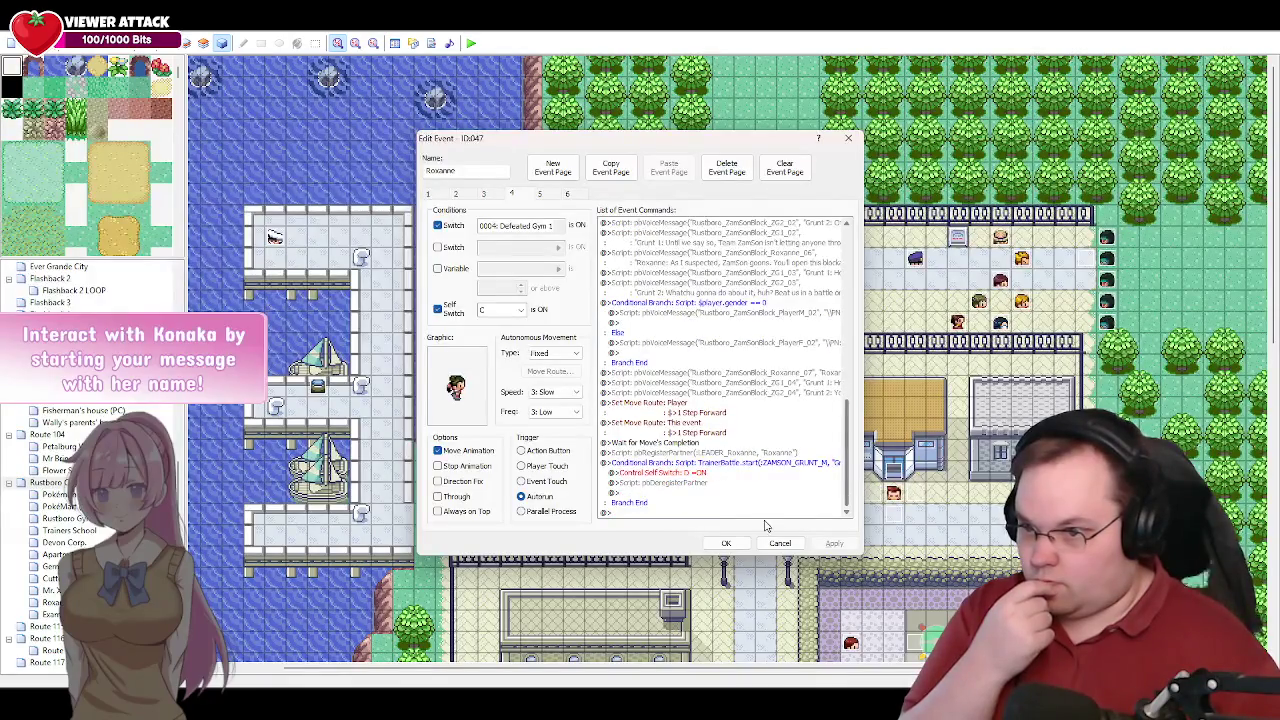
left_click(726, 543)
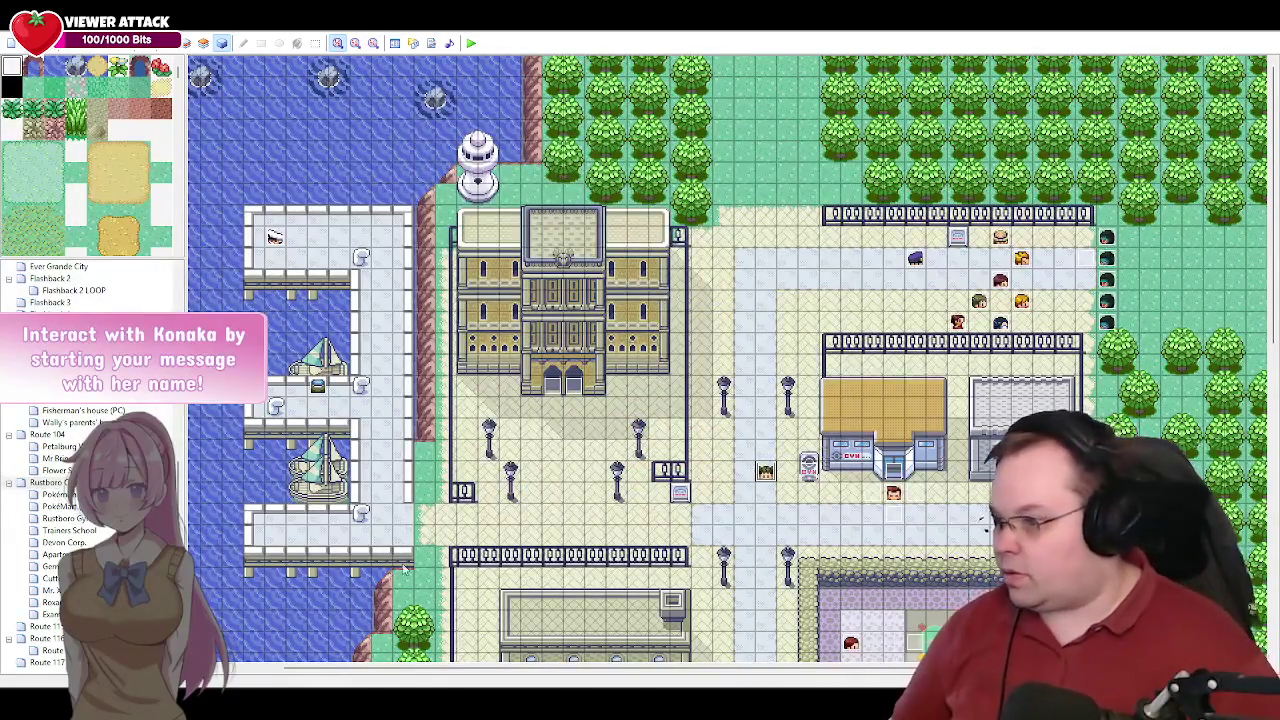
Go up to the Pokemon Starwish folder and browse the Graphics subfolders Battlebacks and Animations
key("alt+Tab")
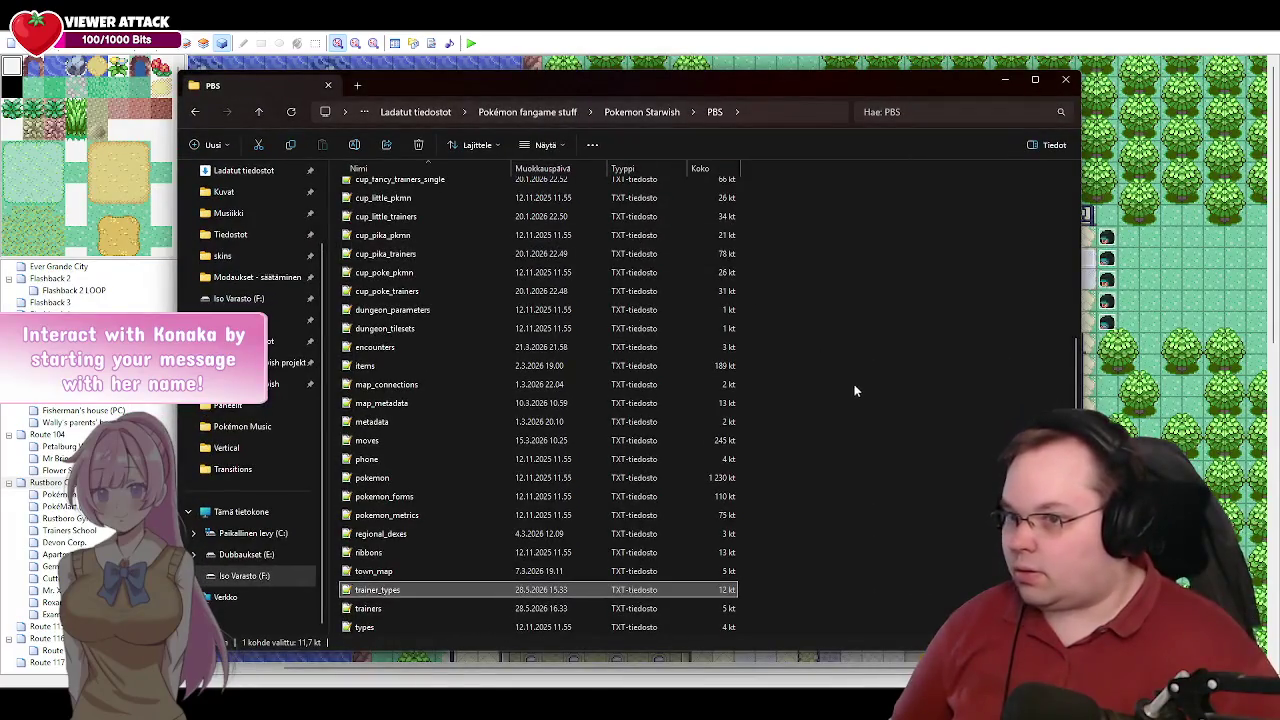
left_click(854, 390)
scroll(905, 410, "up", 5)
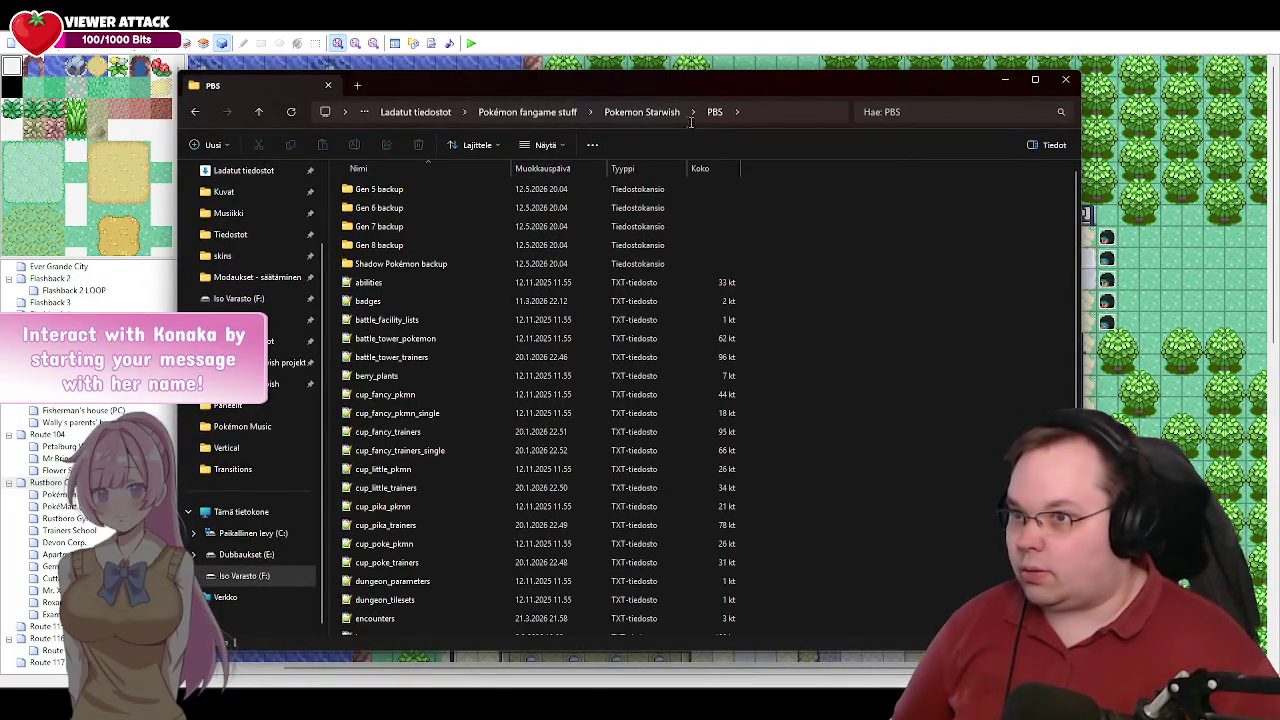
left_click(643, 112)
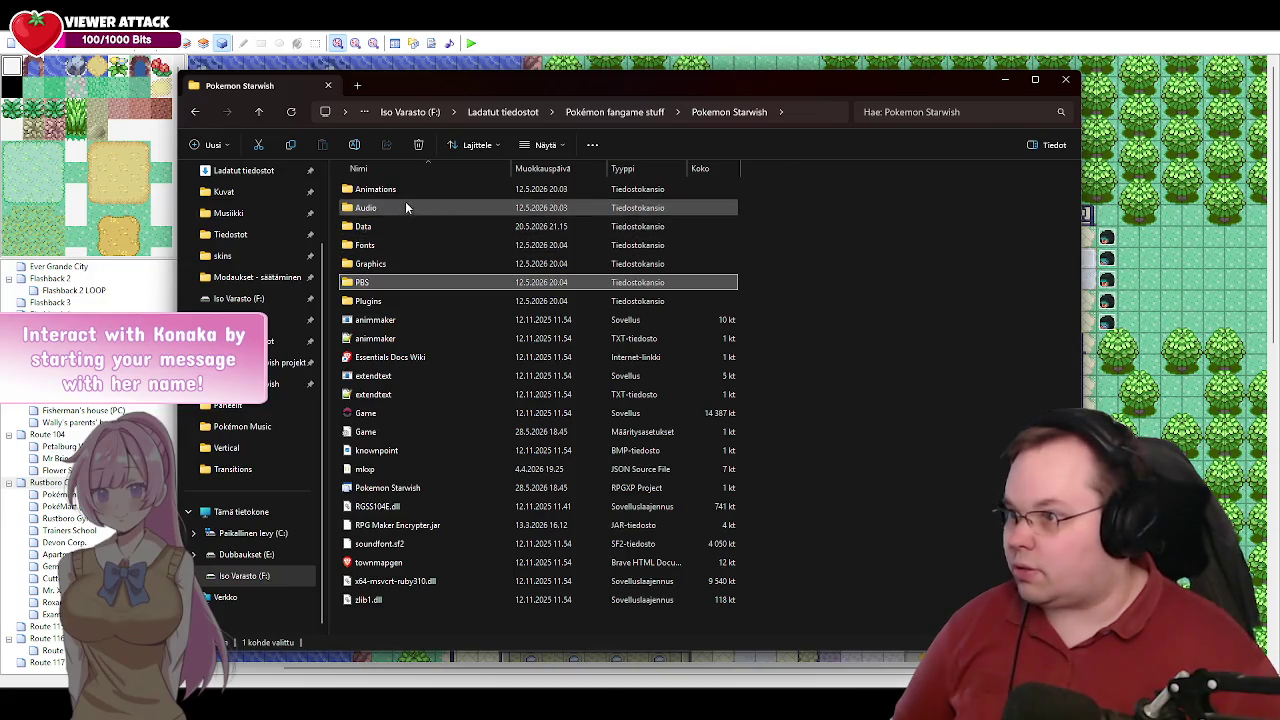
left_click(376, 266)
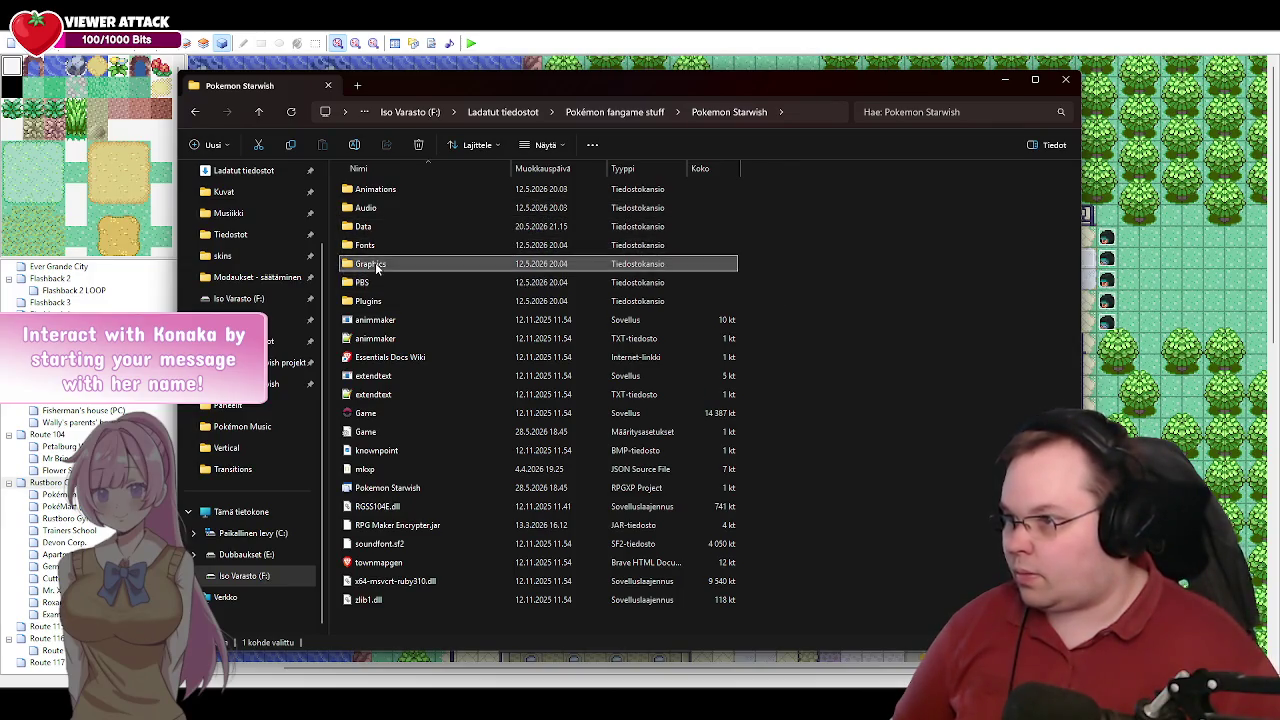
double_click(376, 266)
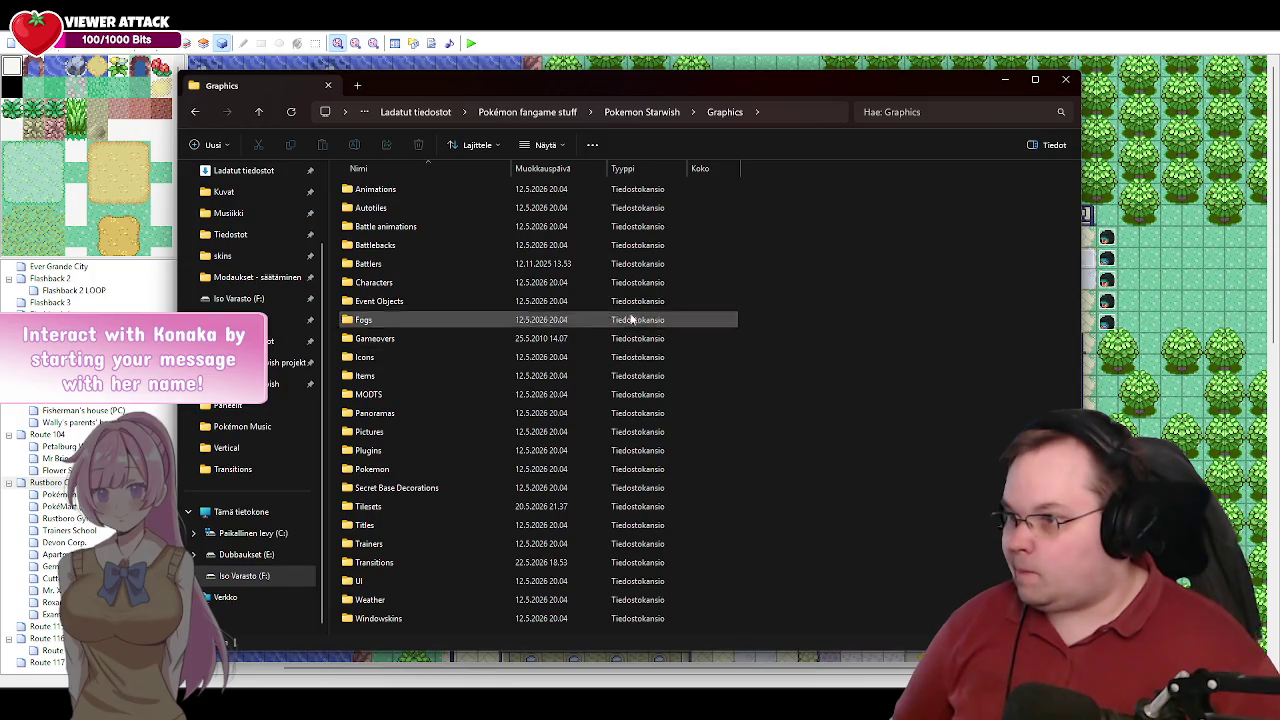
left_click(376, 245)
double_click(376, 245)
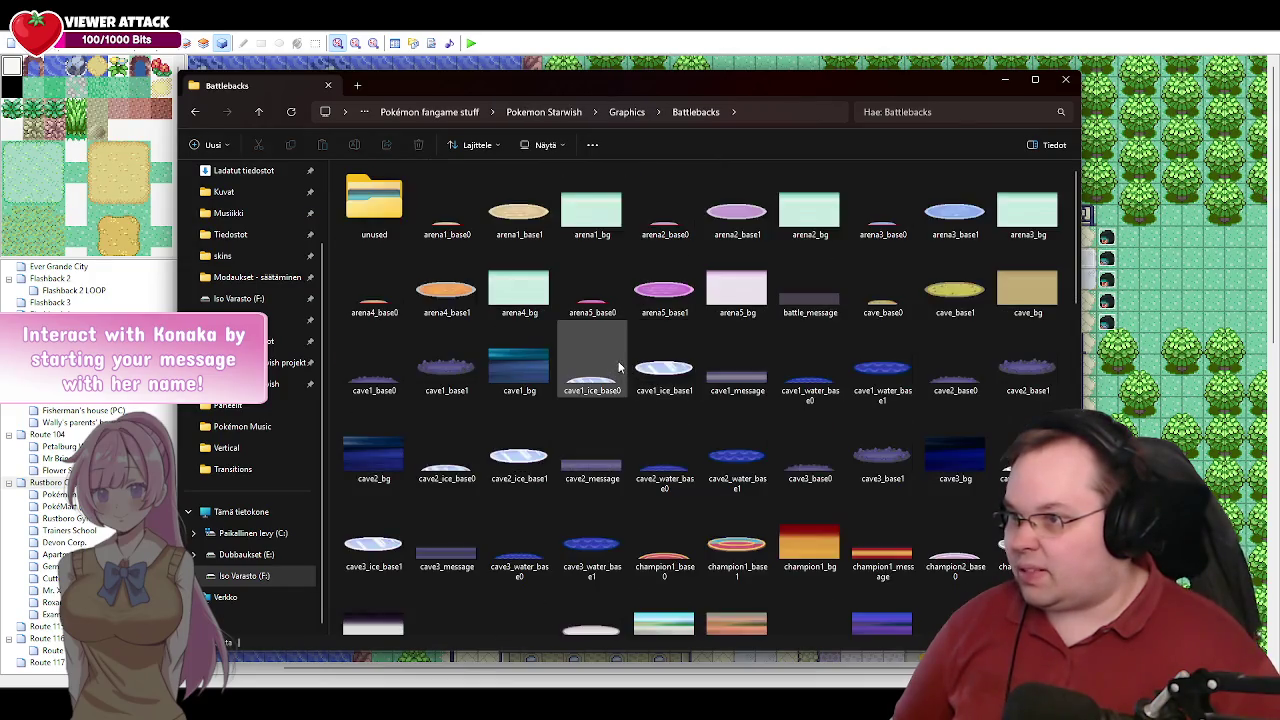
key("alt+Left")
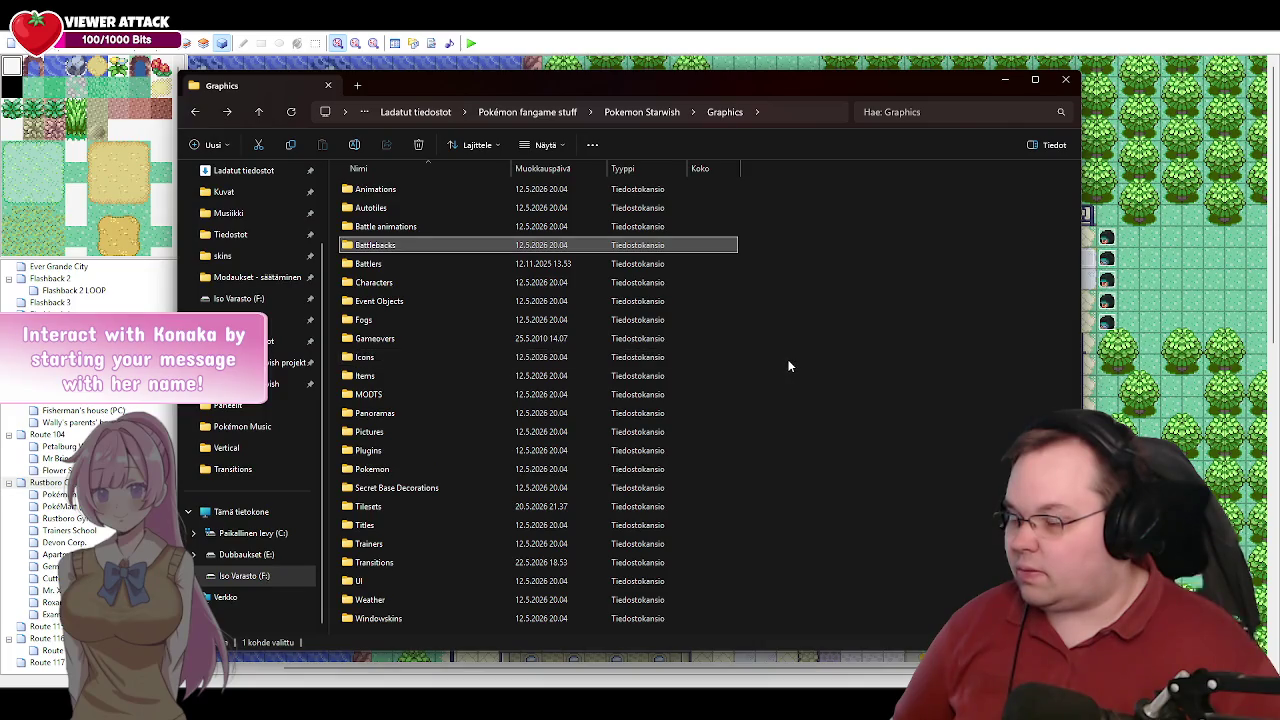
double_click(455, 228)
key("alt+Left")
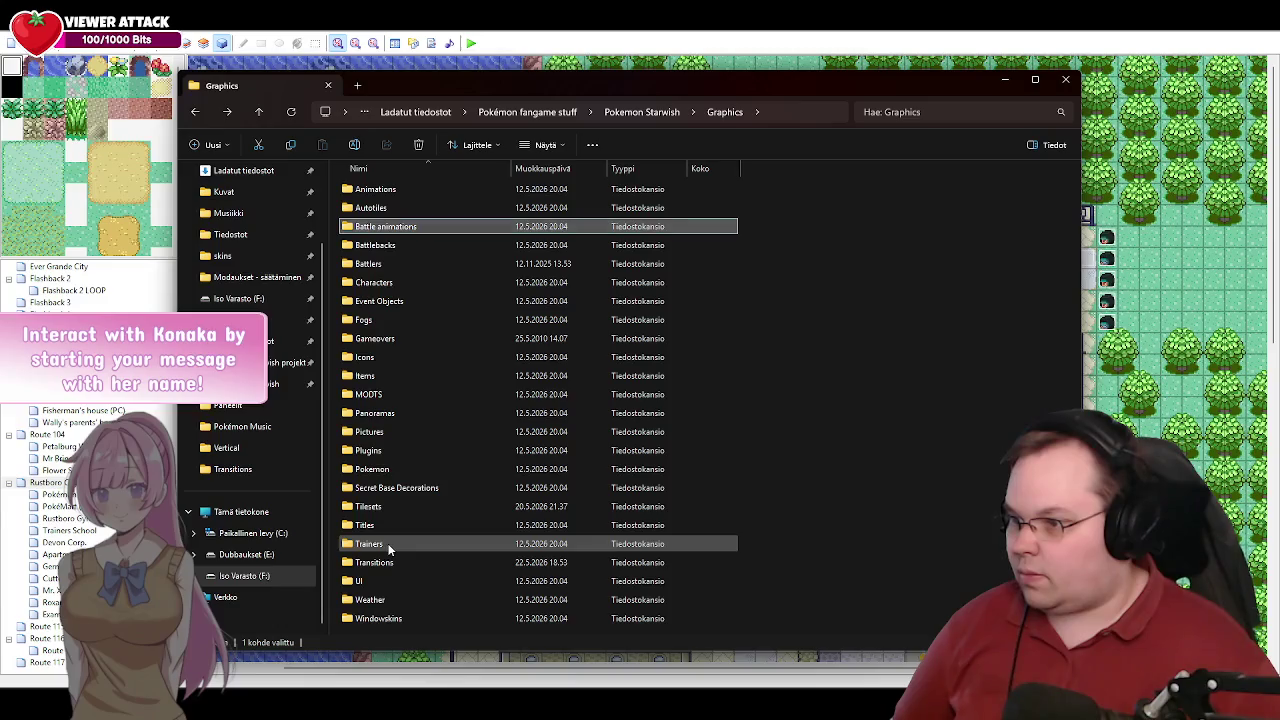
Open Graphics > Trainers, preview POKEMONTRAINER_Leaf_back, then close the viewer
double_click(422, 549)
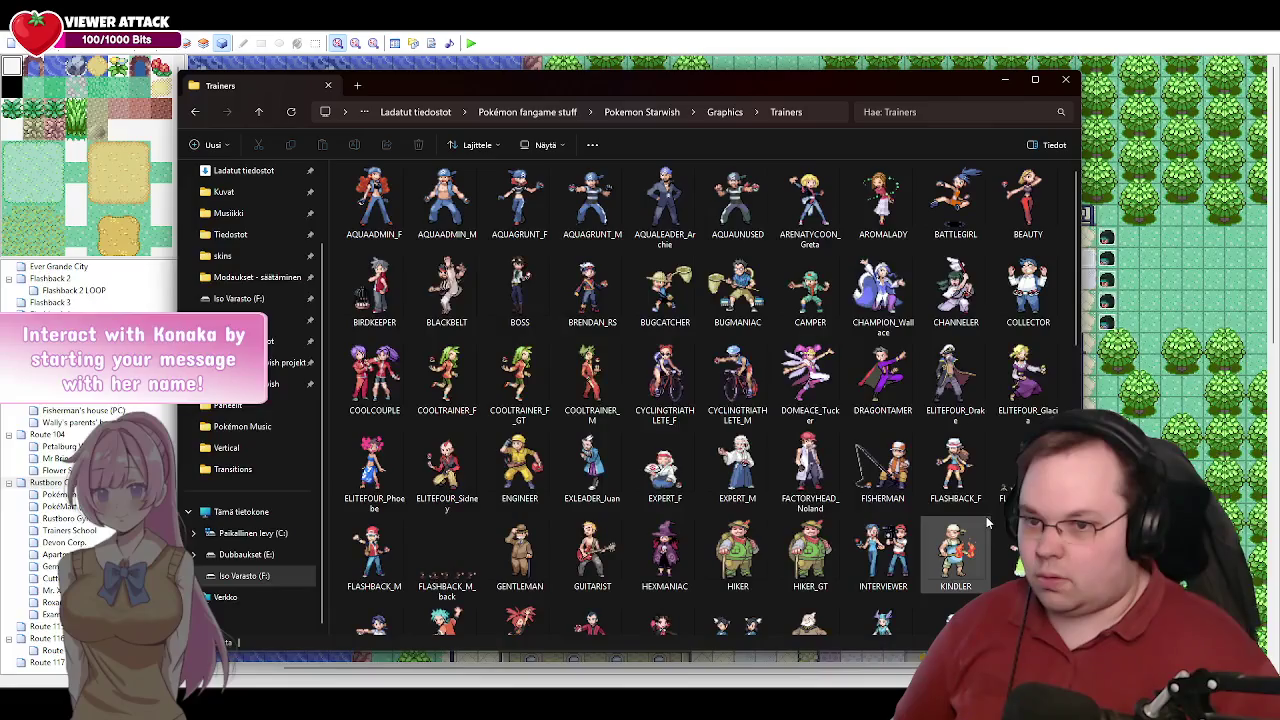
scroll(990, 512, "down", 5)
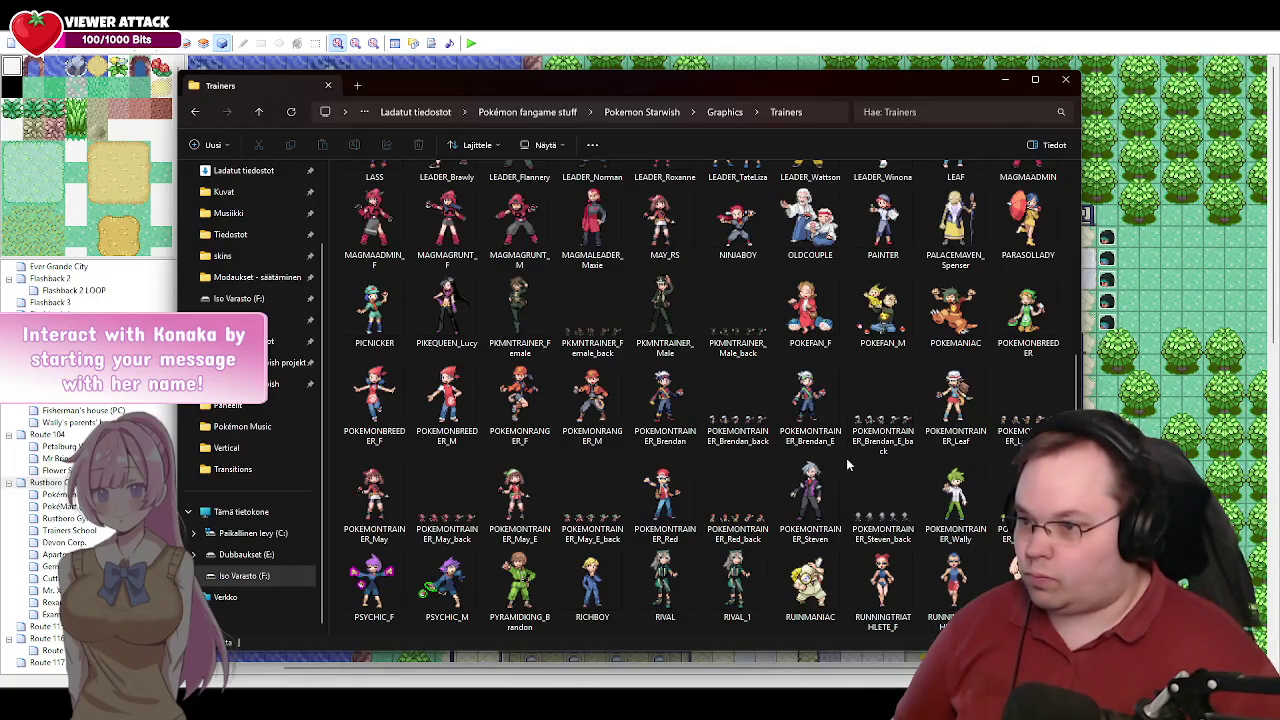
scroll(846, 458, "down", 3)
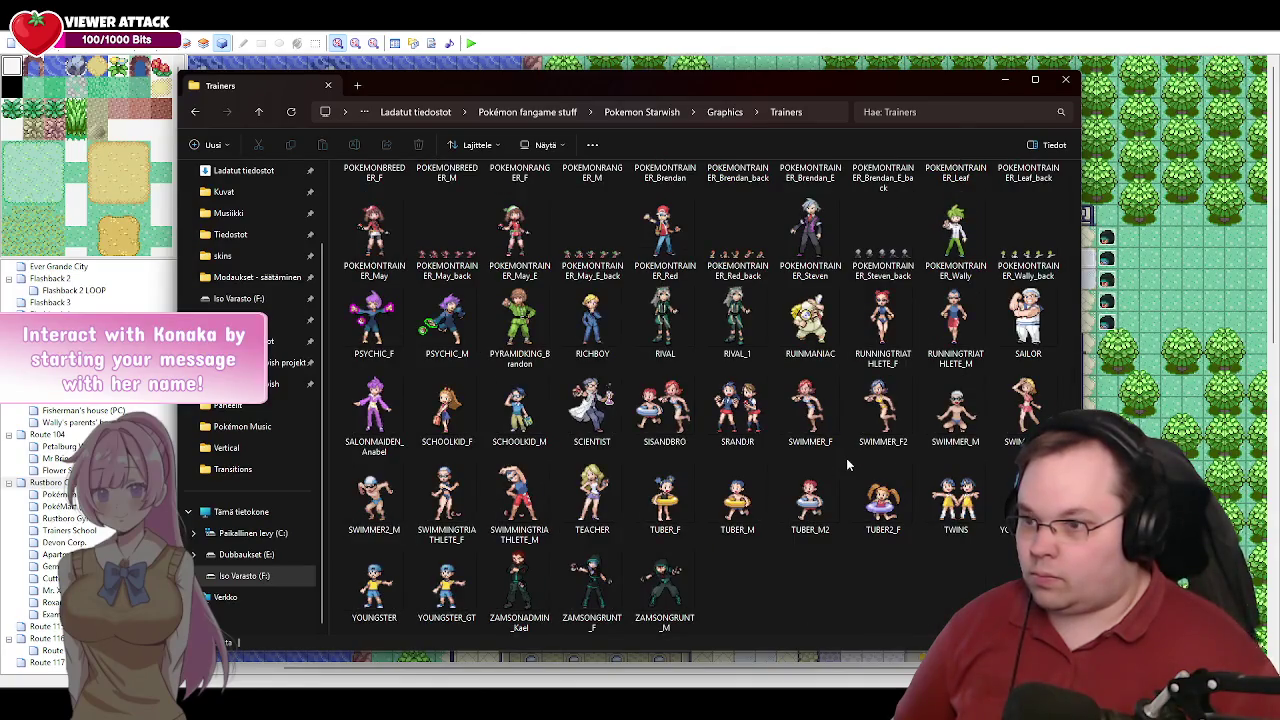
scroll(846, 458, "up", 3)
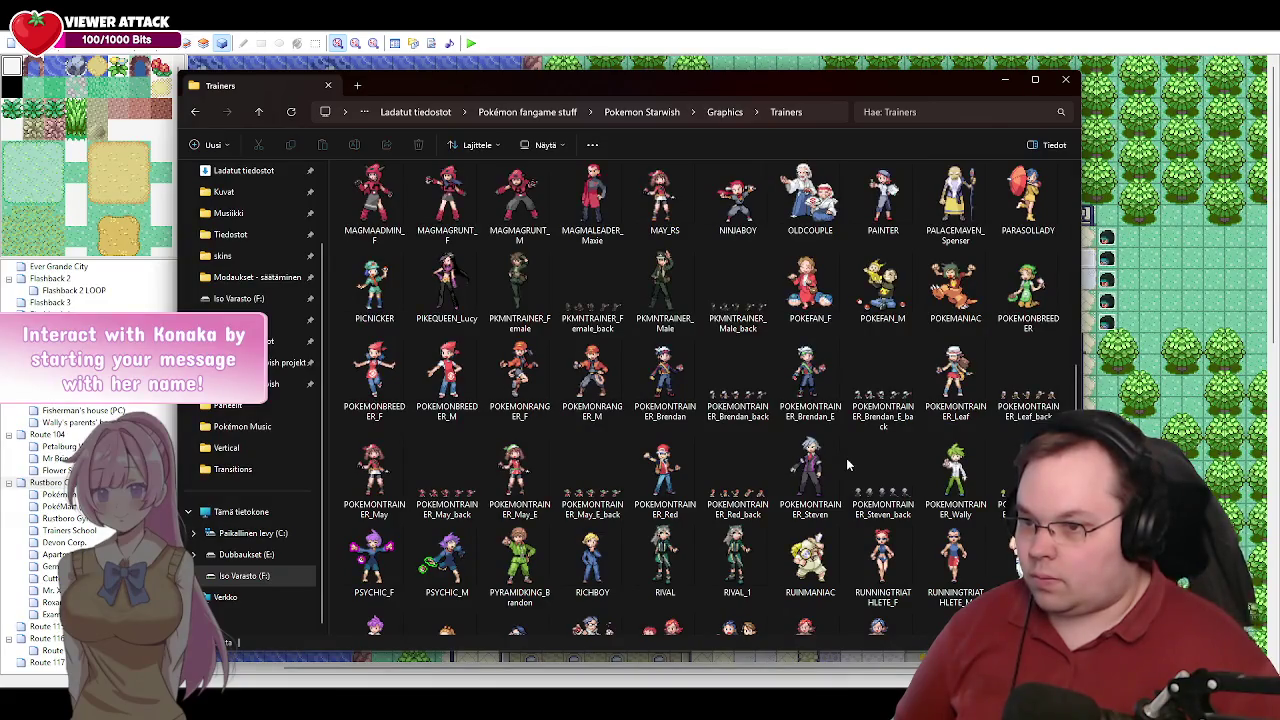
double_click(1027, 396)
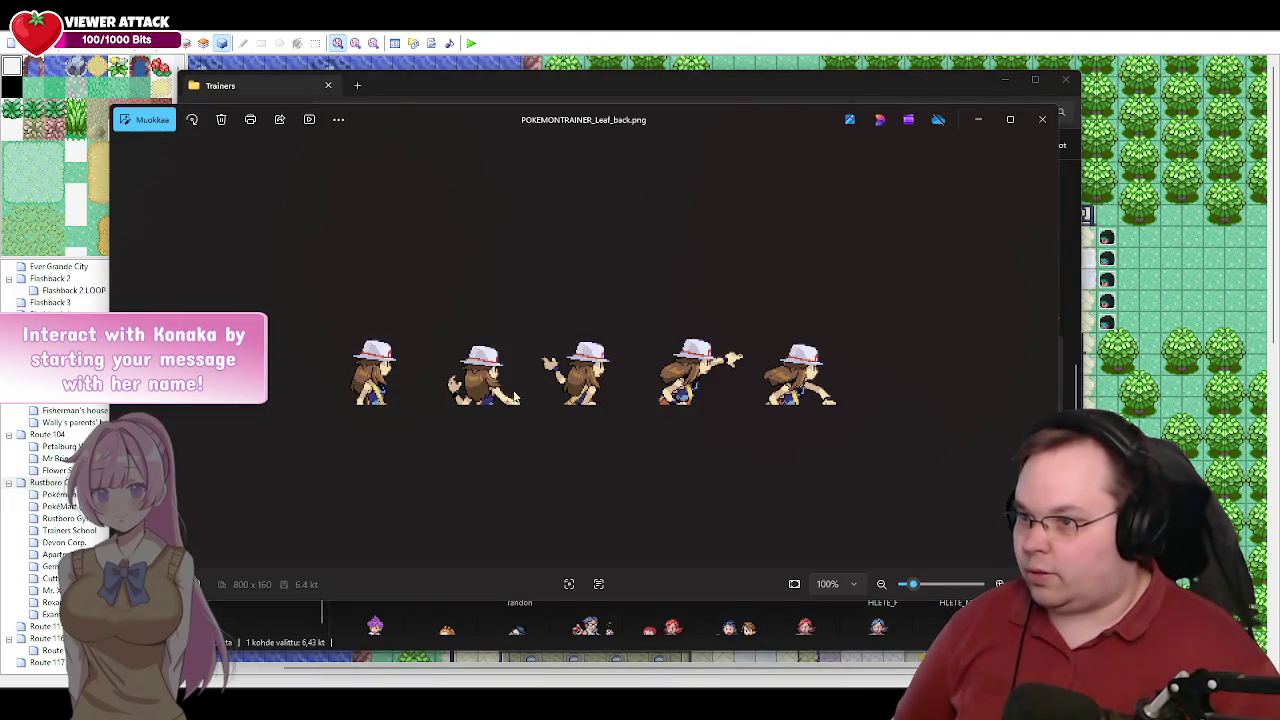
left_click(1042, 119)
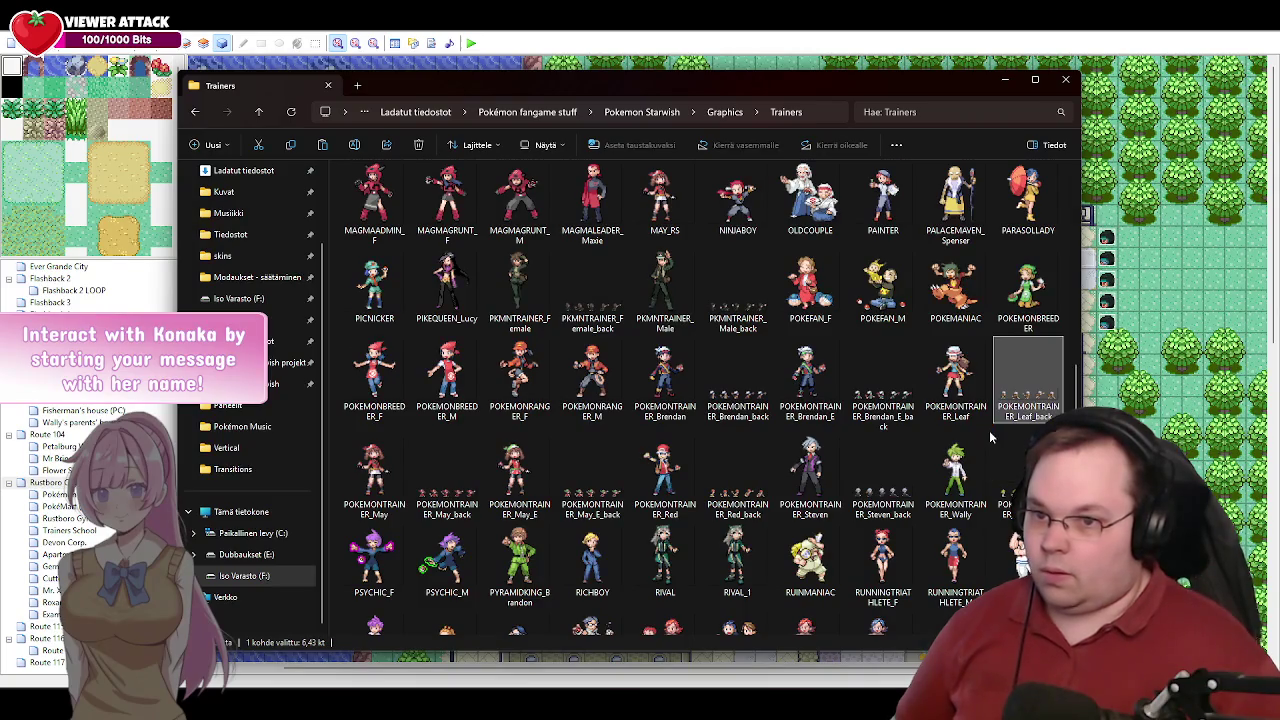
Paste a copy of POKEMONTRAINER_Leaf_back and rename it LEADER_Roxanne_back
key("ctrl+v")
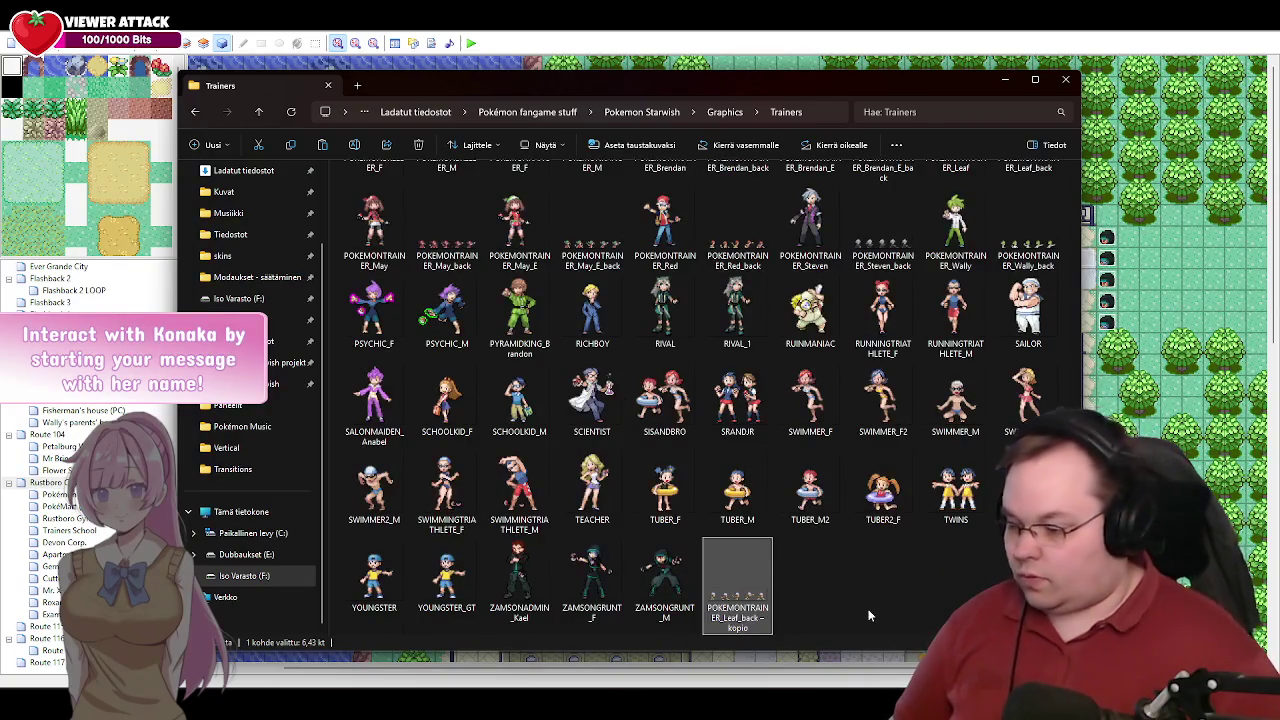
key("F2")
key("BackSpace")
key("BackSpace")
key("BackSpace")
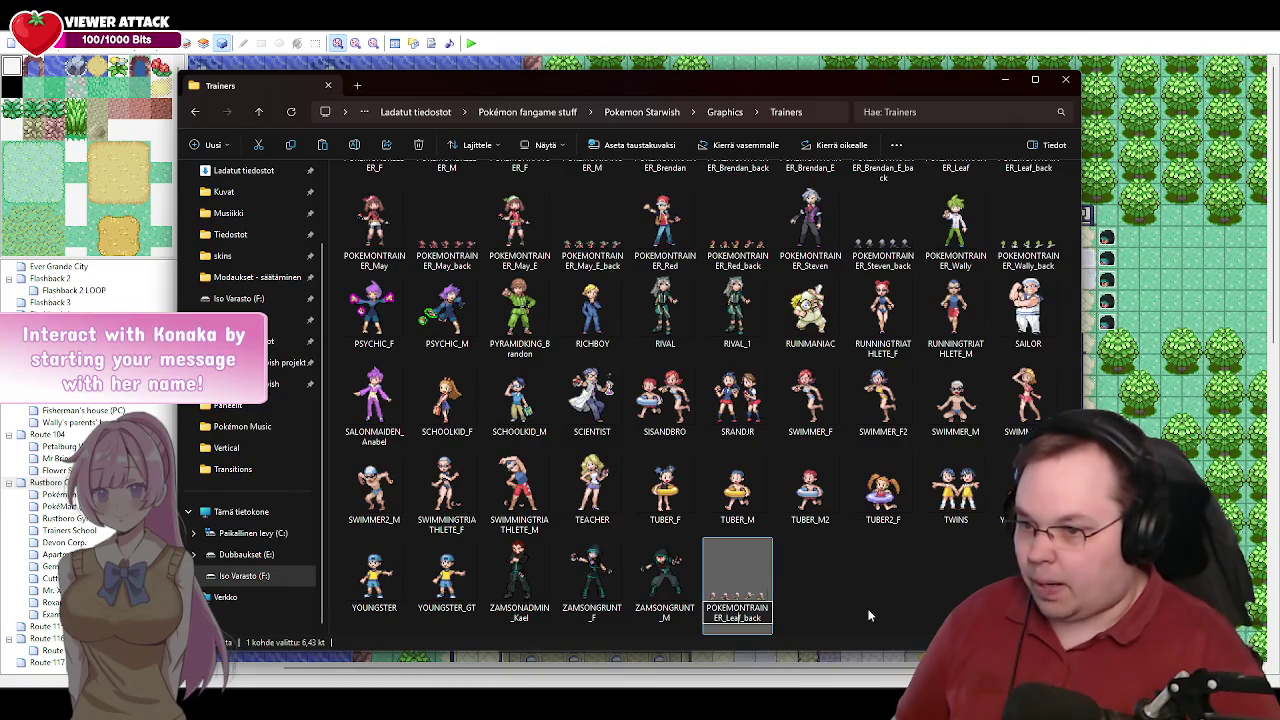
key("BackSpace")
type("Roxanne")
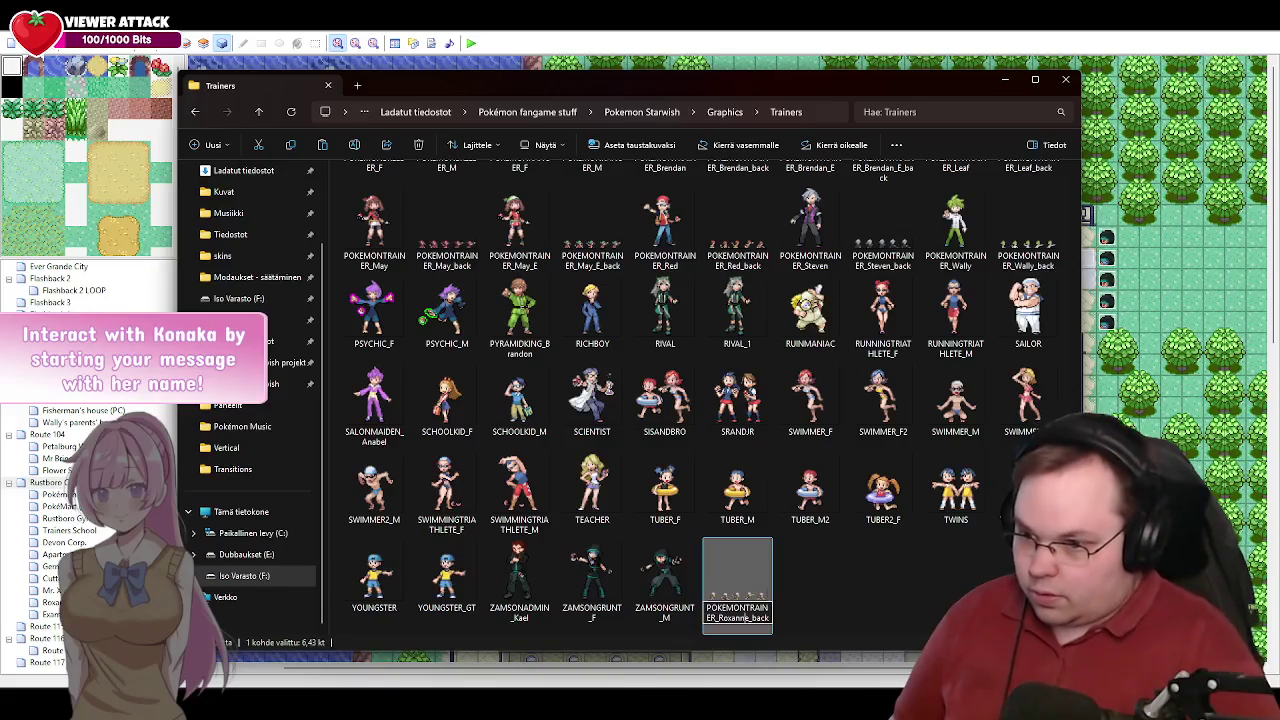
key("End")
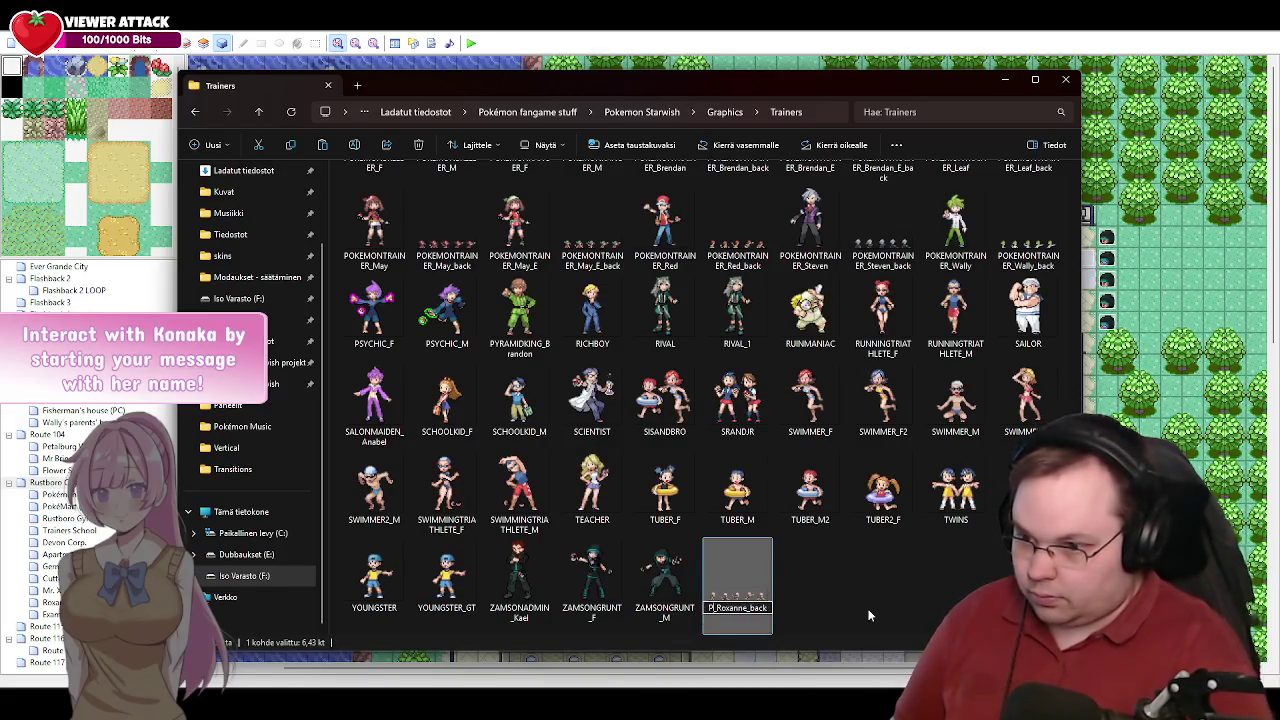
type("ADER")
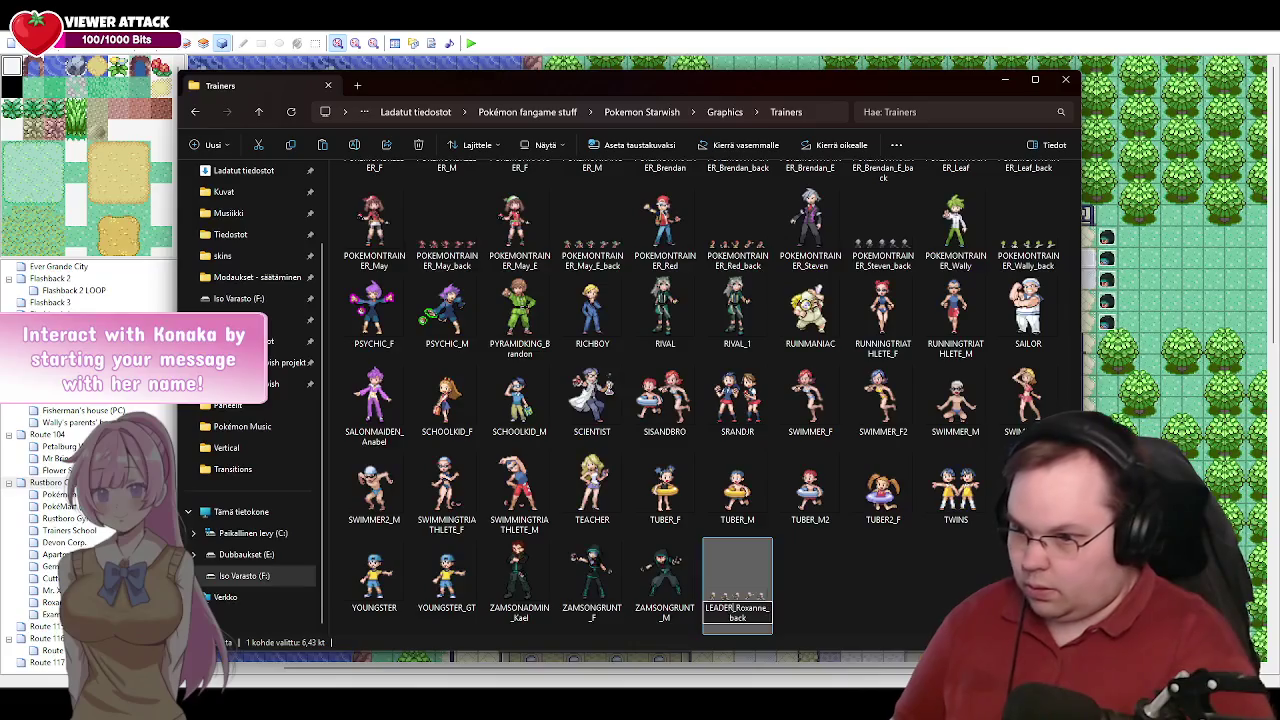
key("Return")
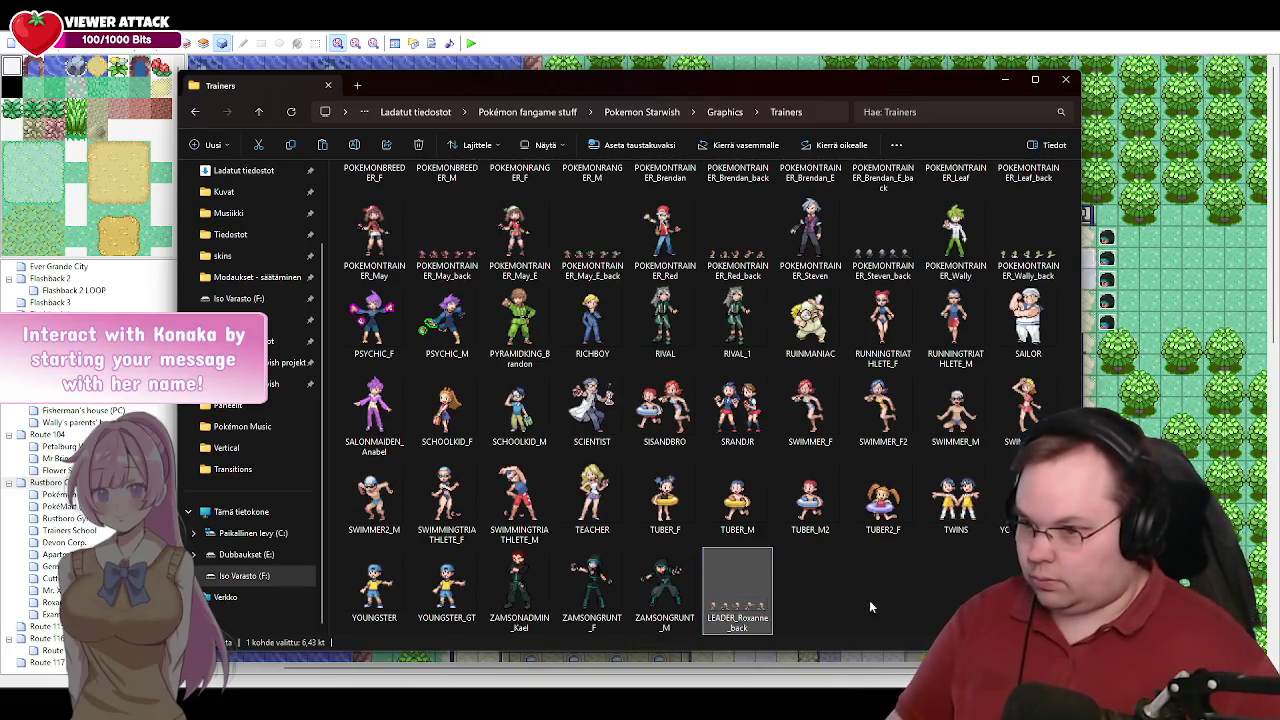
Refresh the Trainers folder listing and minimize File Explorer
left_click(873, 604)
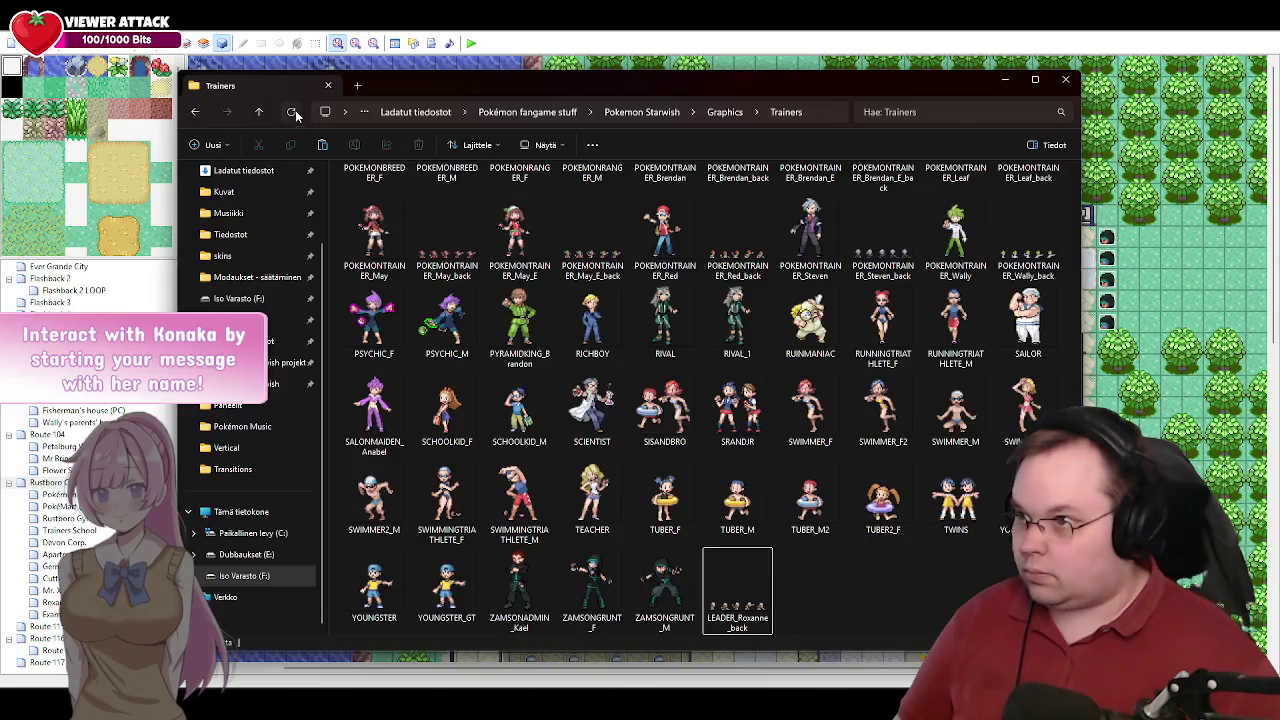
left_click(291, 111)
scroll(758, 490, "down", 3)
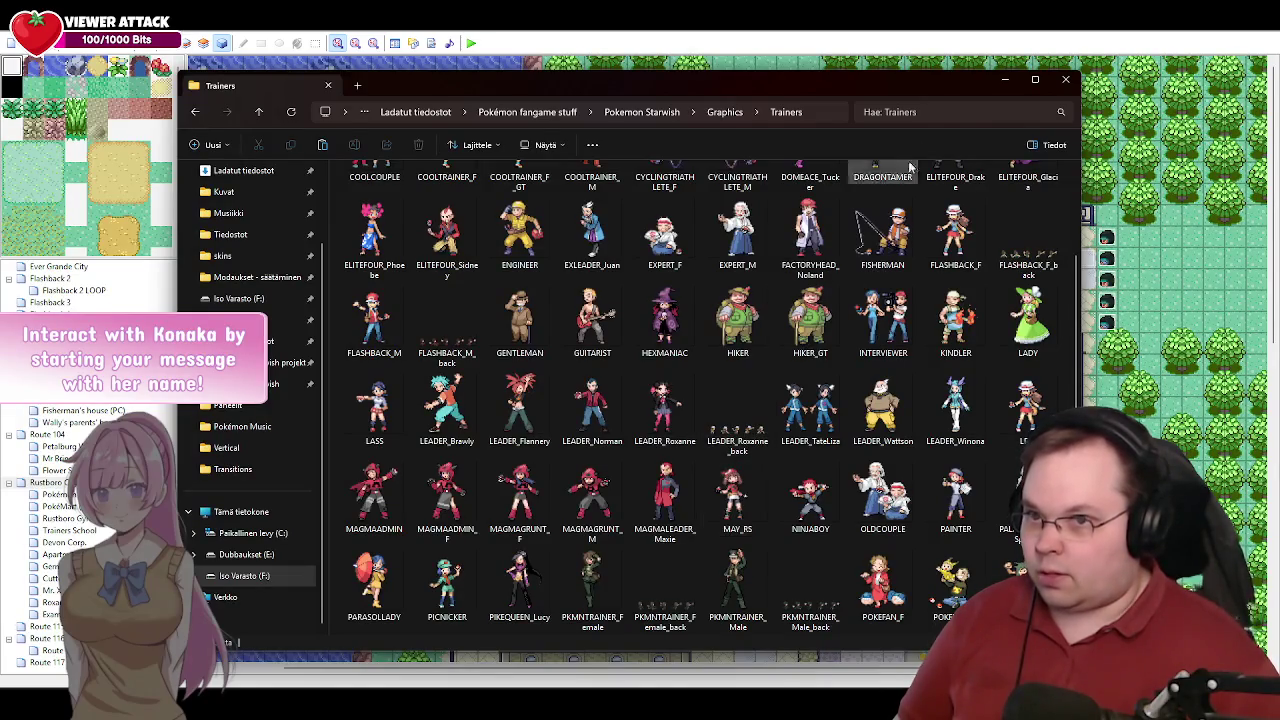
left_click(1004, 80)
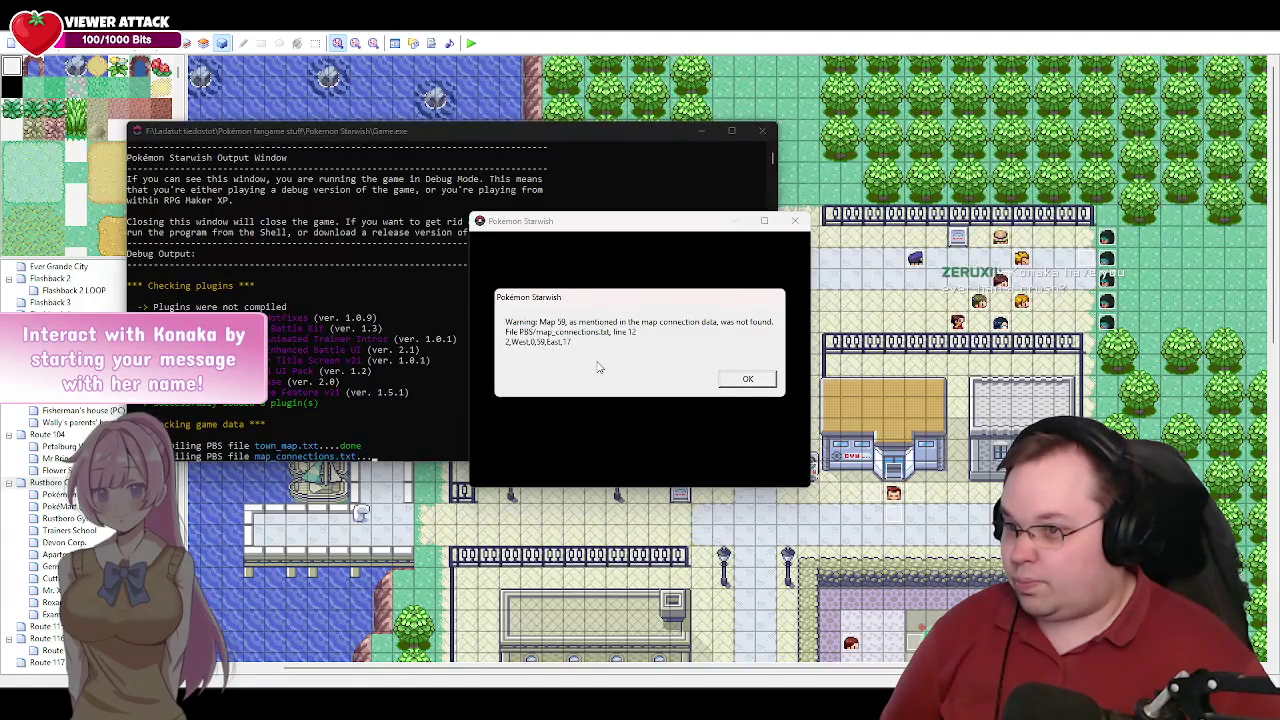
After the Map 59 not-found warning, bring Notepad++ with trainer_types.txt to the front
left_click(747, 378)
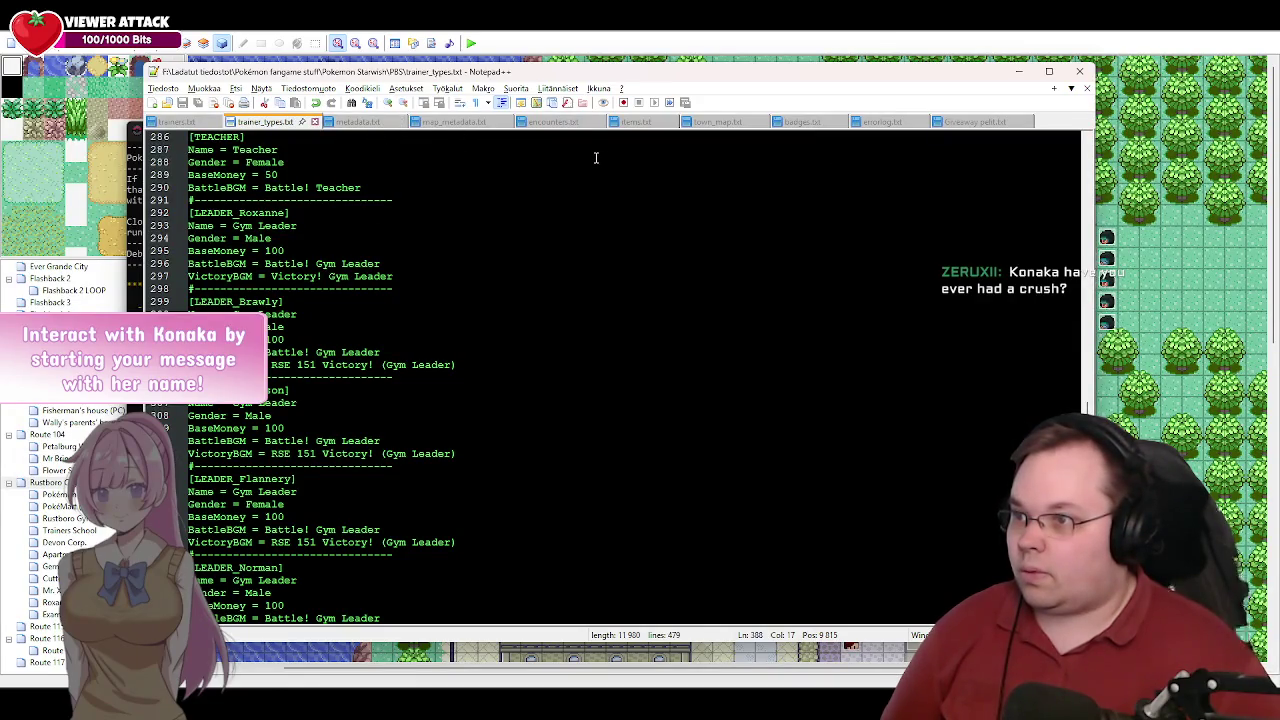
Switch to map_metadata.txt and scroll down to the [021] Route 116 entry
left_click(457, 123)
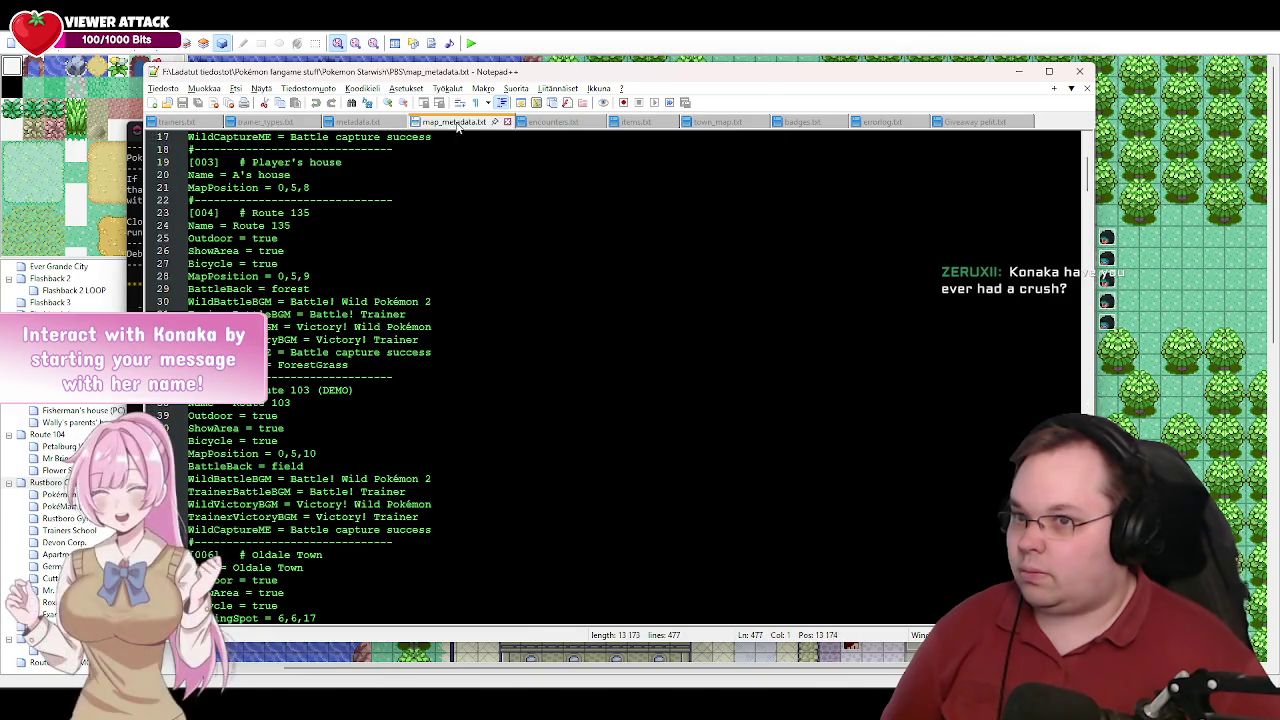
scroll(560, 374, "down", 9)
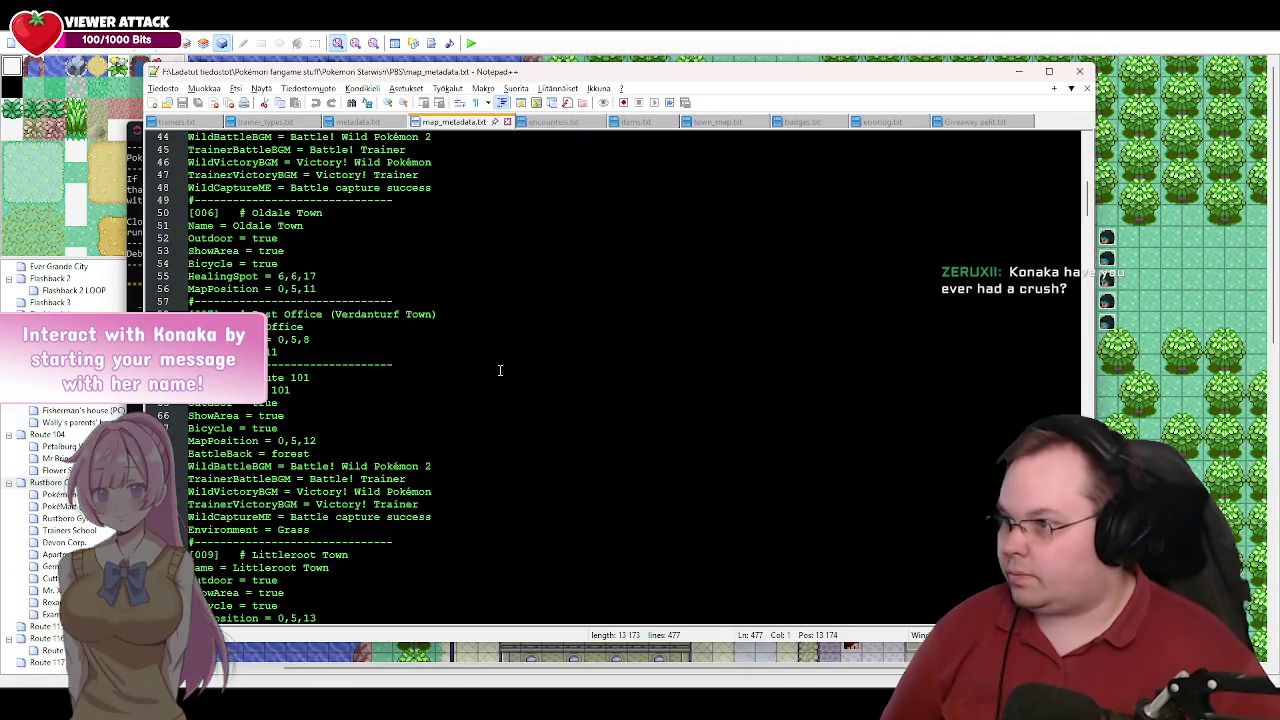
scroll(500, 370, "down", 3)
scroll(500, 370, "down", 10)
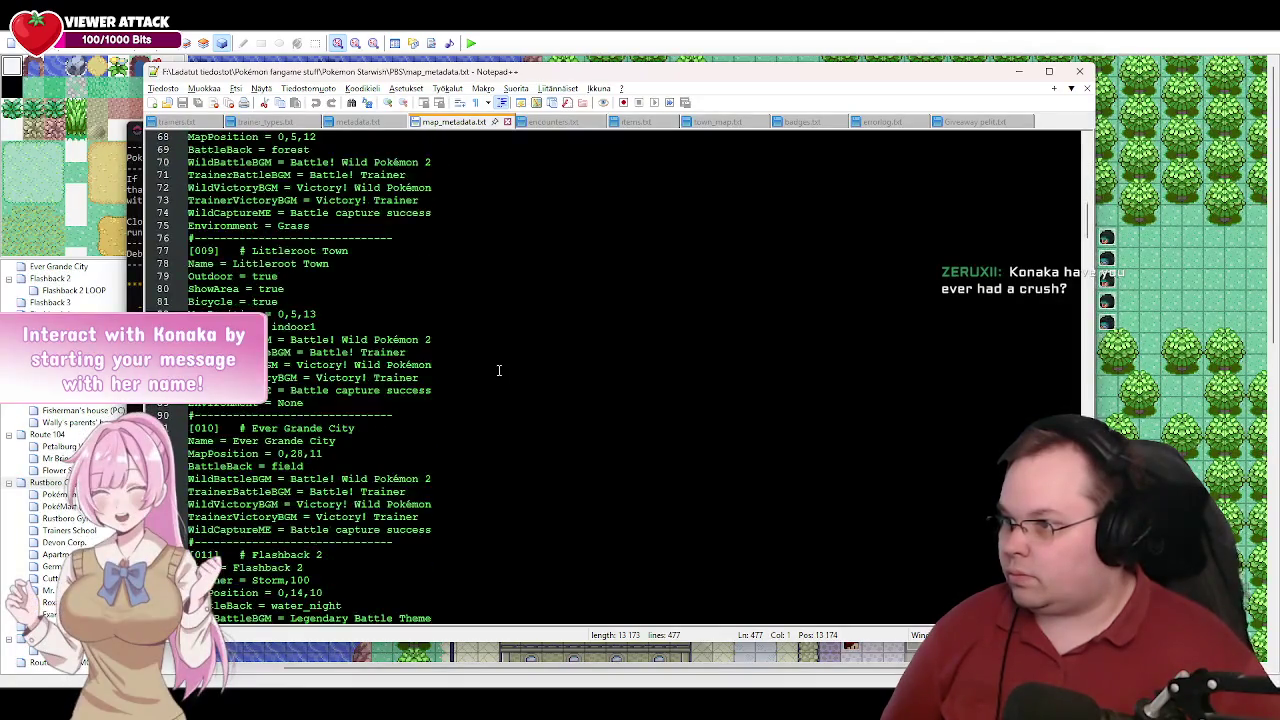
scroll(499, 370, "down", 5)
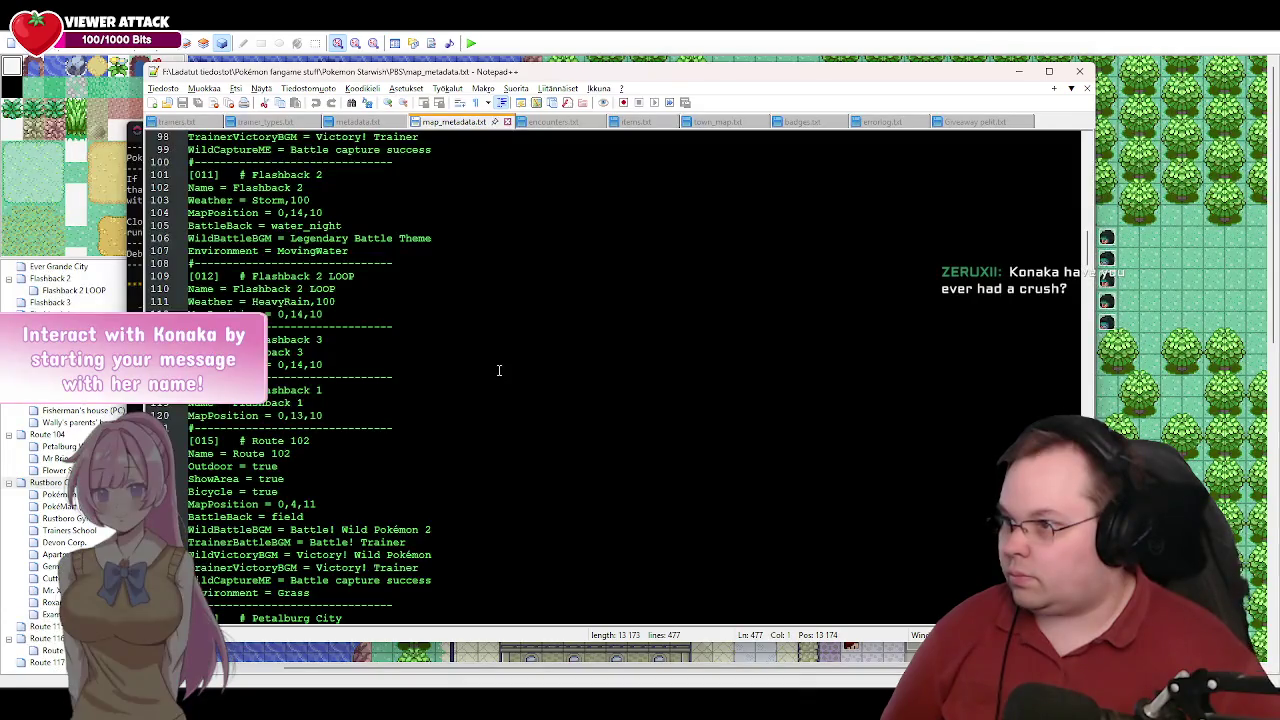
scroll(490, 375, "down", 3)
scroll(486, 363, "down", 4)
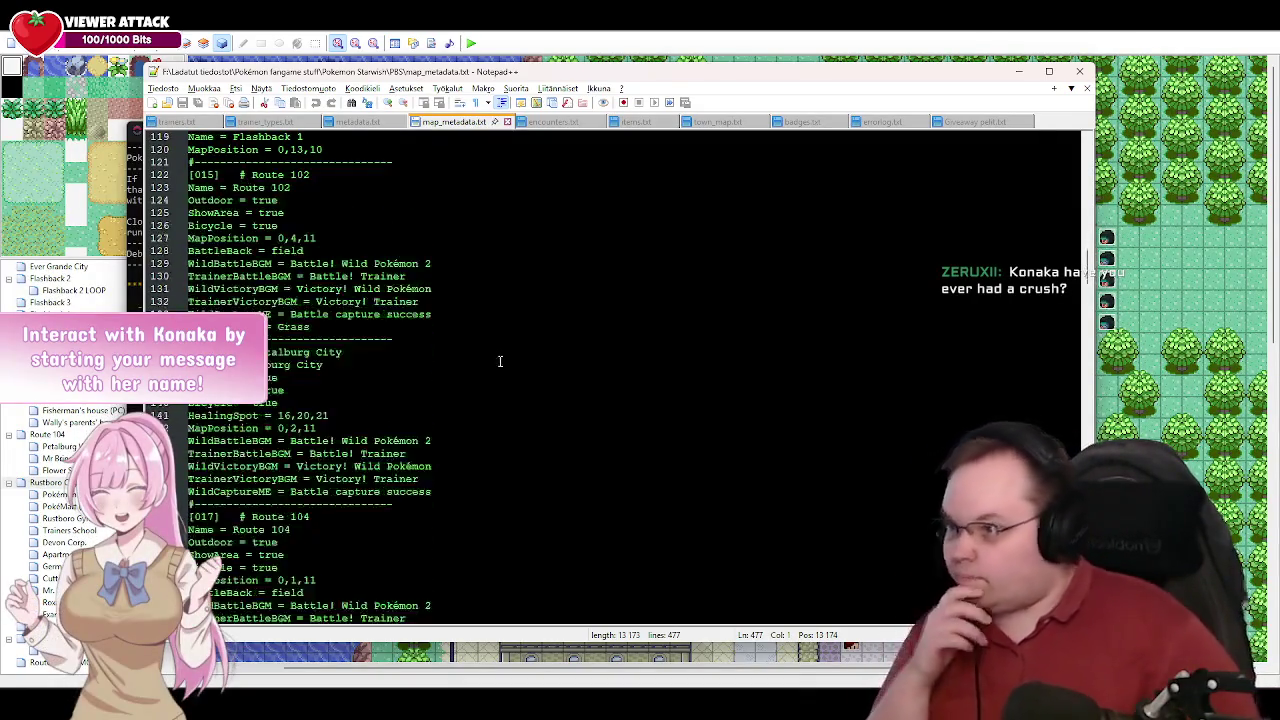
scroll(509, 337, "down", 4)
scroll(511, 328, "down", 5)
scroll(516, 330, "down", 4)
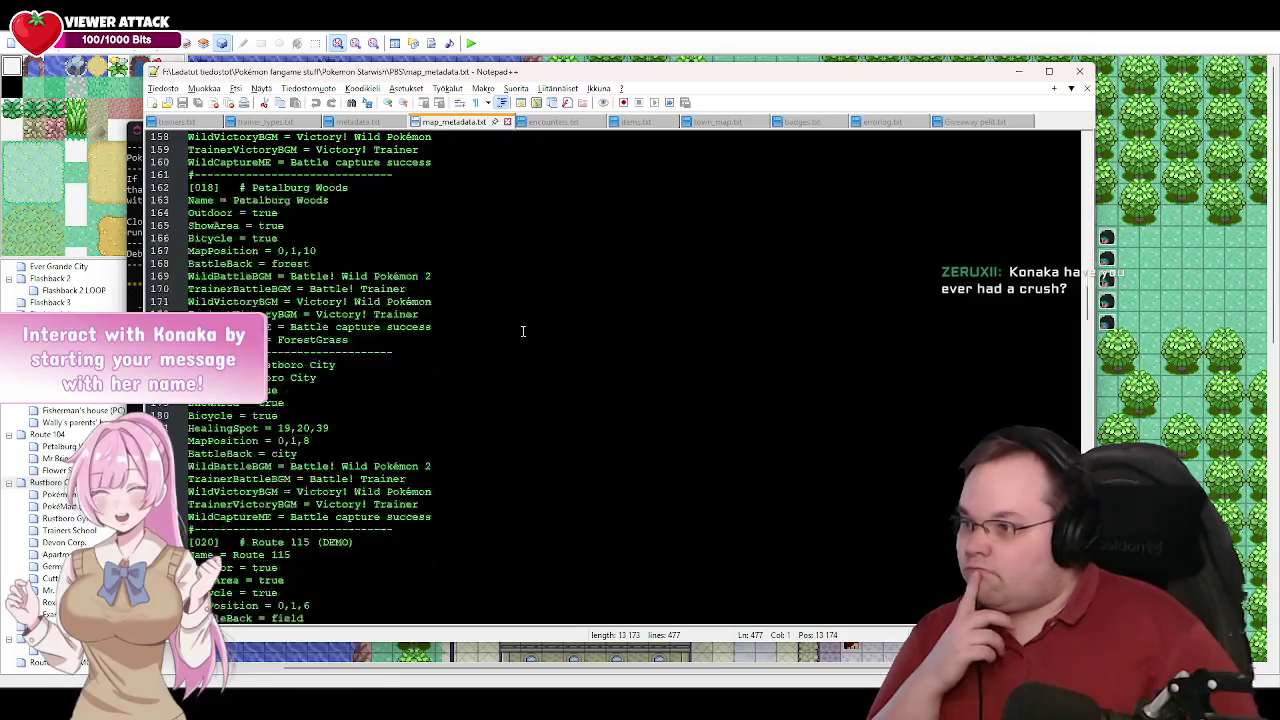
scroll(522, 331, "down", 5)
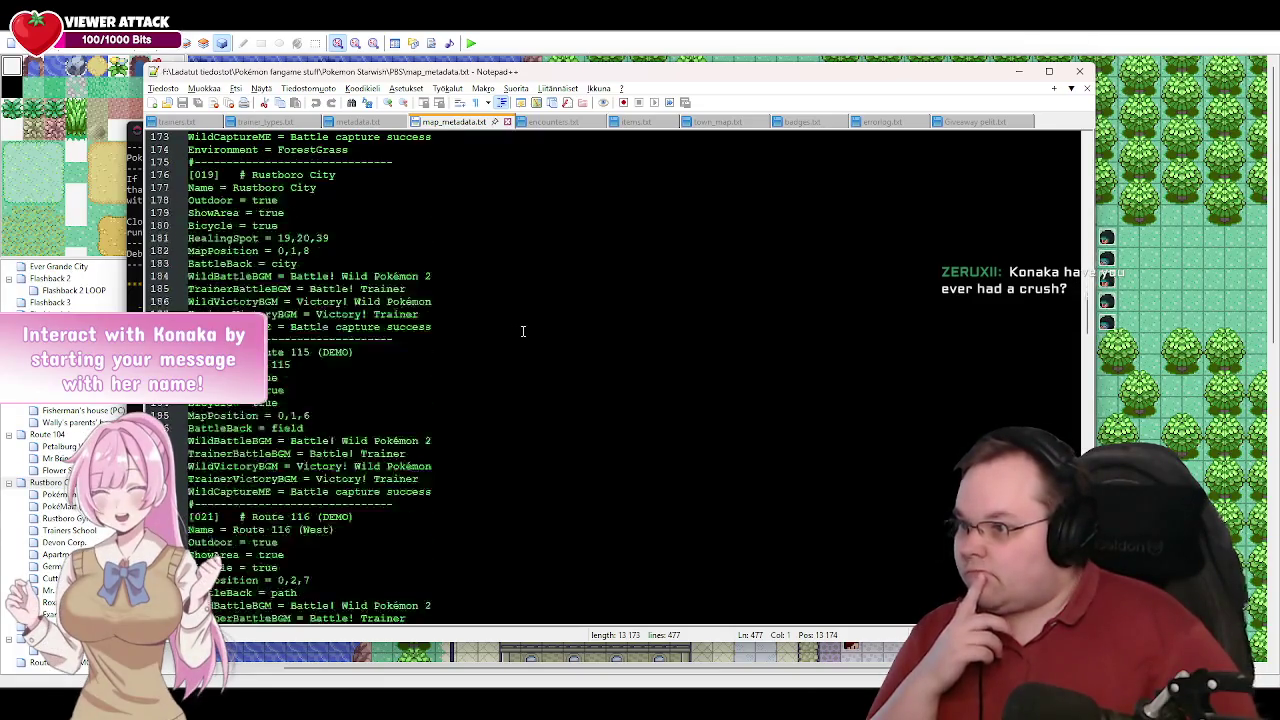
scroll(522, 331, "down", 4)
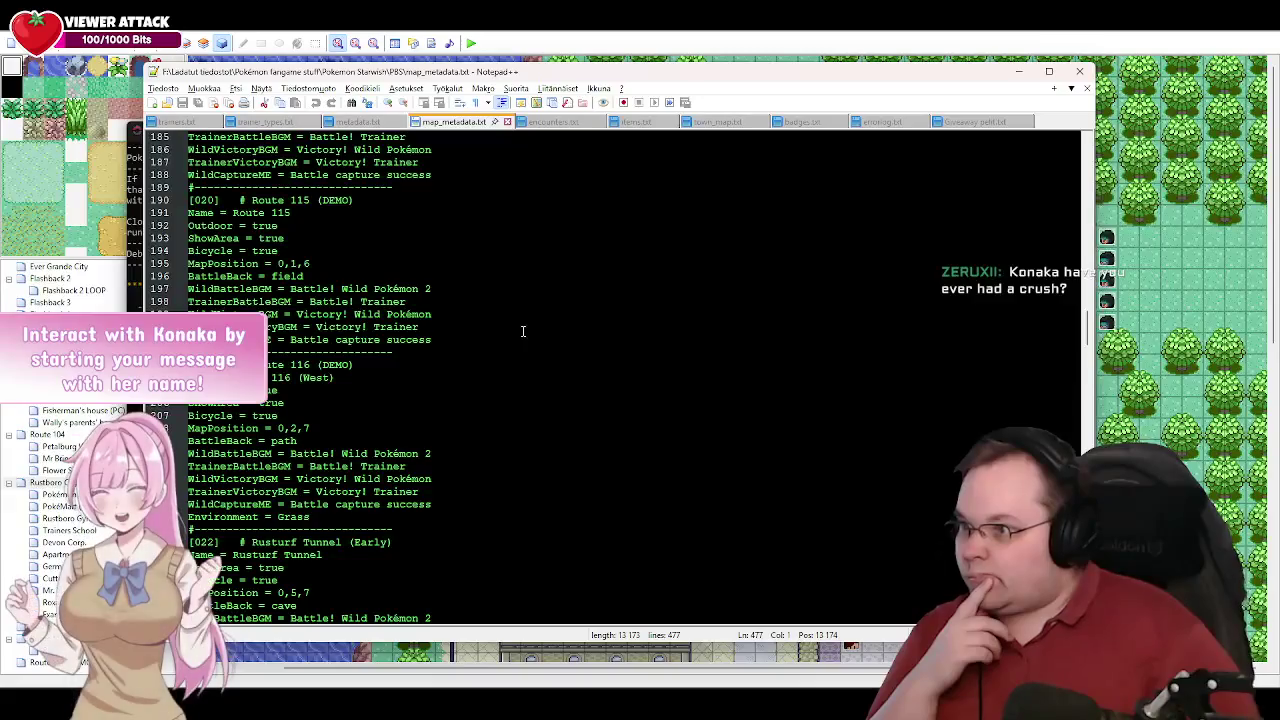
scroll(522, 331, "down", 4)
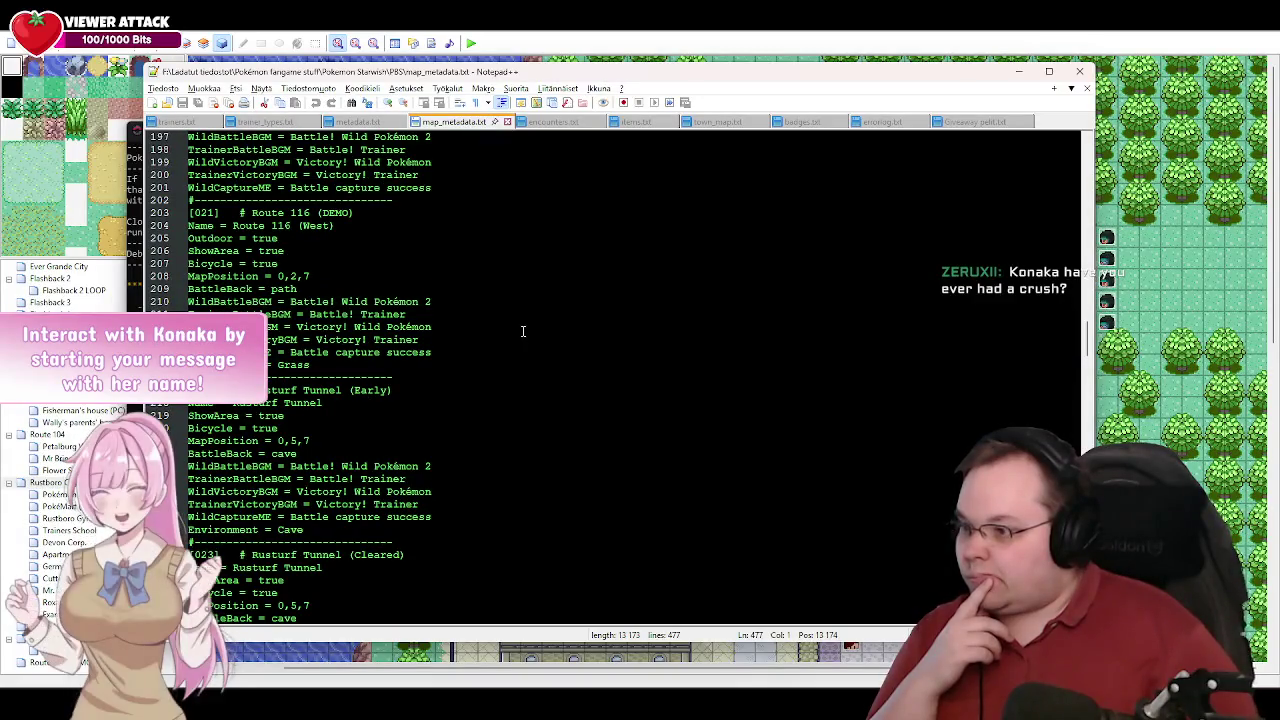
Delete the (DEMO) tag from the end of the Route 116 heading comment
left_click(370, 213)
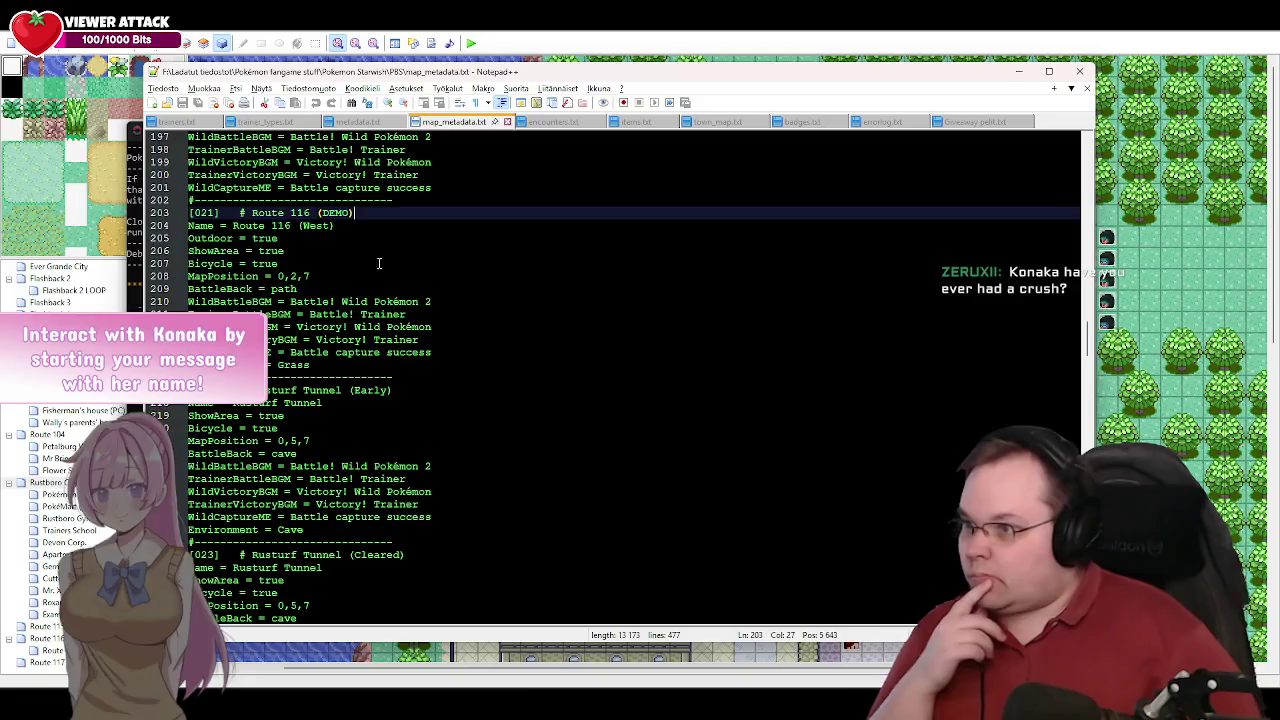
key("BackSpace")
key("BackSpace")
key("BackSpace")
key("BackSpace")
key("BackSpace")
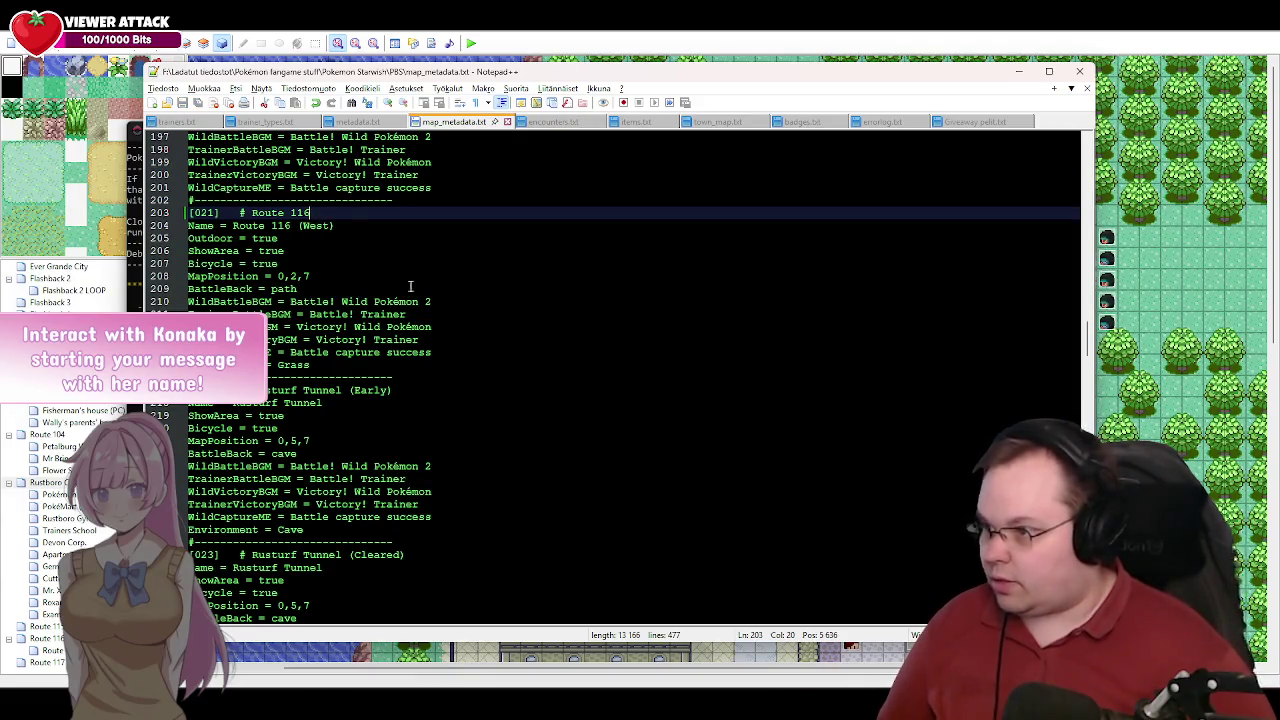
scroll(500, 331, "up", 3)
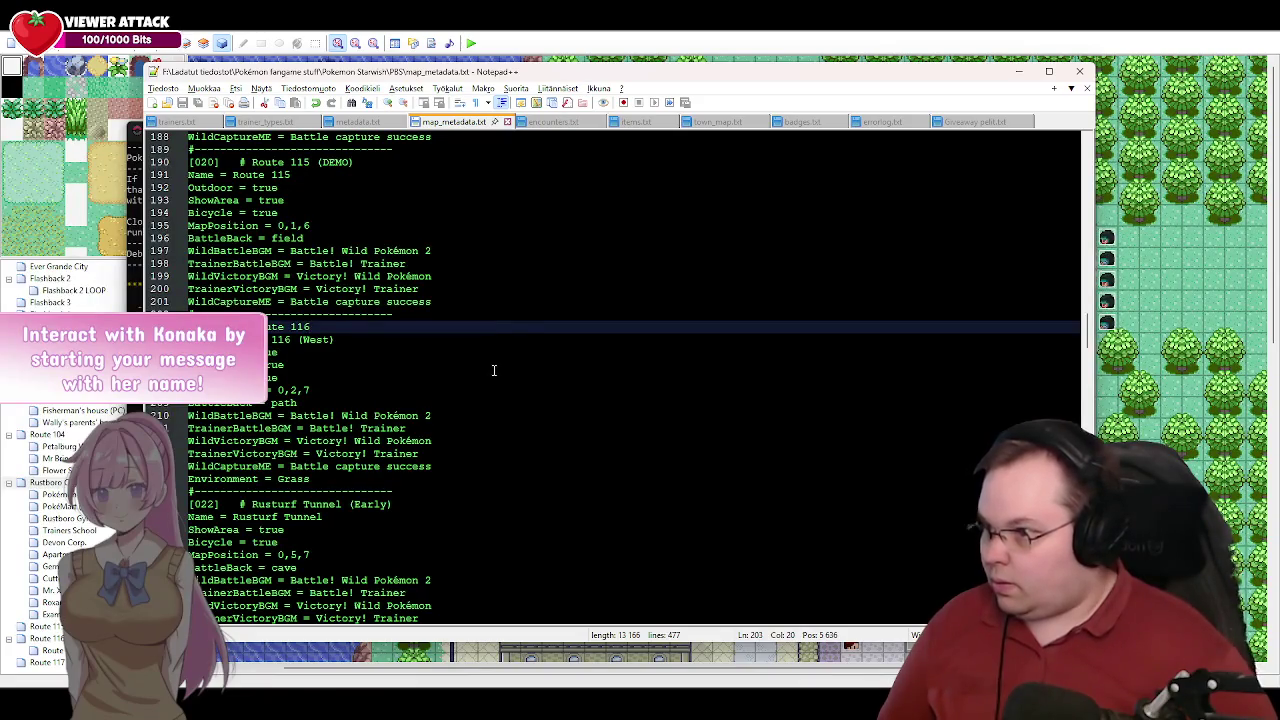
scroll(493, 370, "up", 1)
scroll(494, 369, "down", 1)
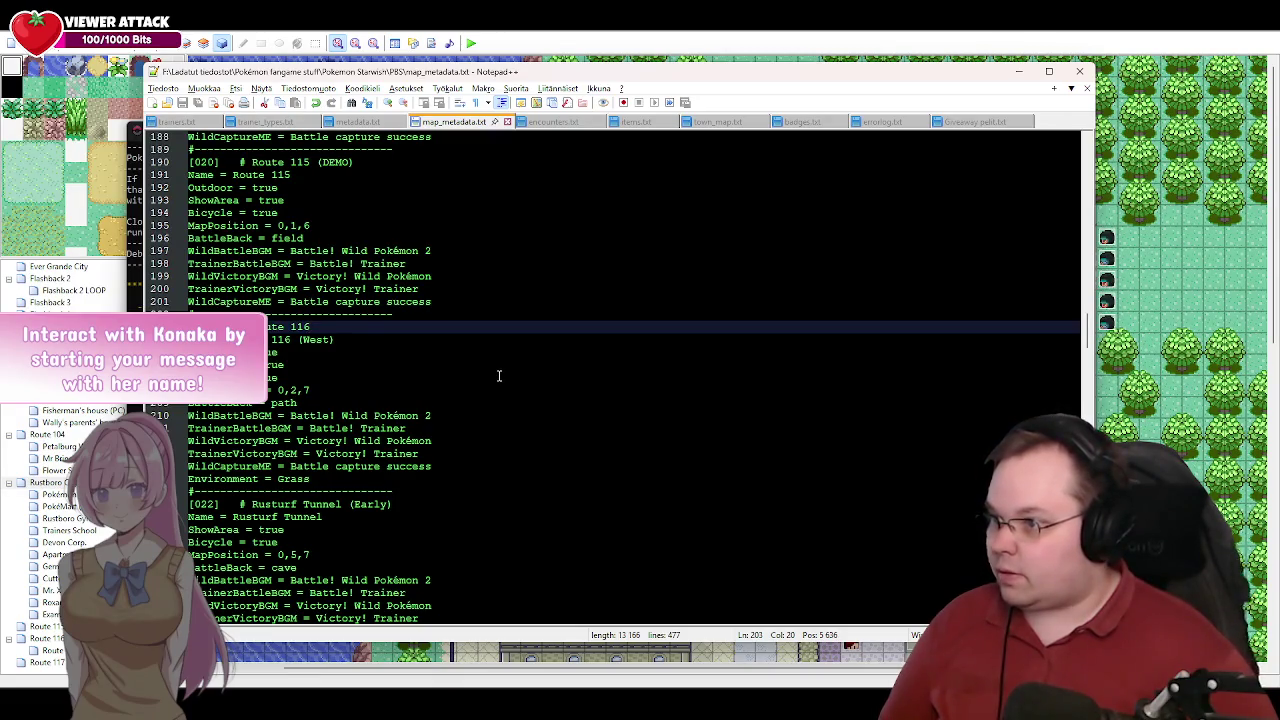
scroll(499, 374, "down", 8)
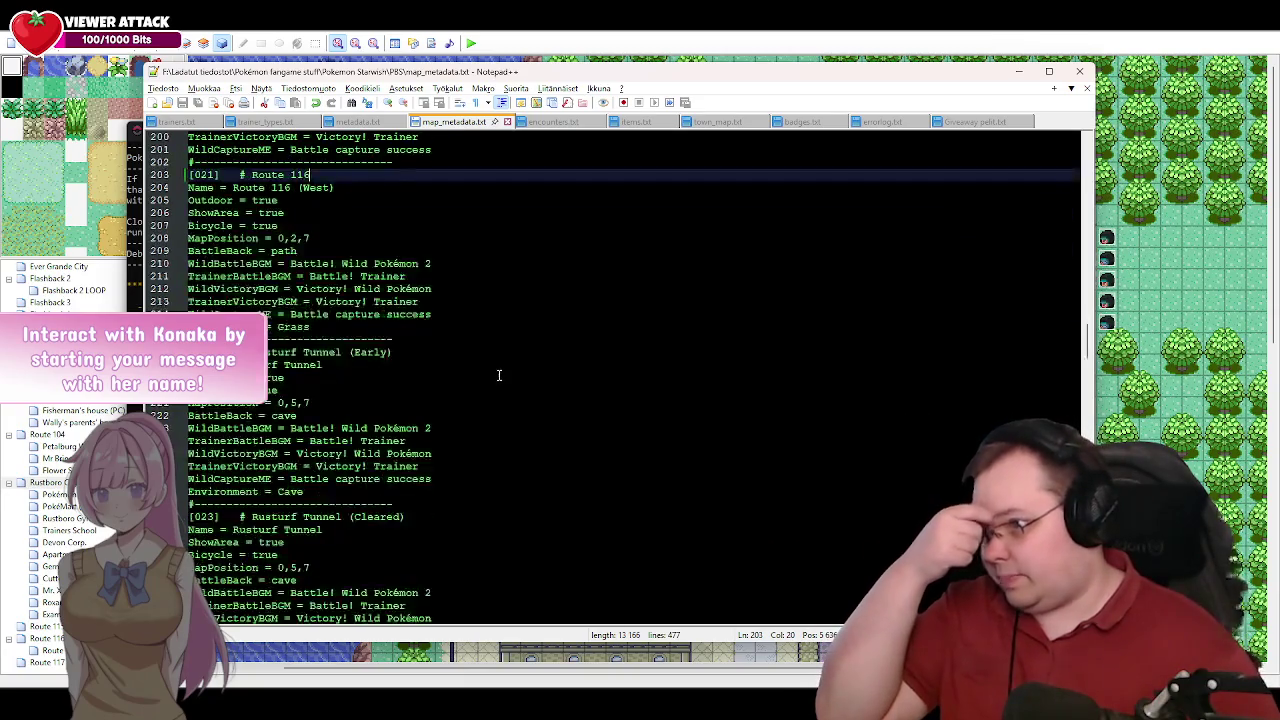
Select the Route 116 (East-L) block's settings lines, then switch to the RPG Maker window
scroll(510, 373, "down", 9)
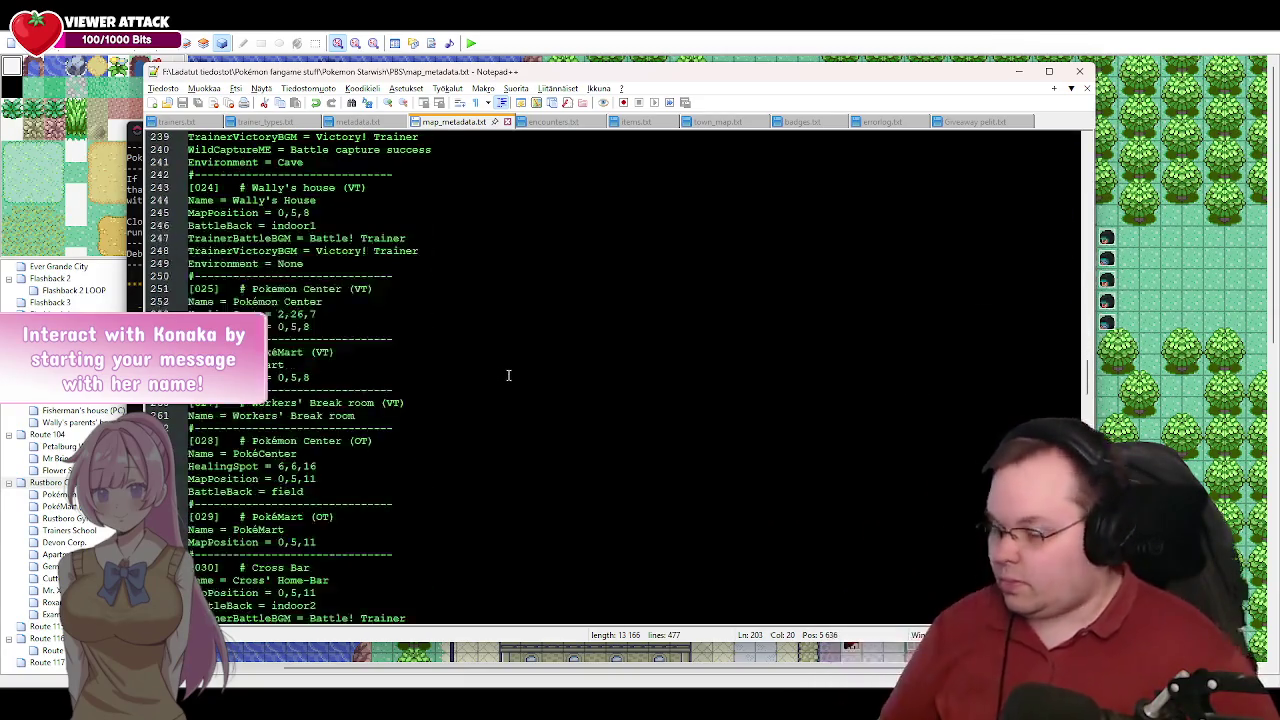
scroll(520, 373, "down", 5)
scroll(516, 374, "down", 5)
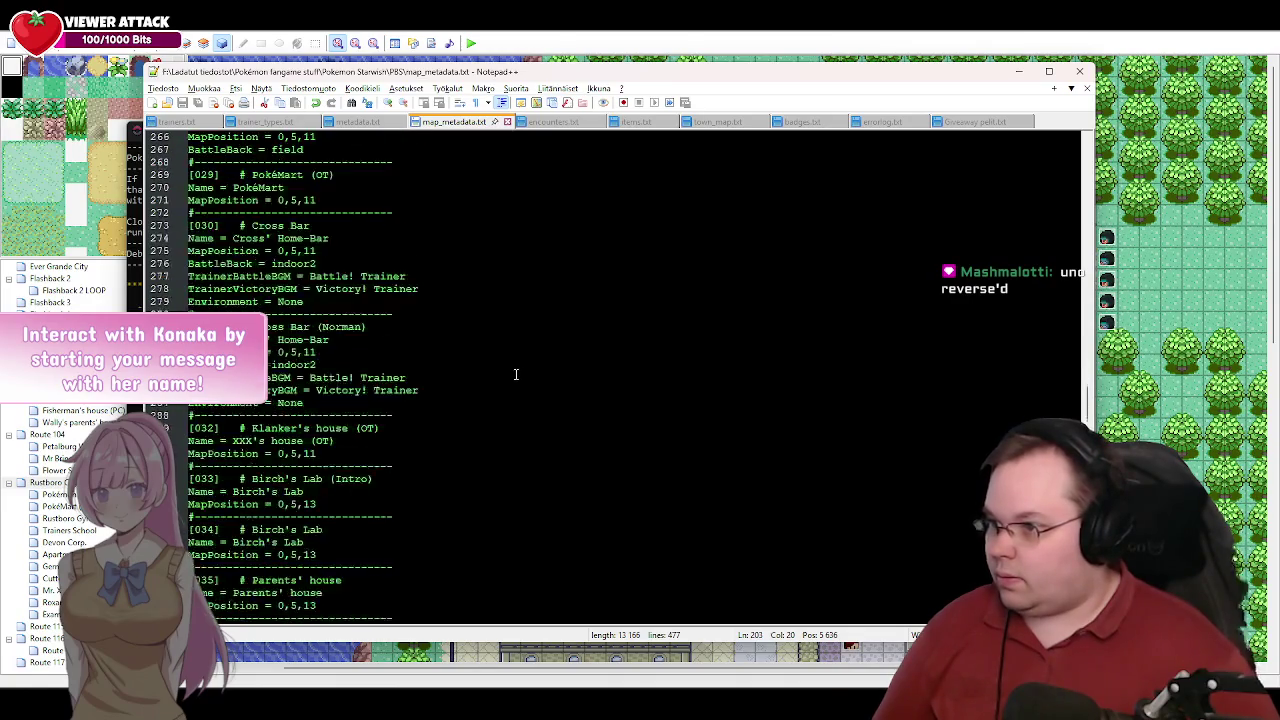
scroll(516, 374, "down", 4)
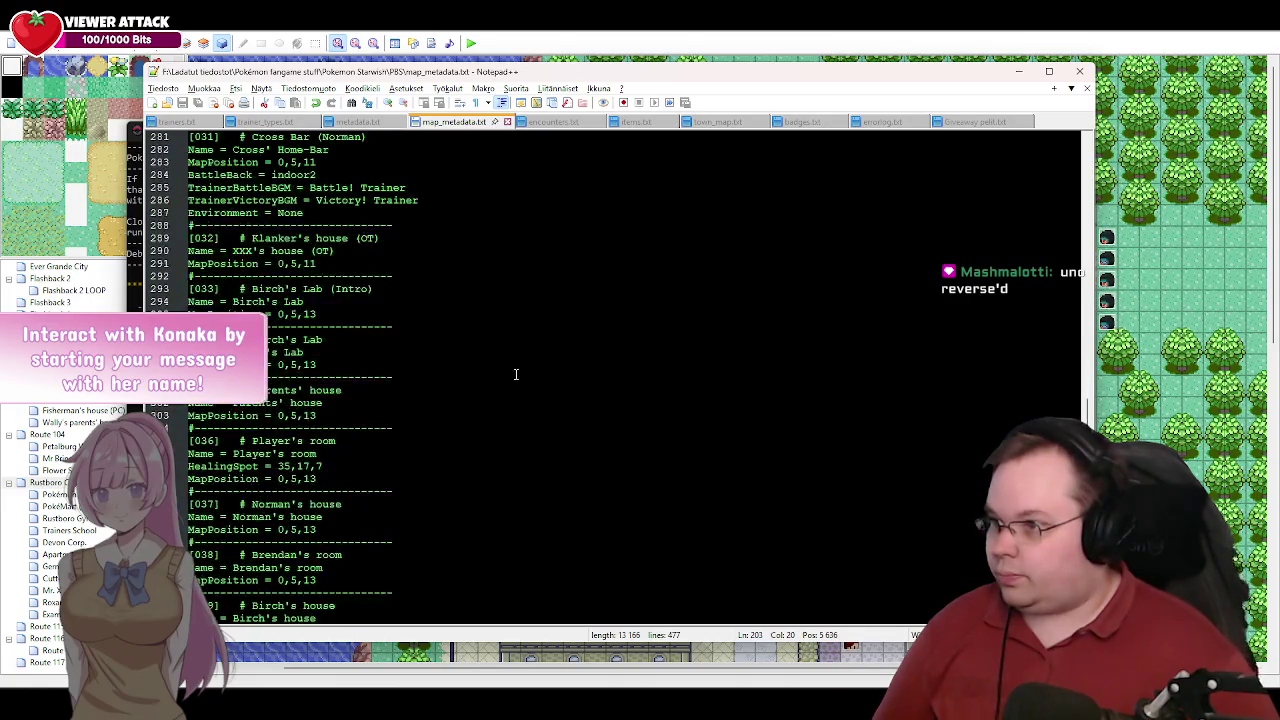
scroll(516, 374, "down", 2)
scroll(516, 374, "down", 7)
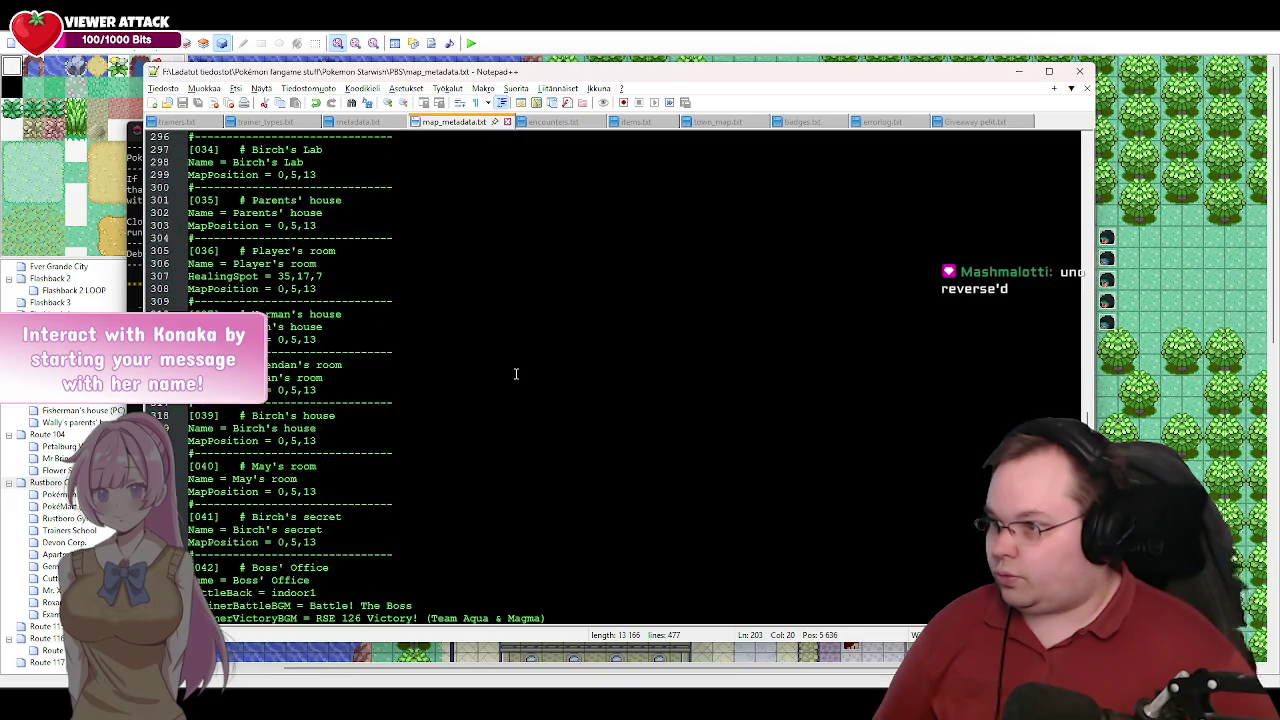
scroll(516, 374, "down", 4)
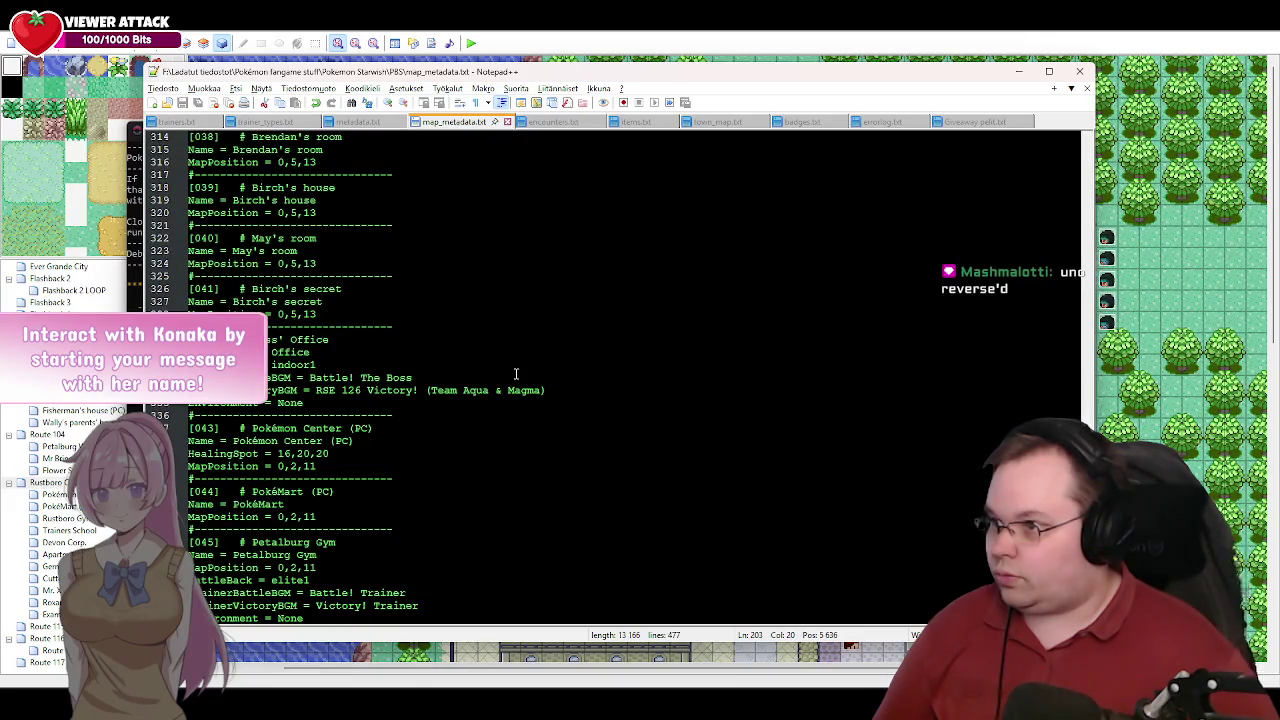
scroll(516, 374, "down", 1)
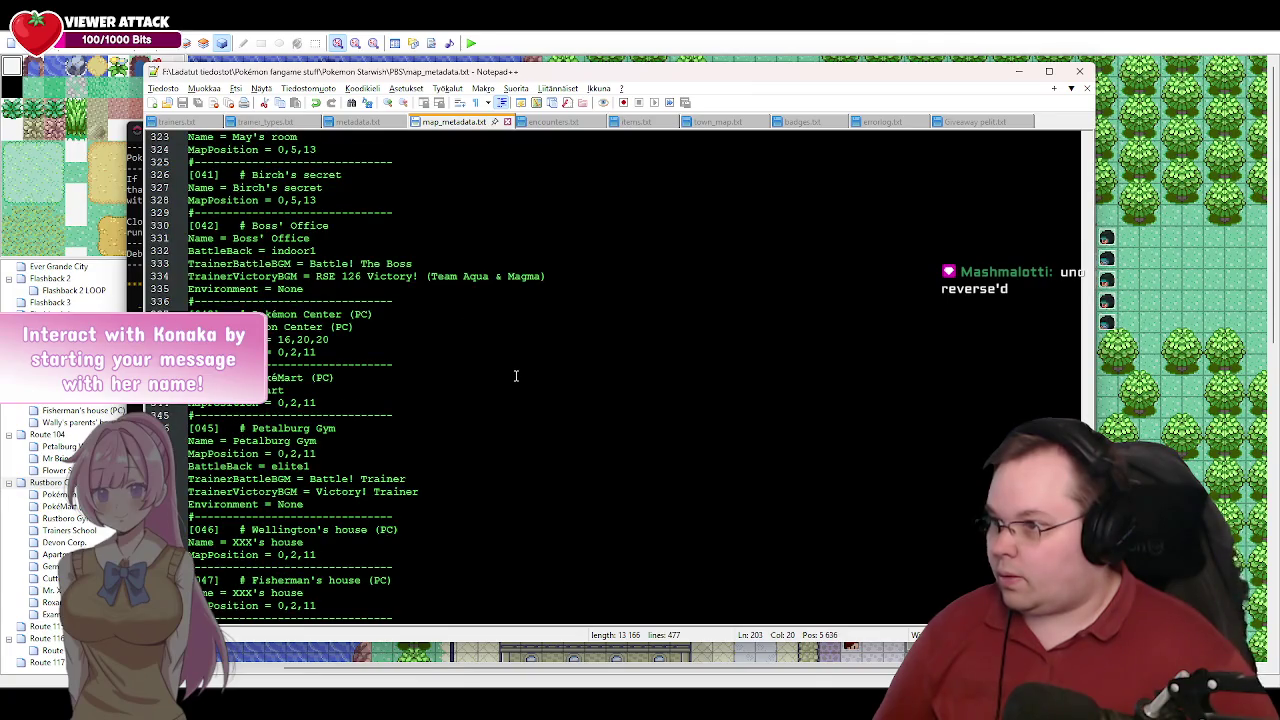
scroll(514, 372, "down", 8)
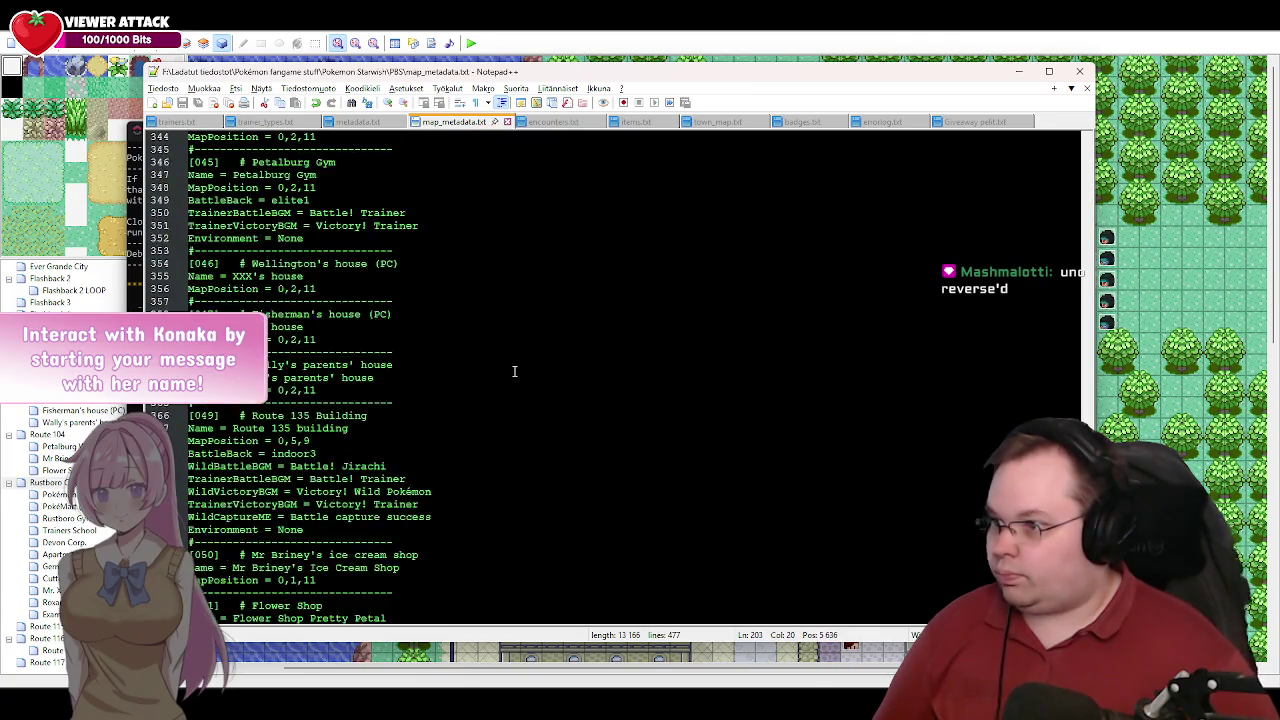
scroll(514, 372, "down", 10)
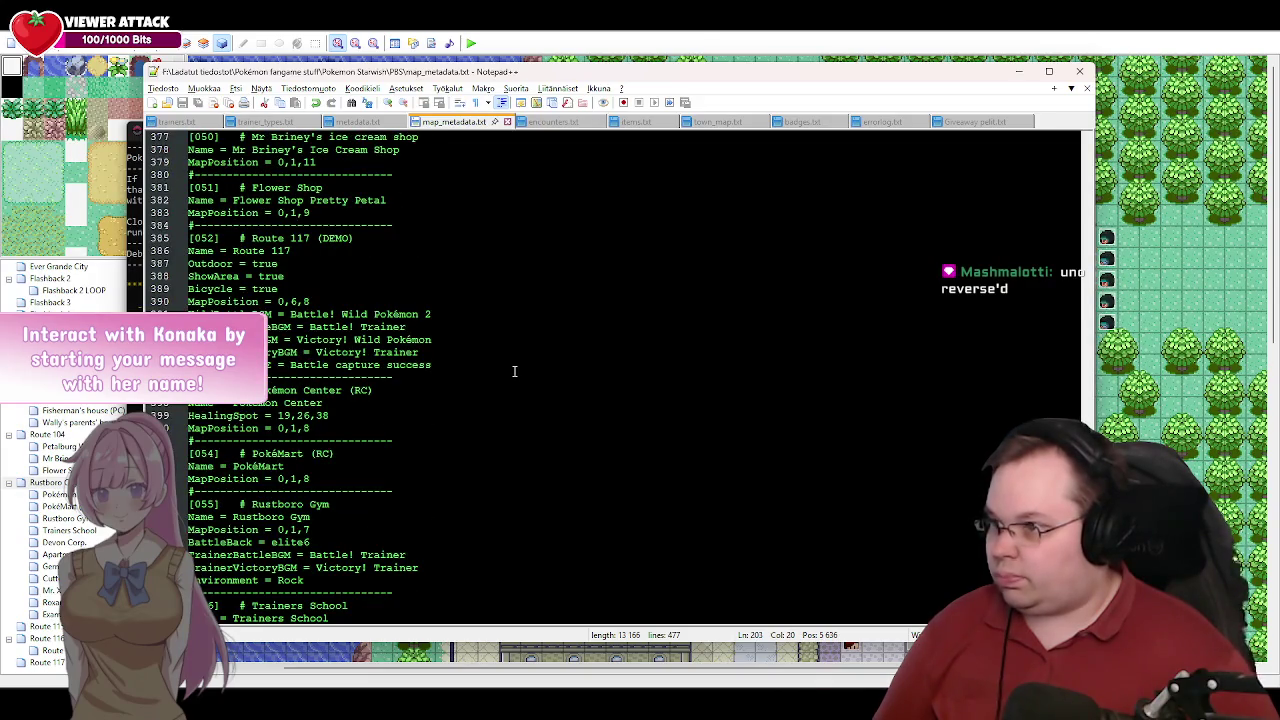
scroll(514, 372, "down", 3)
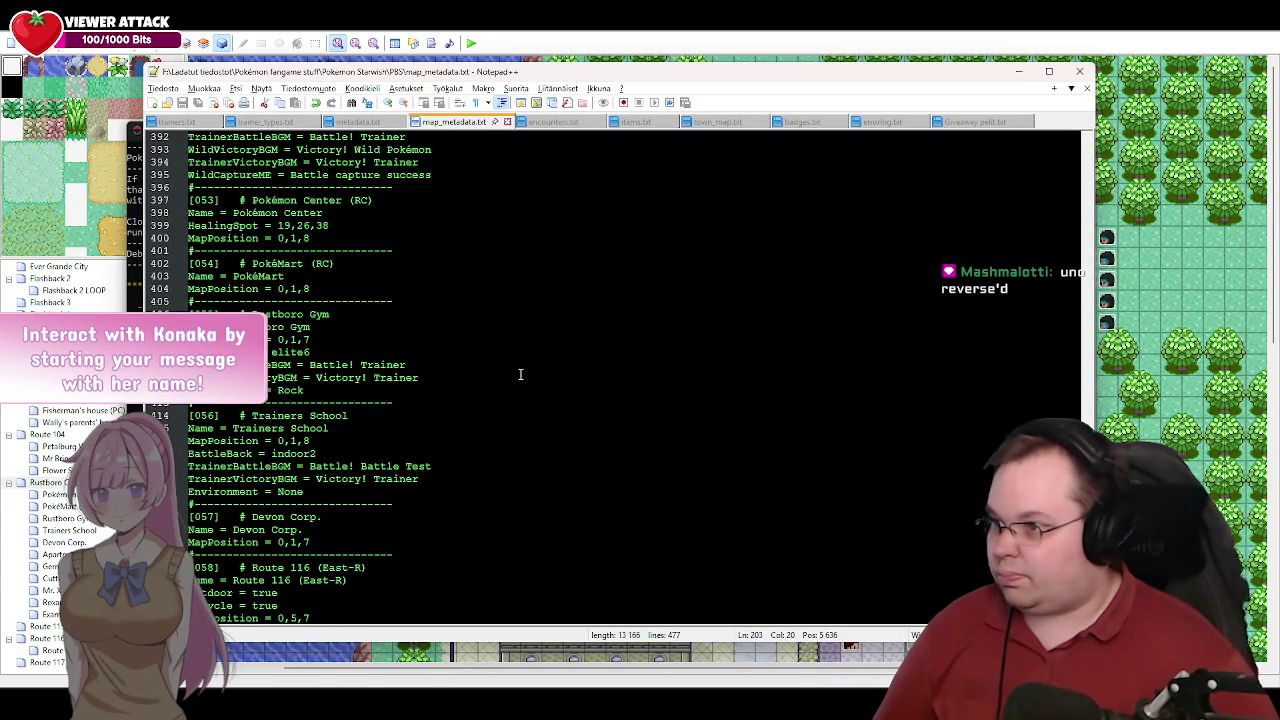
scroll(520, 374, "down", 8)
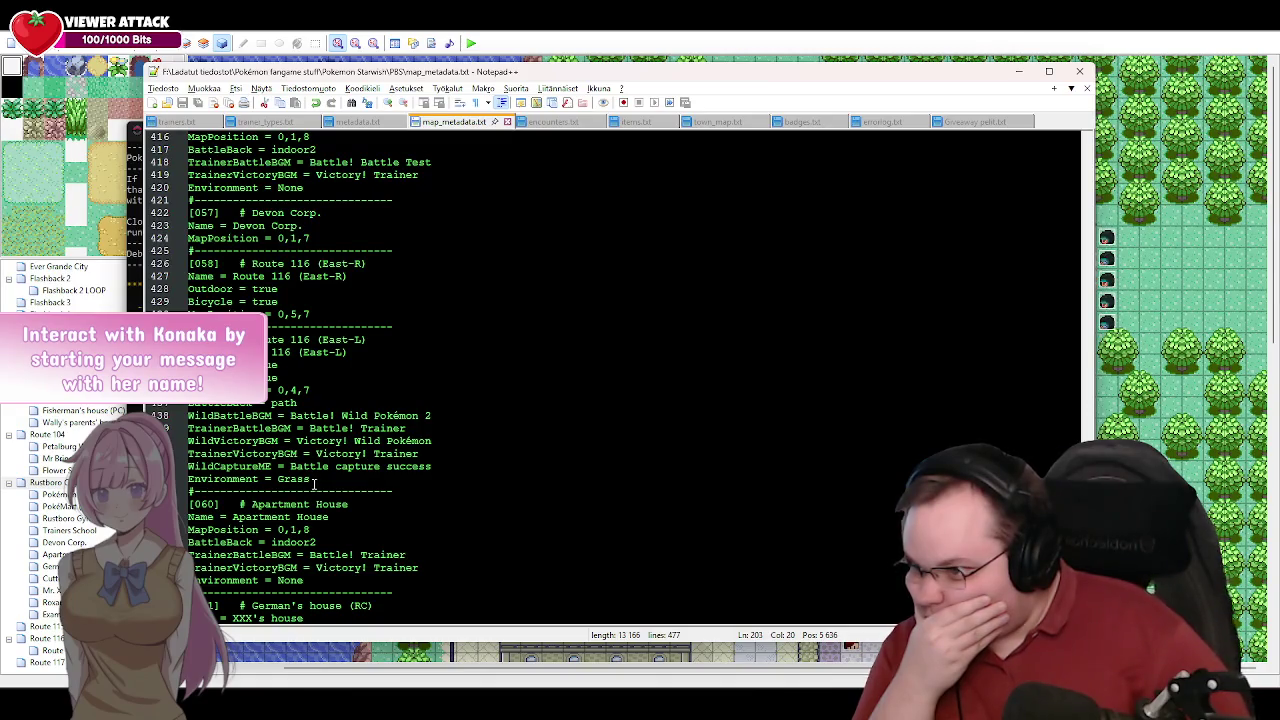
mouse_move(313, 482)
left_mouse_down()
mouse_move(194, 392)
mouse_move(194, 378)
left_mouse_up()
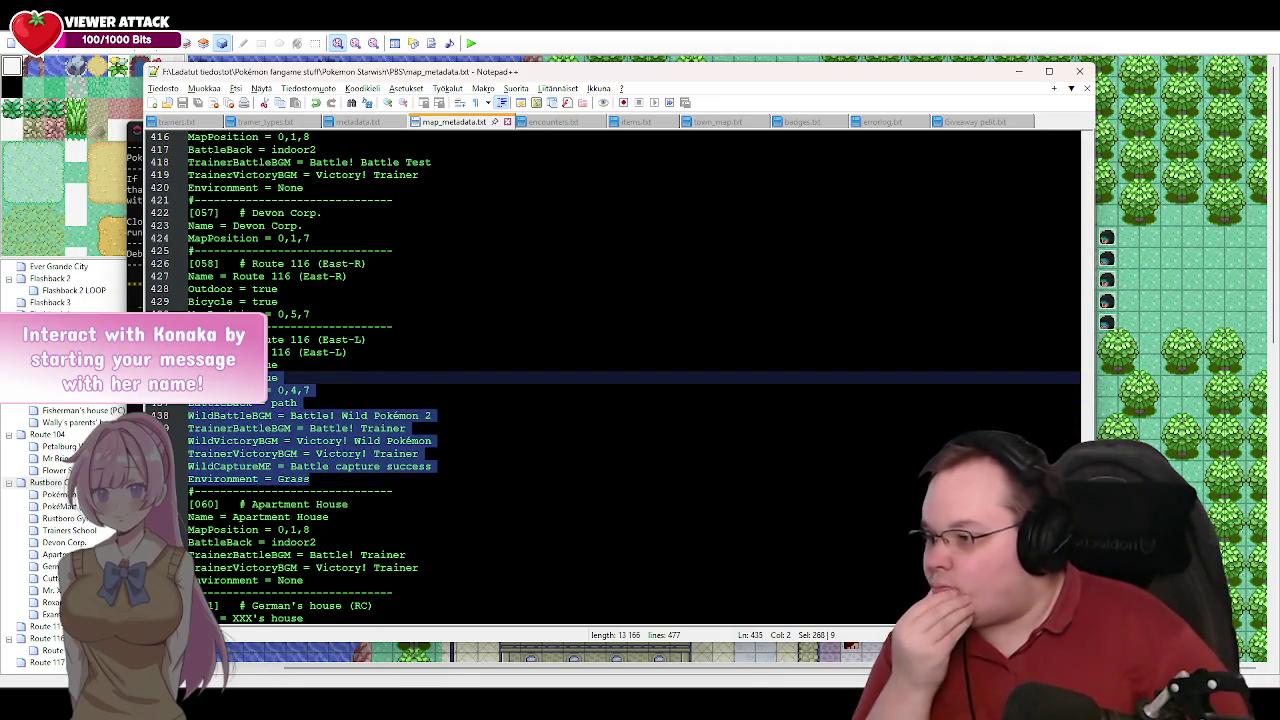
left_click(62, 646)
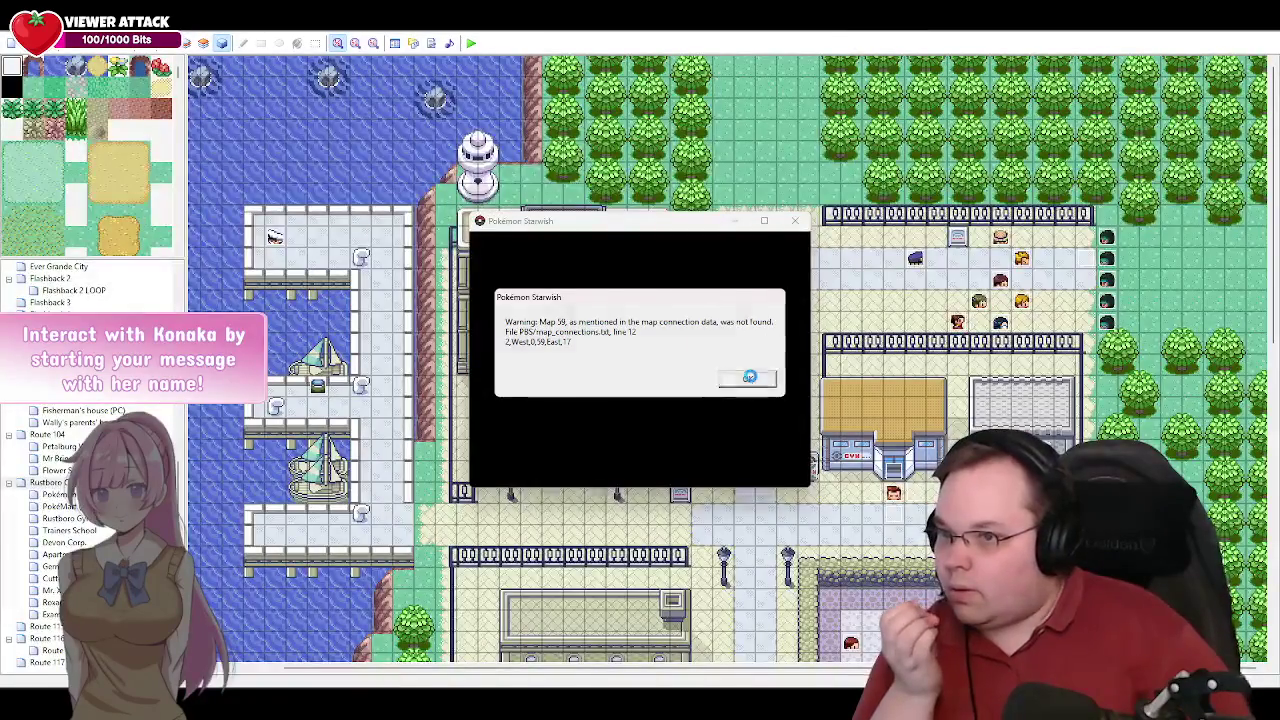
Dismiss the missing Map 59 warning, view the Route 116 map, and return to Notepad++
left_click(748, 378)
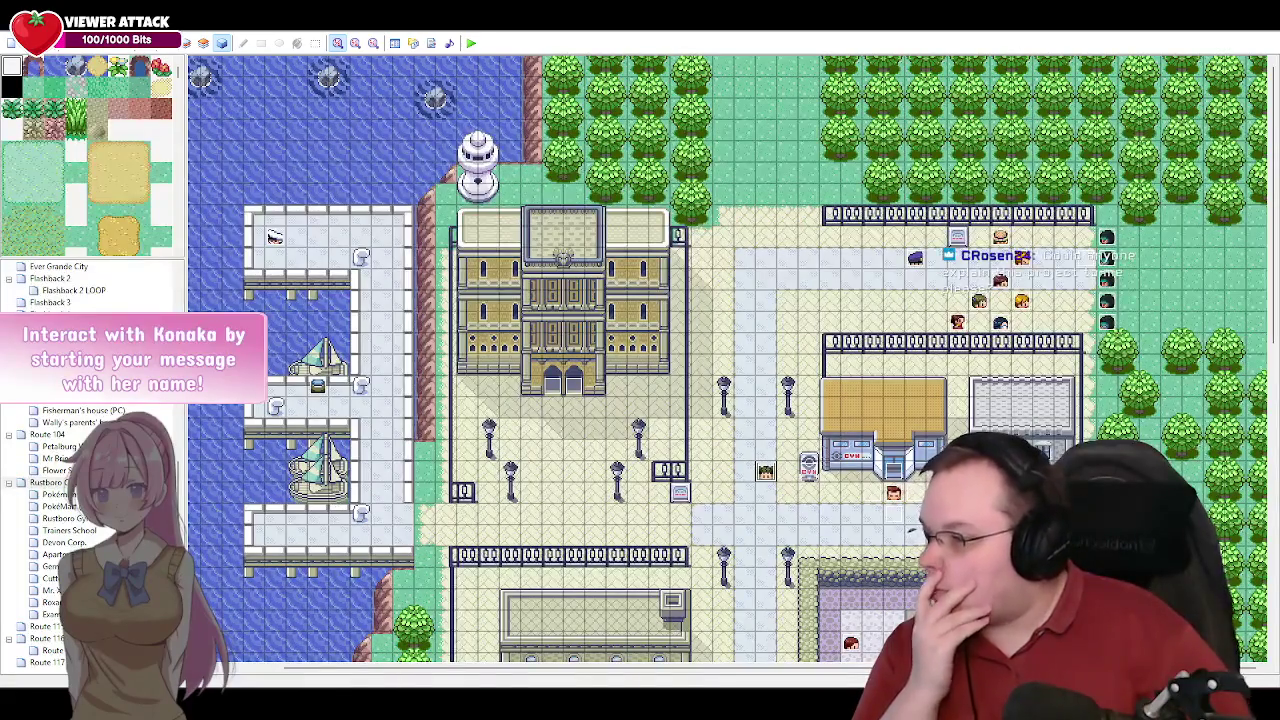
left_click(45, 638)
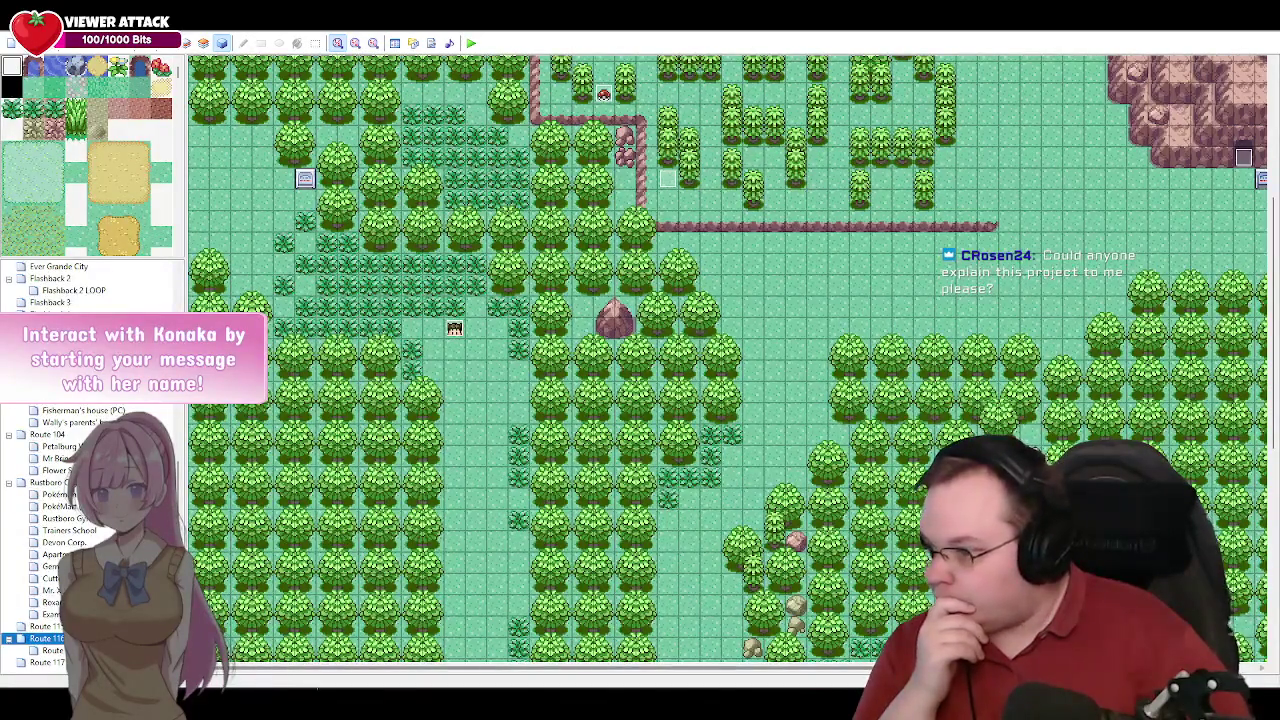
key("alt+Tab")
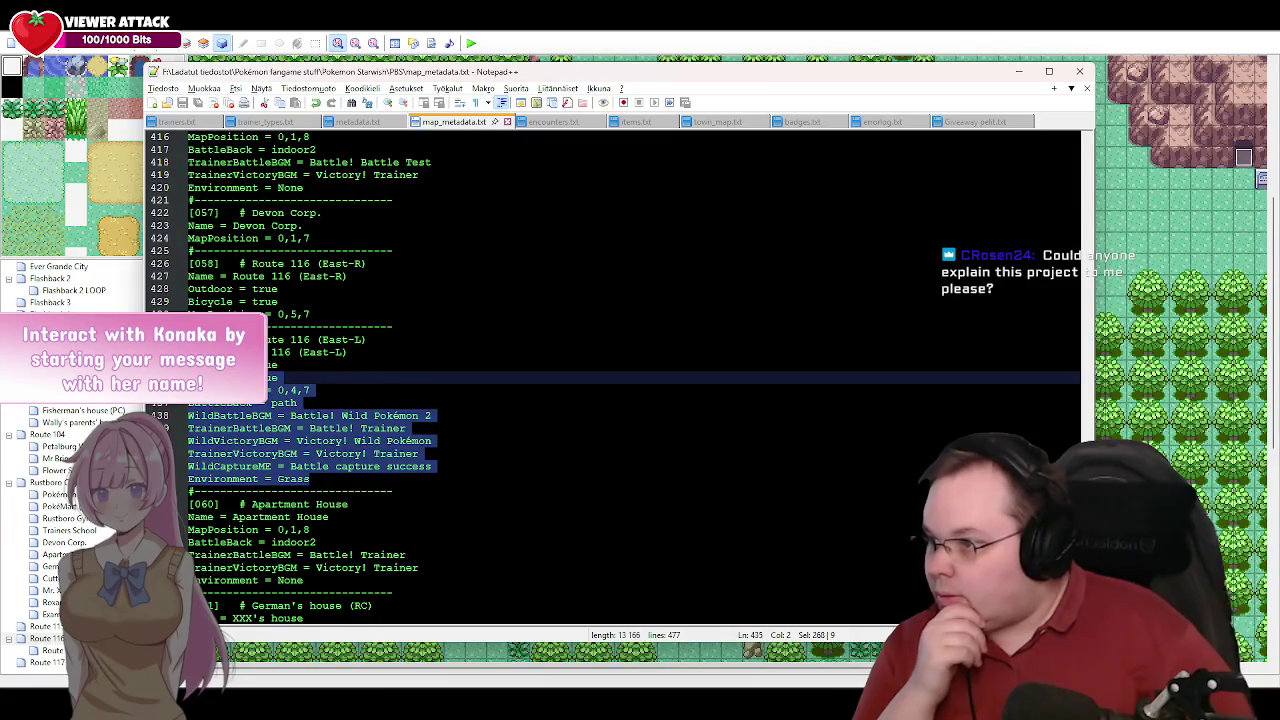
Select and delete the [059] Route 116 (East-L) block, then undo the deletion
left_click(314, 479)
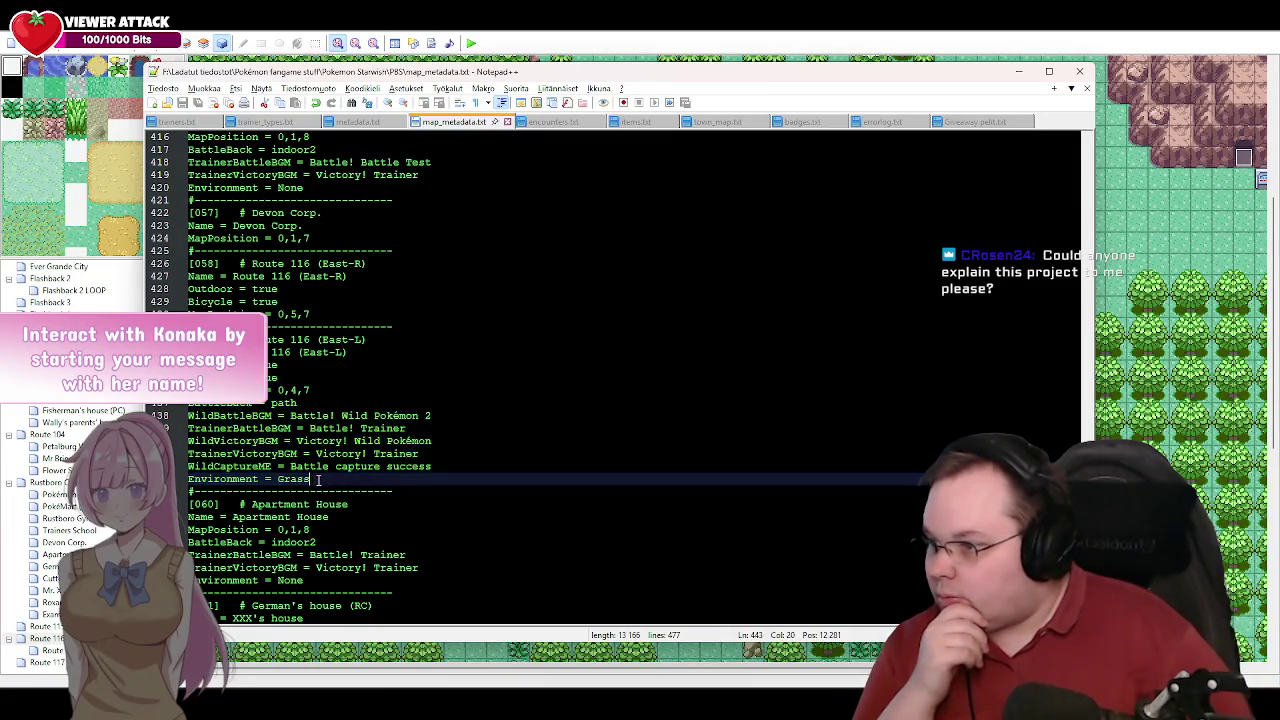
mouse_move(314, 479)
left_mouse_down()
mouse_move(200, 404)
mouse_move(214, 339)
left_mouse_up()
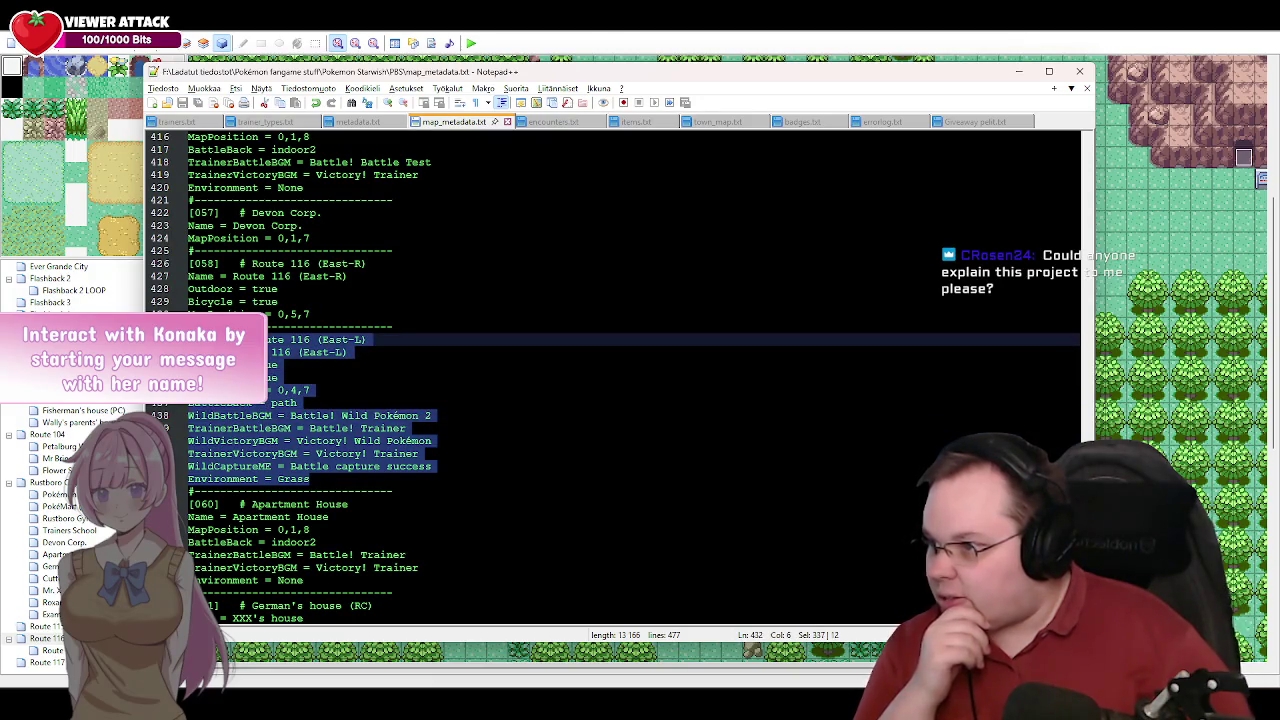
key("Delete")
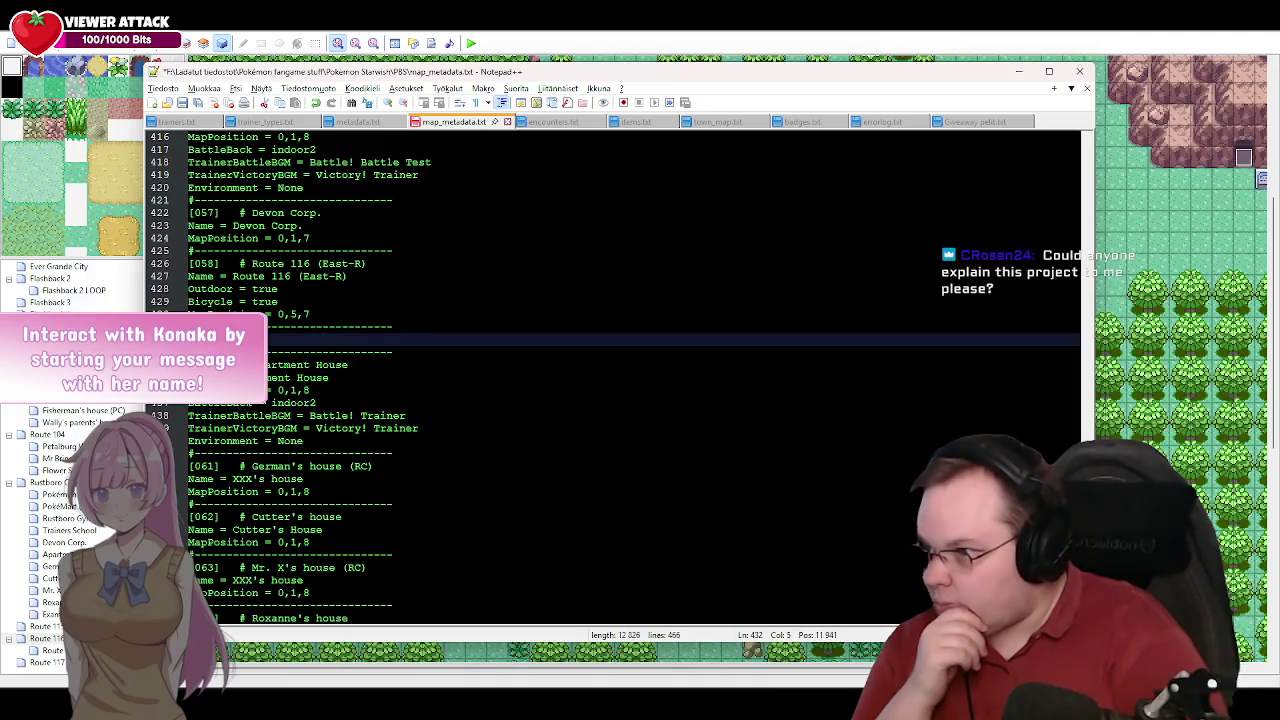
key("BackSpace")
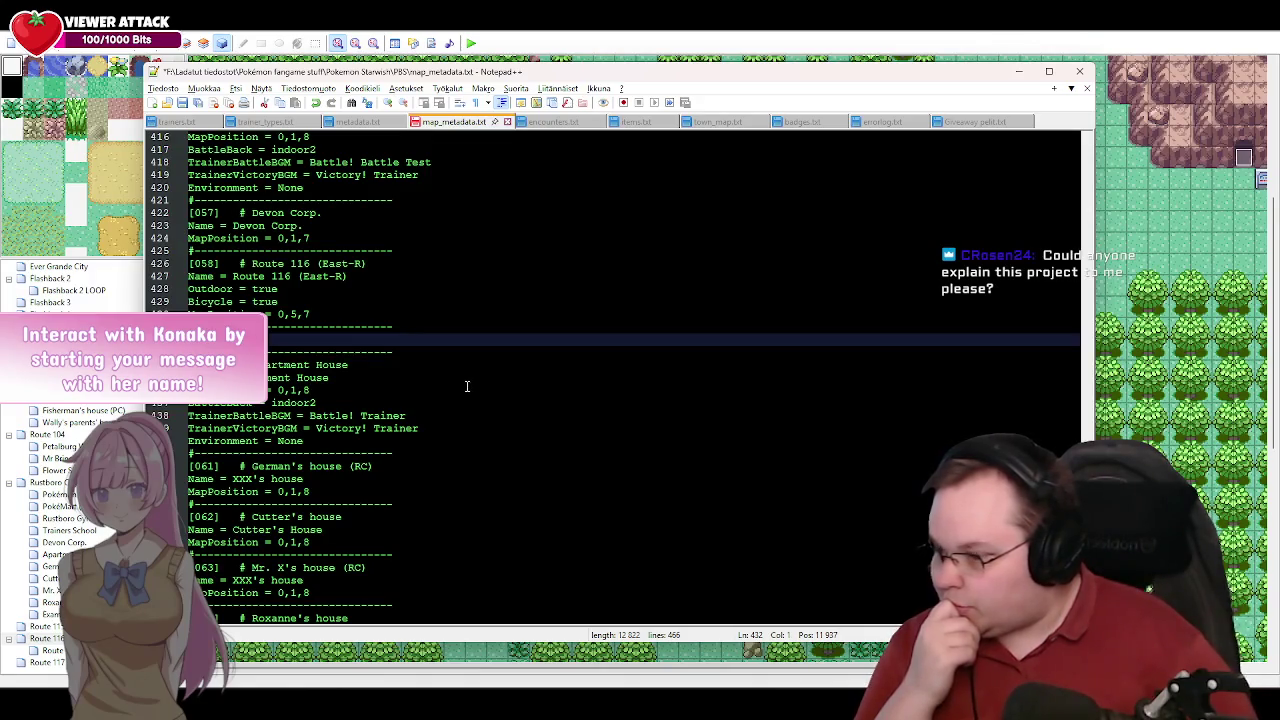
key("ctrl+z")
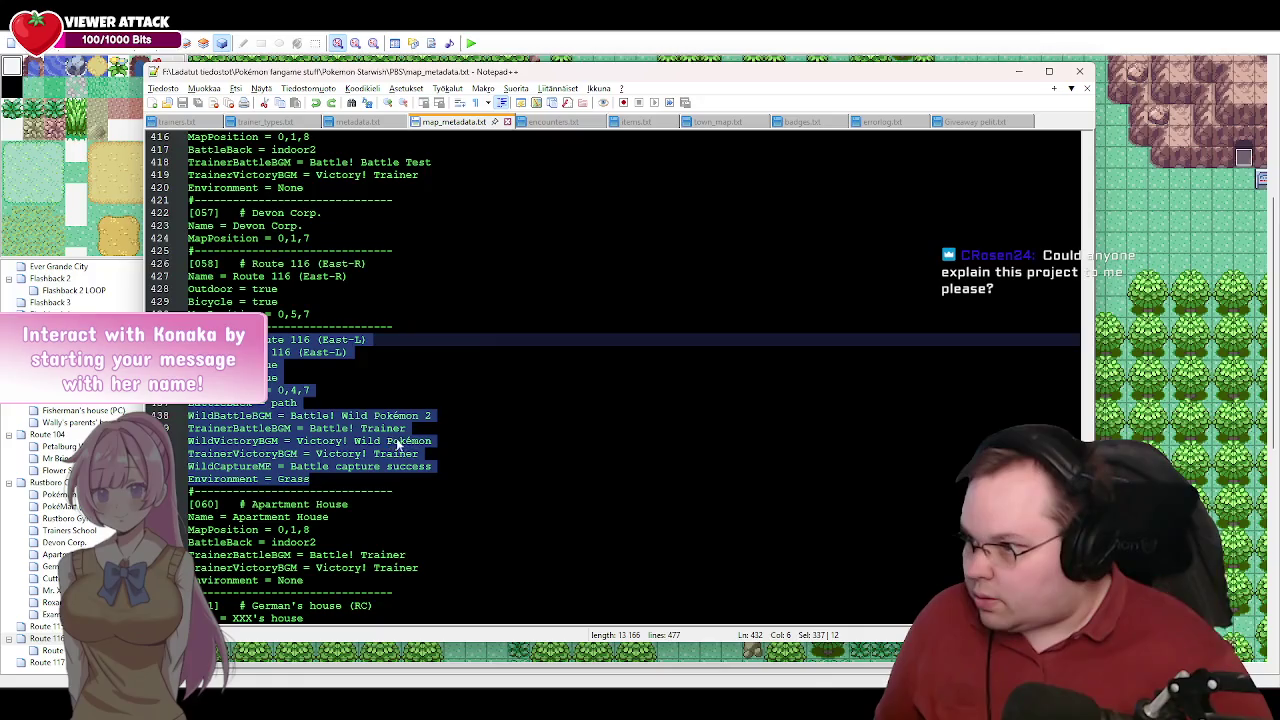
Delete the East-L settings lines and then its two heading lines, returning to Route 116 (West)
mouse_move(312, 466)
left_mouse_down()
mouse_move(260, 440)
mouse_move(188, 365)
left_mouse_up()
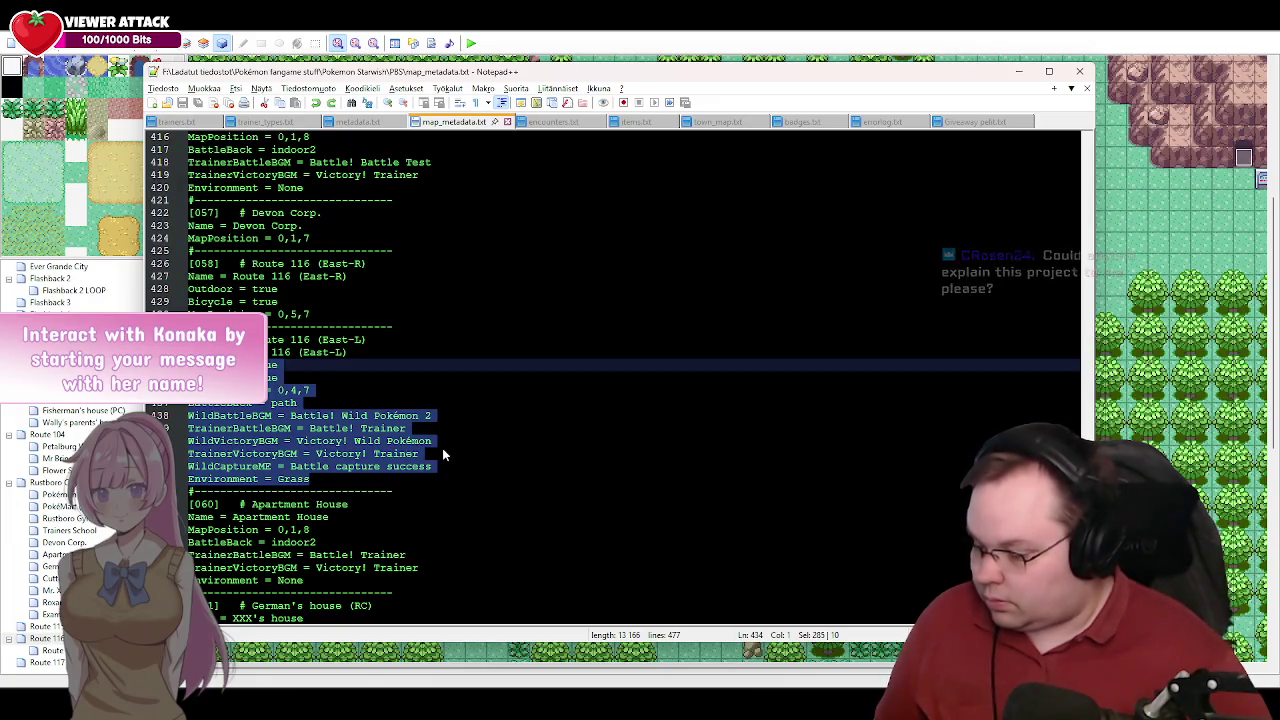
key("Delete")
left_click_drag(185, 365, 185, 340)
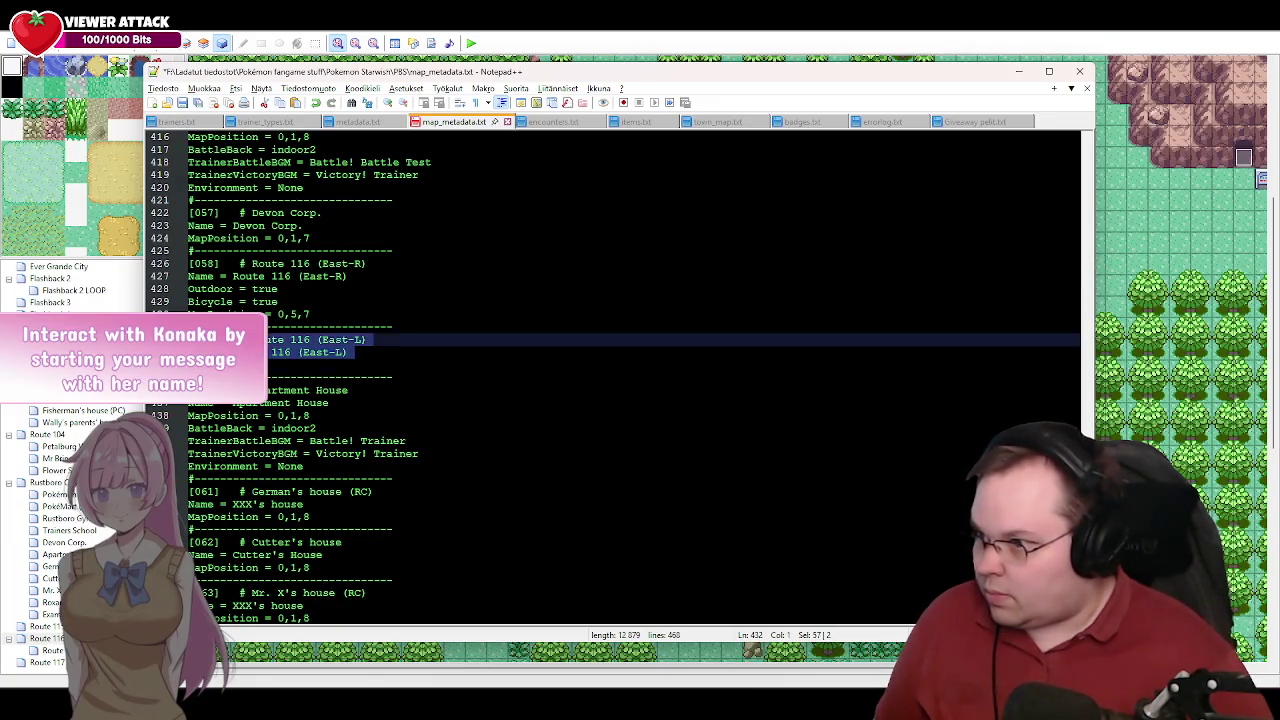
key("Delete")
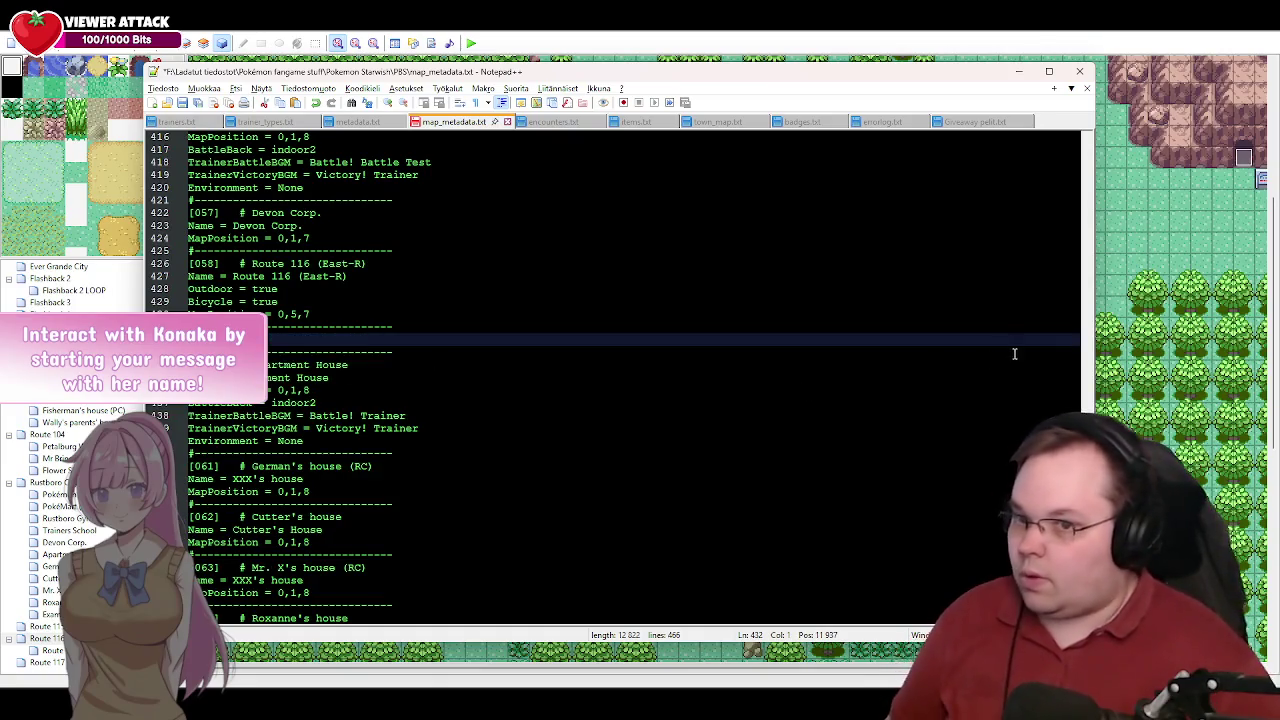
scroll(944, 474, "up", 5)
scroll(944, 474, "up", 20)
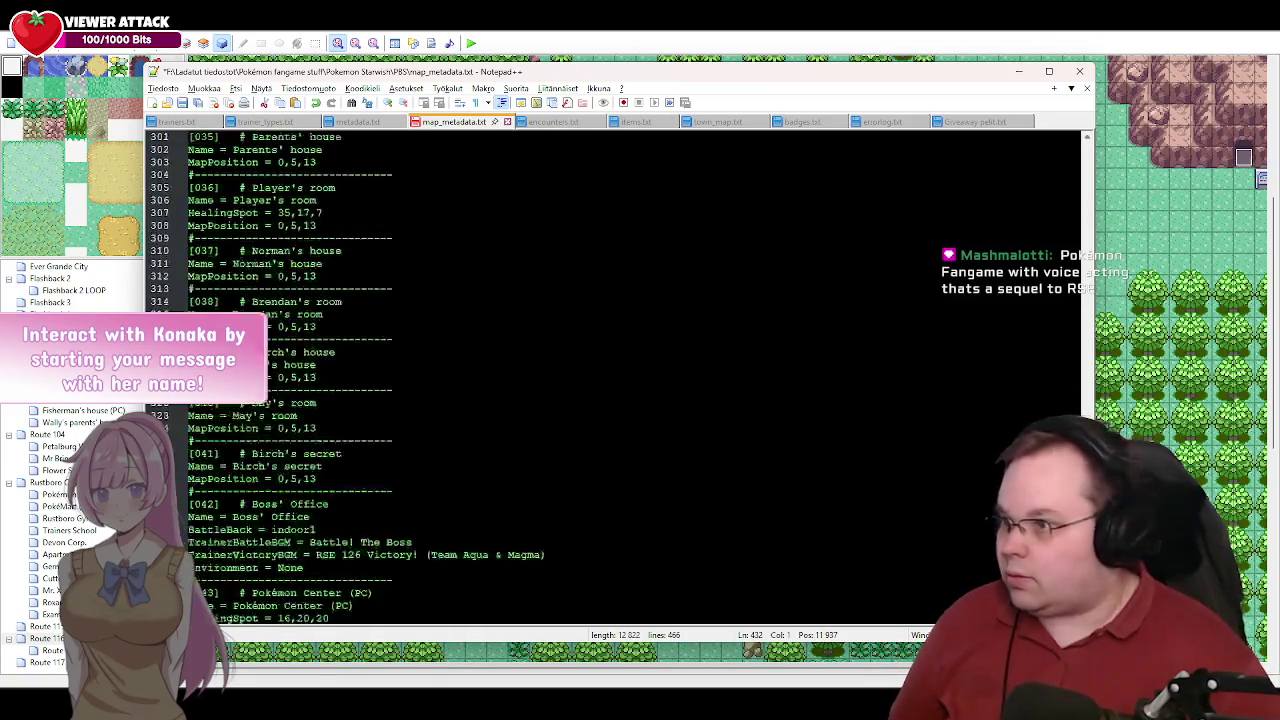
scroll(532, 335, "up", 20)
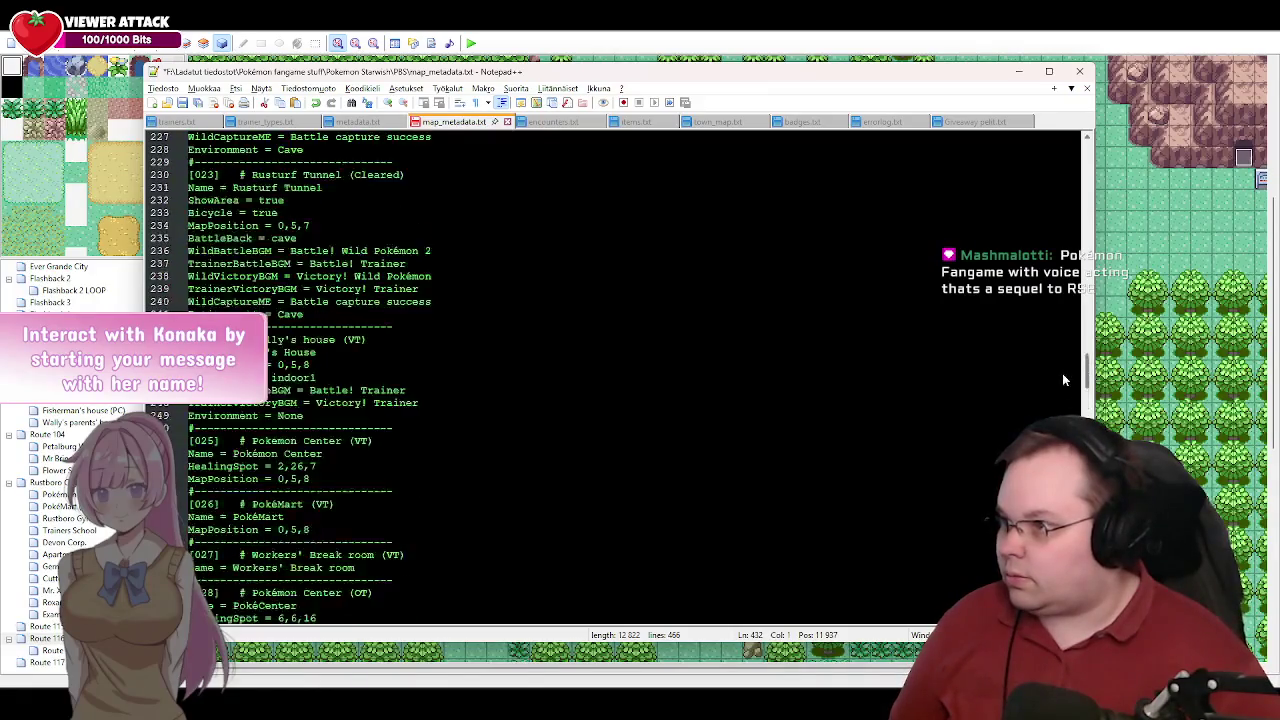
scroll(532, 335, "up", 11)
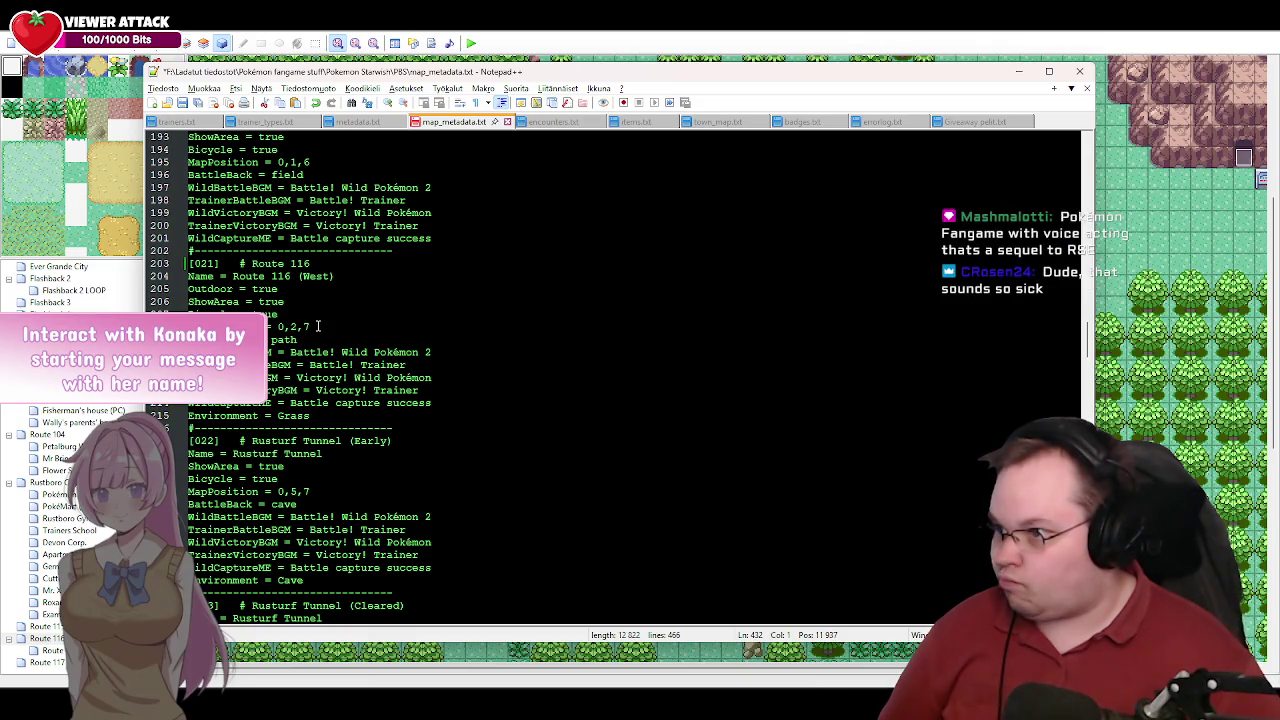
left_click(318, 327)
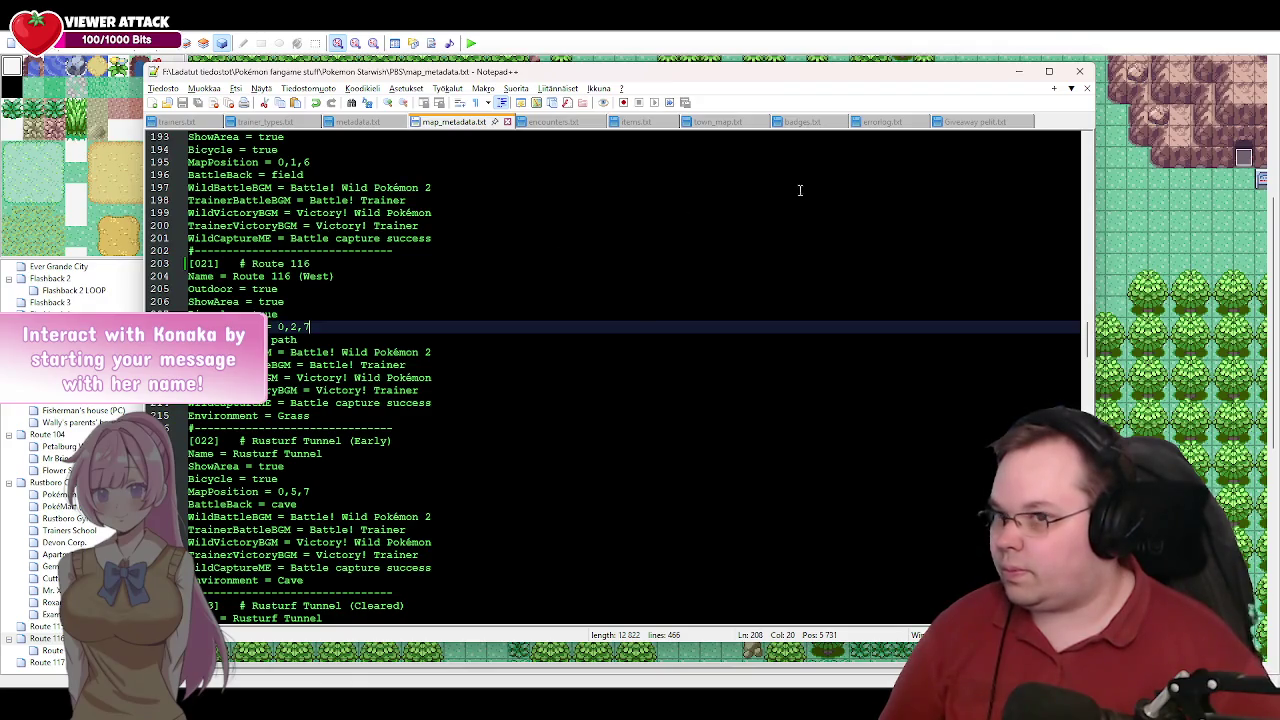
left_click(1019, 72)
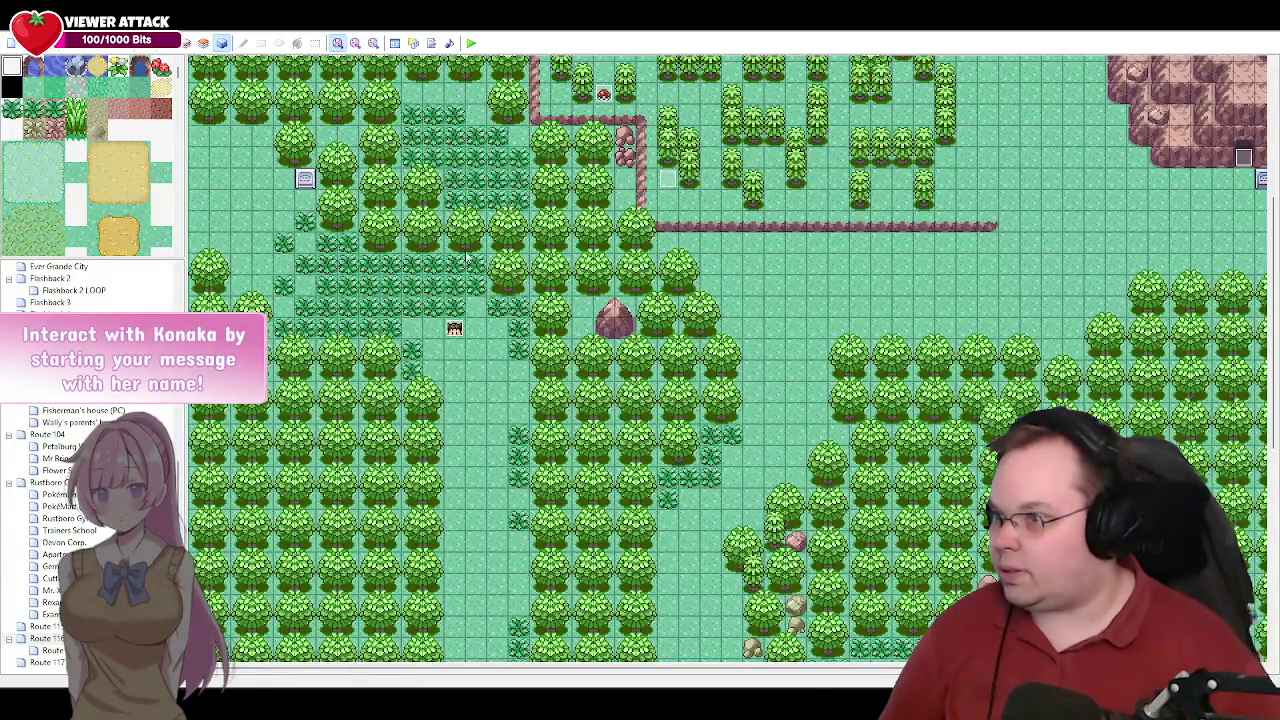
In Pokemon Starwish's PBS folder, open map_connections.txt in Notepad++
key("alt+Tab")
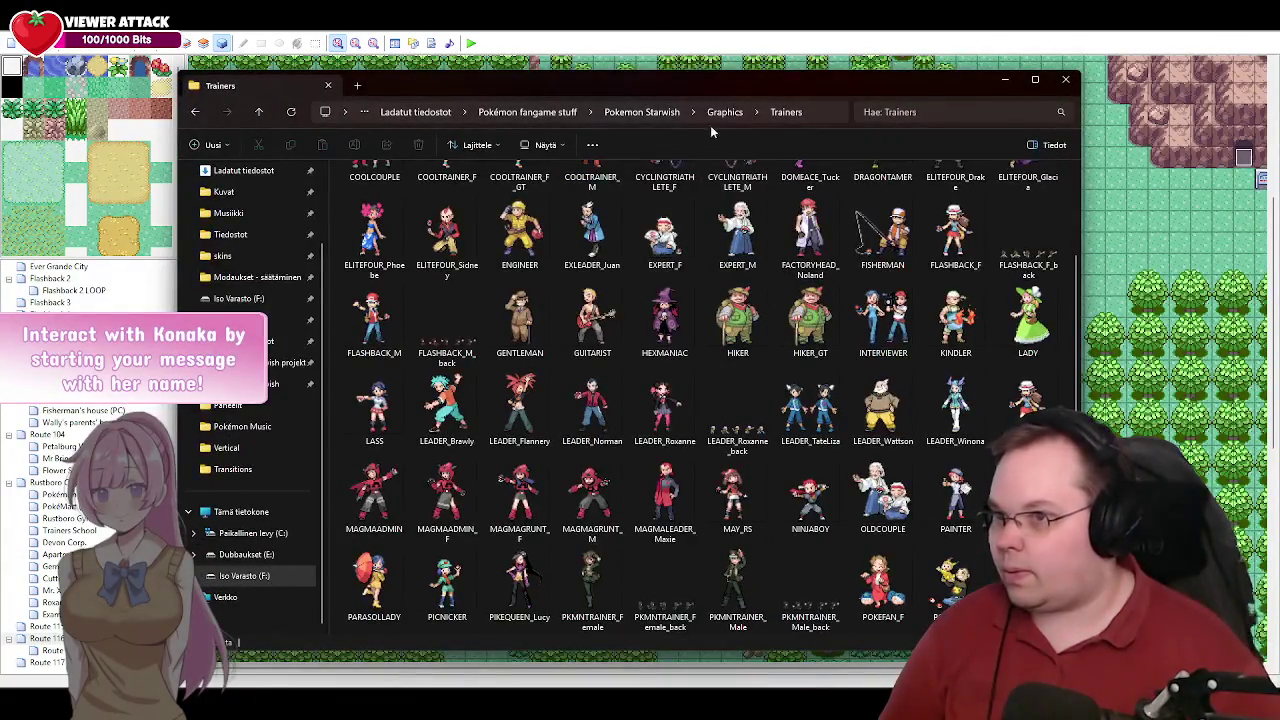
left_click(648, 113)
double_click(377, 286)
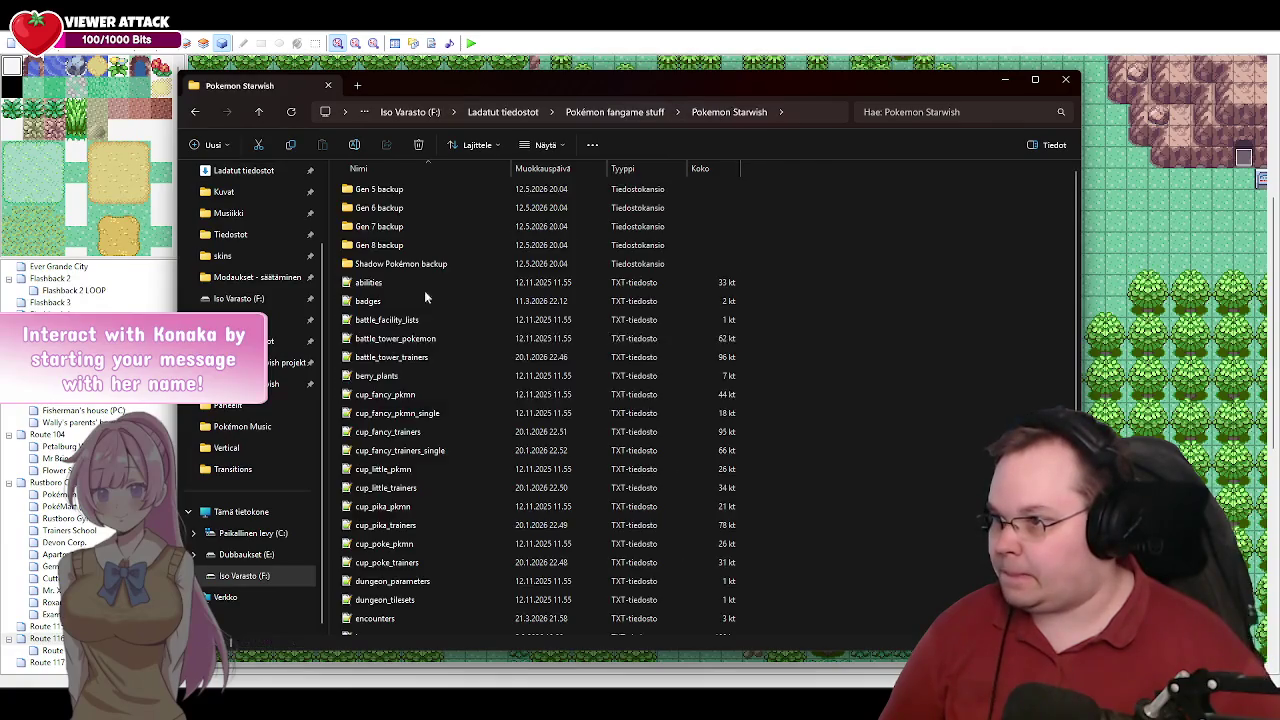
scroll(800, 417, "down", 5)
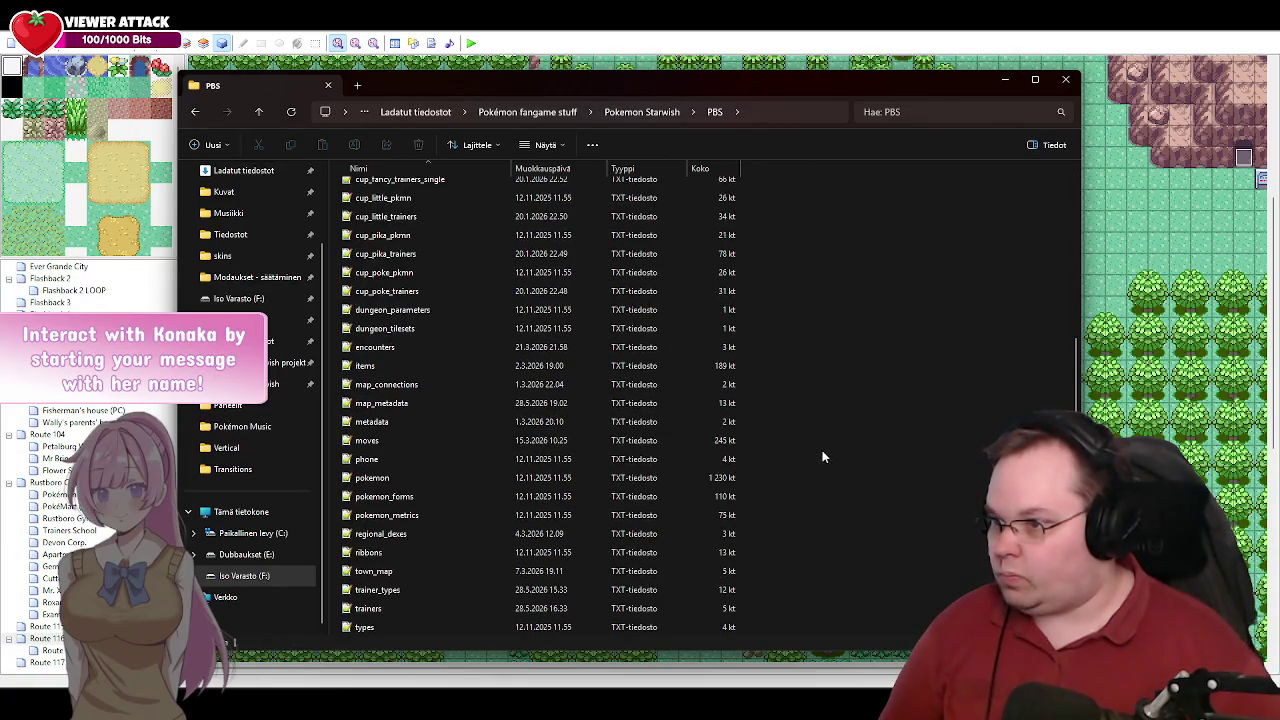
double_click(400, 384)
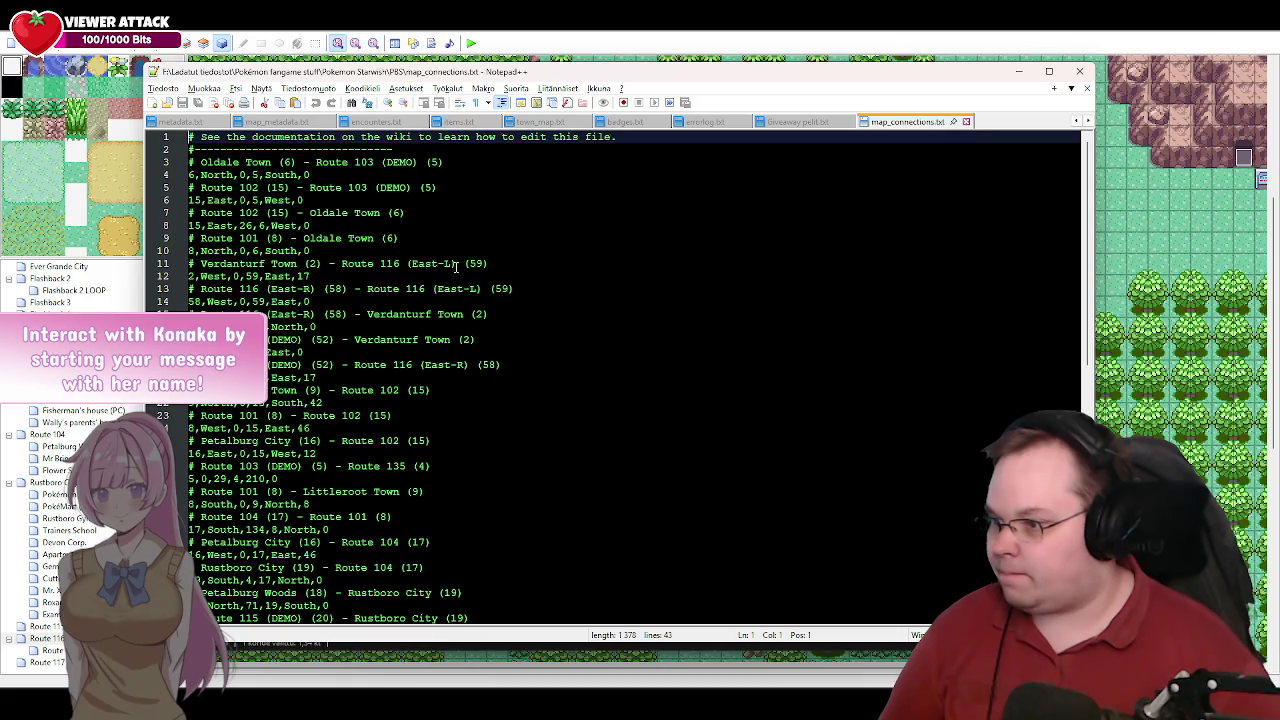
Remove the (East-L) label from the connection lines 11 and 13
left_click_drag(456, 264, 406, 264)
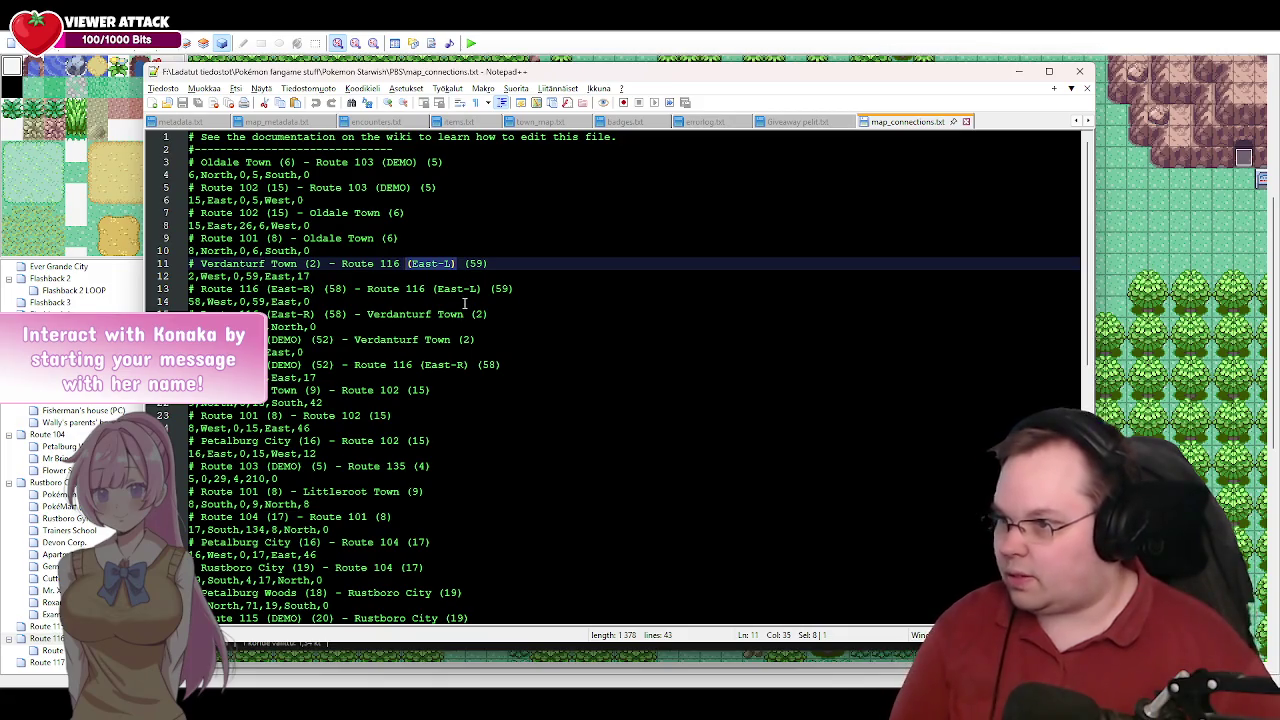
key("BackSpace")
key("BackSpace")
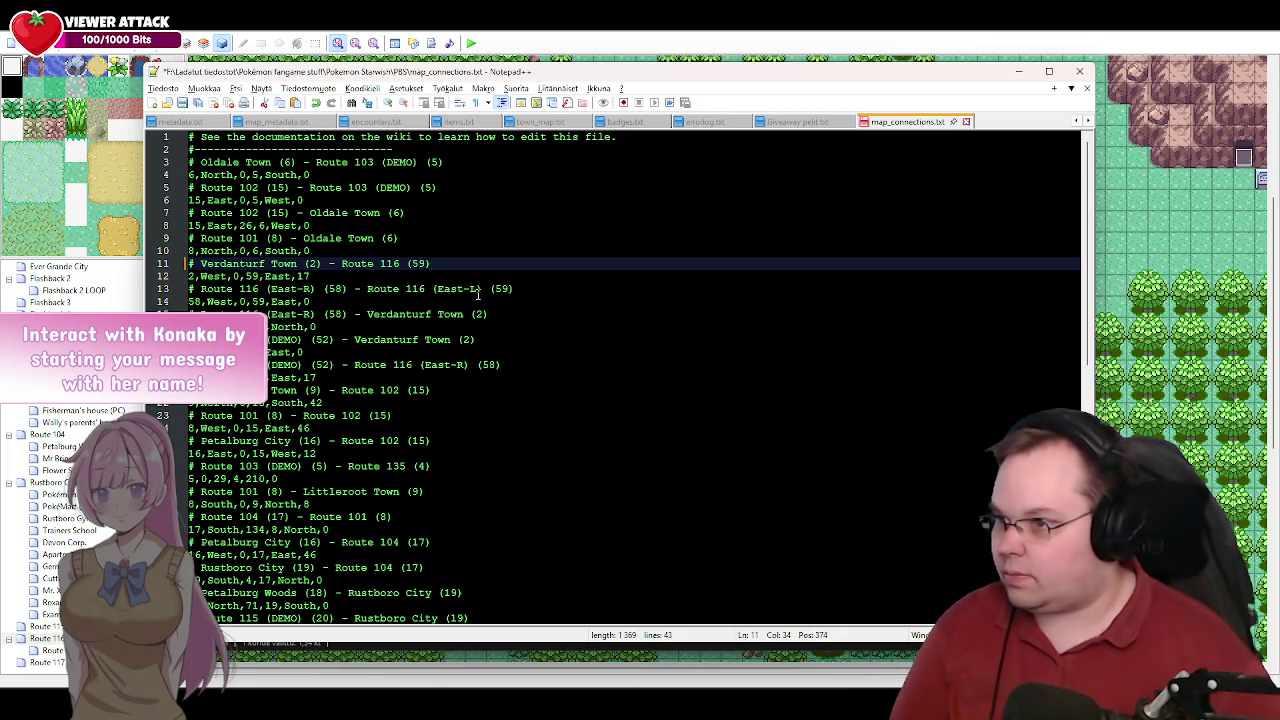
left_click(483, 288)
left_click_drag(483, 288, 434, 288)
key("BackSpace")
key("BackSpace")
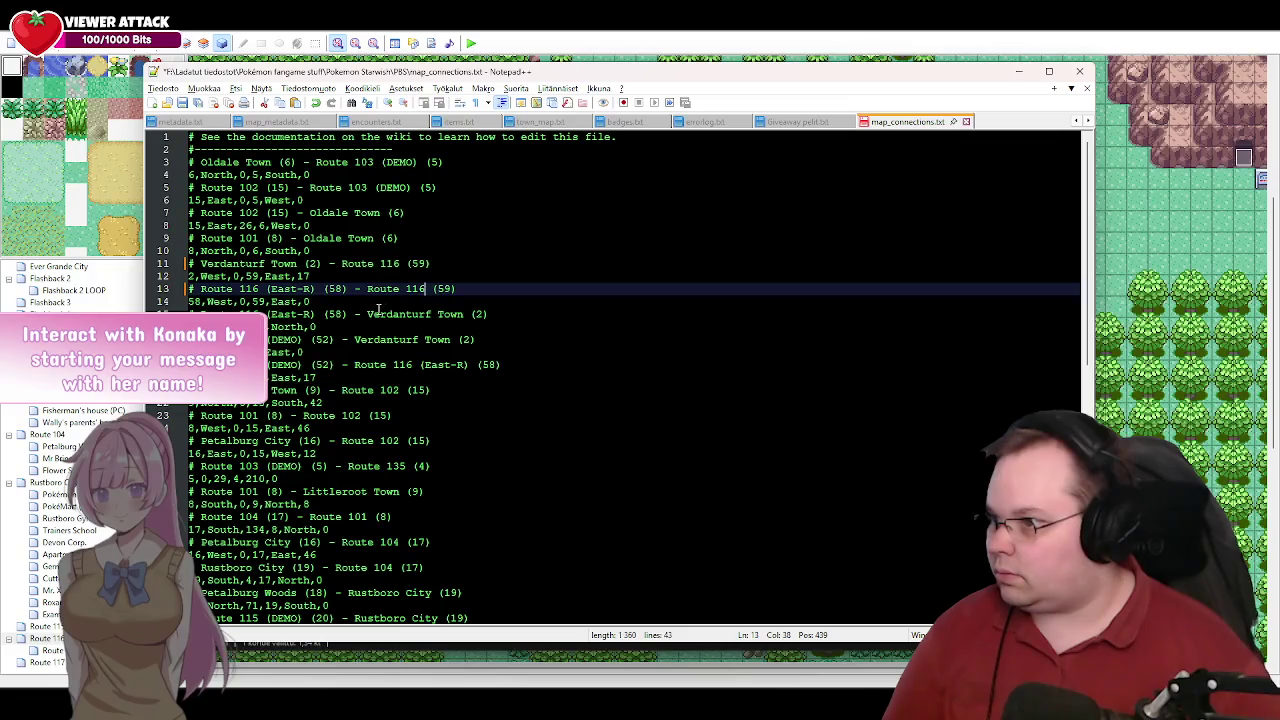
Change map number 59 to 21 on both lines and save map_connections.txt
double_click(446, 289)
type("21")
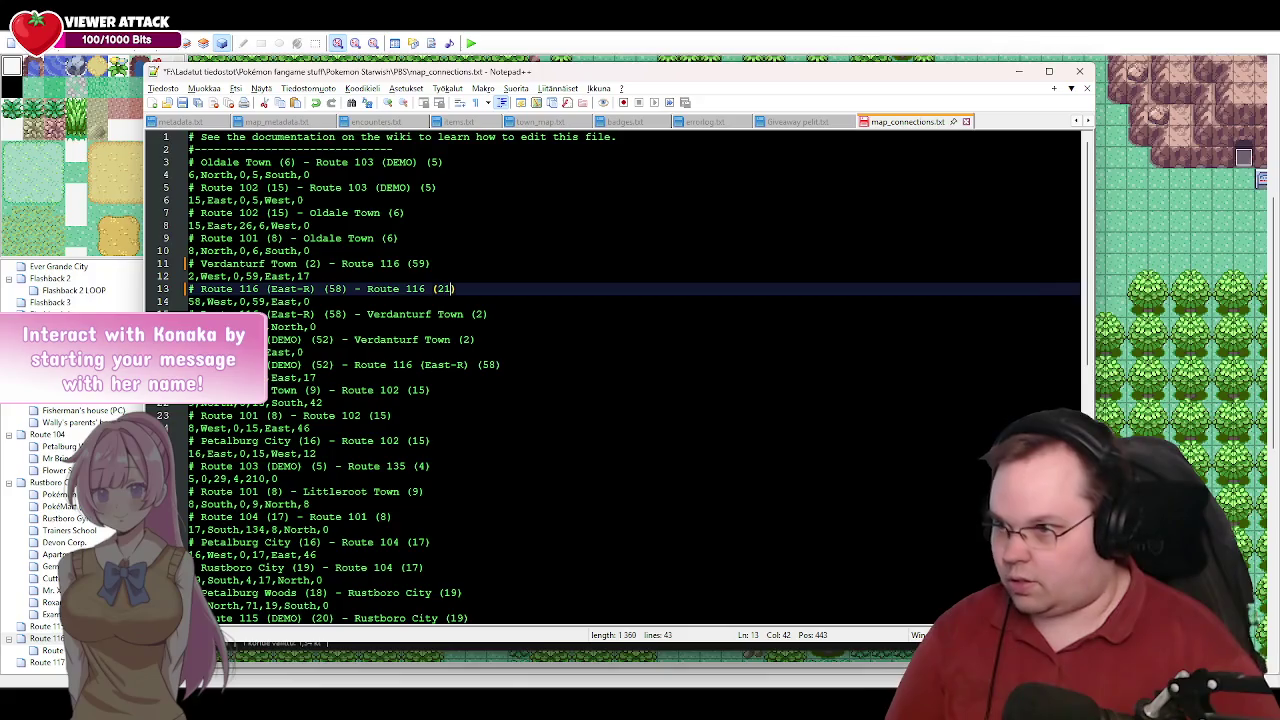
double_click(420, 263)
key("BackSpace")
type("21")
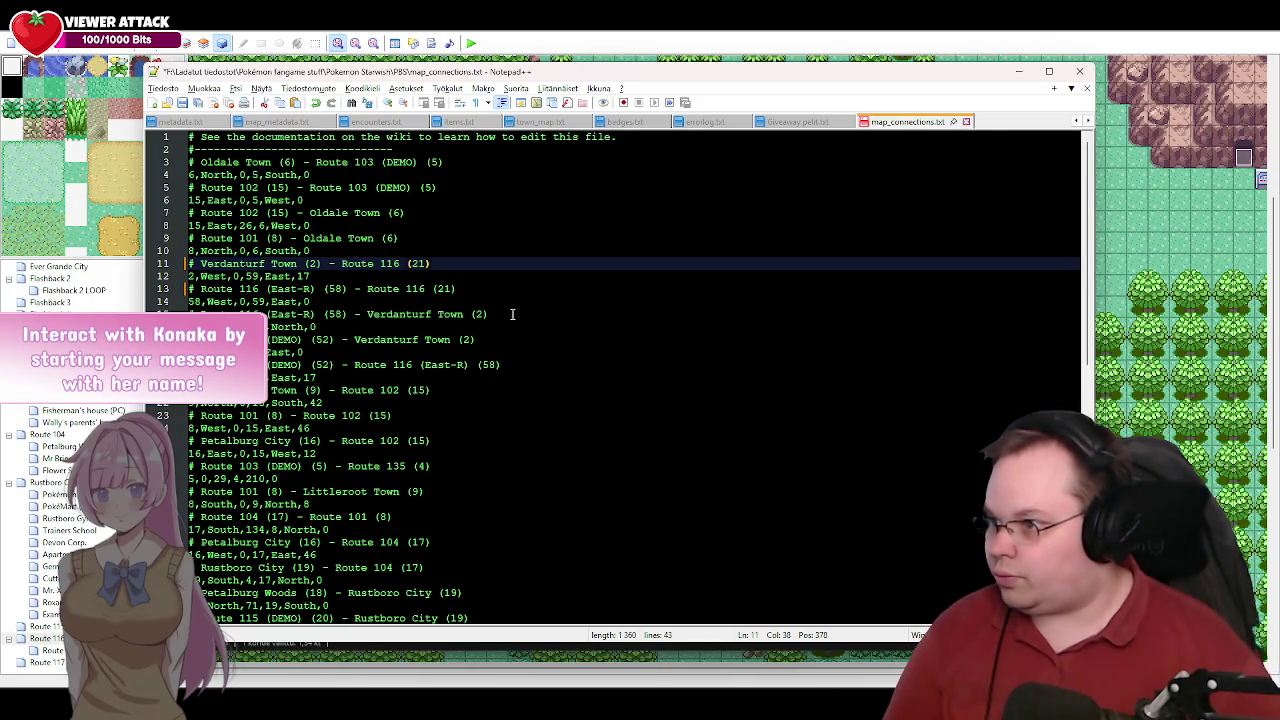
scroll(530, 334, "down", 3)
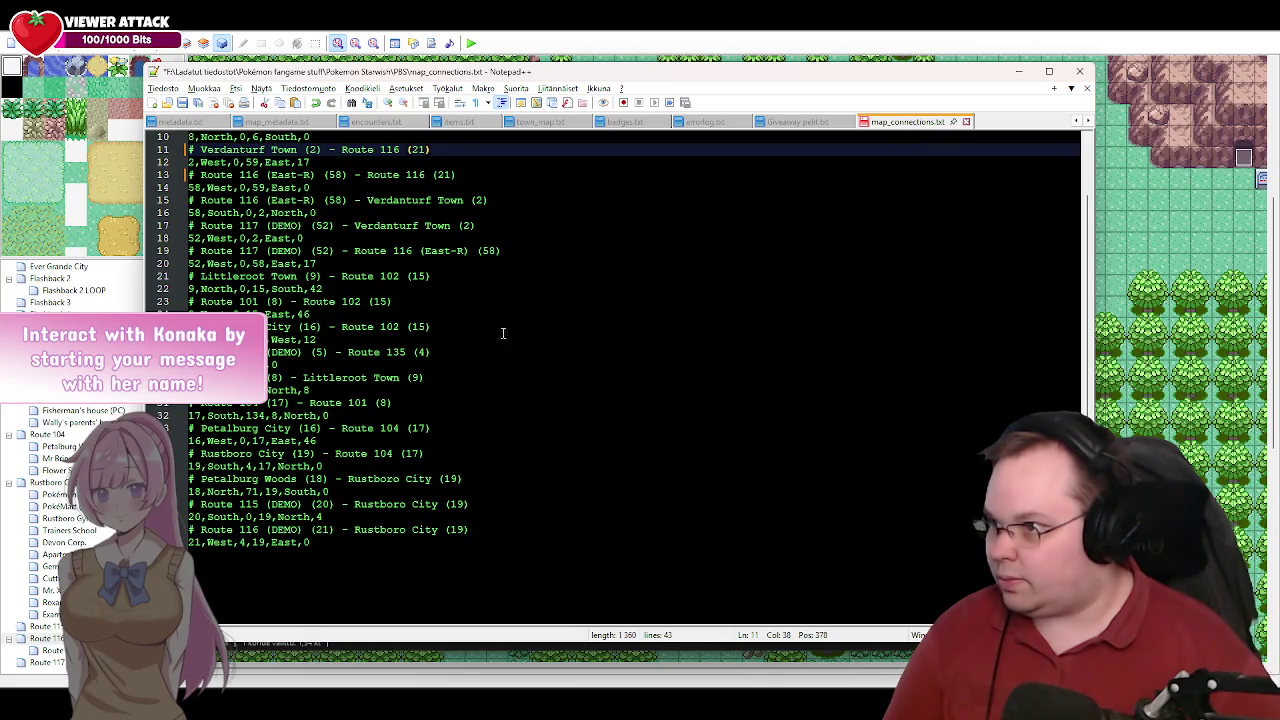
scroll(534, 397, "up", 1)
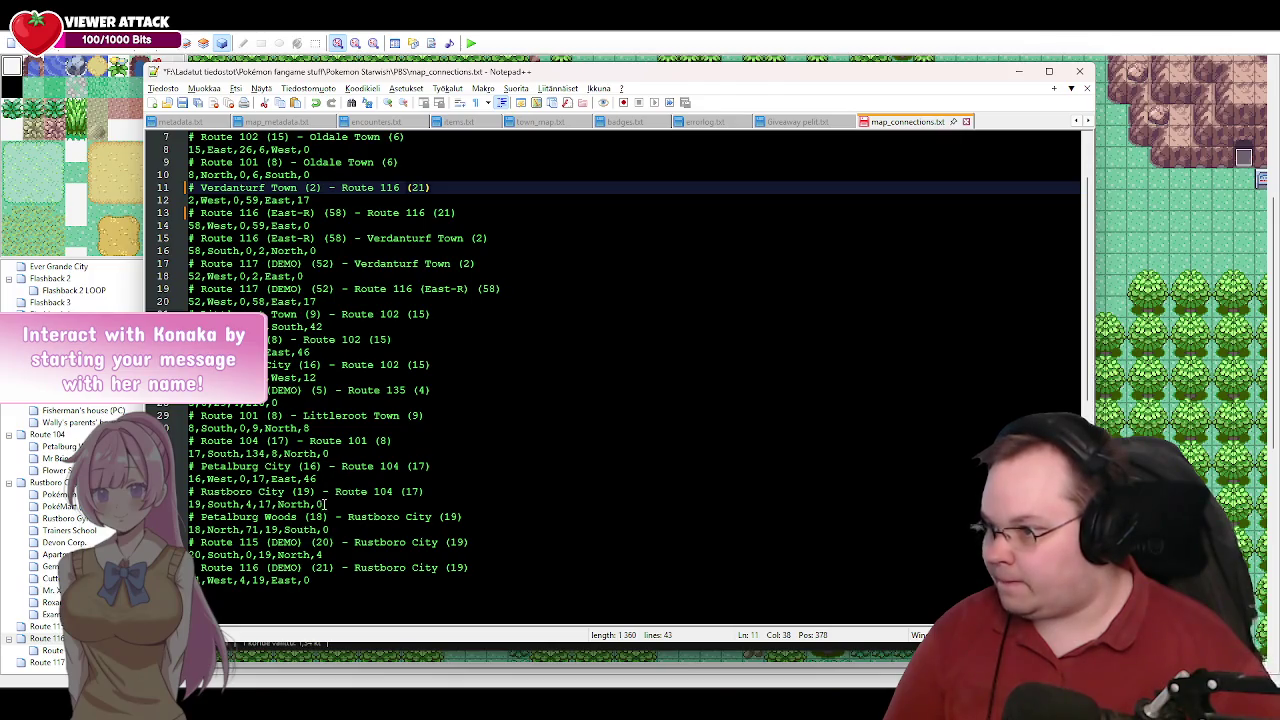
scroll(356, 480, "up", 2)
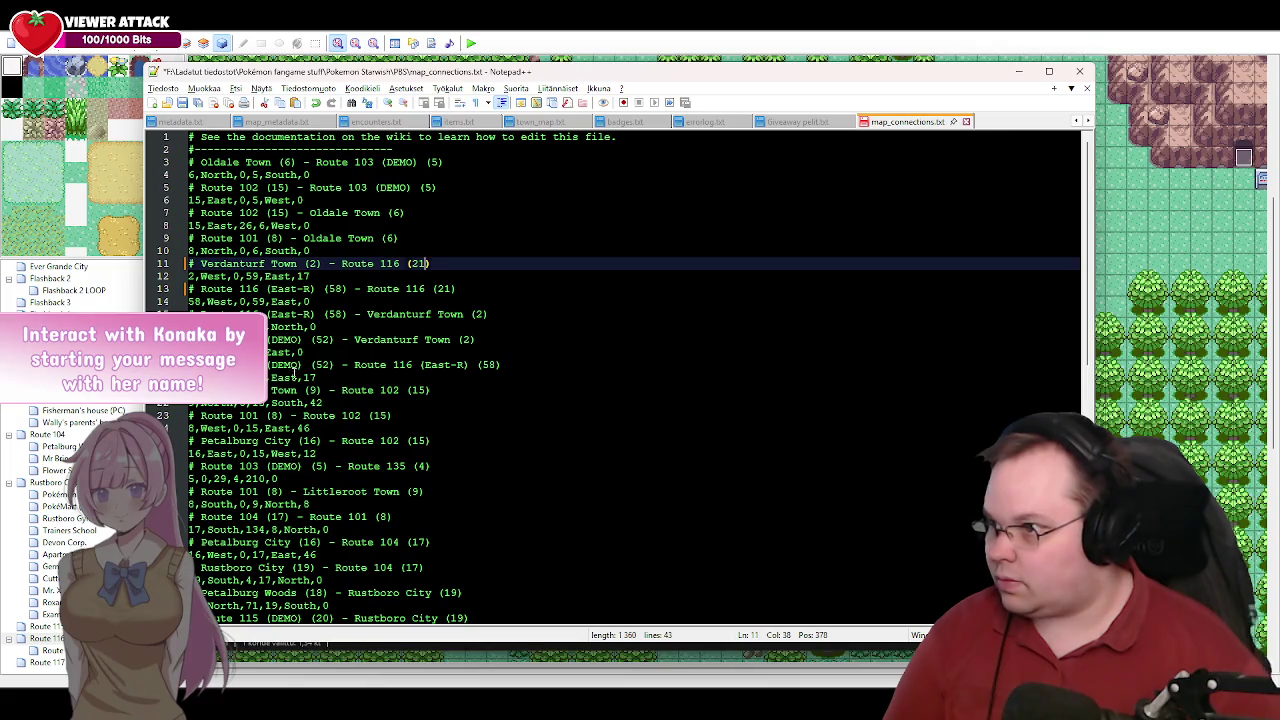
key("ctrl+s")
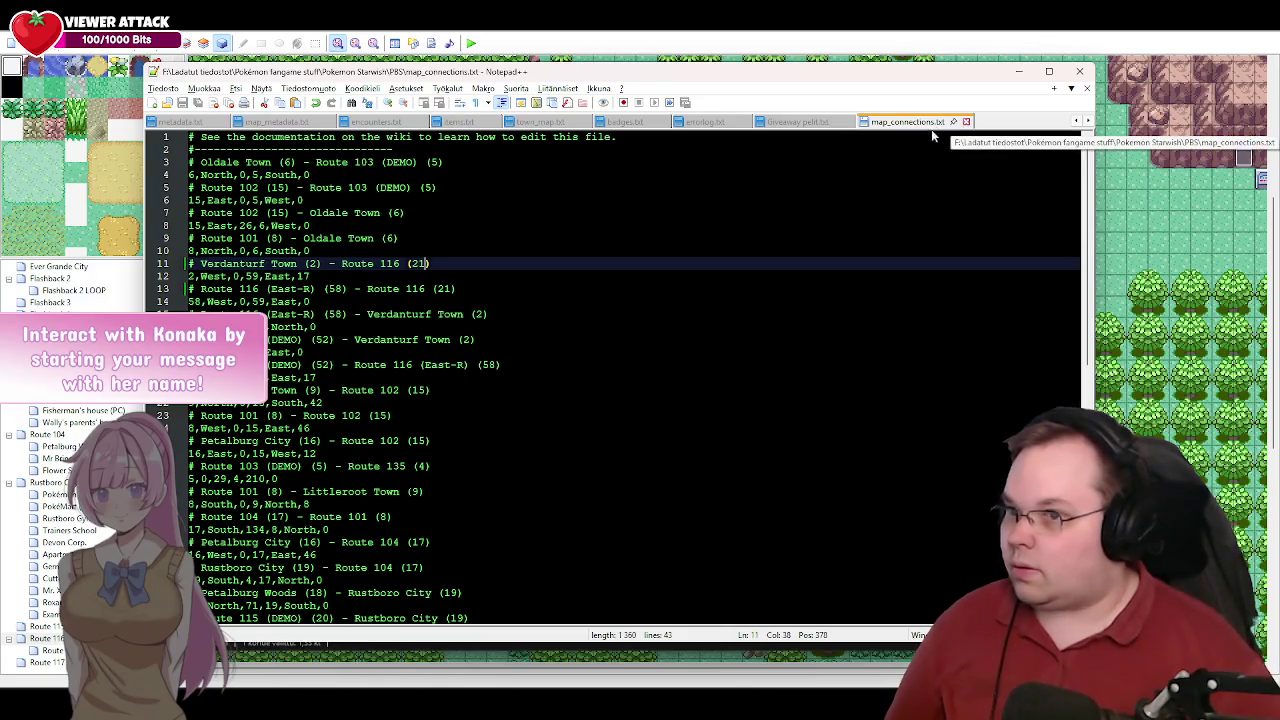
key("alt+Tab")
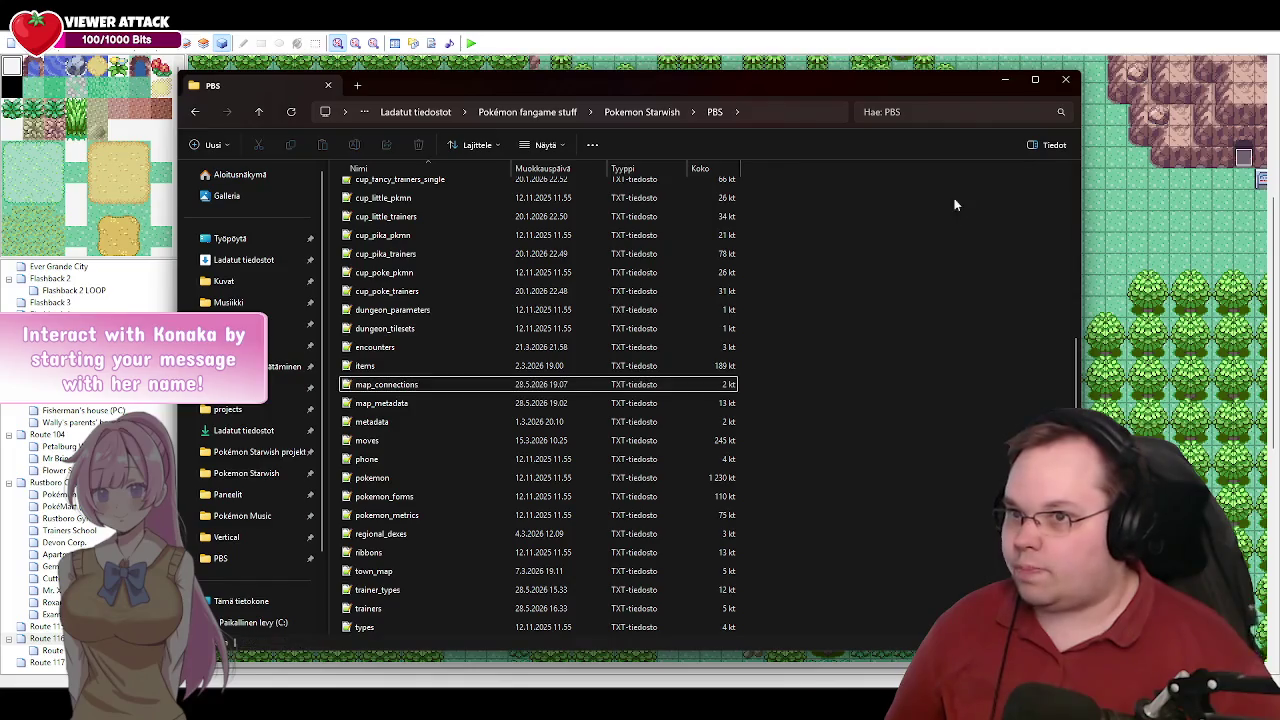
Start a playtest, dismiss the missing Map 59 warning, and return to map_connections.txt
left_click(1006, 81)
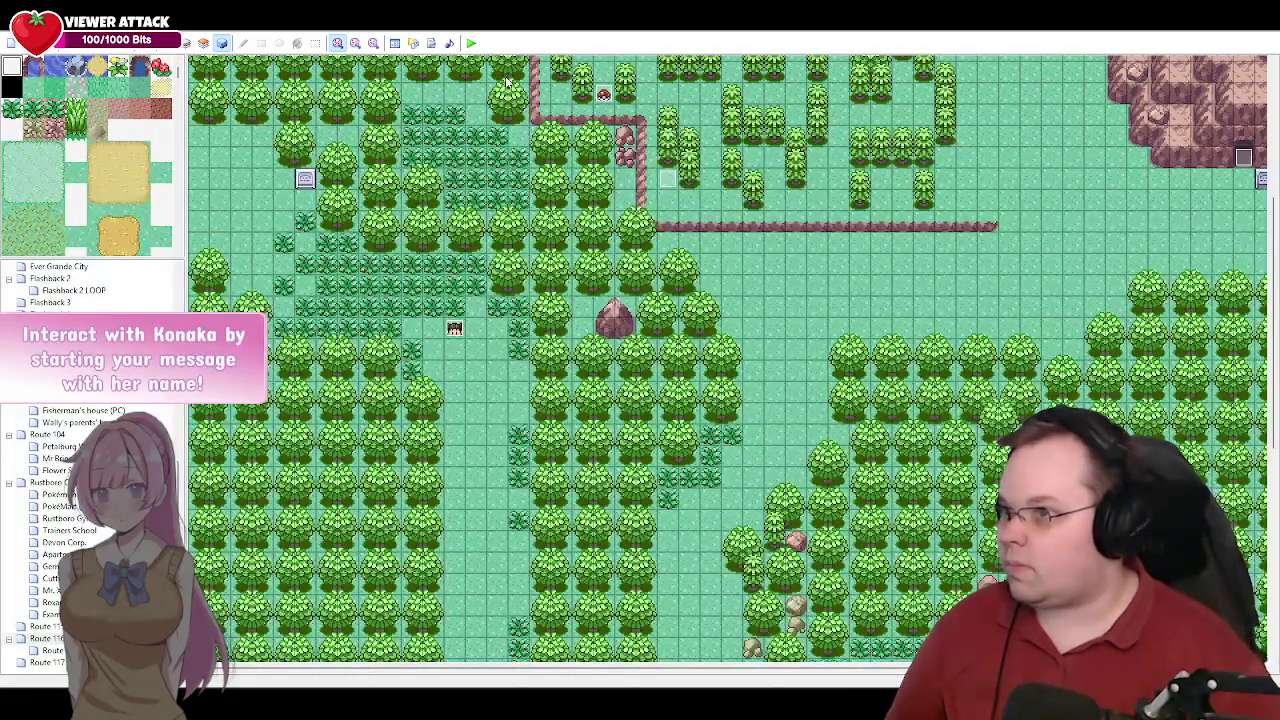
left_click(471, 43)
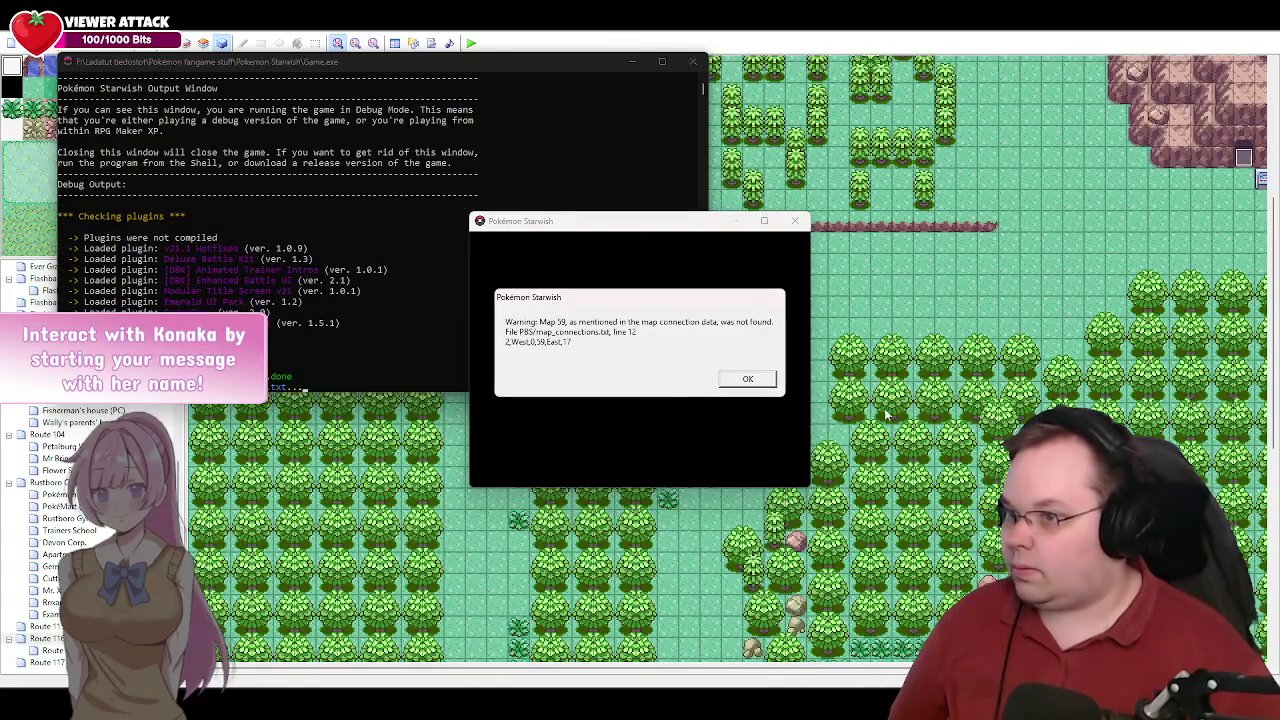
left_click(757, 385)
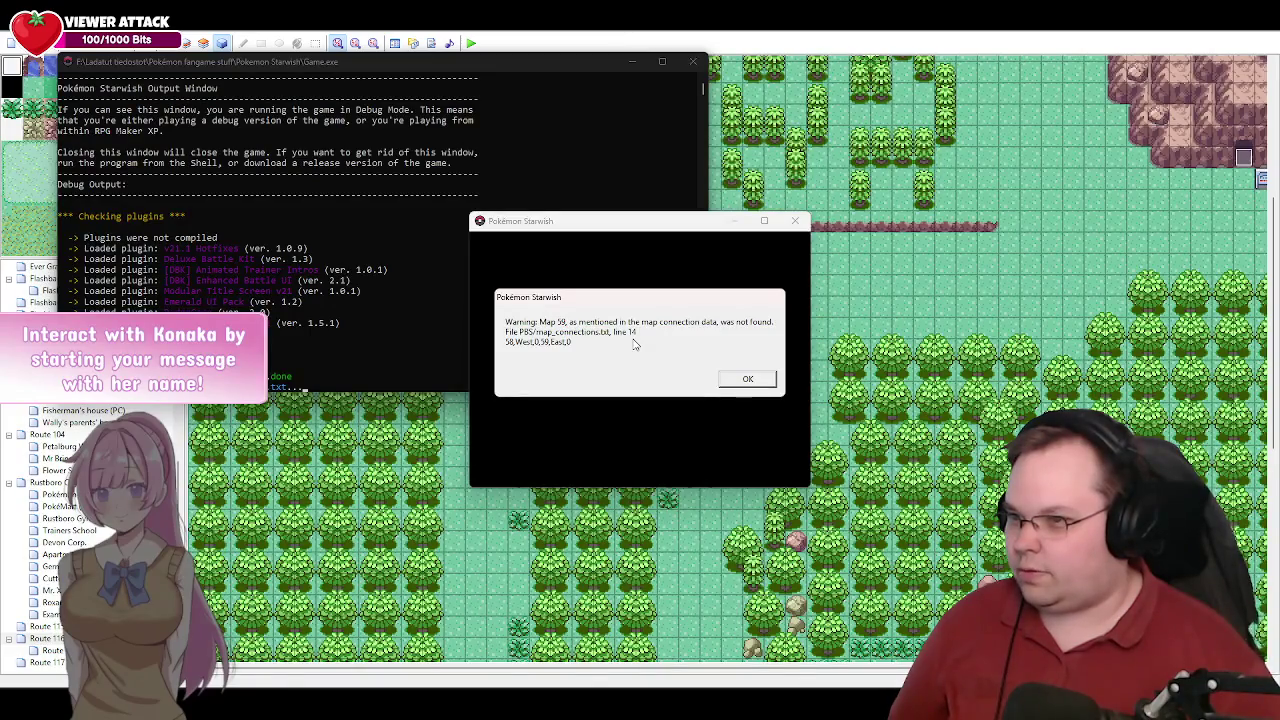
mouse_move(352, 667)
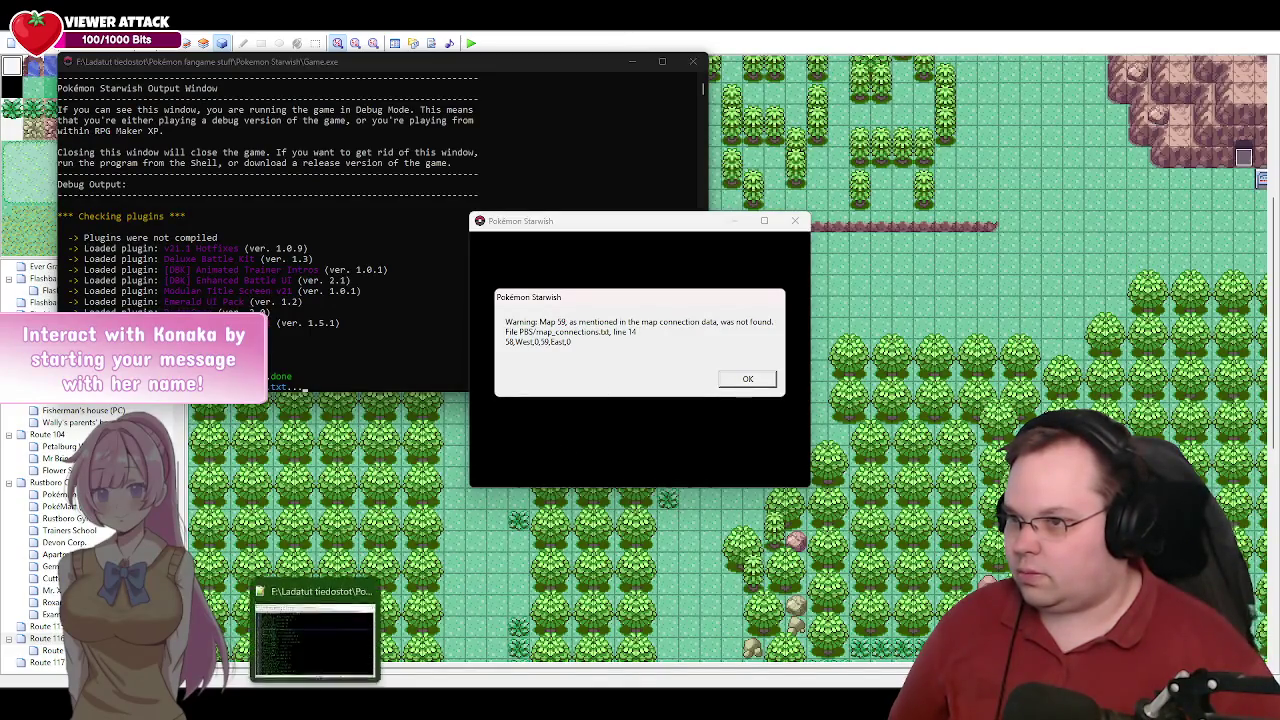
left_click(316, 610)
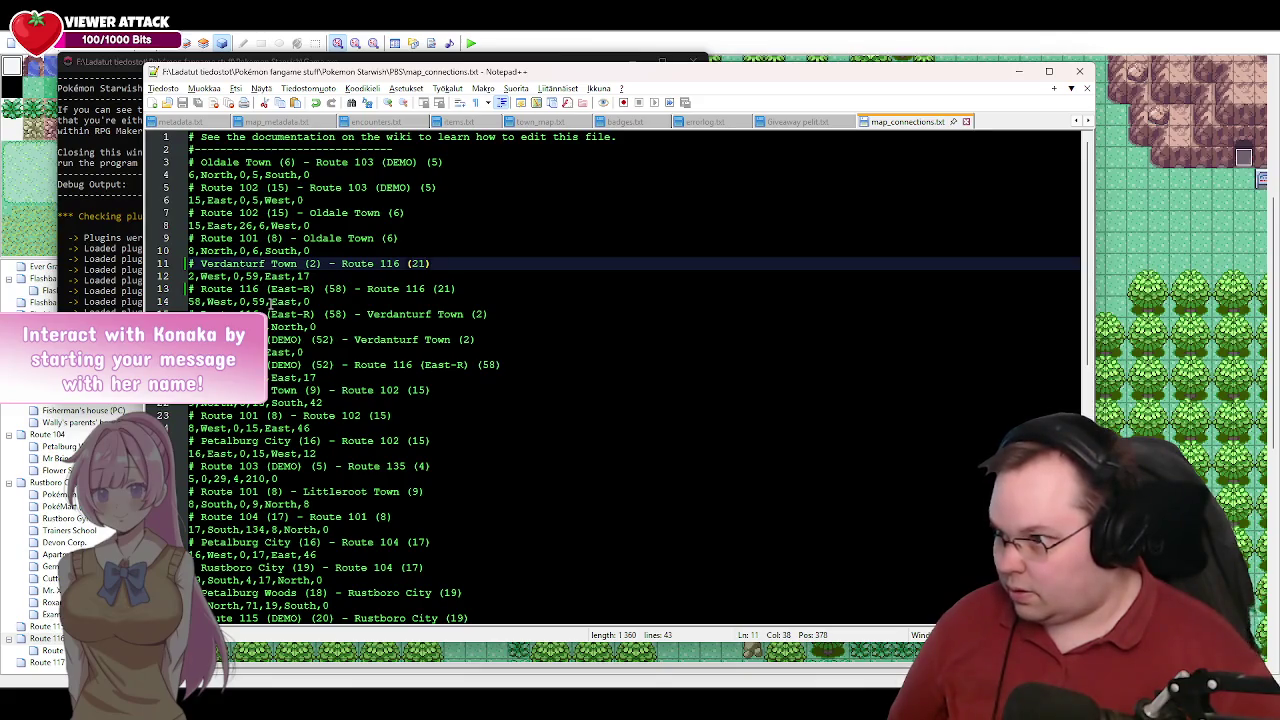
Change map 59 to 21 on lines 14 and 12 of map_connections.txt and save it
left_click(265, 302)
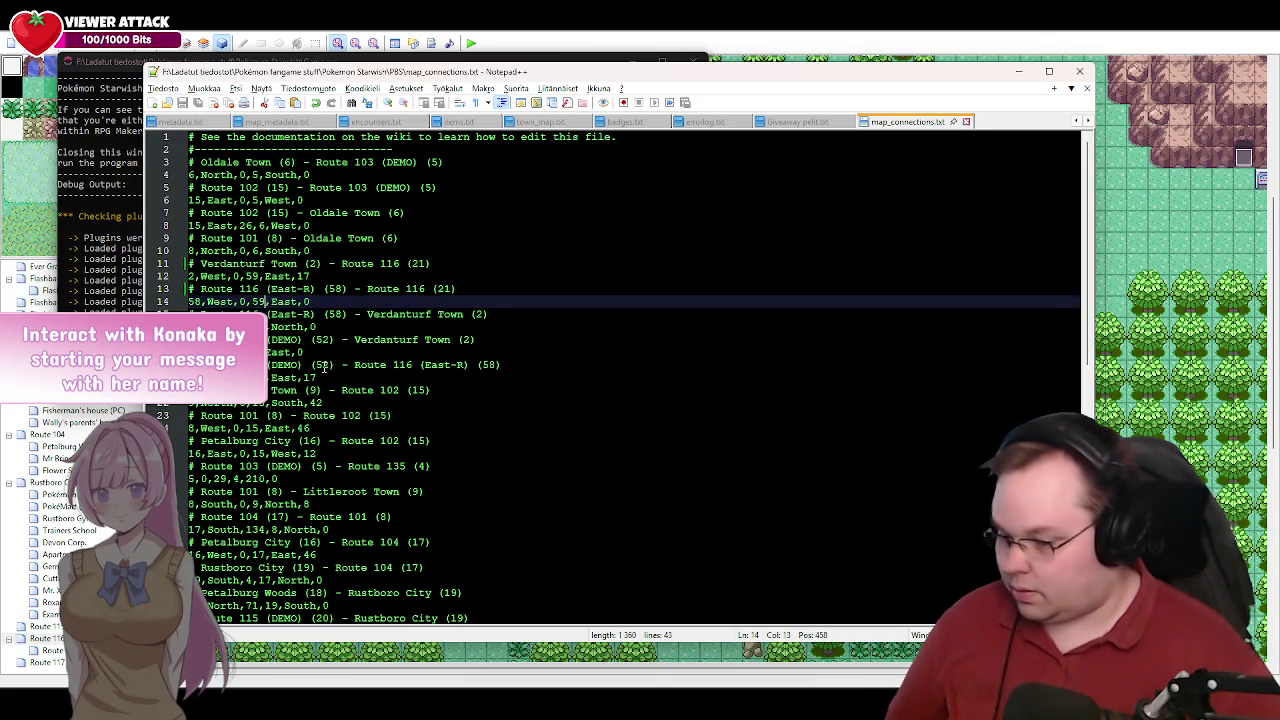
key("BackSpace")
key("BackSpace")
type("21")
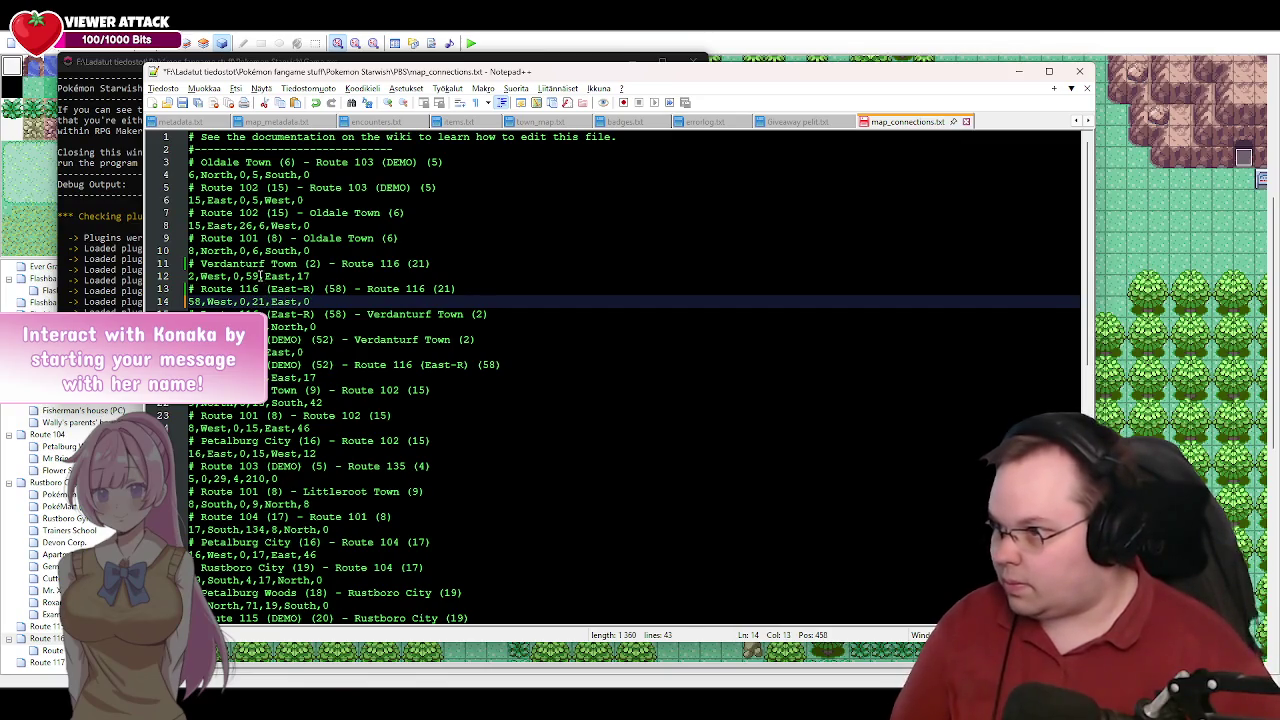
left_click(258, 276)
key("BackSpace")
key("BackSpace")
type("21")
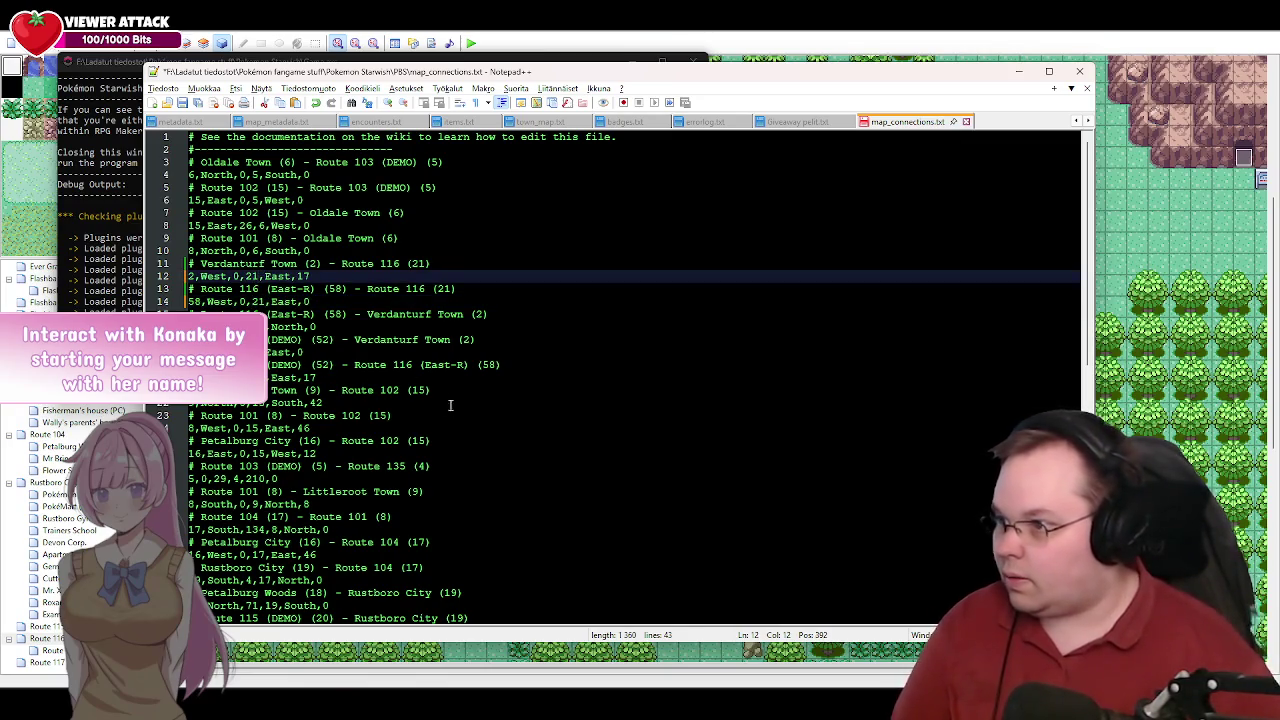
key("ctrl+s")
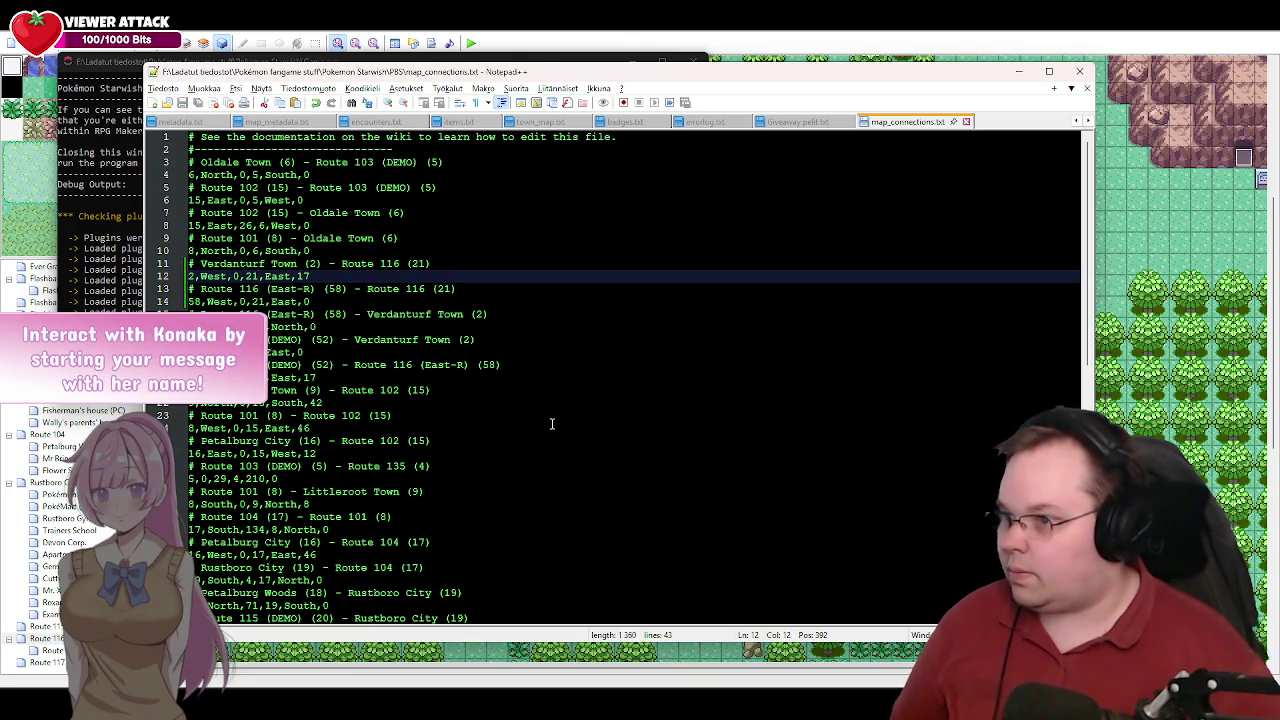
left_click(1018, 72)
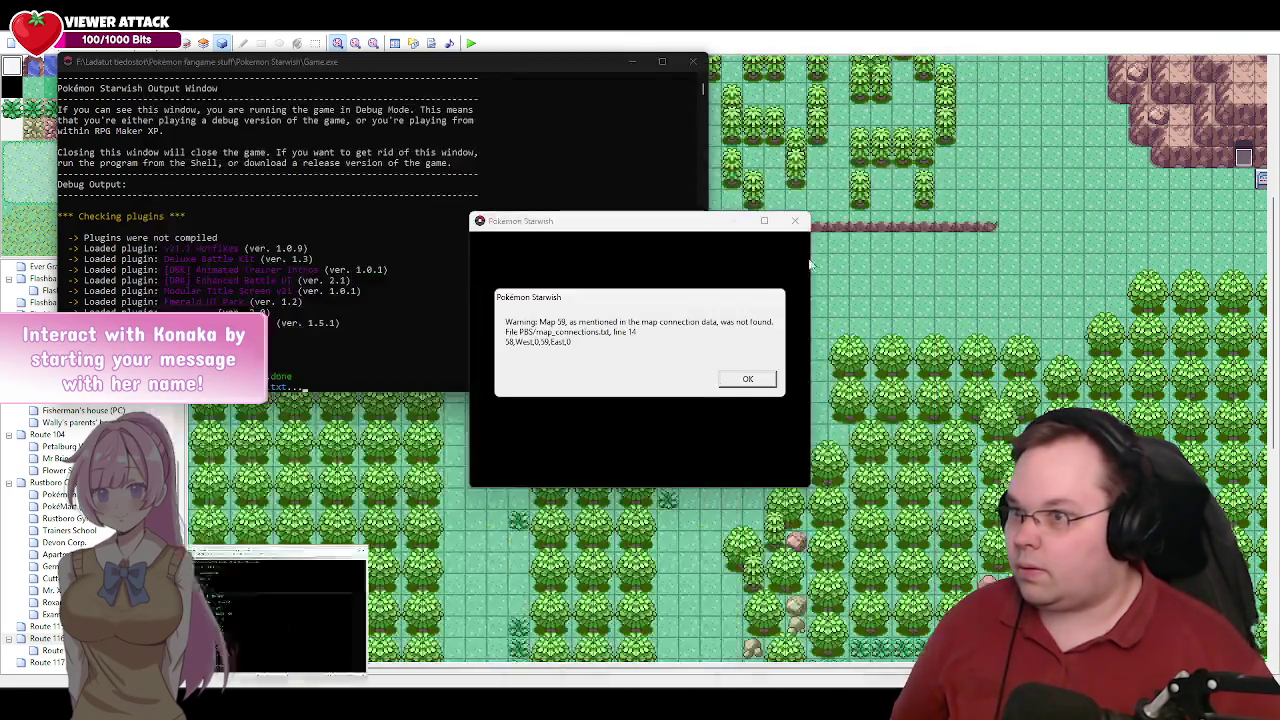
Dismiss the Map 59 warning and run Debug > Files options > Compile data
left_click(736, 385)
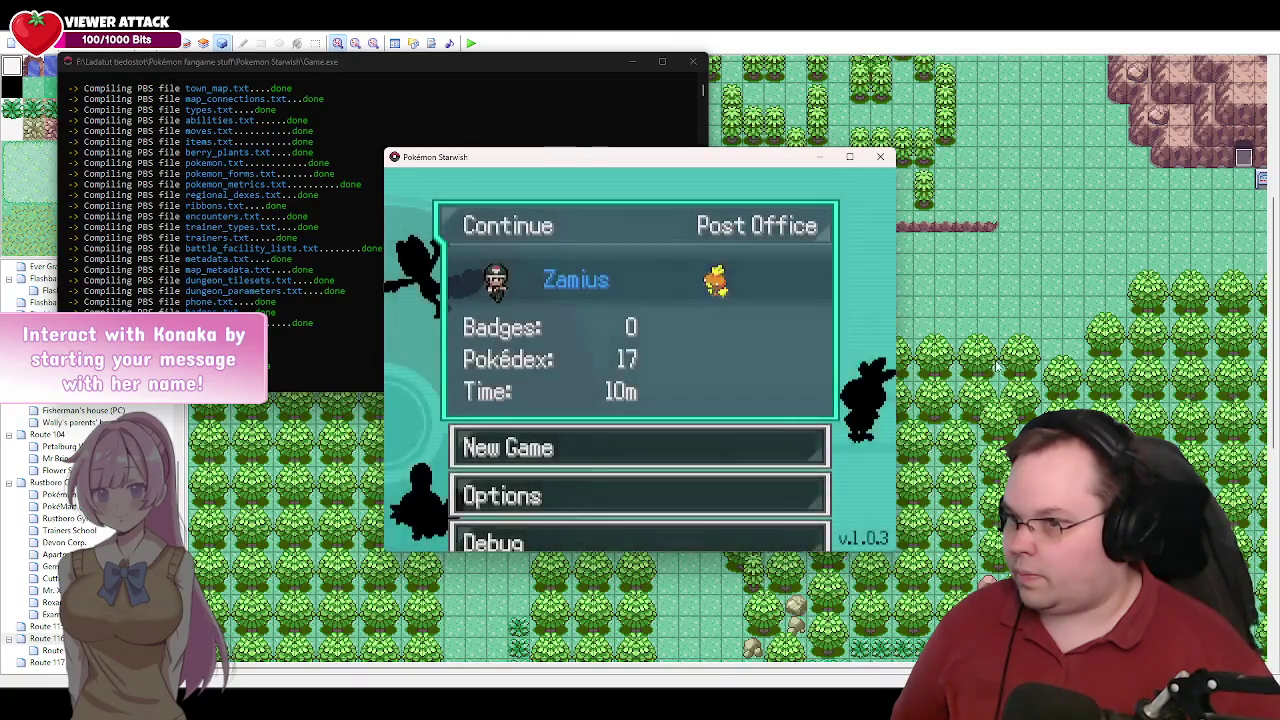
key("Down")
key("Down")
key("Down")
key("Return")
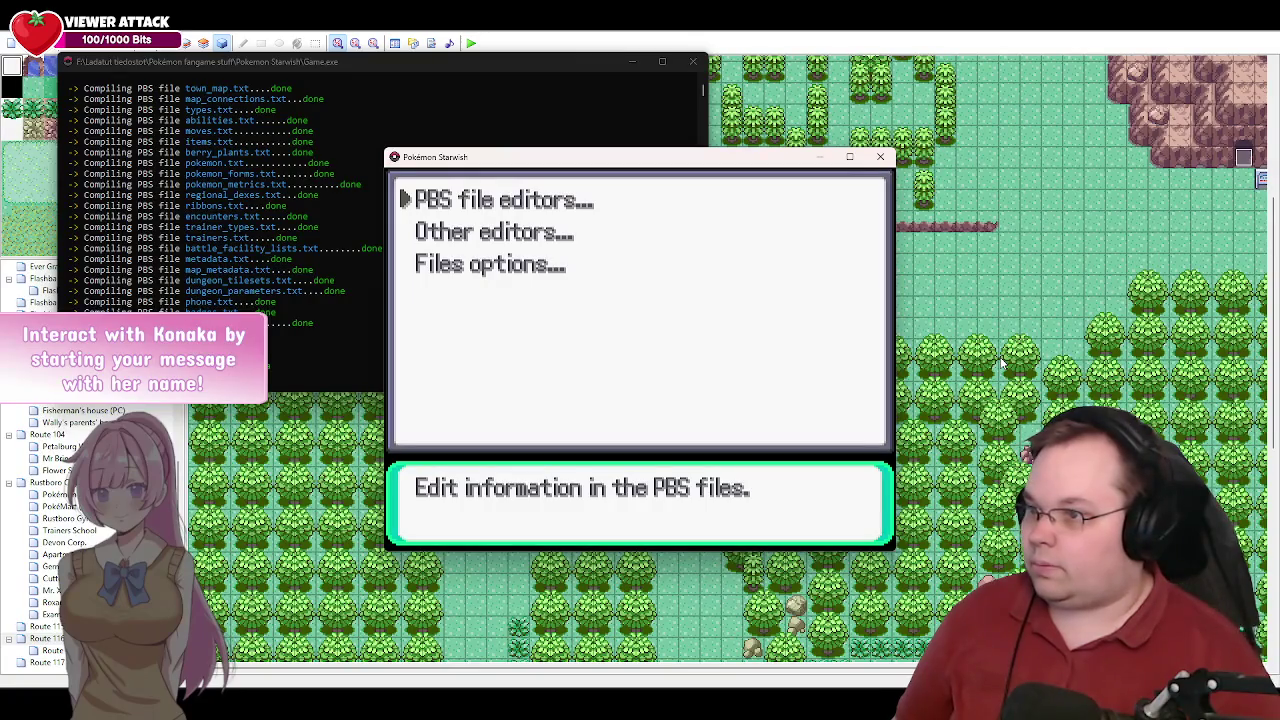
key("Down")
key("Down")
key("Return")
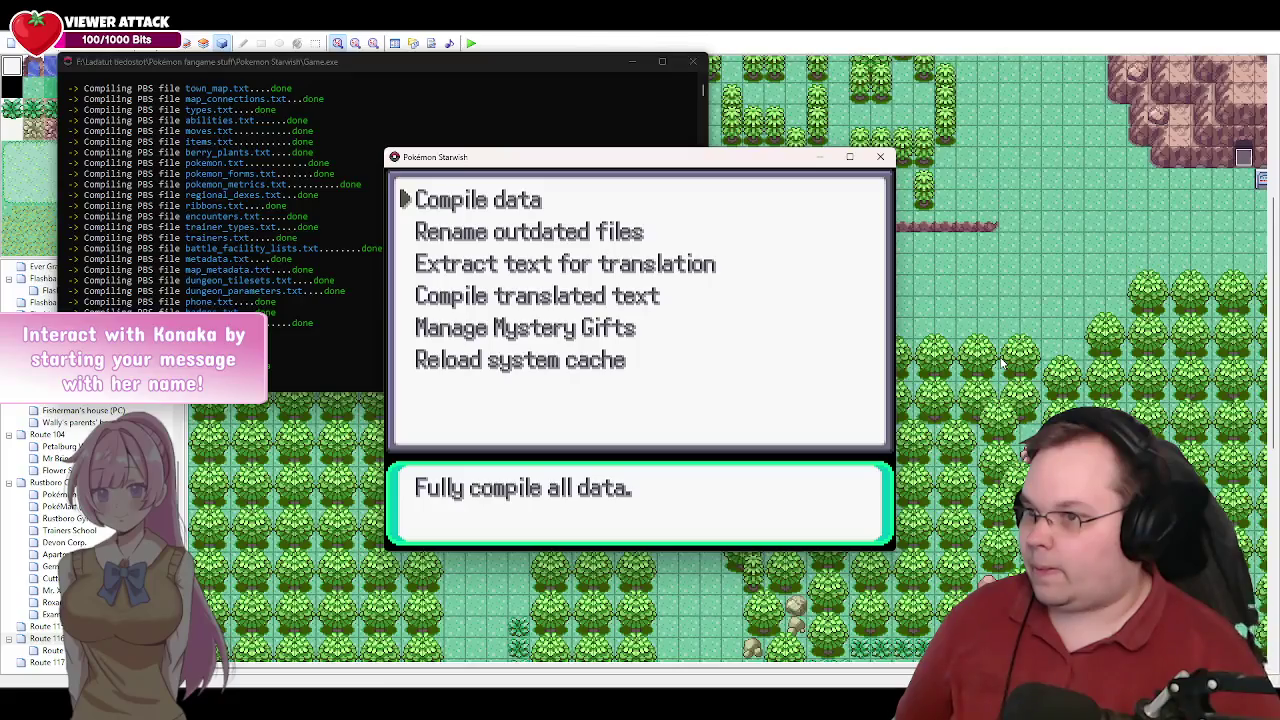
key("Return")
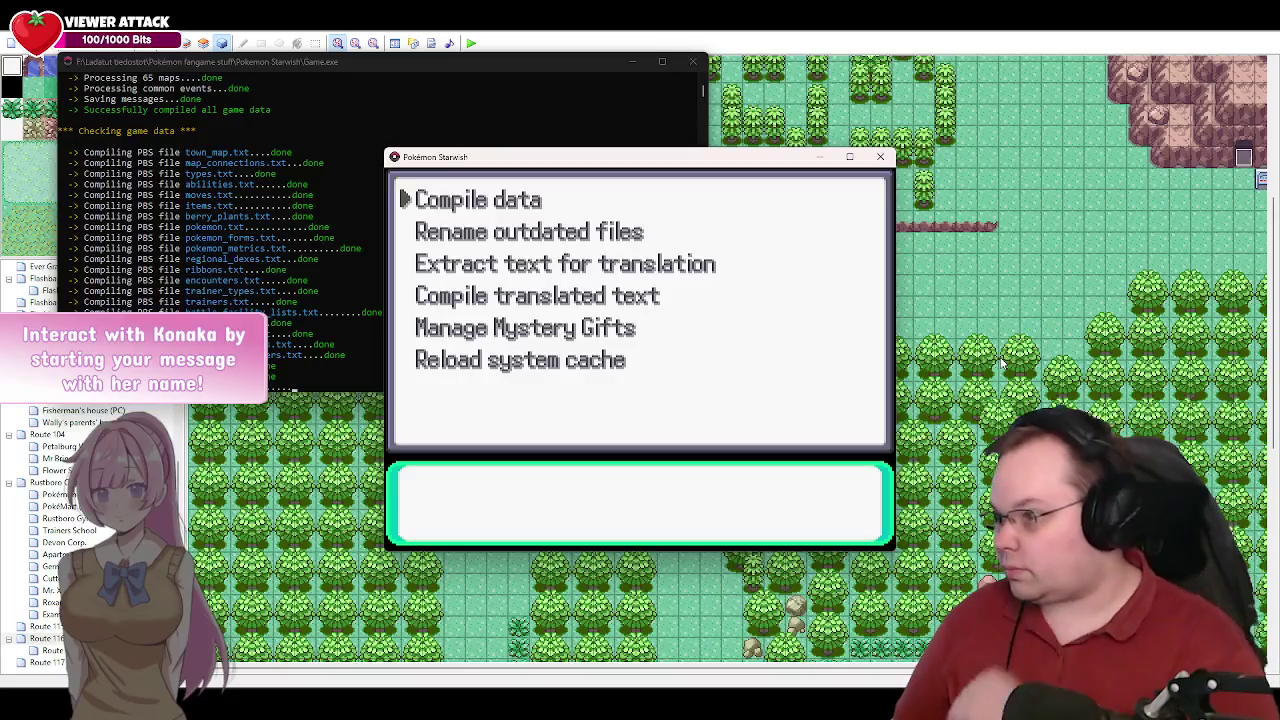
Back out of the debug menu and open the Options screen from the title screen
key("Escape")
key("Escape")
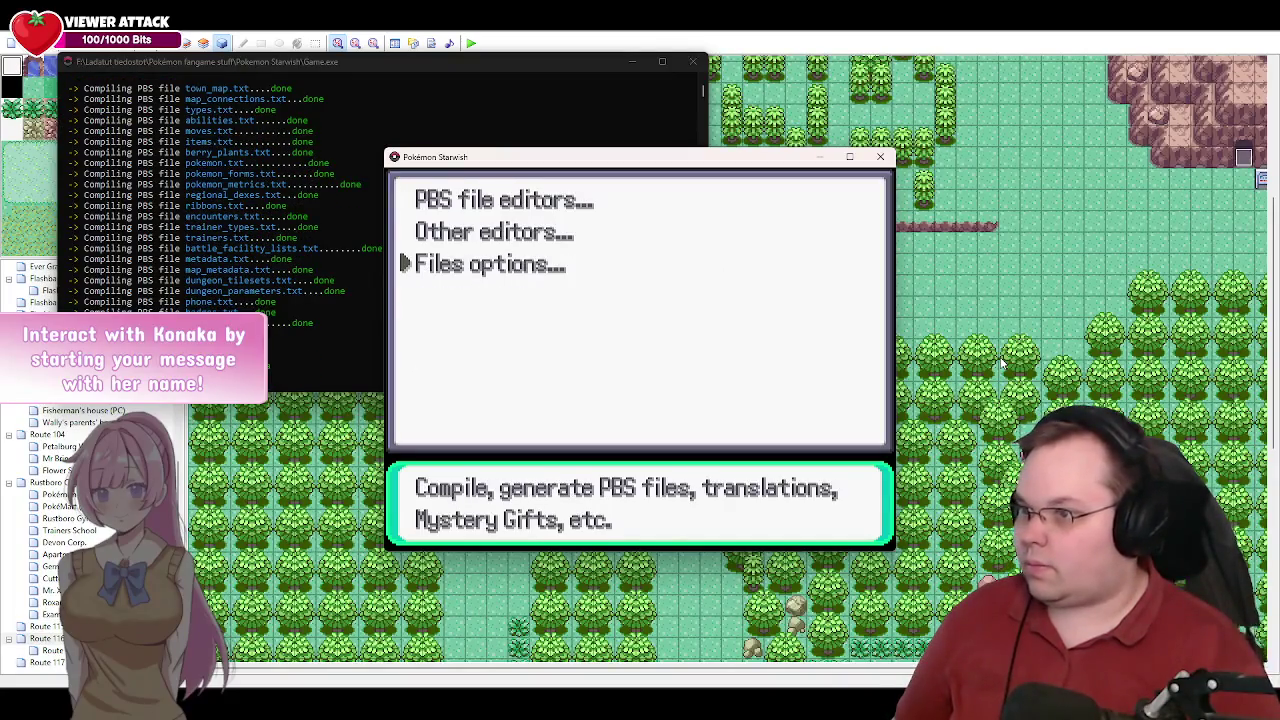
key("Escape")
key("Up")
key("Return")
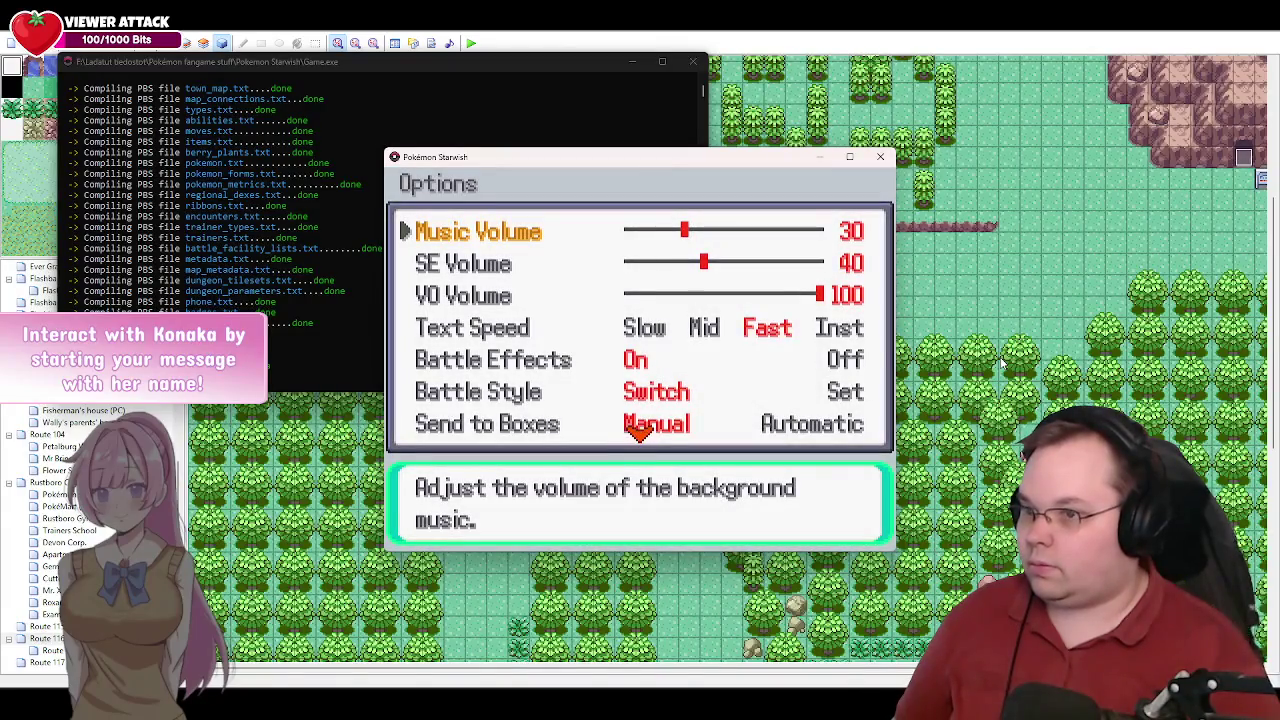
Lower SE Volume to 30 and Music Volume to 20, then close Options
key("Down")
key("Left")
key("Left")
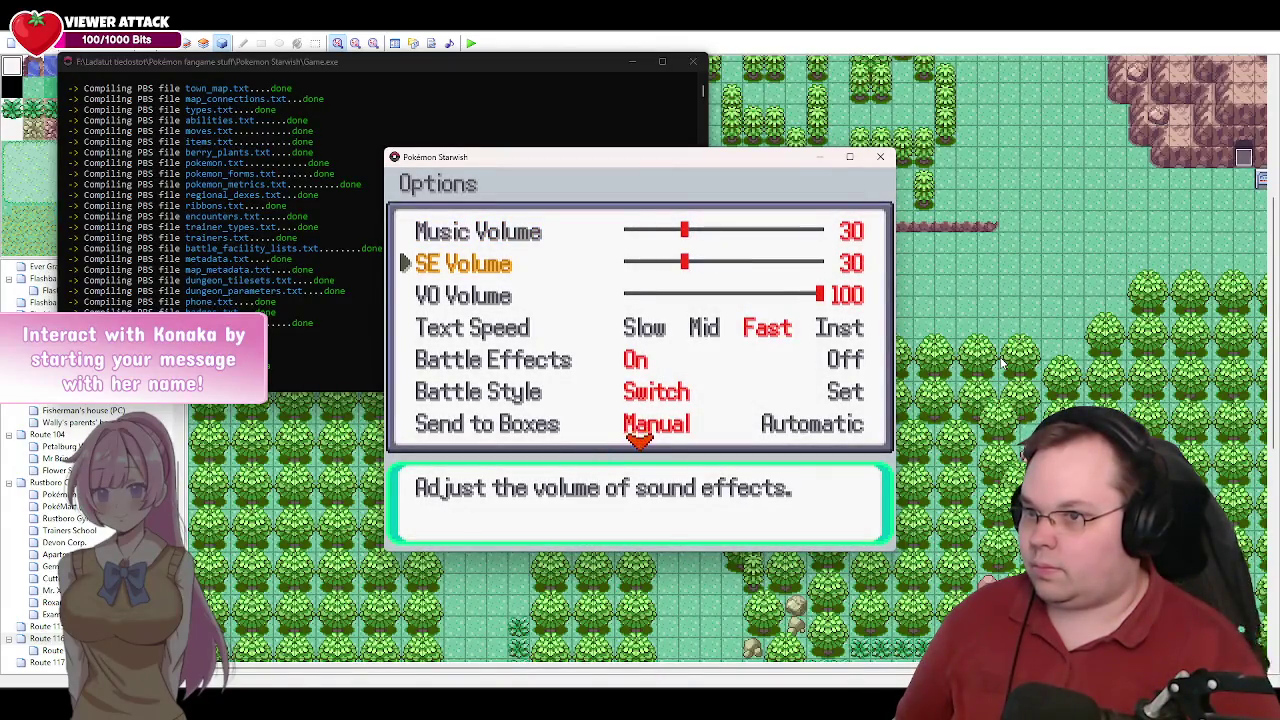
key("Up")
key("Left")
key("Left")
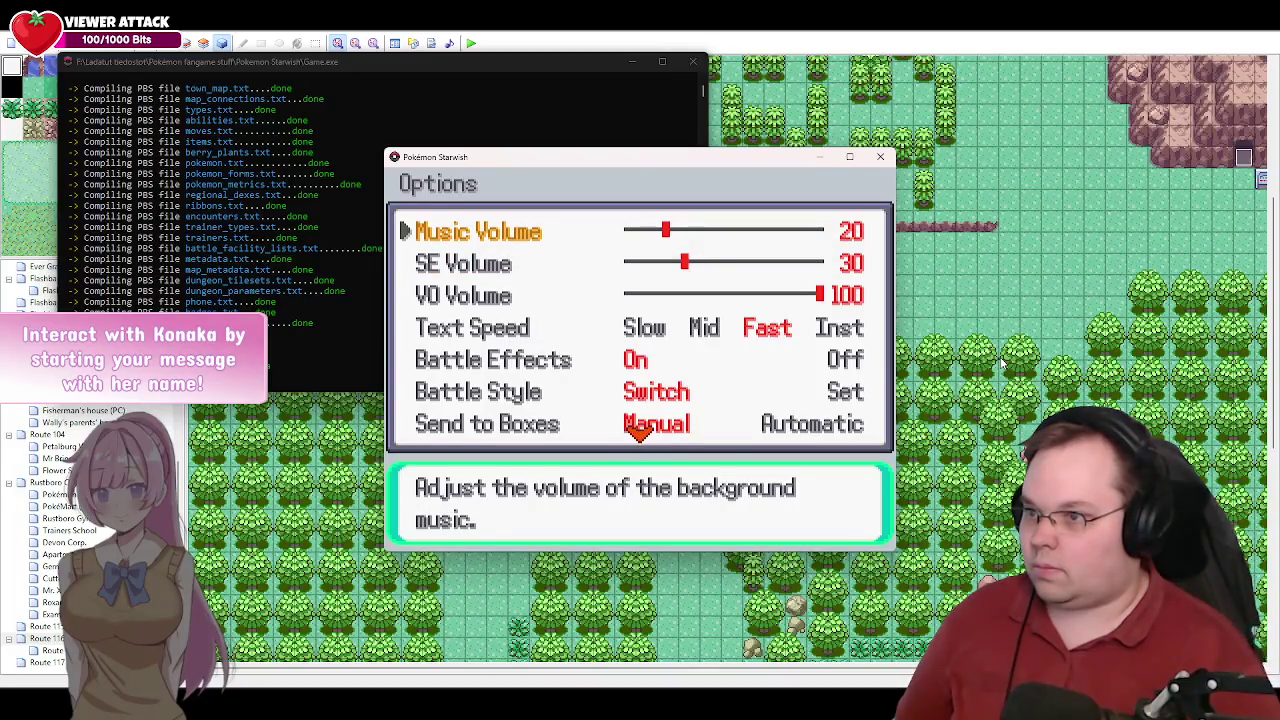
key("Escape")
Open the debug menu's list of PBS file editors
key("Down")
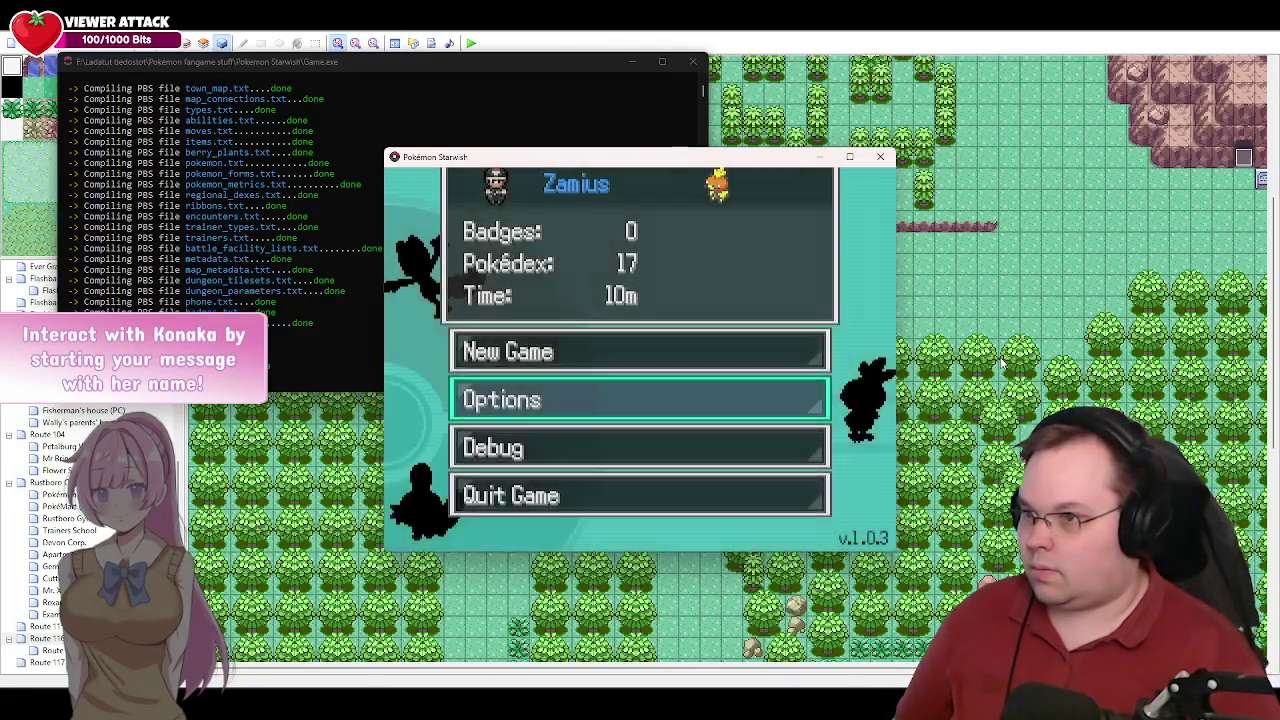
key("Return")
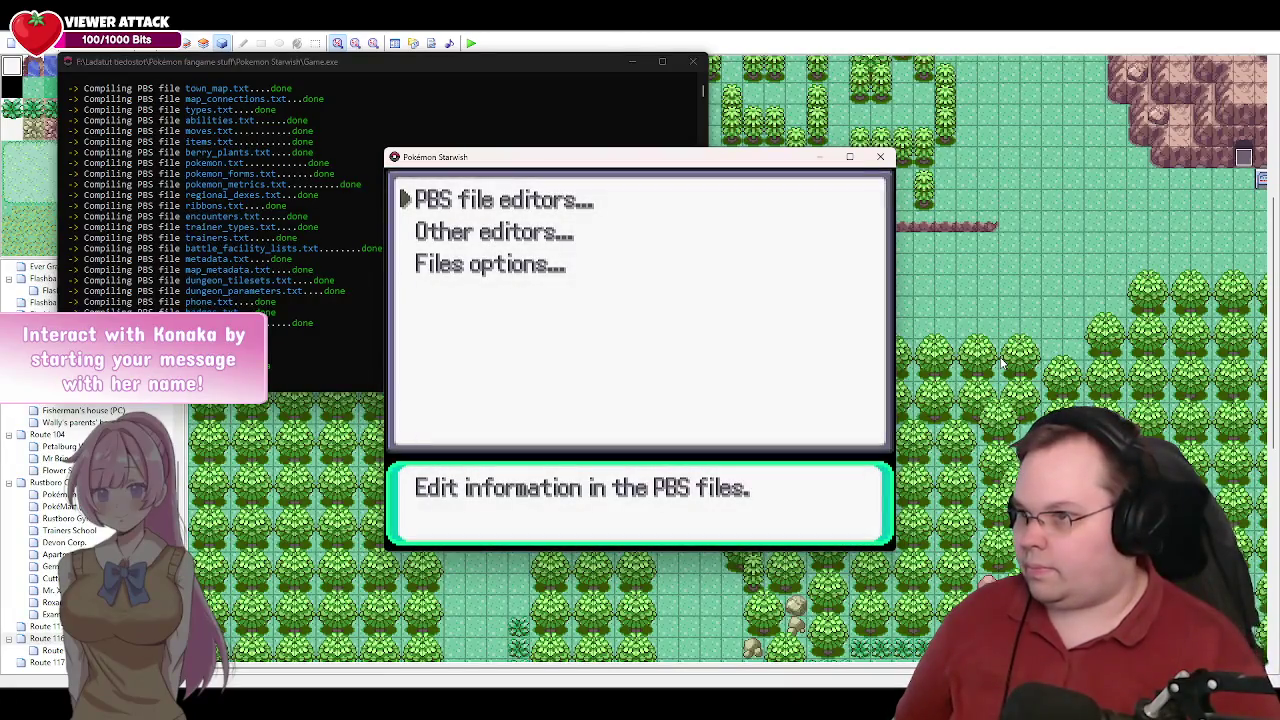
key("Return")
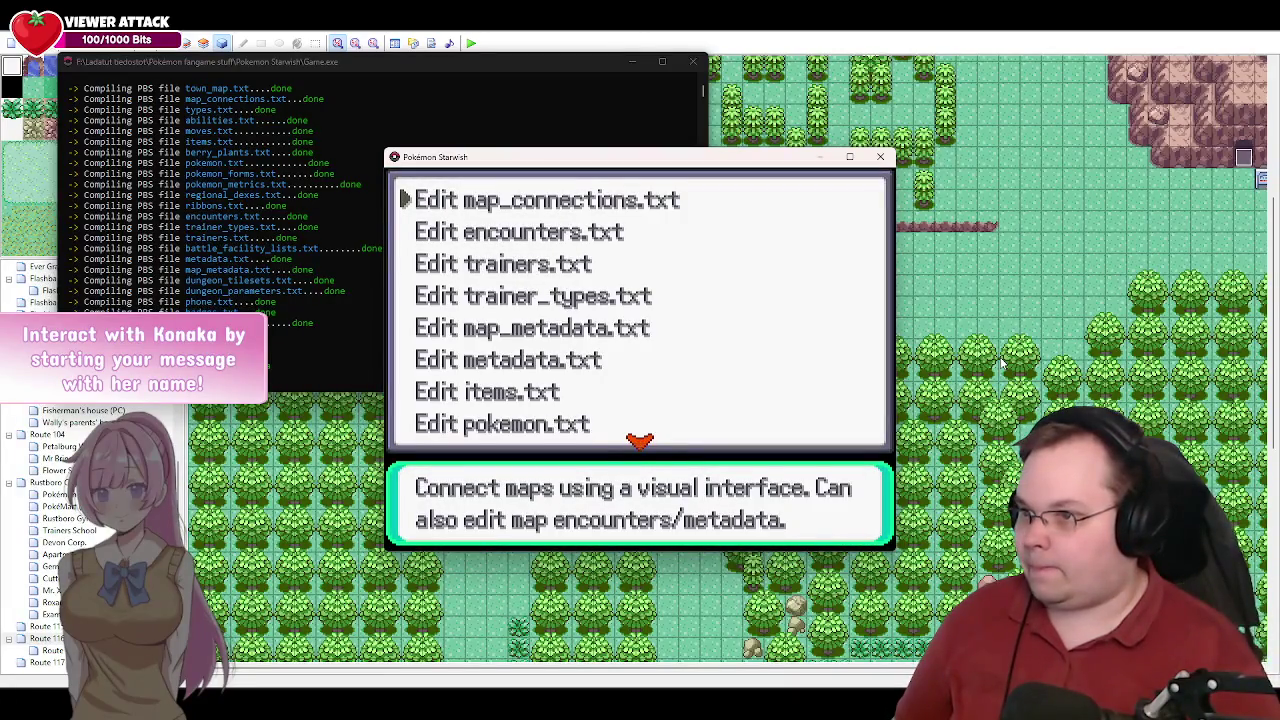
Open the visual map_connections.txt editor and shift Route 116 up
key("Return")
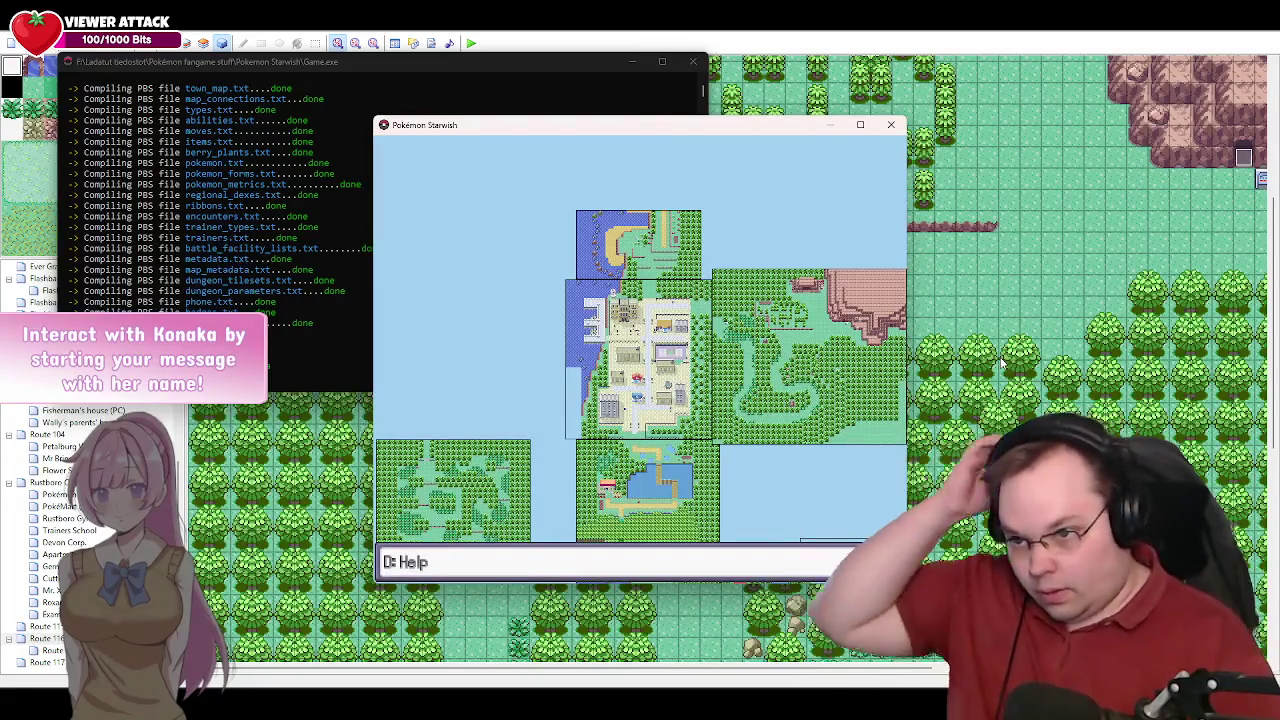
mouse_move(760, 240)
left_mouse_down()
mouse_move(570, 230)
mouse_move(599, 232)
left_mouse_up()
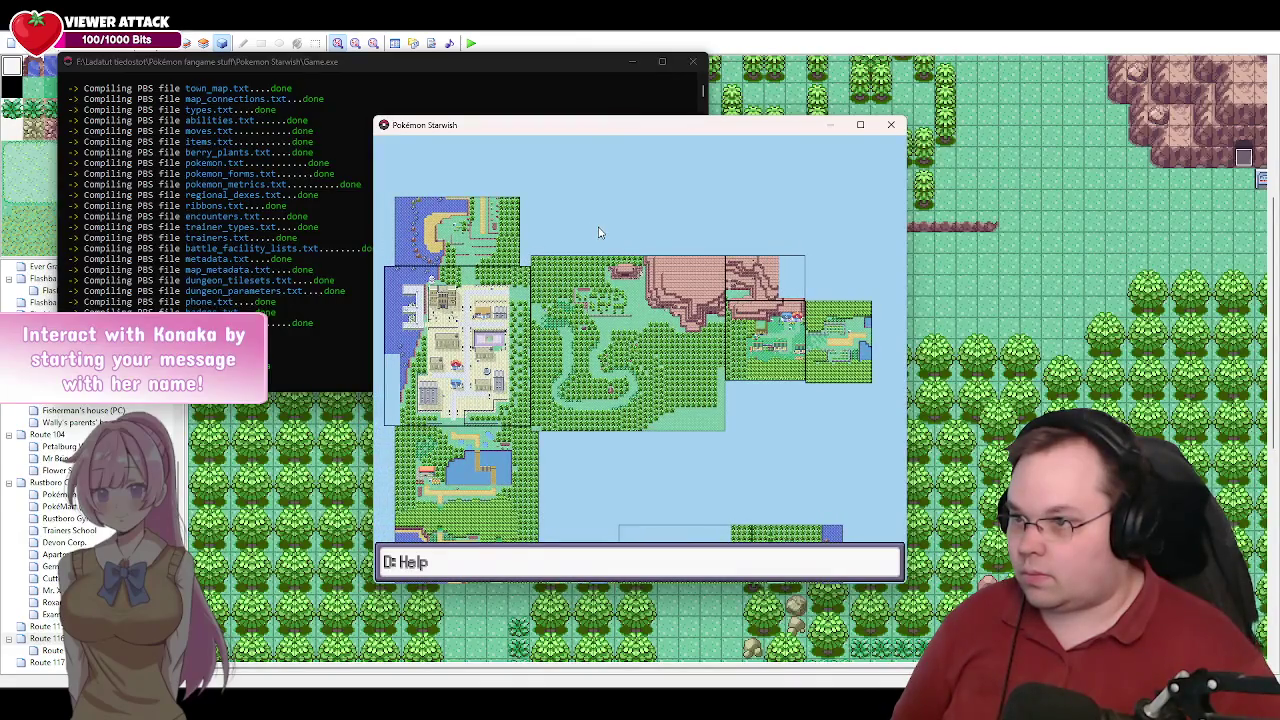
left_click_drag(618, 356, 619, 339)
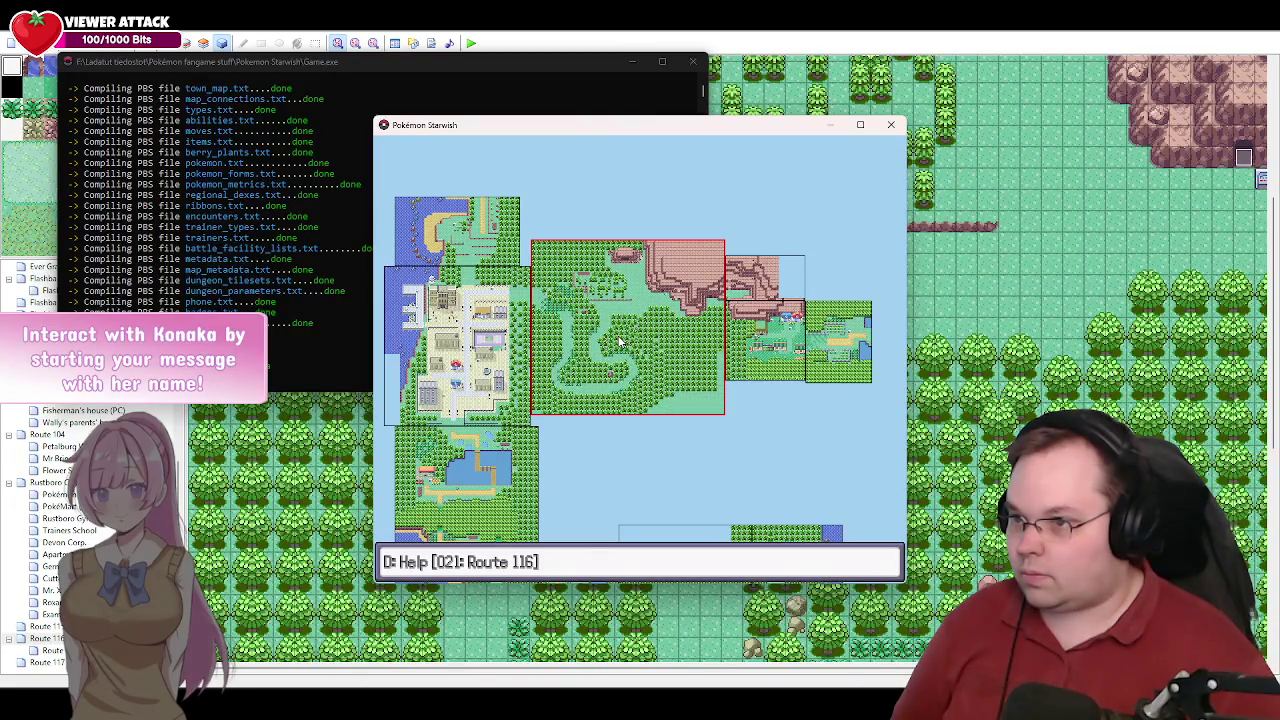
left_click(783, 423)
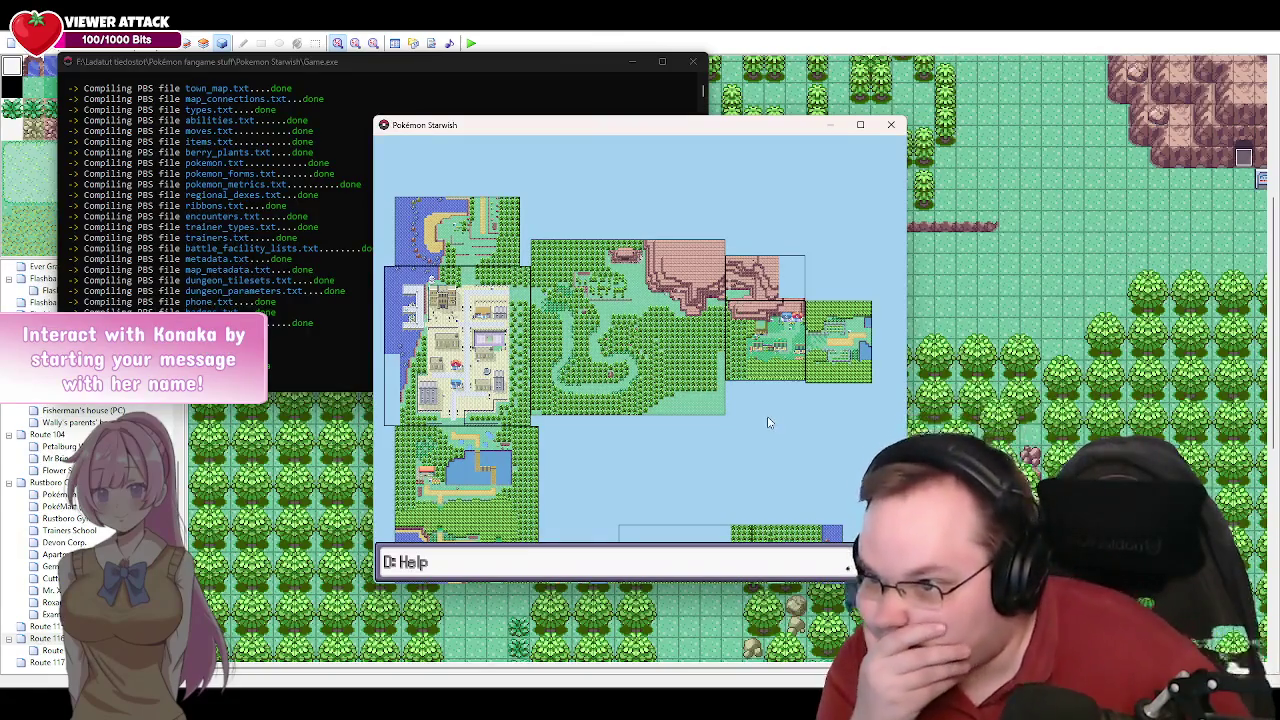
Move Verdanturf Town, Route 116 and Route 117 down slightly, and shift Route 102 left
left_click(760, 341)
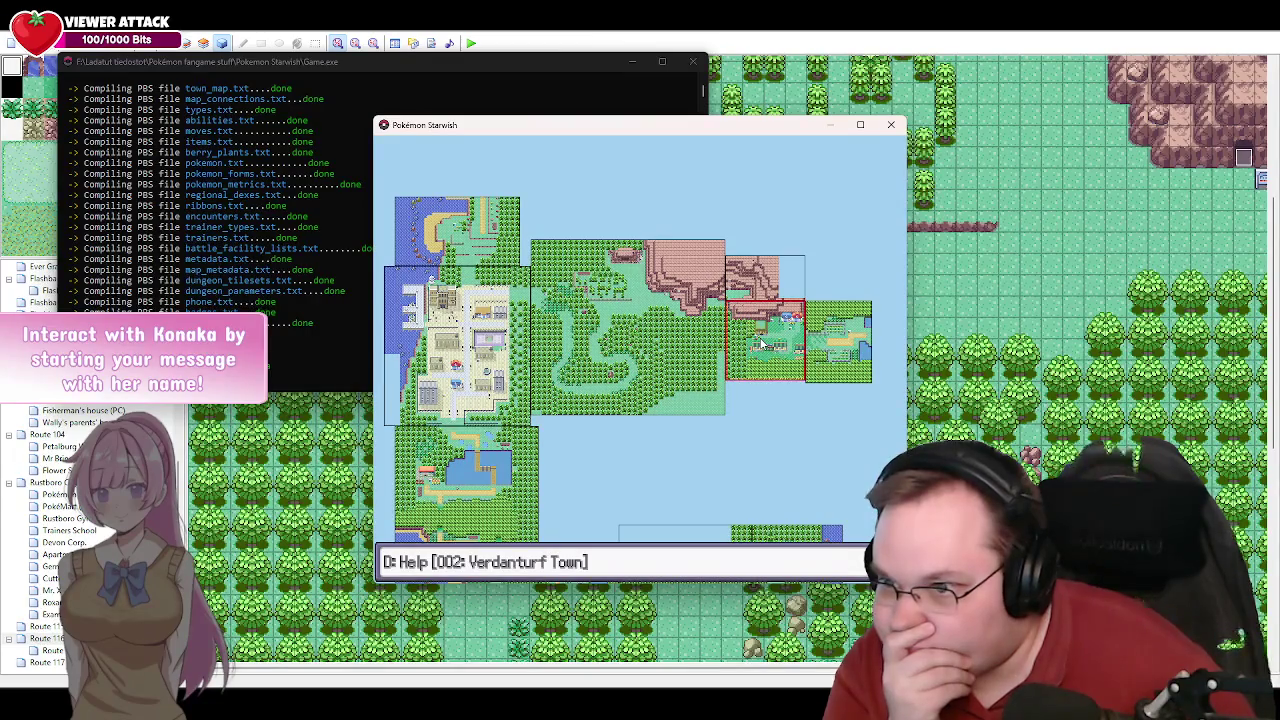
left_click_drag(760, 341, 761, 352)
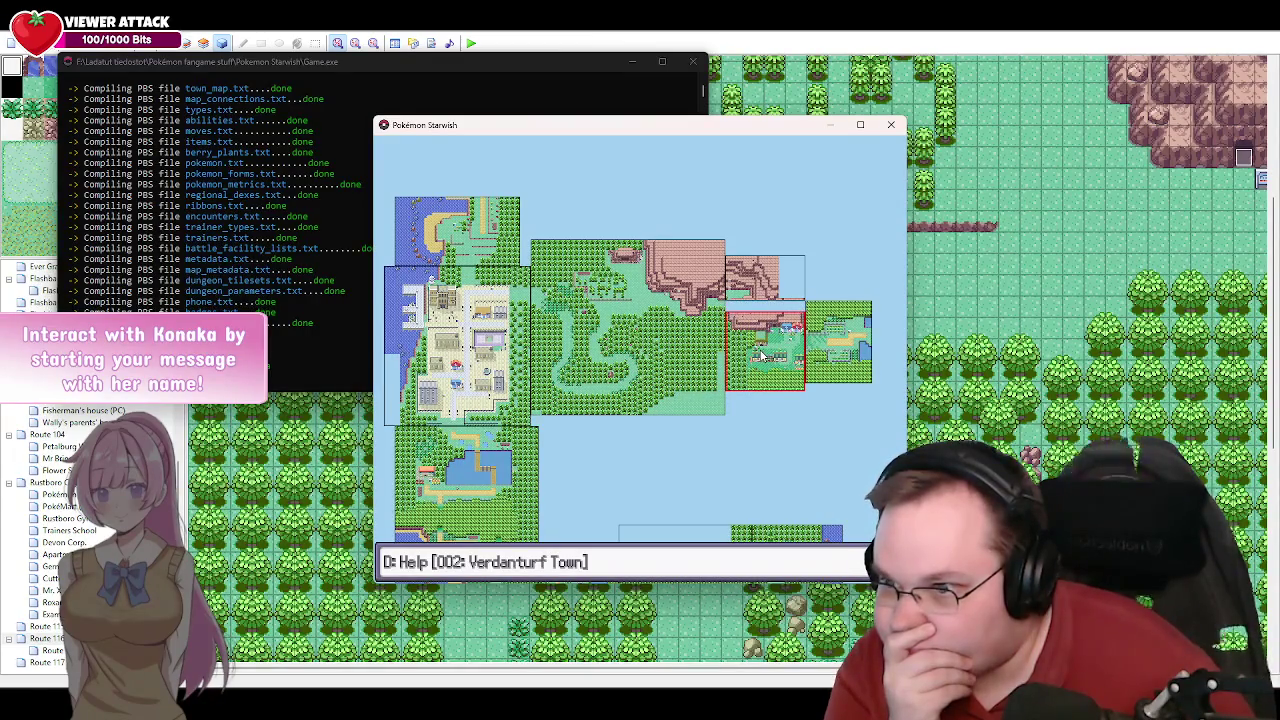
left_click_drag(770, 288, 770, 300)
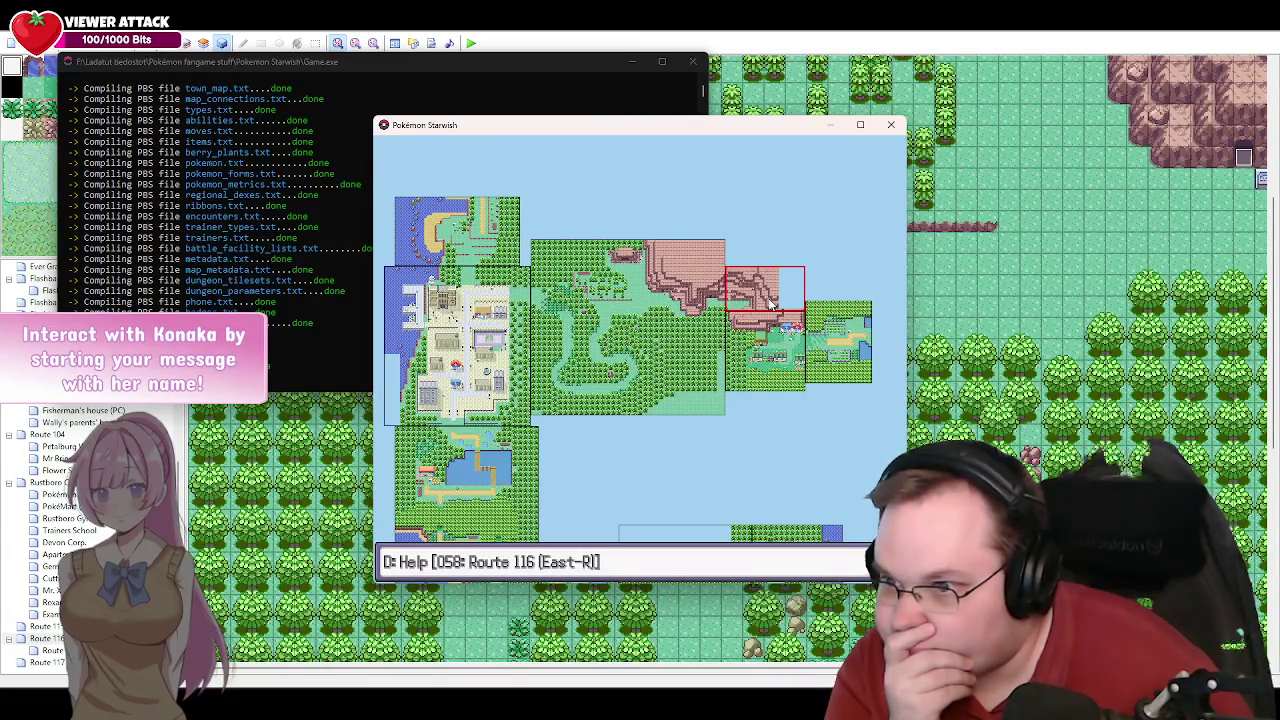
left_click(835, 282)
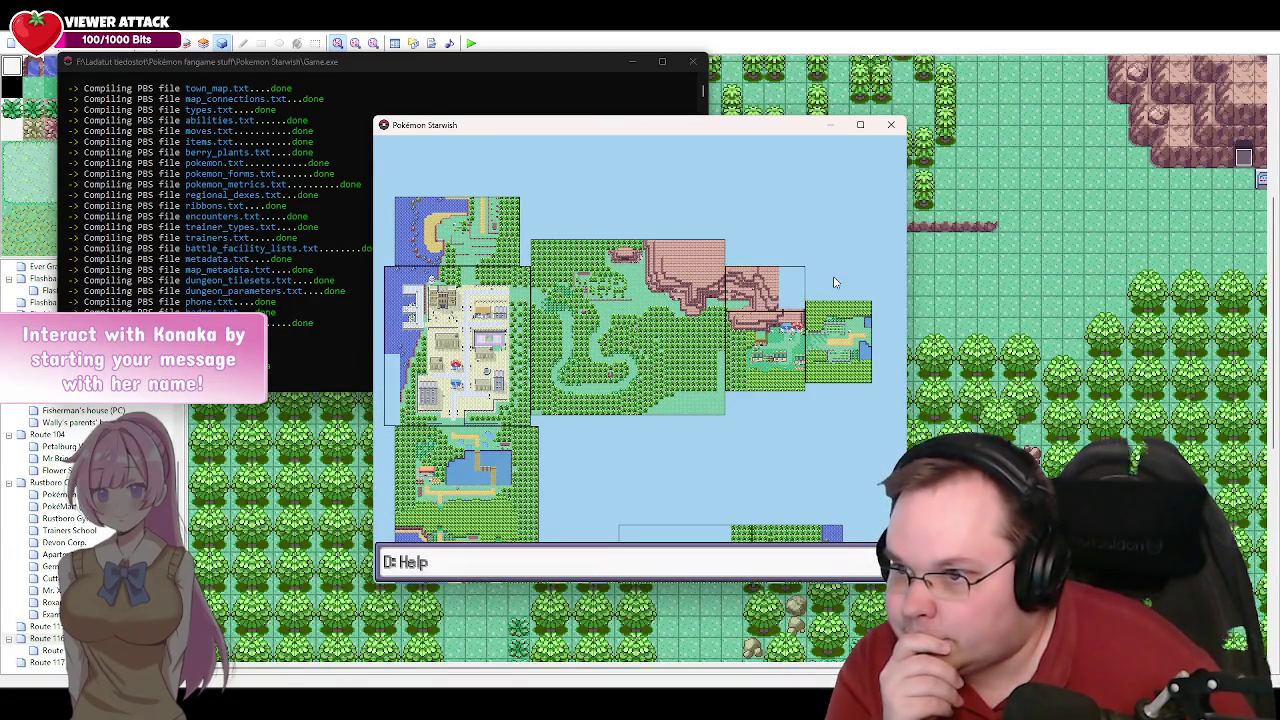
left_click(838, 349)
left_click_drag(838, 349, 838, 356)
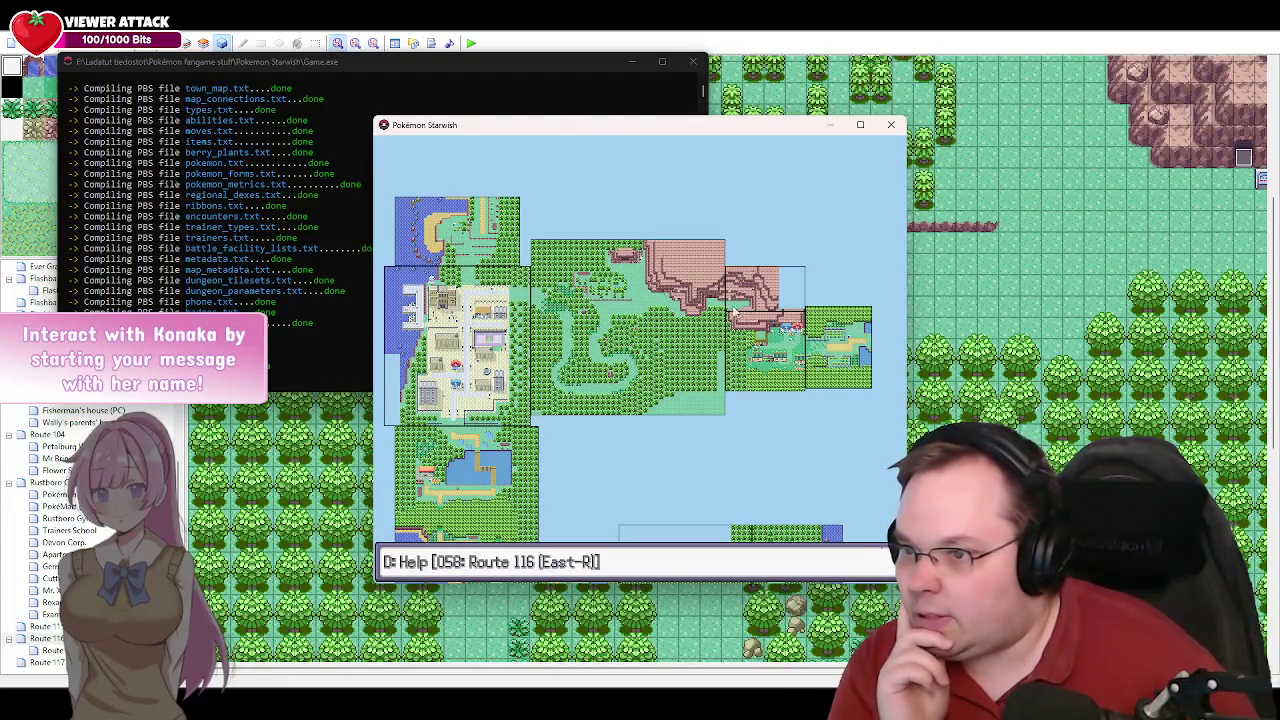
mouse_move(594, 503)
left_mouse_down()
mouse_move(690, 360)
mouse_move(786, 374)
mouse_move(780, 343)
mouse_move(737, 350)
mouse_move(514, 466)
left_mouse_up()
mouse_move(720, 434)
left_mouse_down()
mouse_move(603, 430)
mouse_move(704, 460)
left_mouse_up()
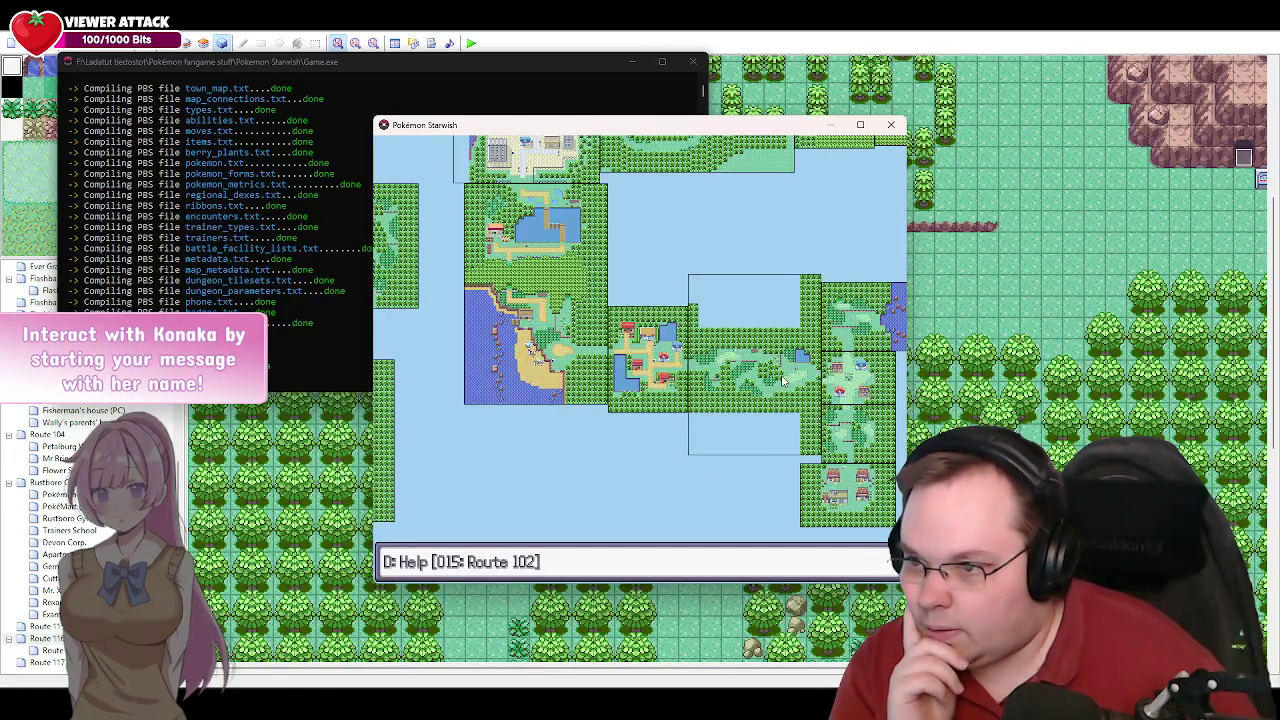
Nudge Route 102 down and snap Littleroot Town up against Route 101
left_click(841, 390)
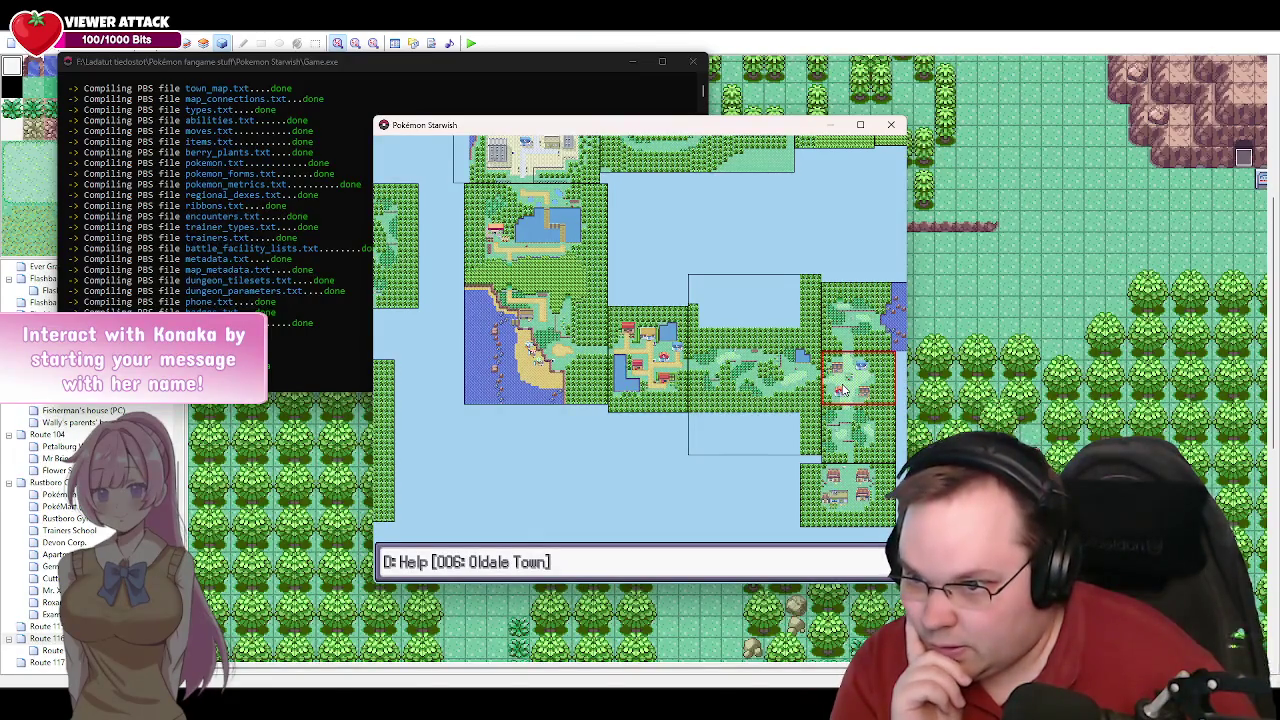
left_click_drag(659, 491, 539, 496)
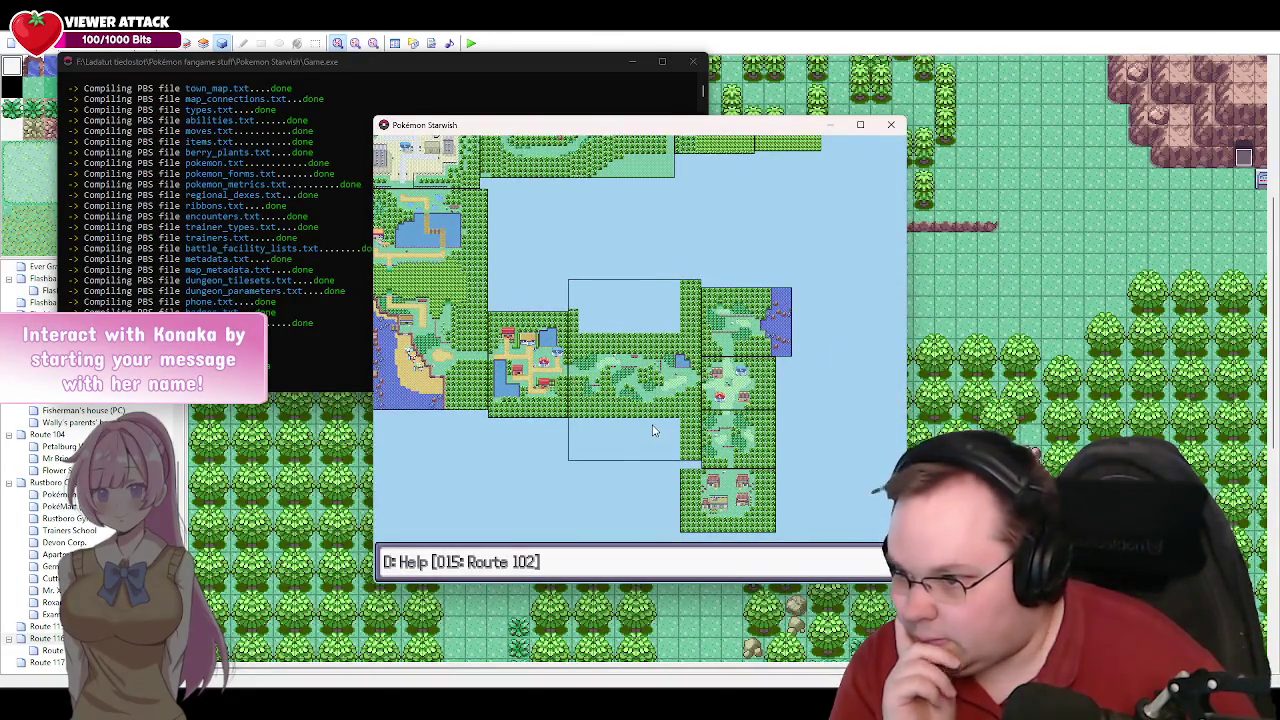
left_click_drag(652, 425, 654, 433)
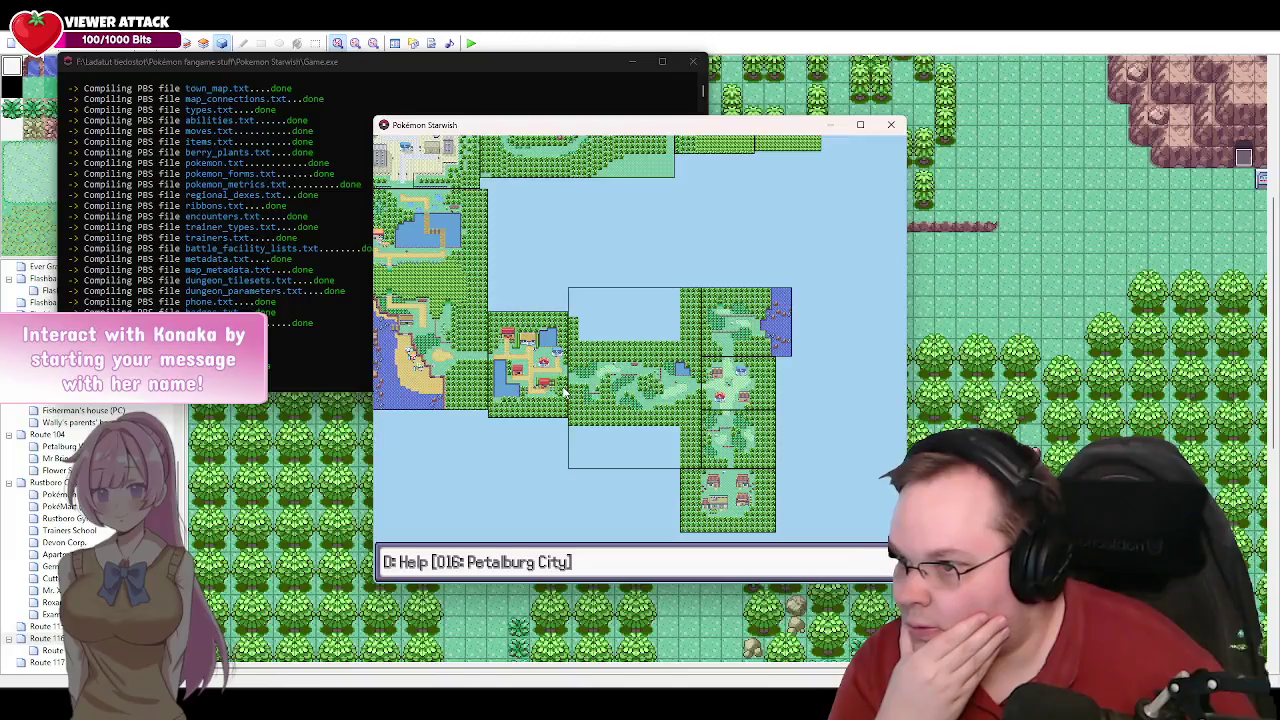
left_click(627, 383)
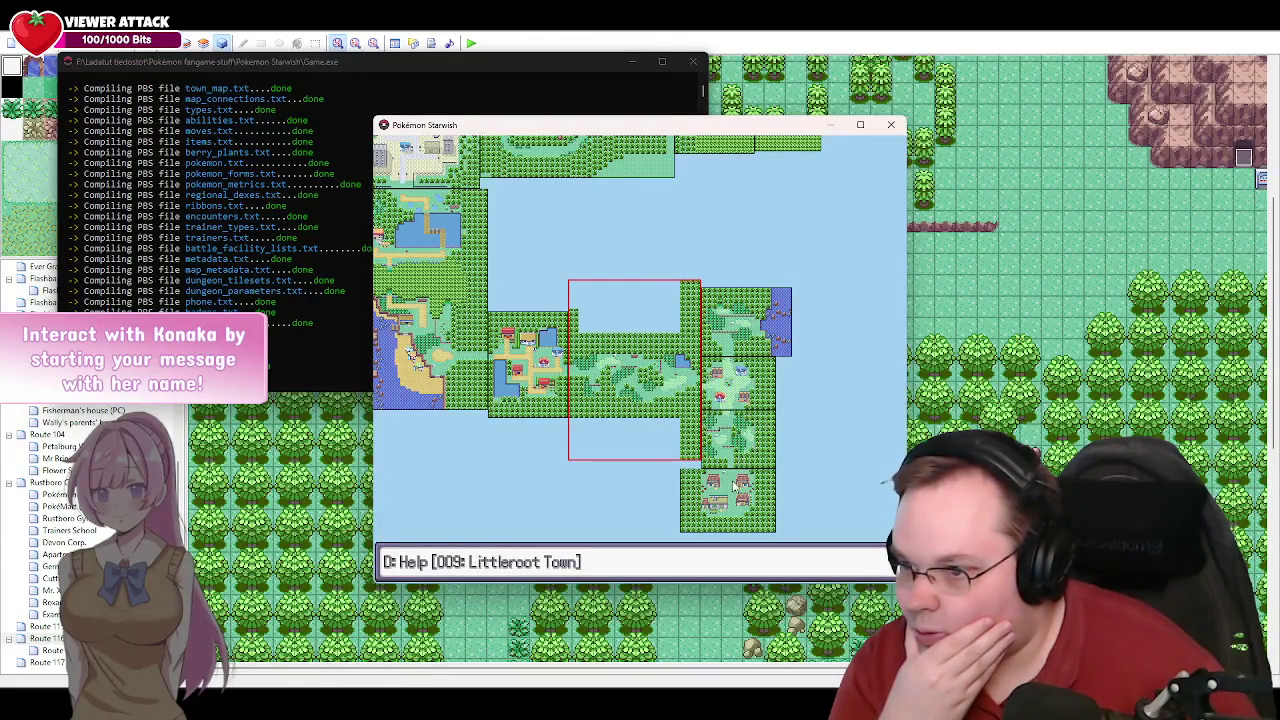
left_click(750, 337)
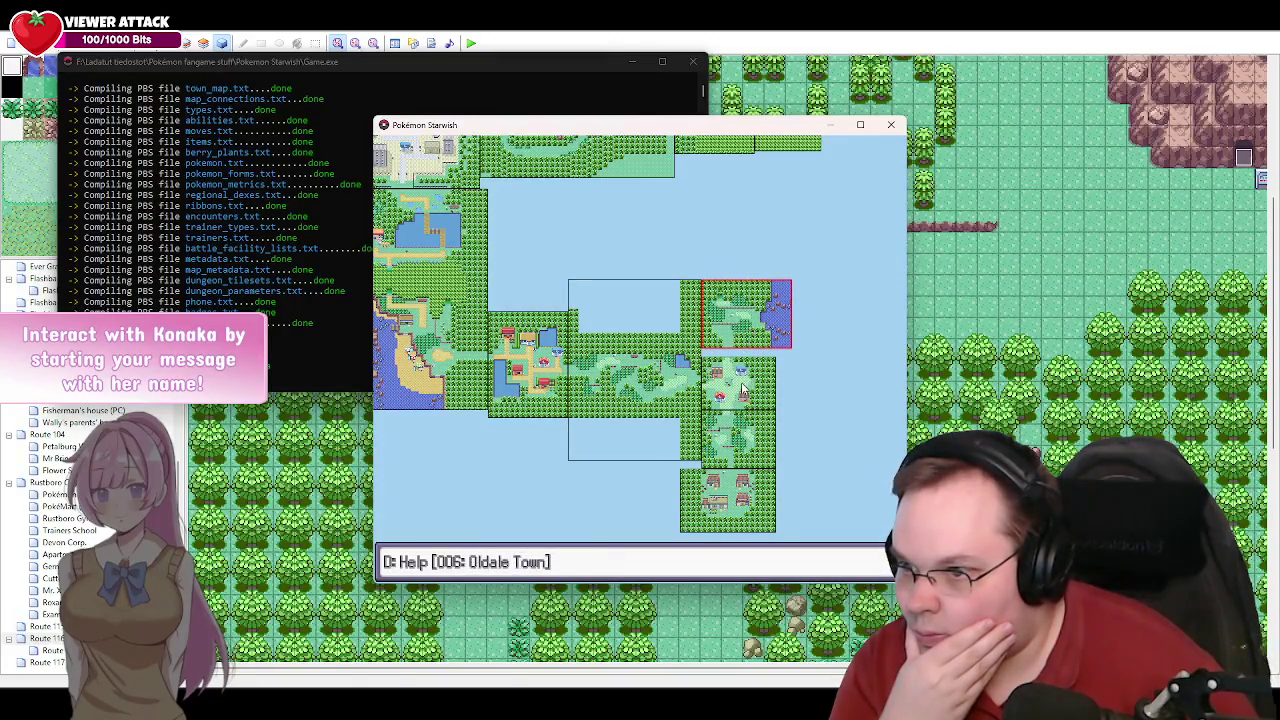
left_click(737, 443)
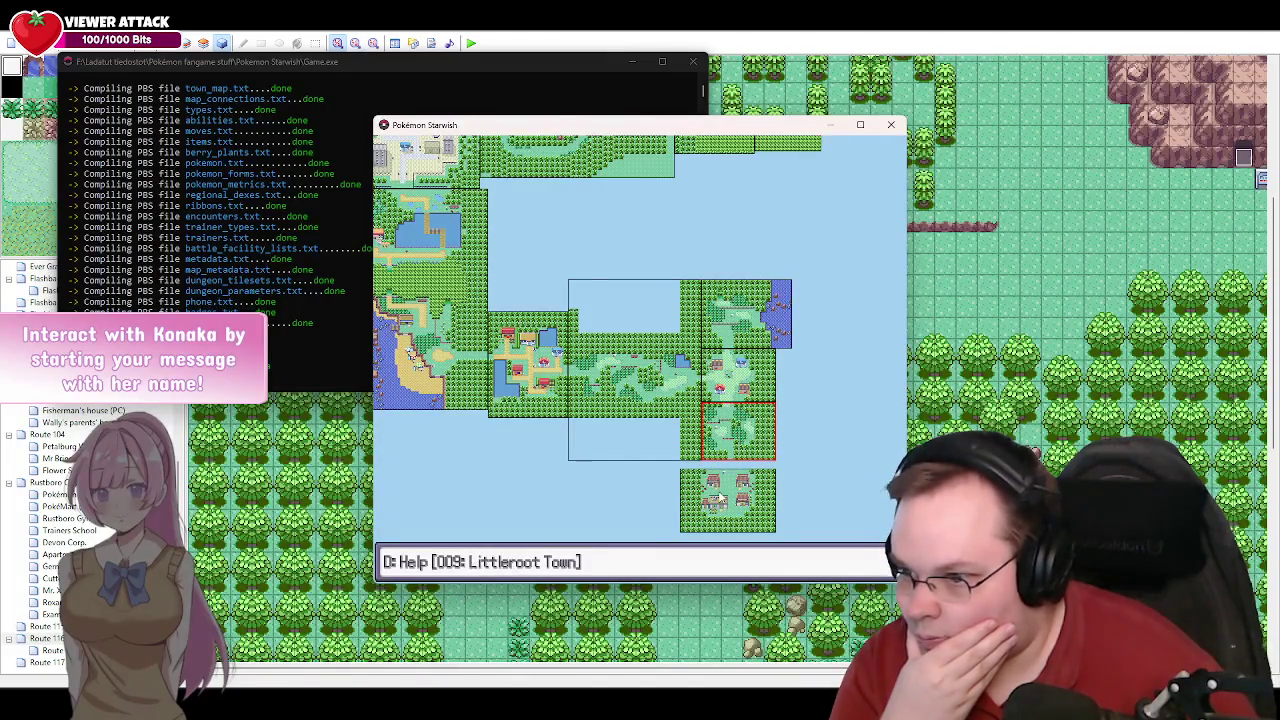
left_click_drag(720, 497, 720, 489)
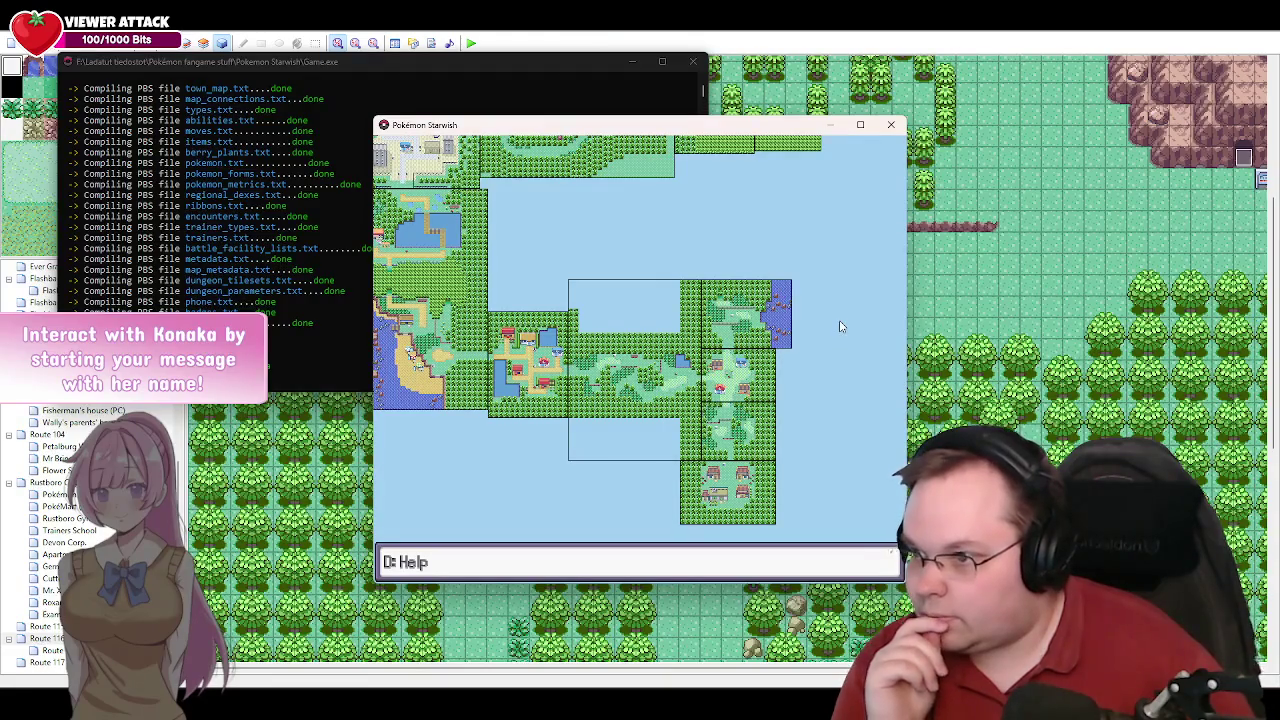
Pan around the connections layout to inspect the other towns and routes
left_click_drag(840, 326, 857, 380)
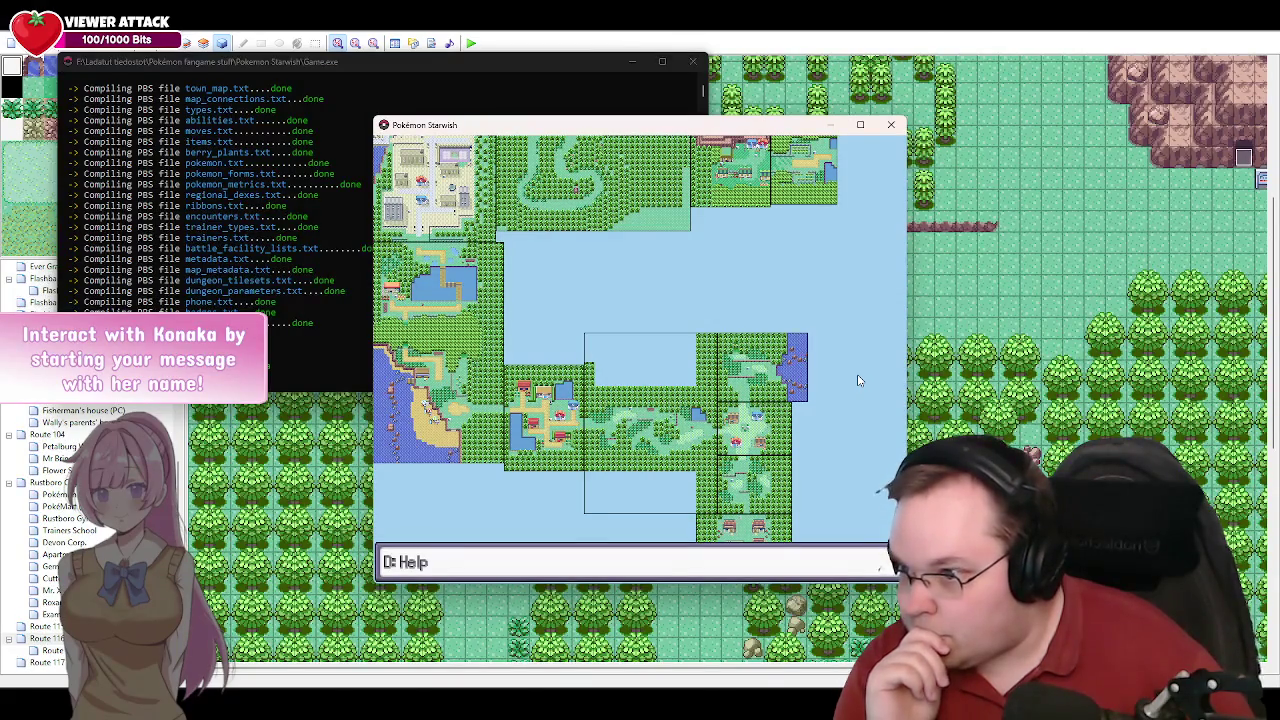
left_click_drag(820, 295, 836, 400)
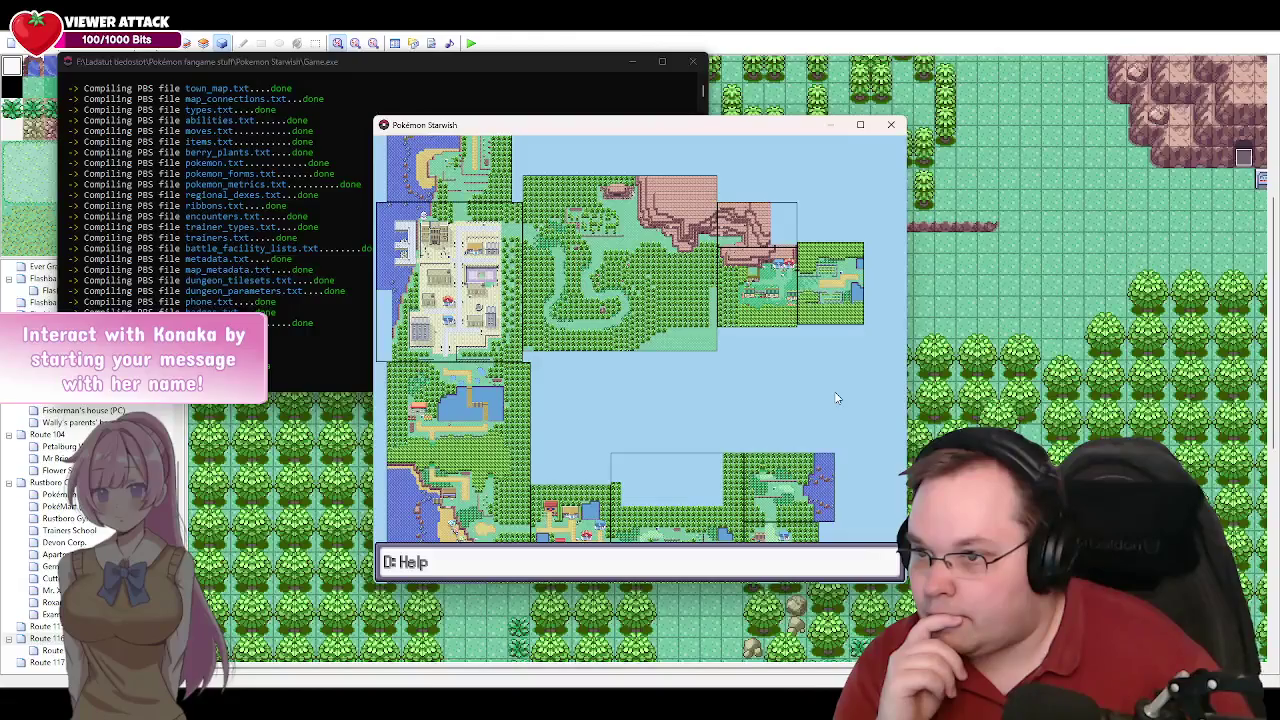
left_click_drag(711, 397, 811, 443)
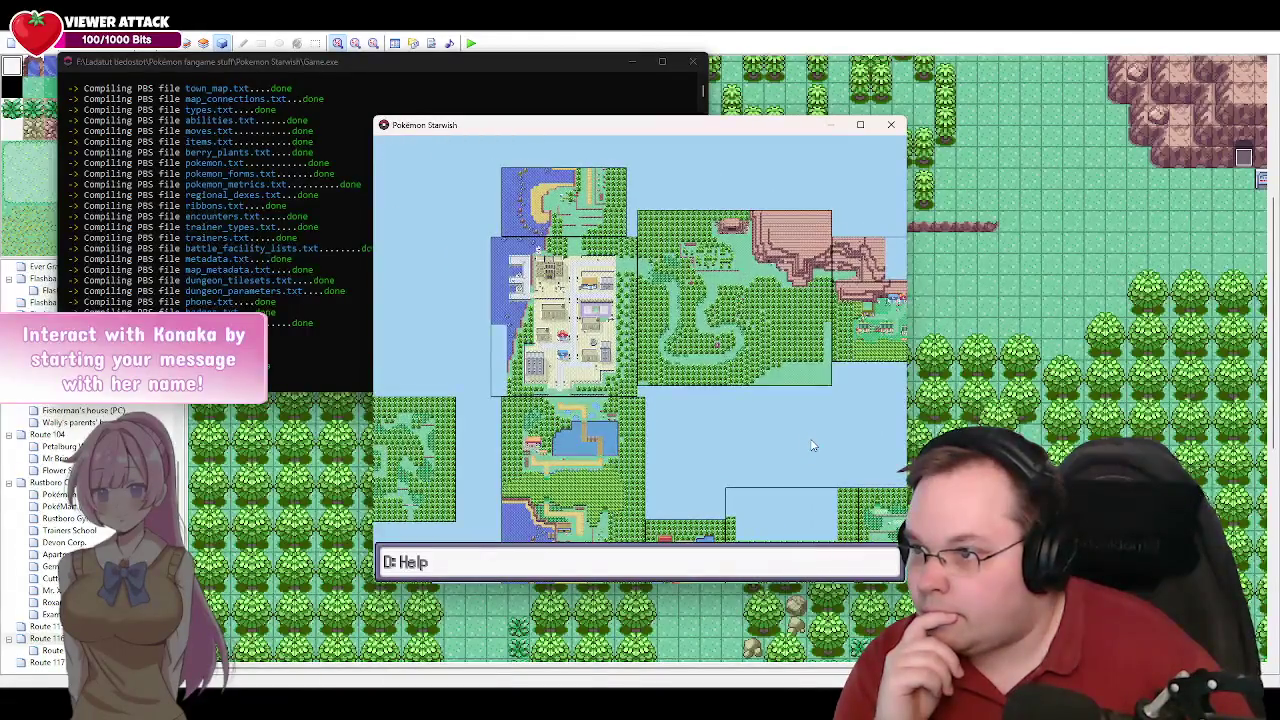
left_click_drag(811, 445, 730, 390)
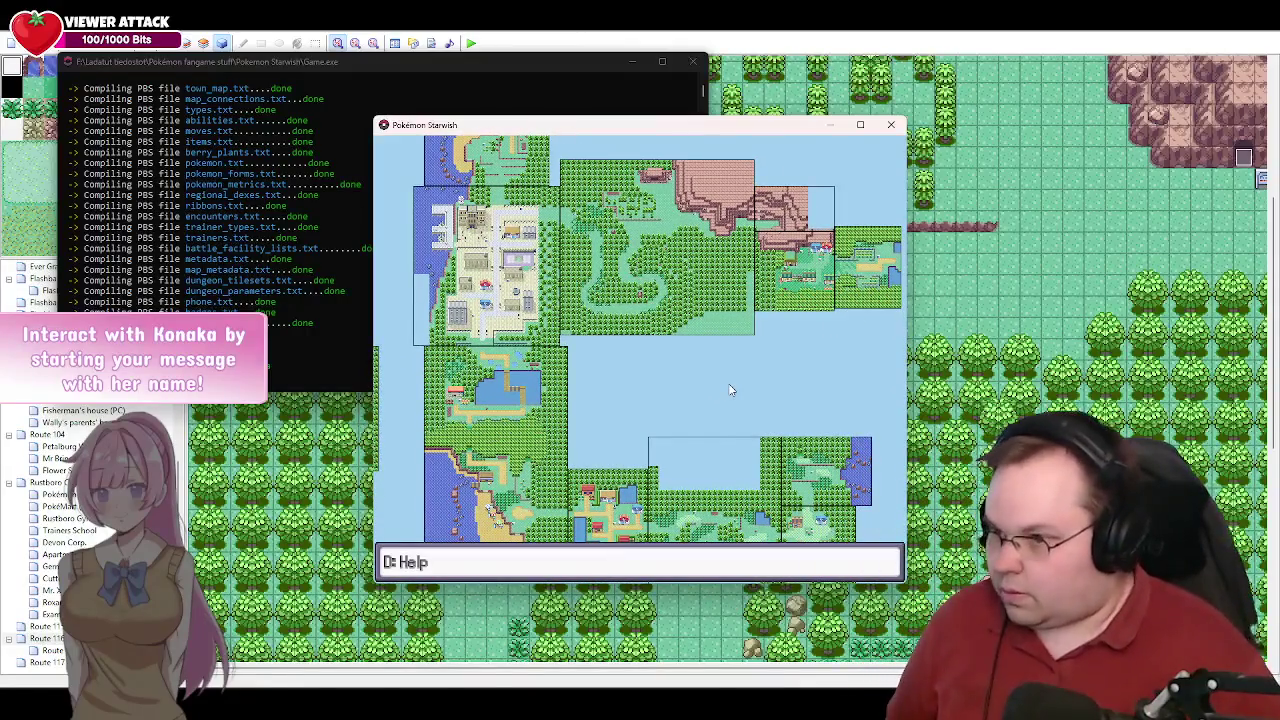
Save the map connection changes and exit the connections editor
key("Escape")
key("Return")
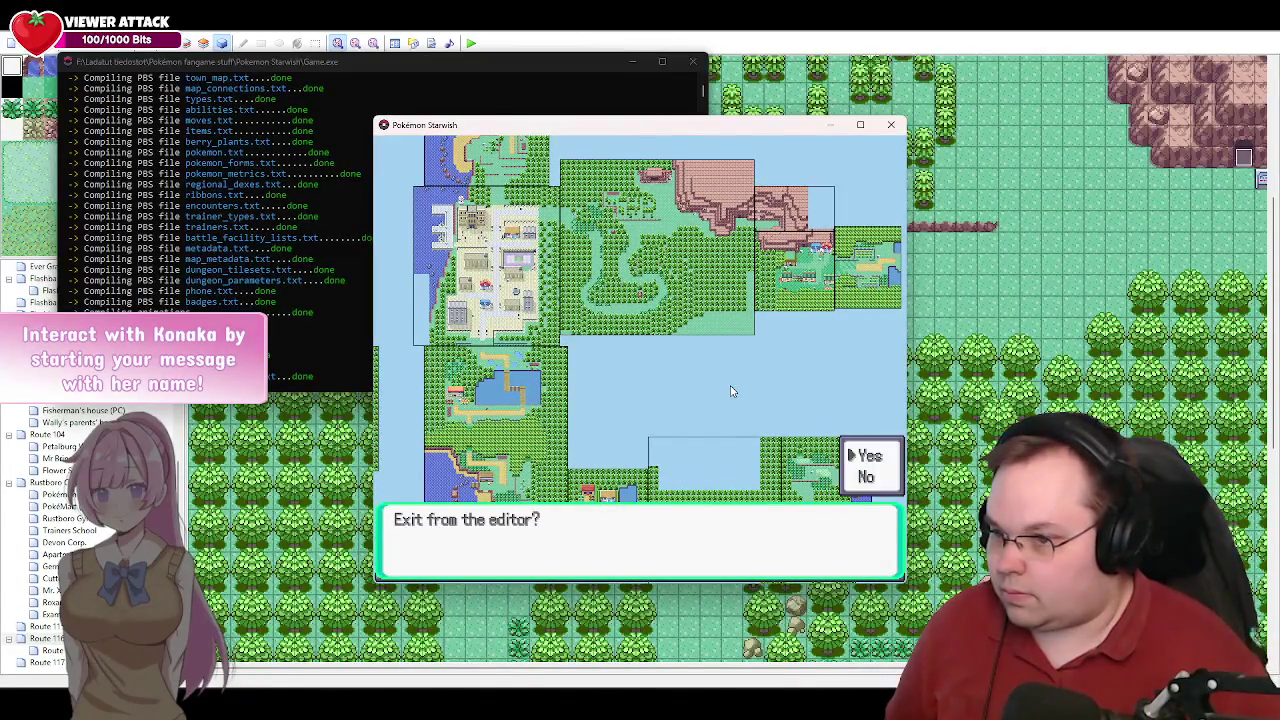
key("Return")
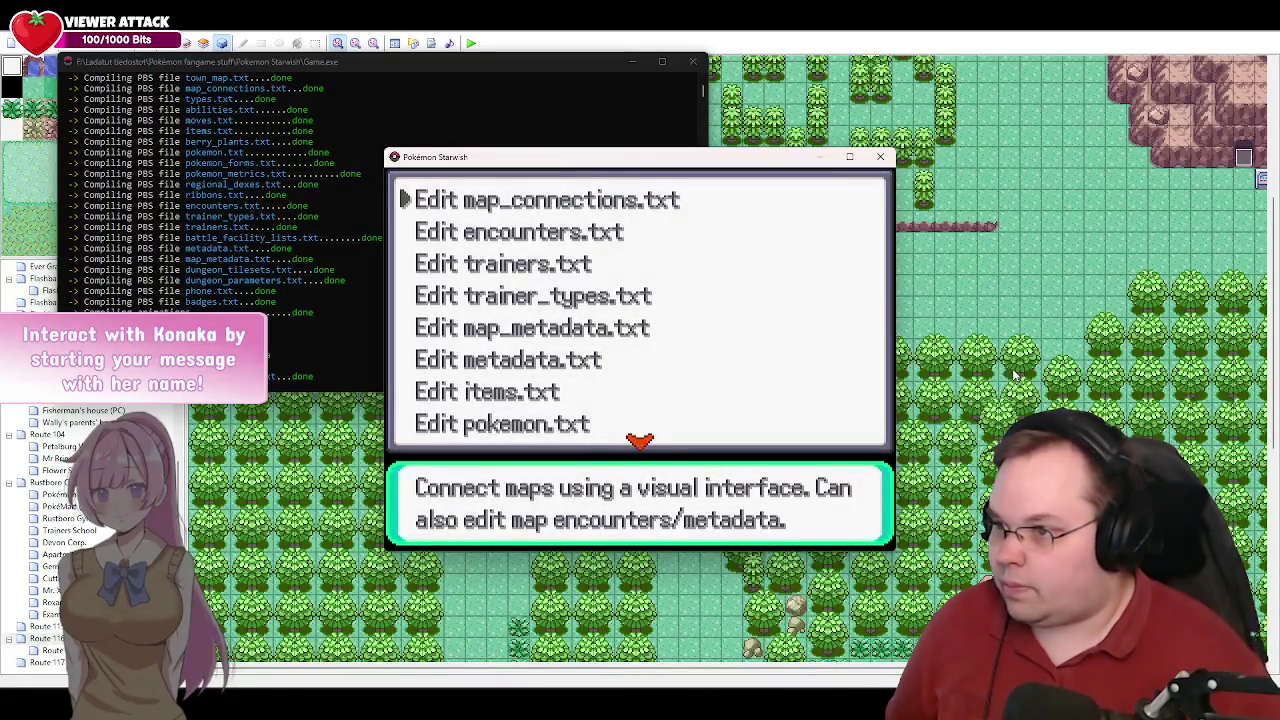
Open the map_metadata.txt editor and browse the map list around Route 116
key("Down")
key("Down")
key("Down")
key("Down")
key("Return")
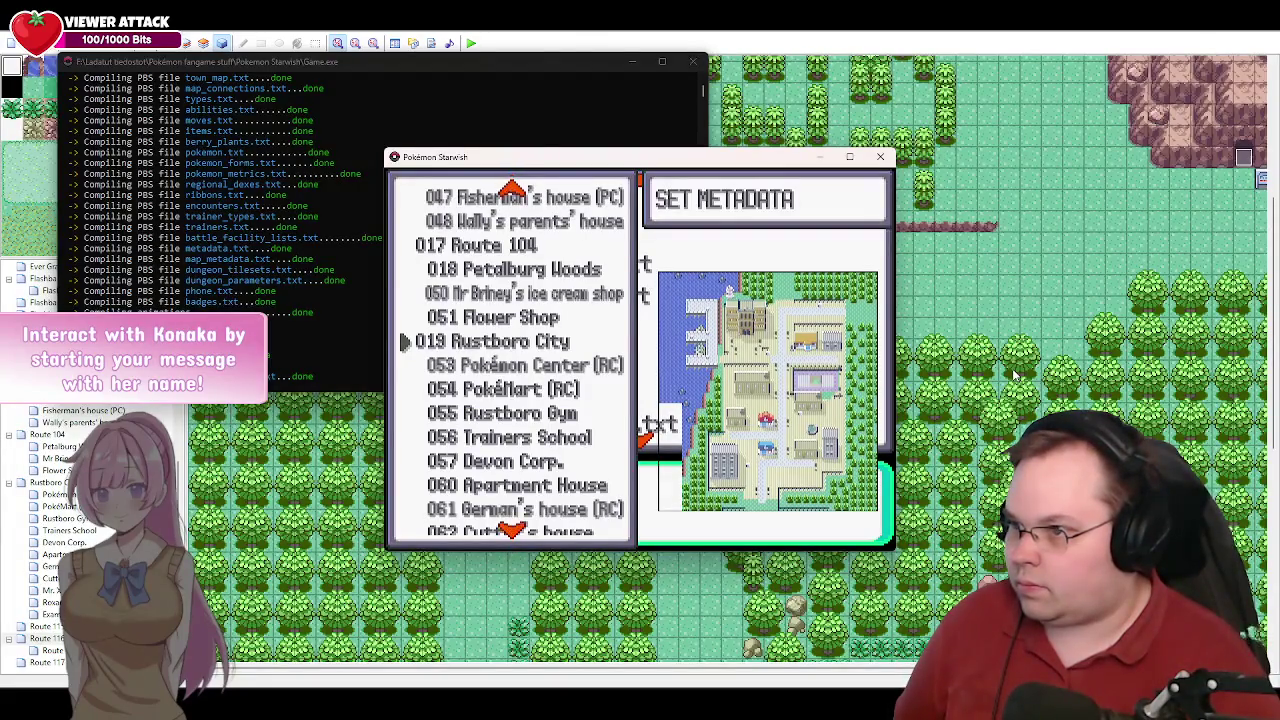
key("Escape")
key("Return")
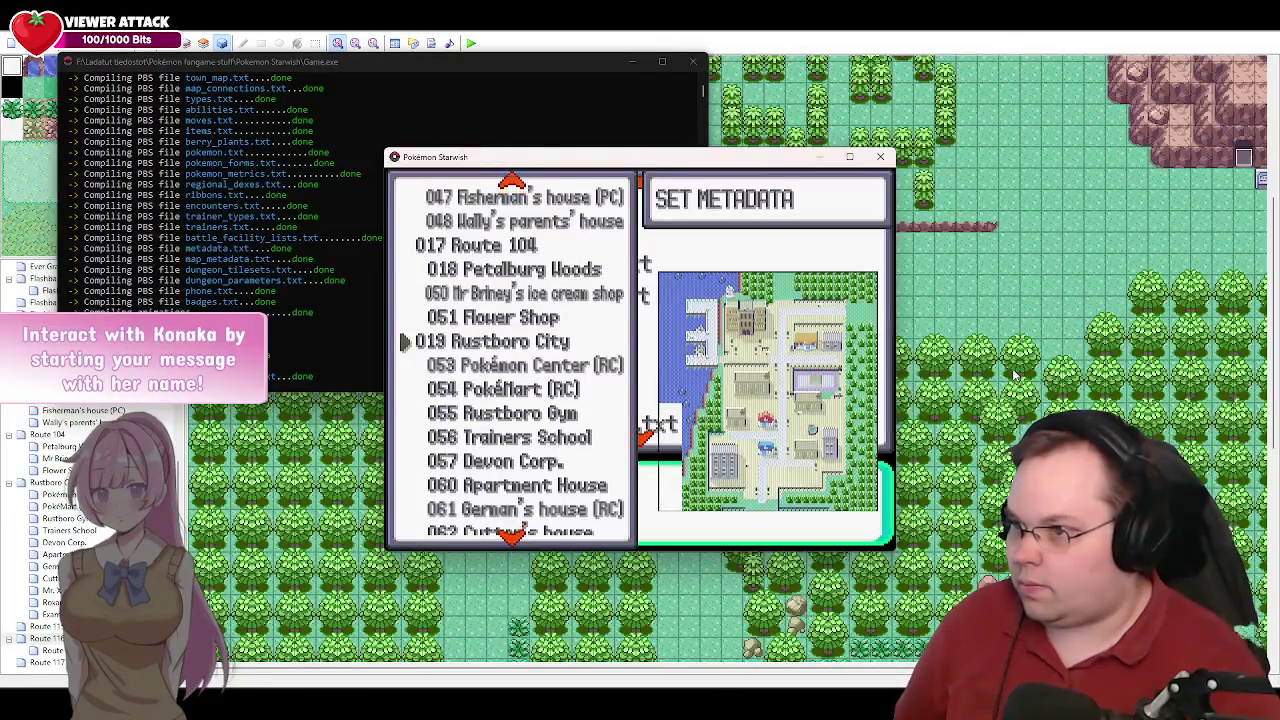
key("Page_Down")
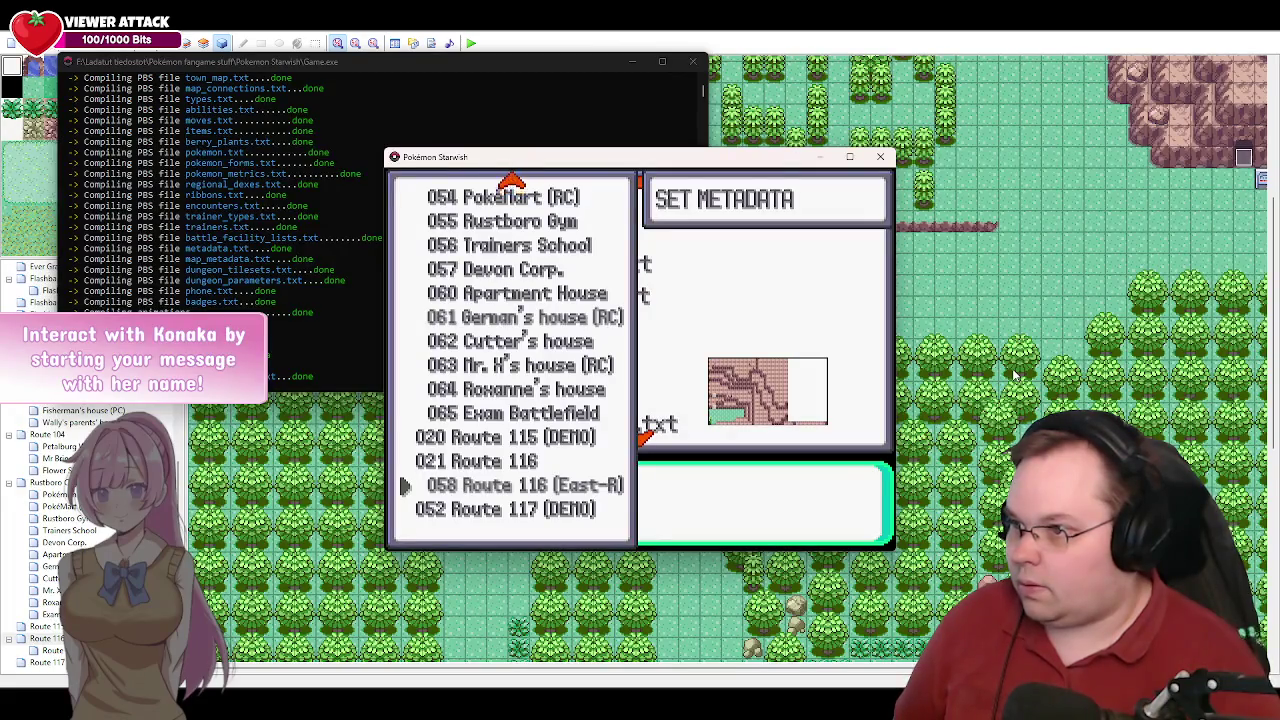
key("Up")
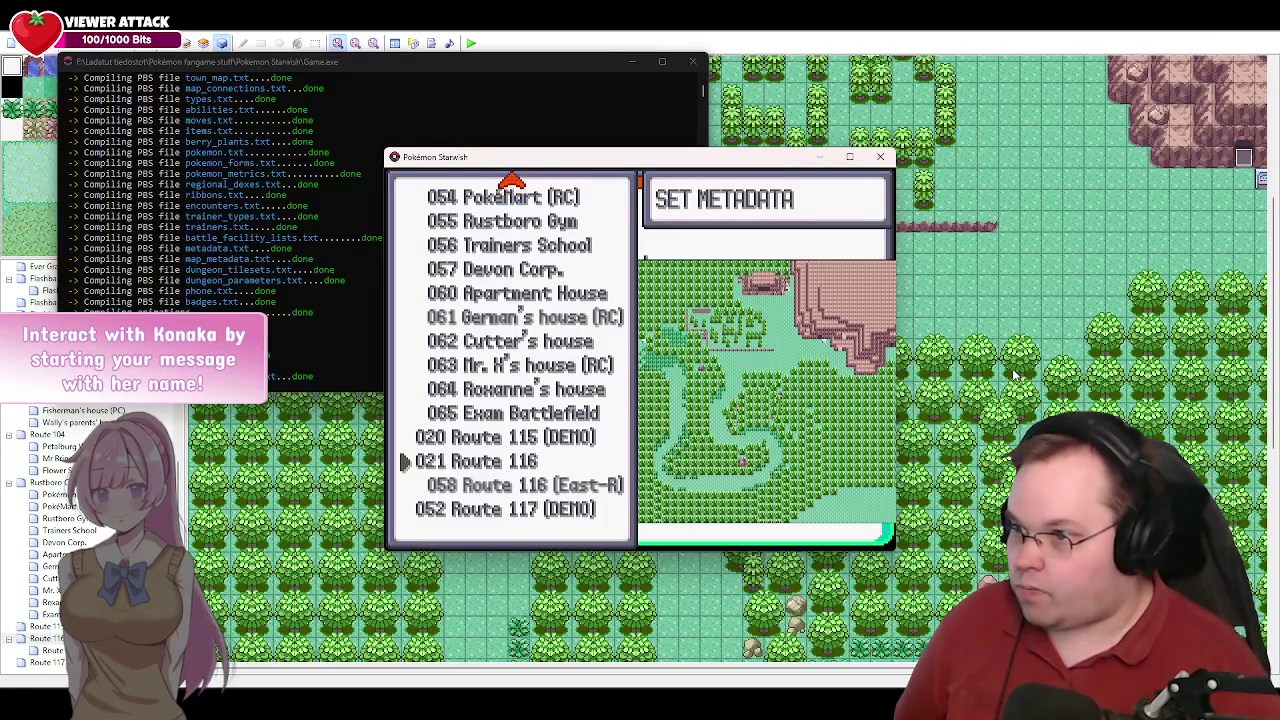
key("Left")
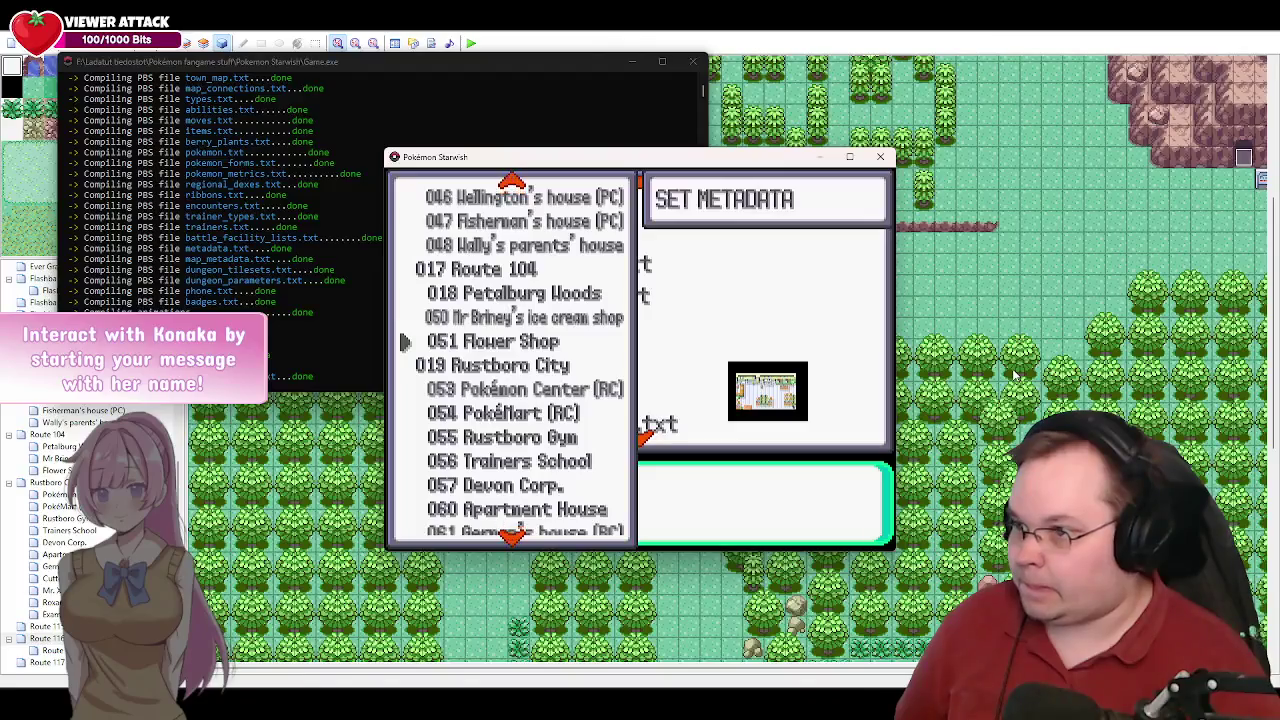
key("Left")
key("Left")
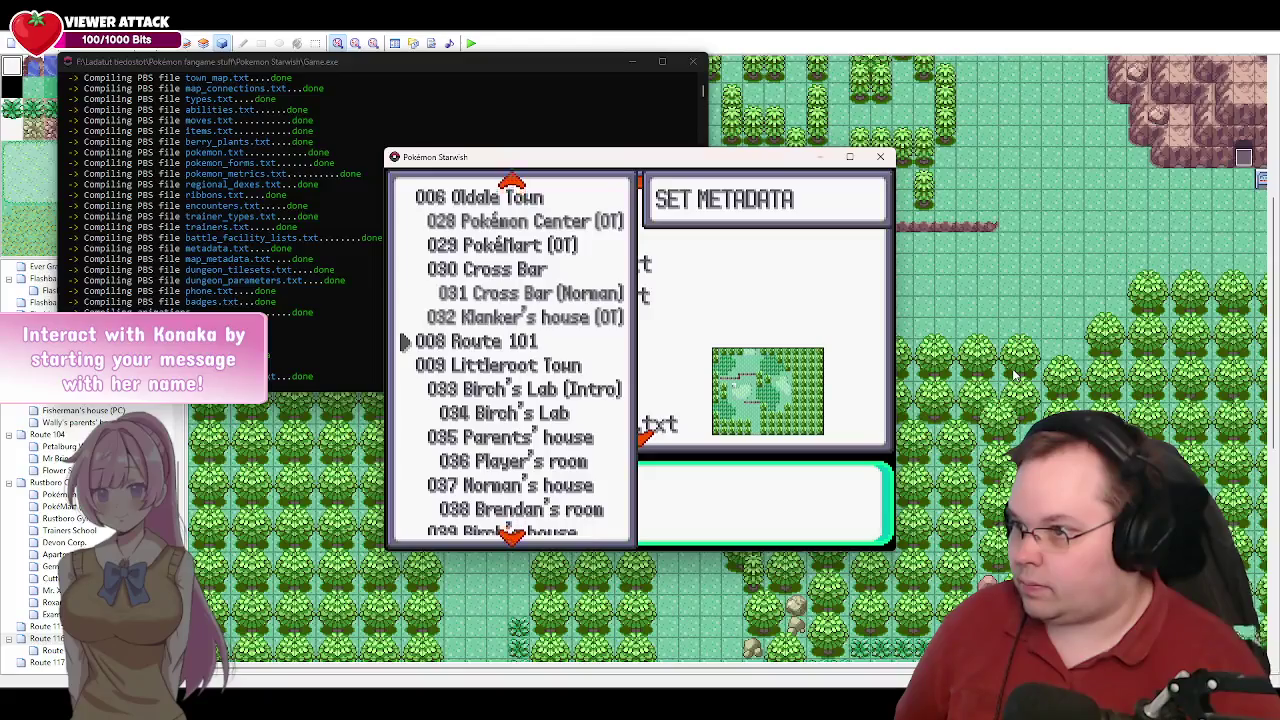
key("Left")
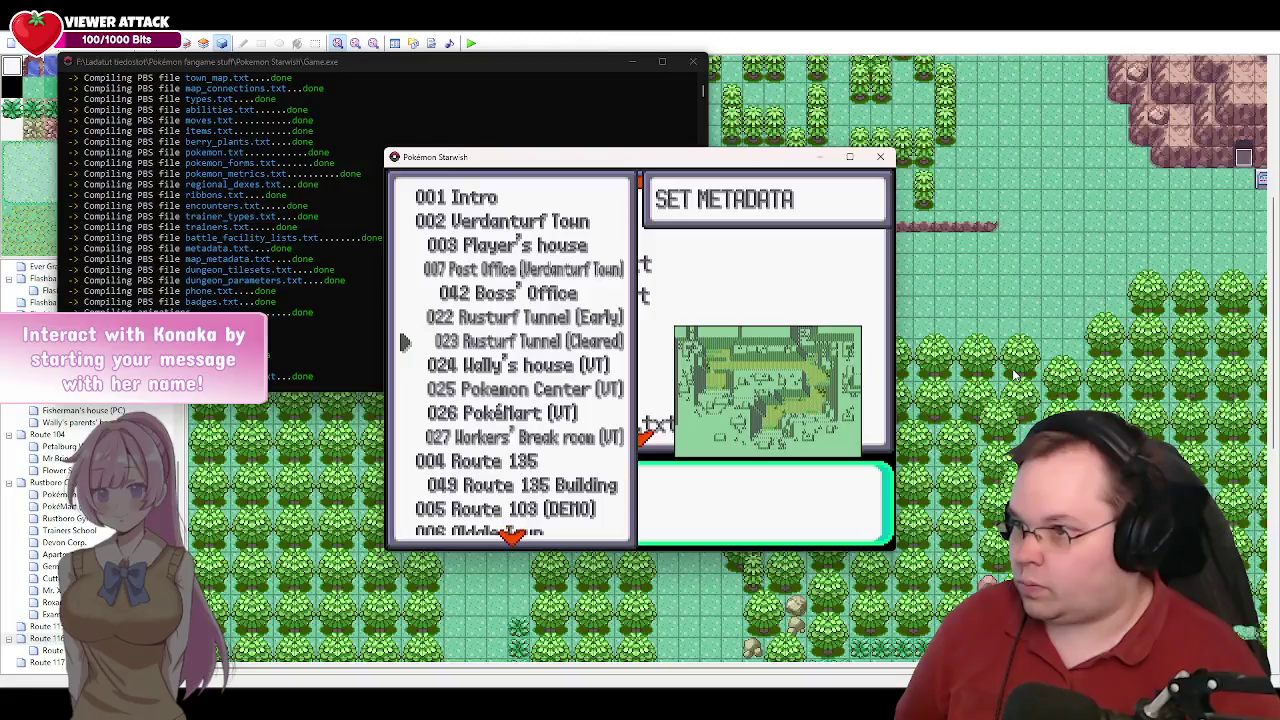
Close the metadata list, return to the load screen, and open its debug tools
key("Escape")
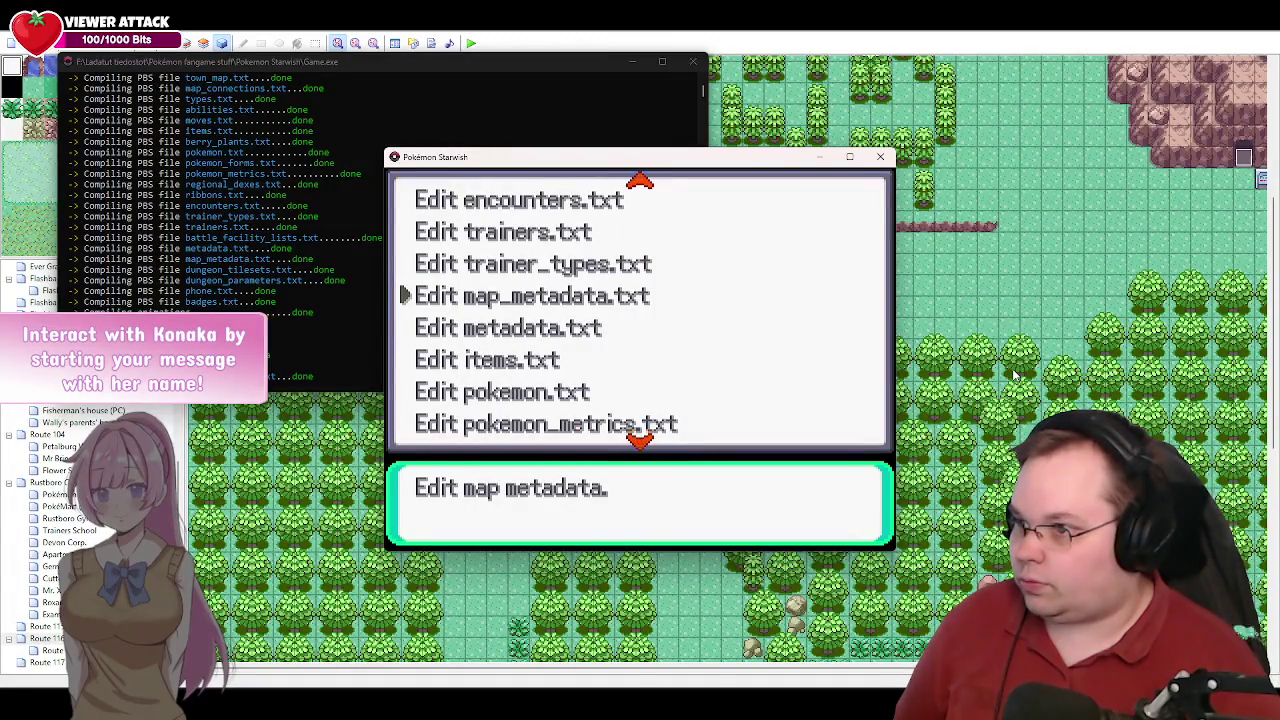
key("Escape")
key("Escape")
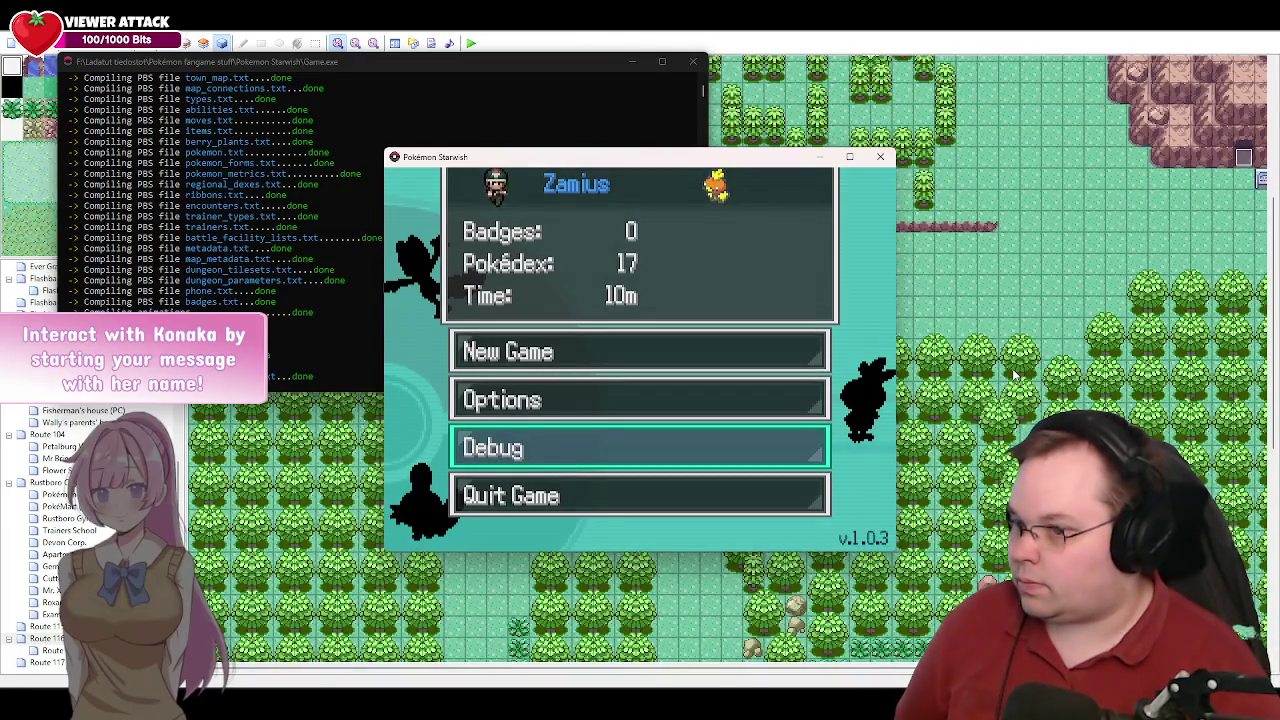
key("Return")
Run Compile data again, then return to the load screen with Continue selected
key("Down")
key("Down")
key("Return")
key("Return")
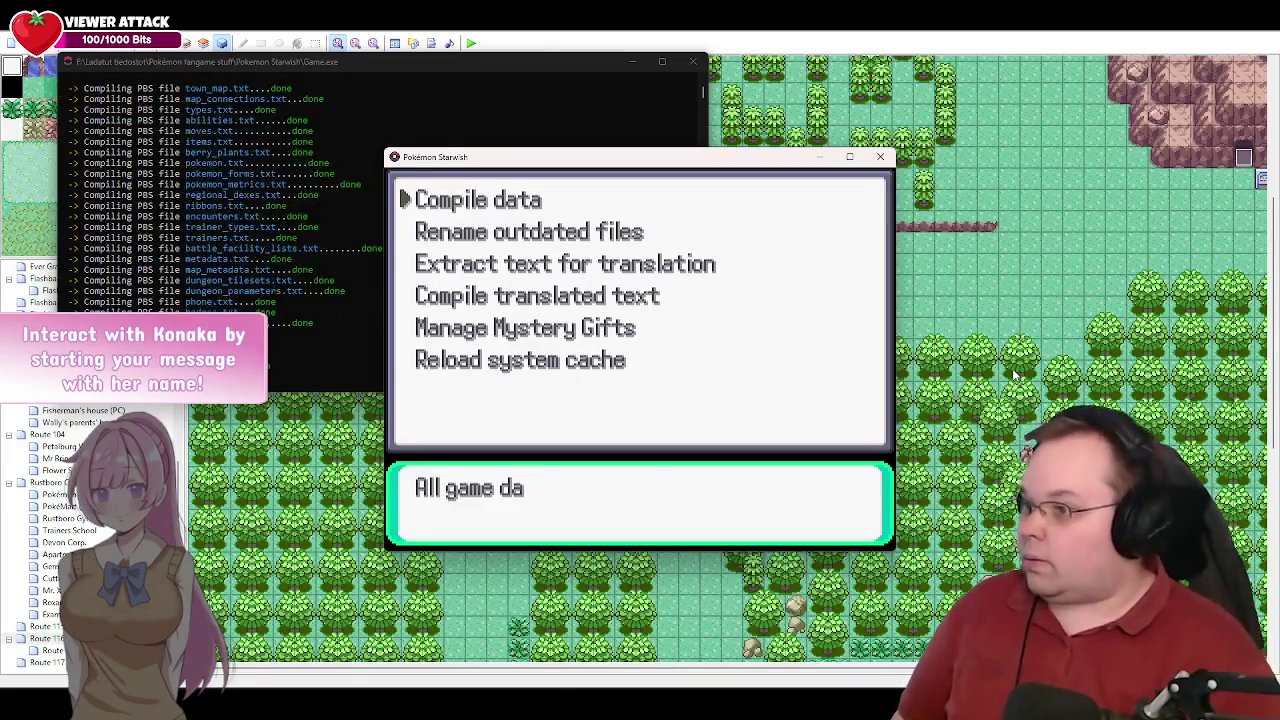
key("Return")
key("Escape")
key("Escape")
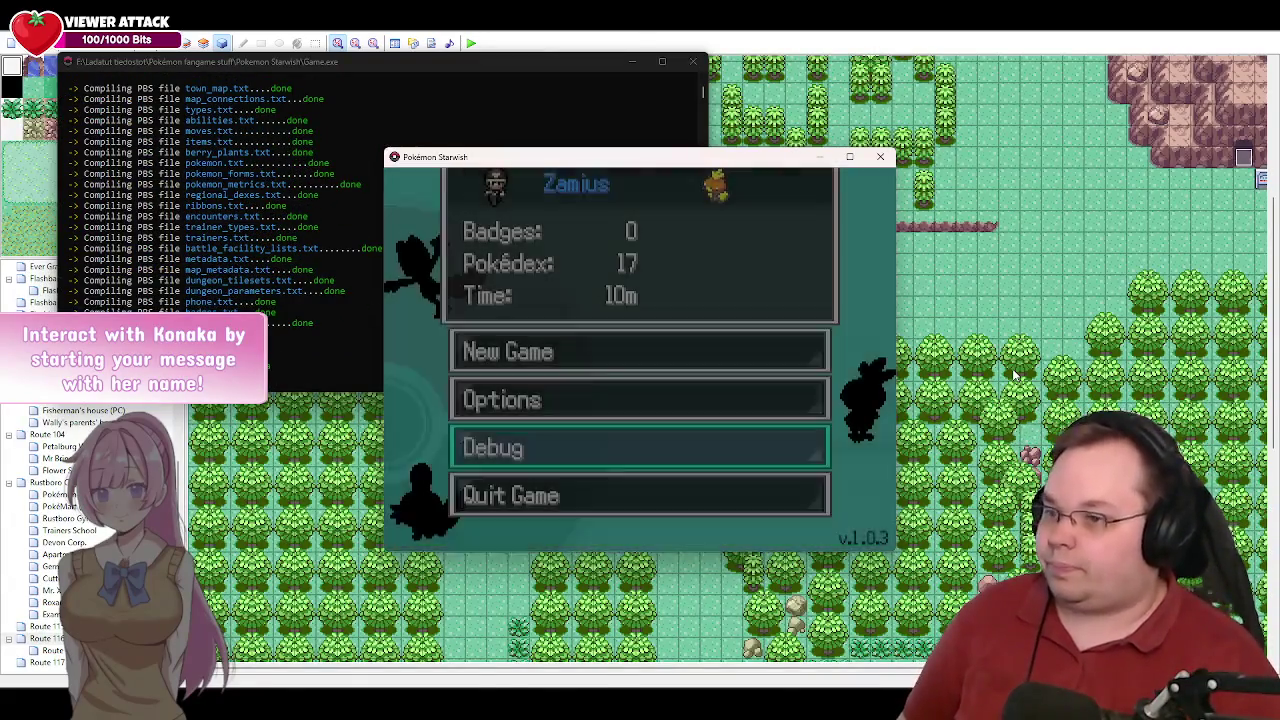
key("Up")
key("Up")
key("Up")
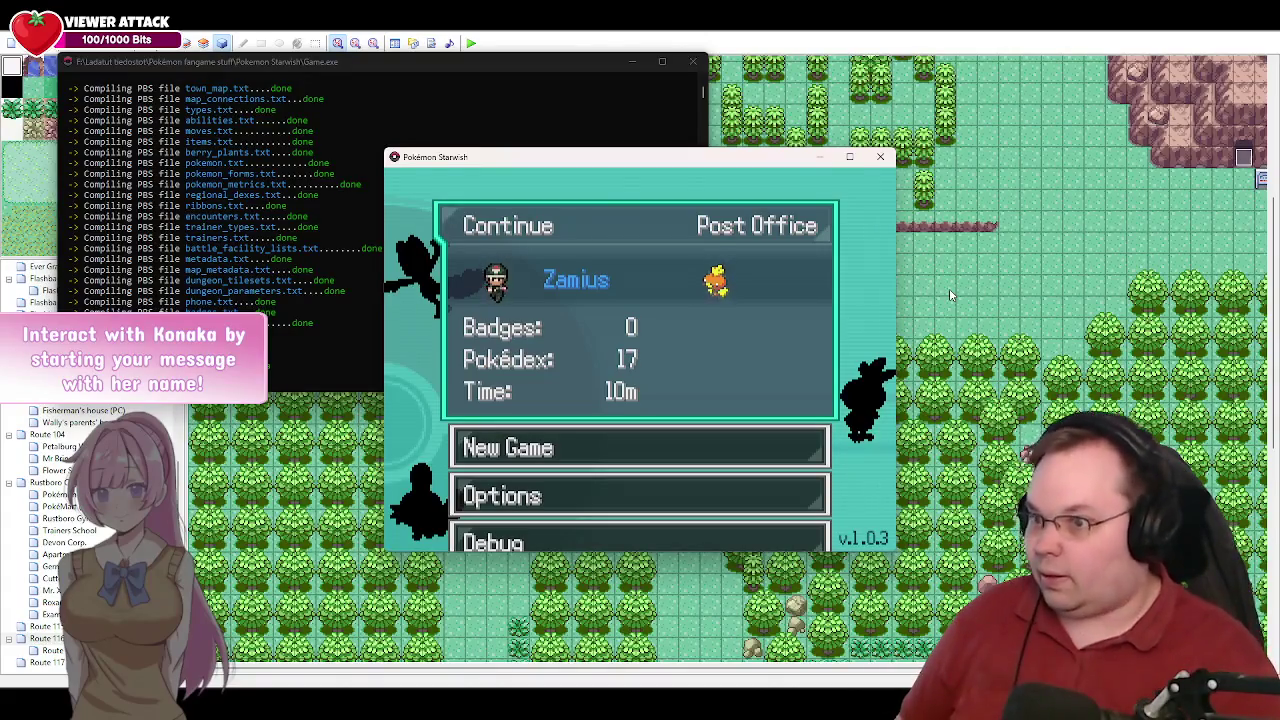
Continue the Post Office save, open the pause menu, and pause the YouTube video
key("Return")
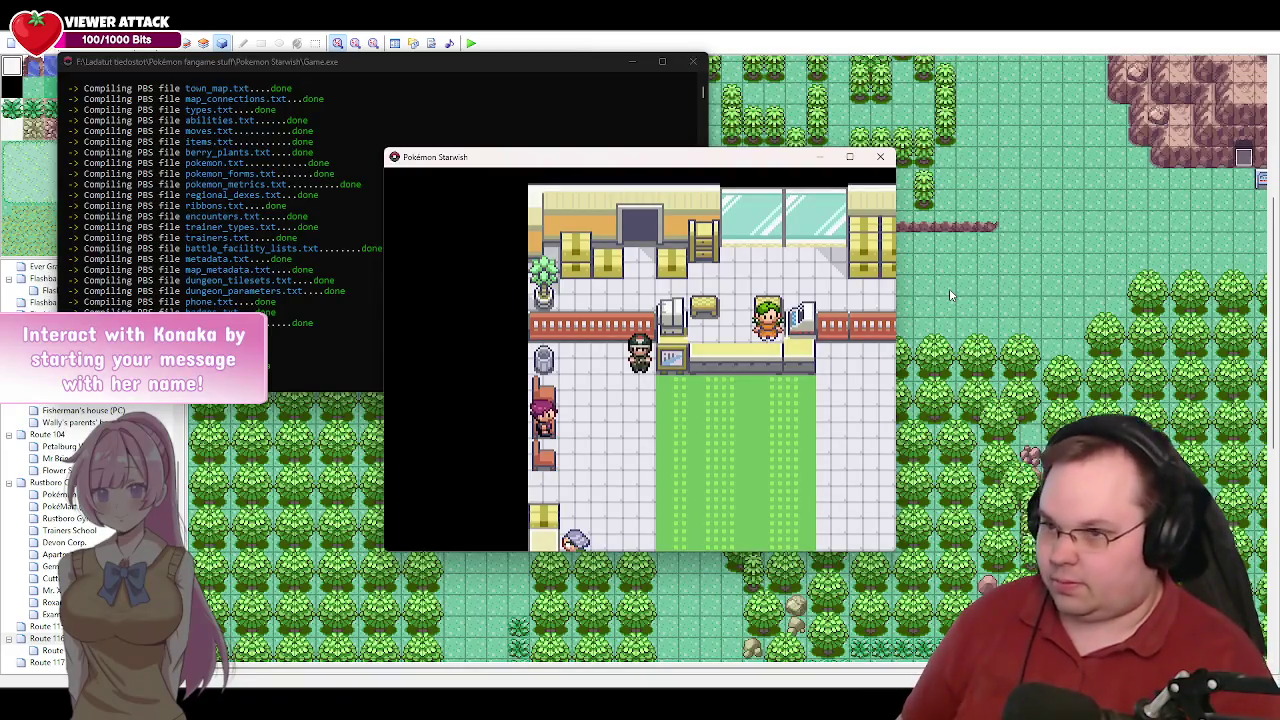
key("Escape")
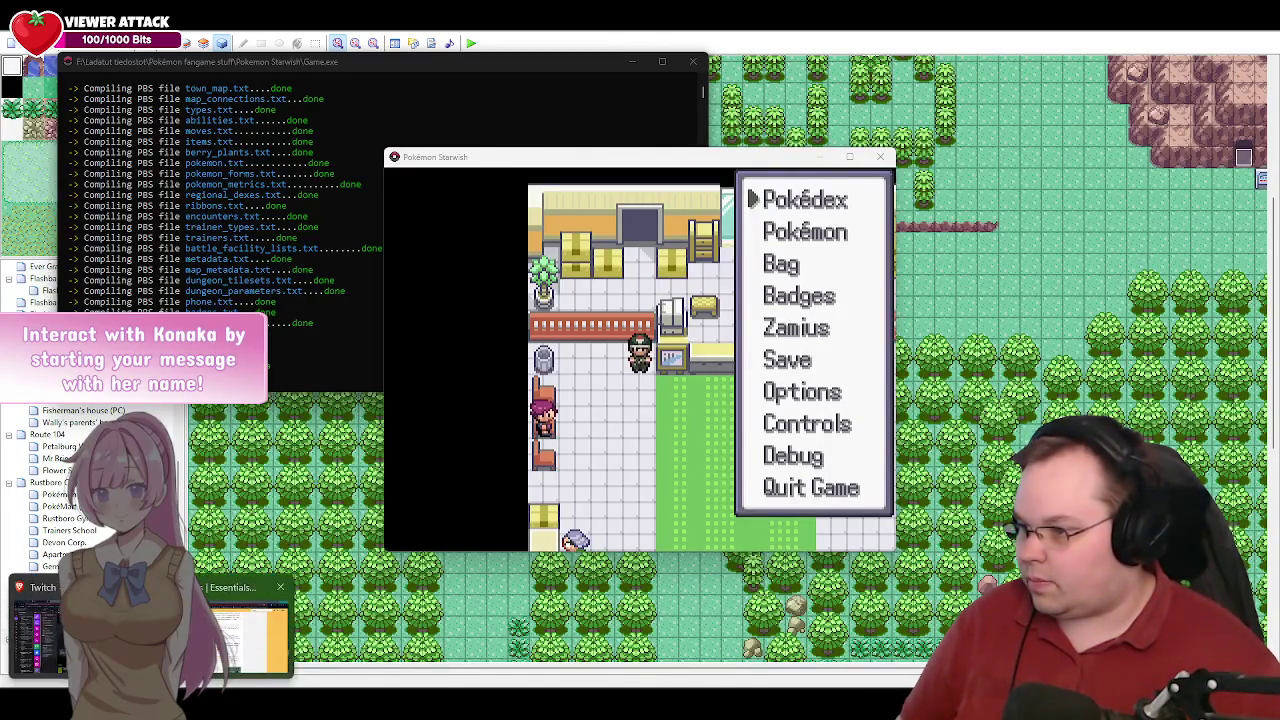
key("alt+Tab")
key("ctrl+Tab")
left_click(749, 365)
key("alt+Tab")
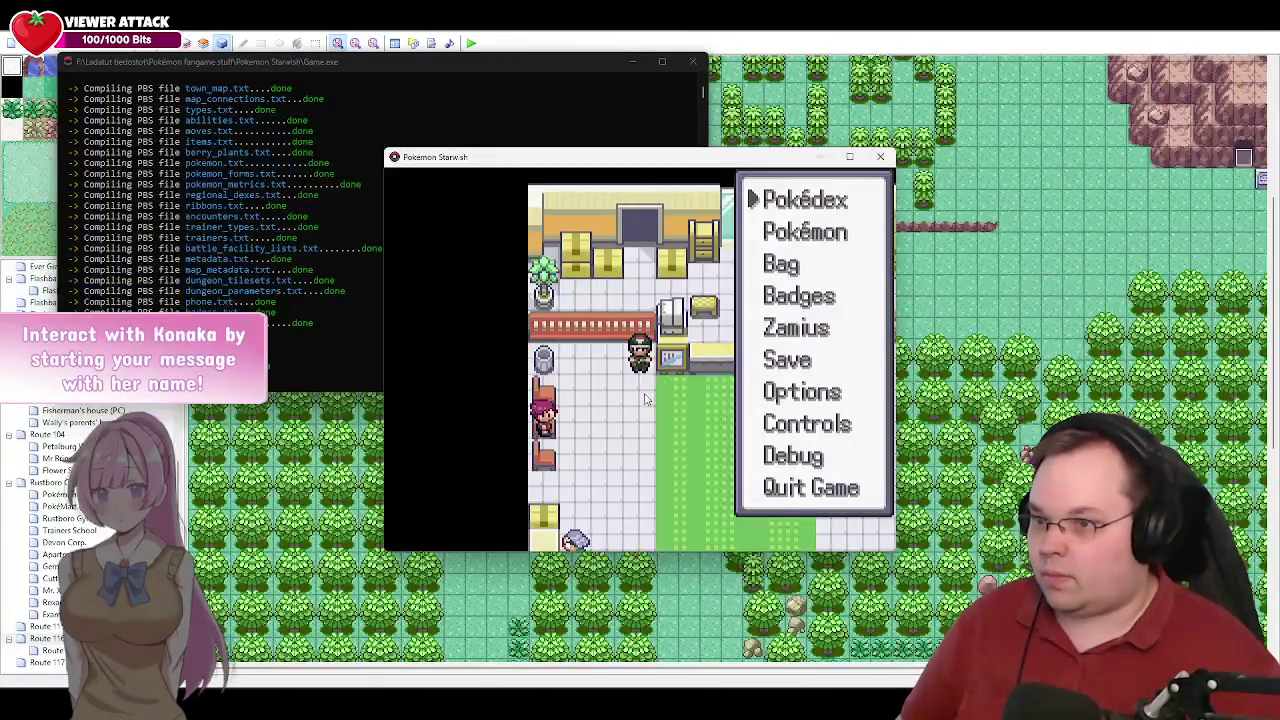
Open the Debug options from the pause menu and move toward the item options
key("Up")
key("Up")
key("Return")
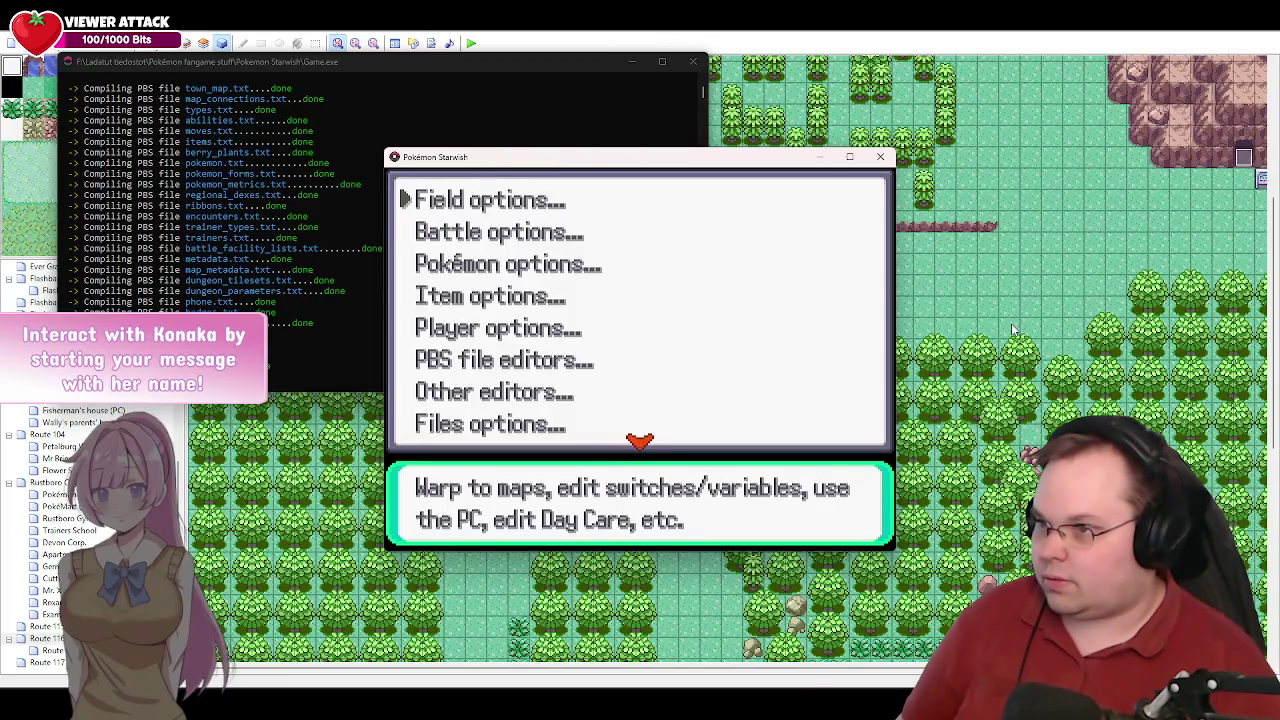
key("Down")
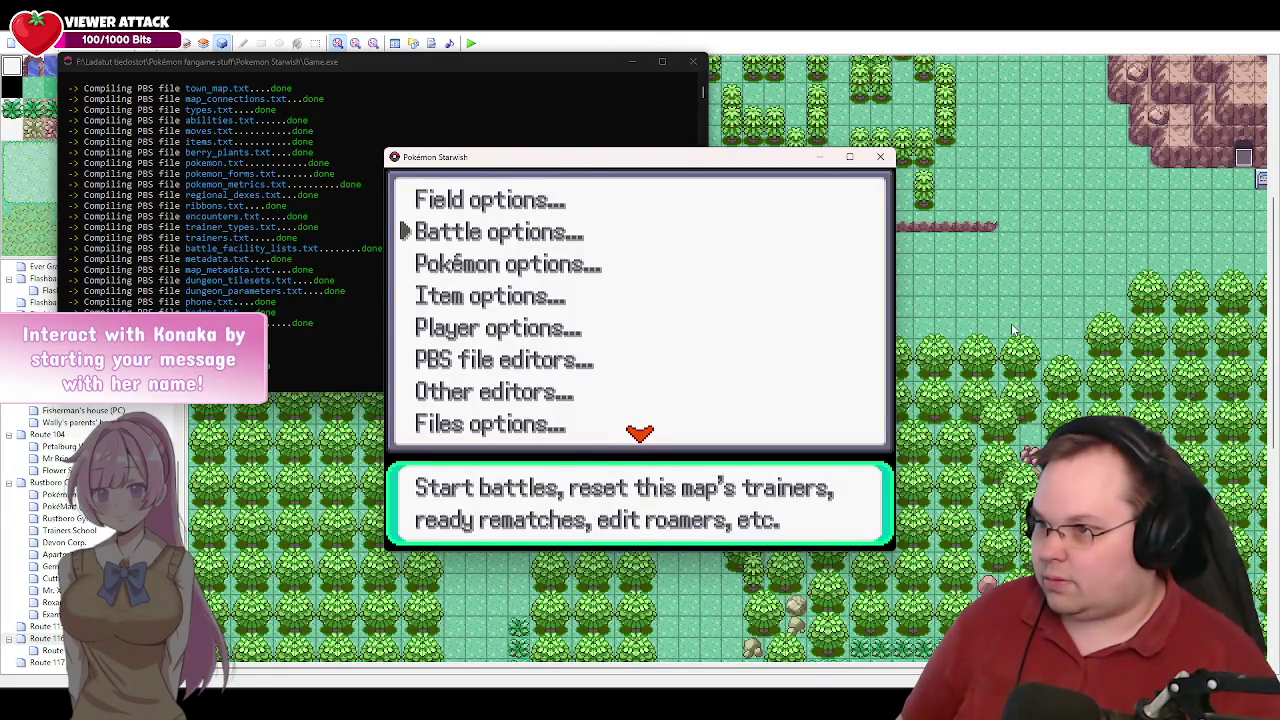
Add 10 Rare Candies to the bag through the debug item options
key("Down")
key("Down")
key("Return")
key("Return")
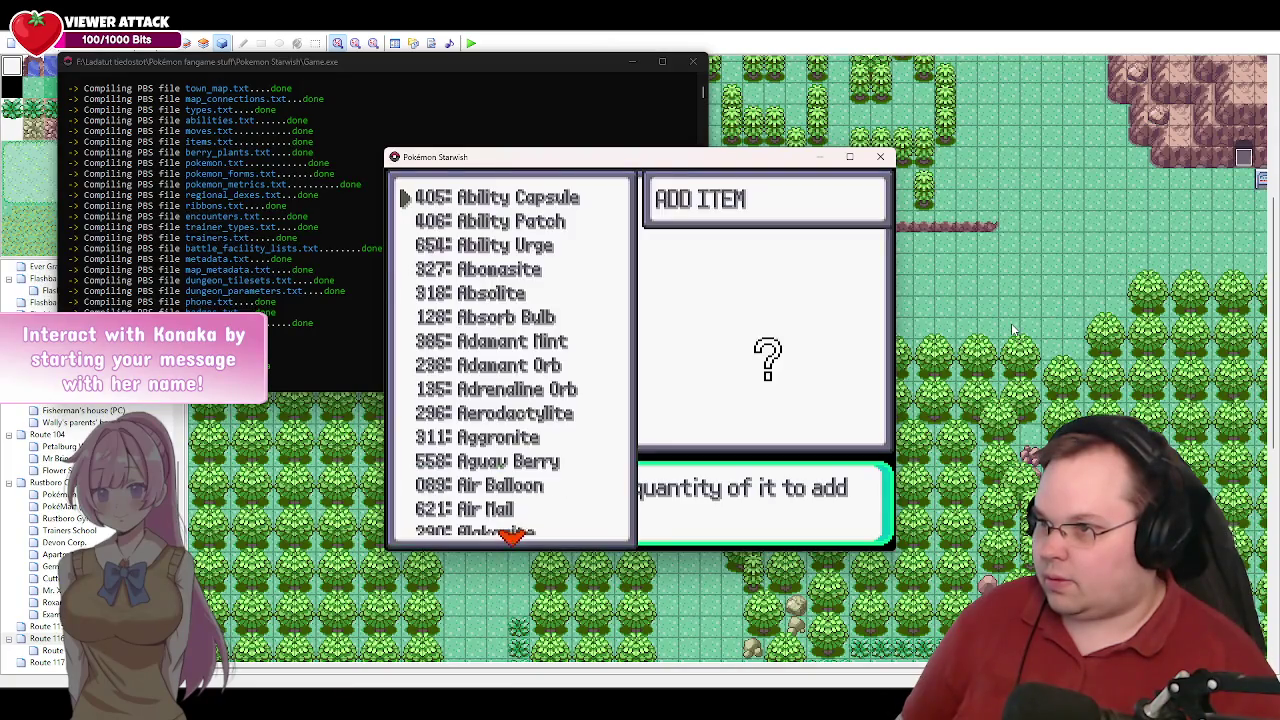
key("Right")
key("Right")
key("Right")
key("Right")
key("Right")
key("Right")
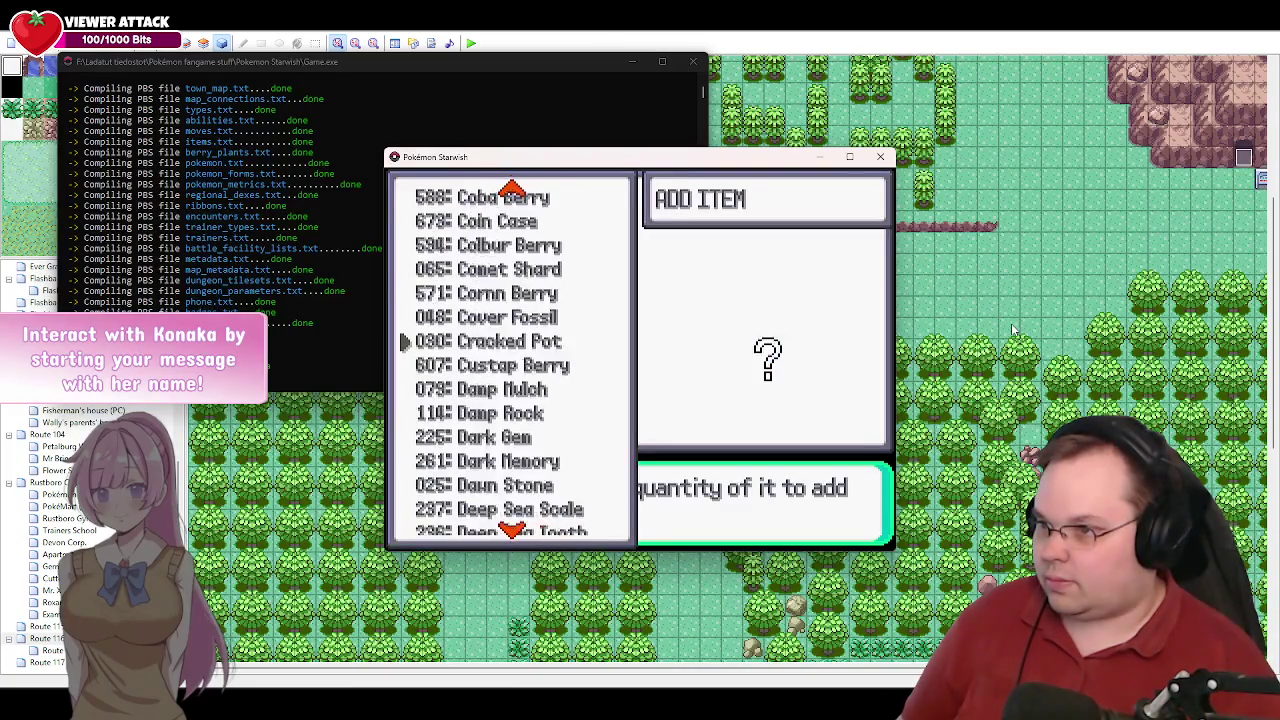
key("Right")
key("Right")
key("Right")
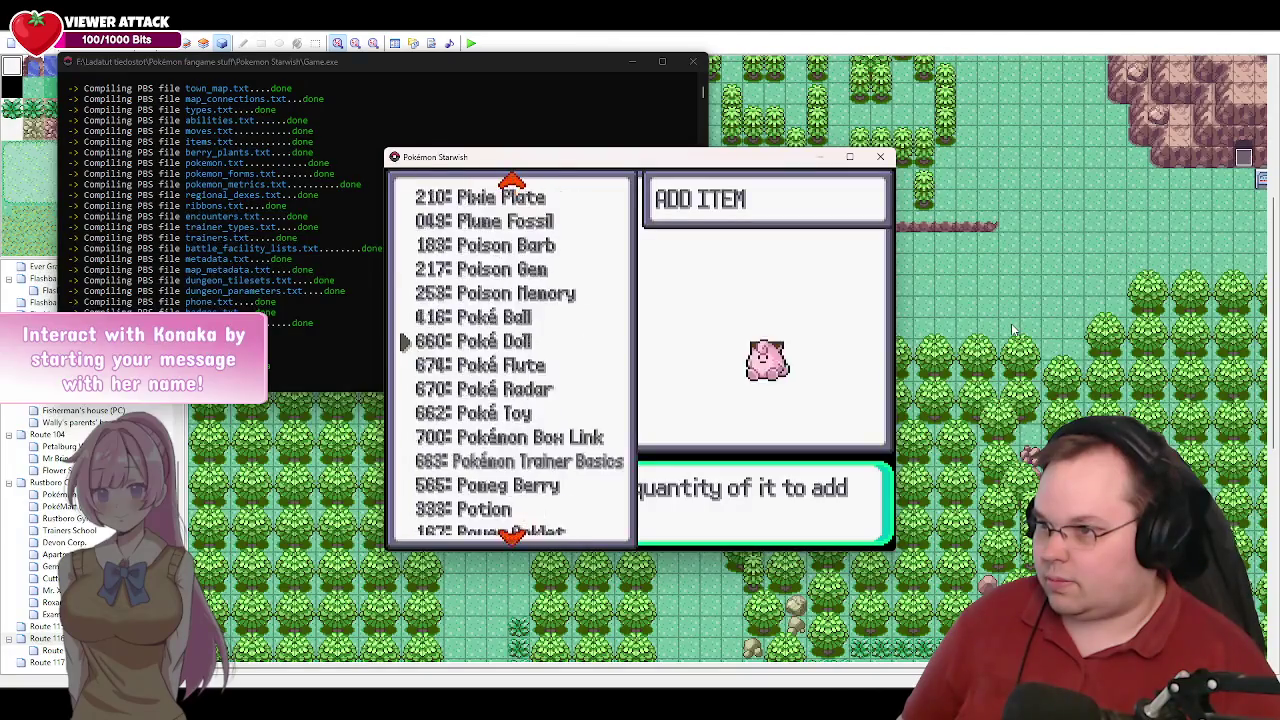
key("Right")
key("Up")
key("Up")
key("Up")
key("Return")
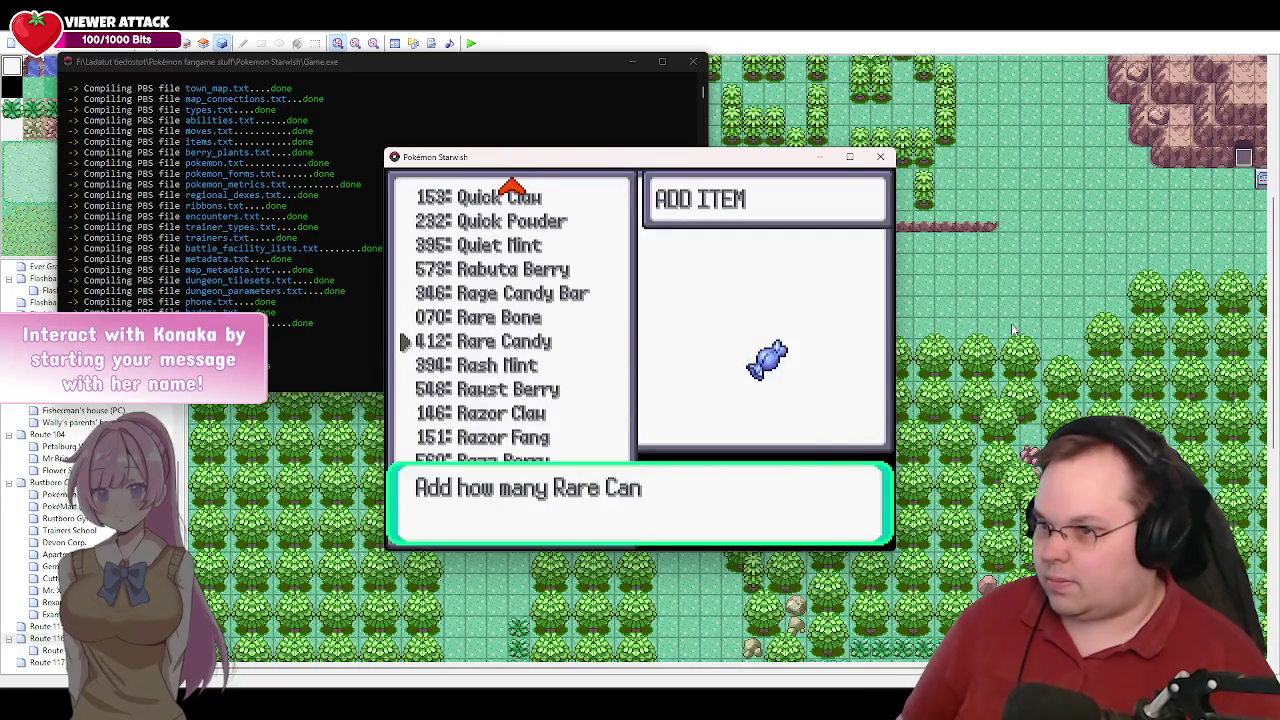
key("Up")
key("Up")
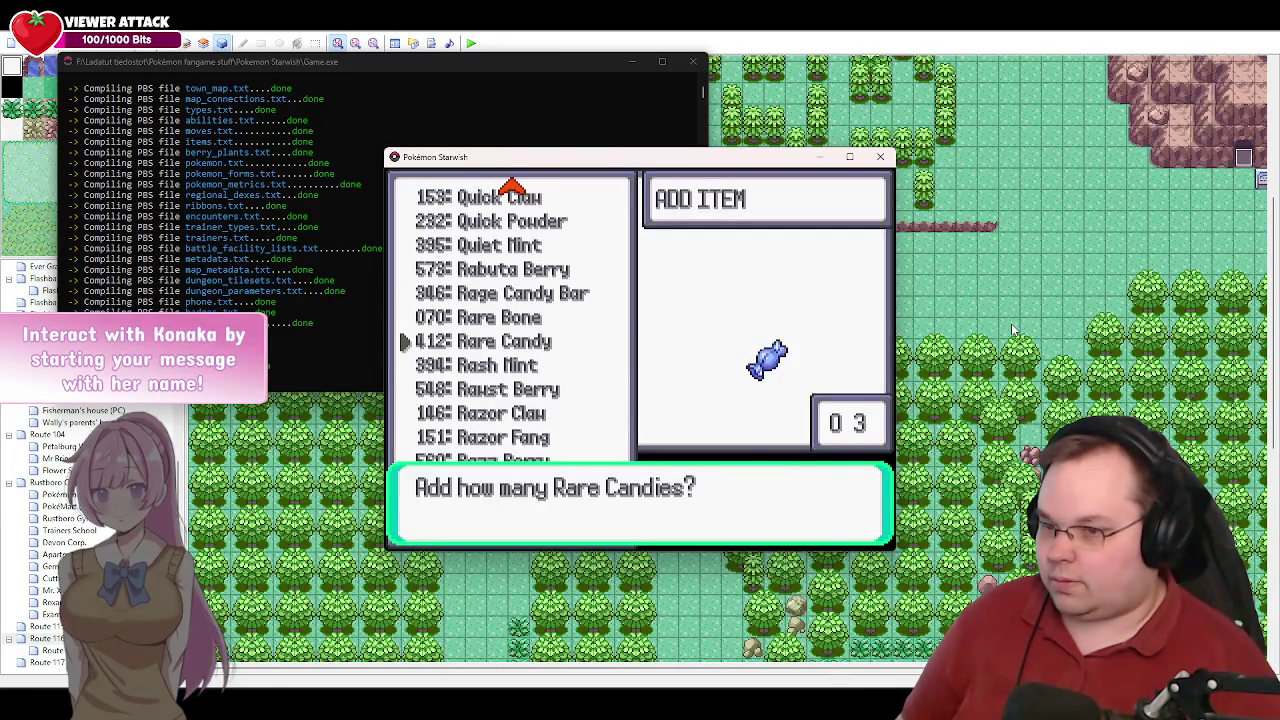
key("Up")
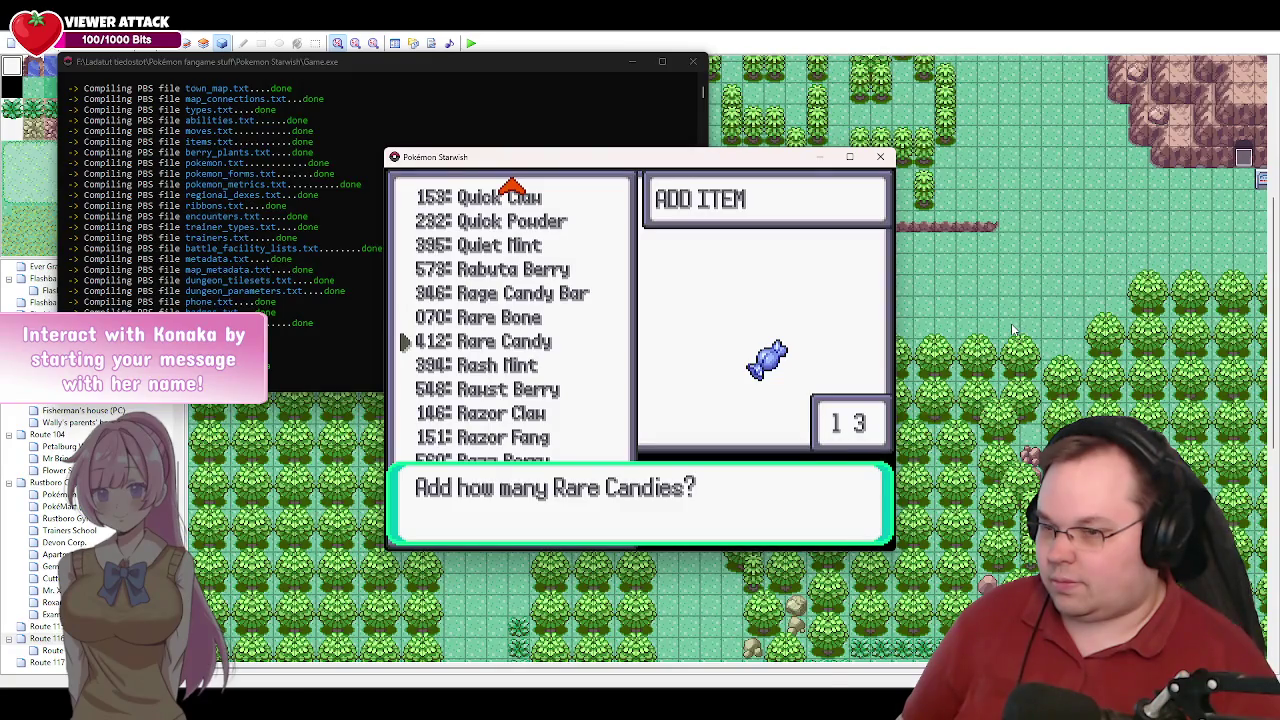
key("Right")
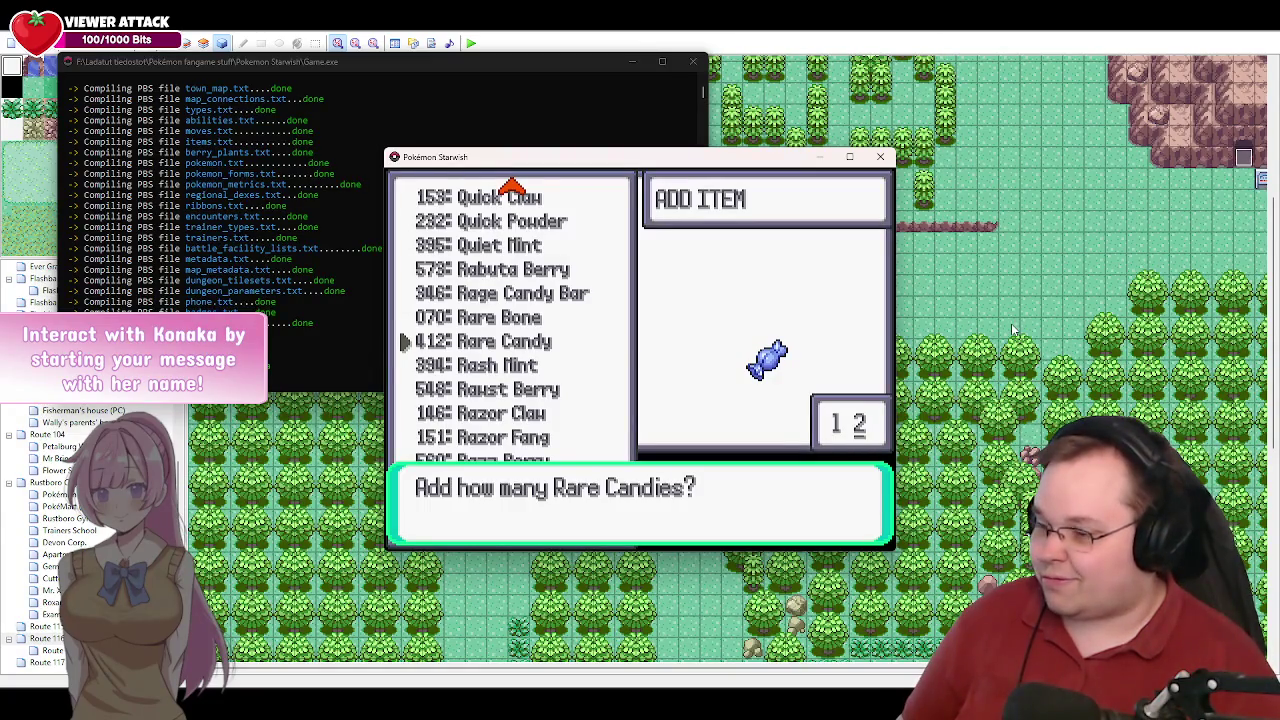
key("Down")
key("Down")
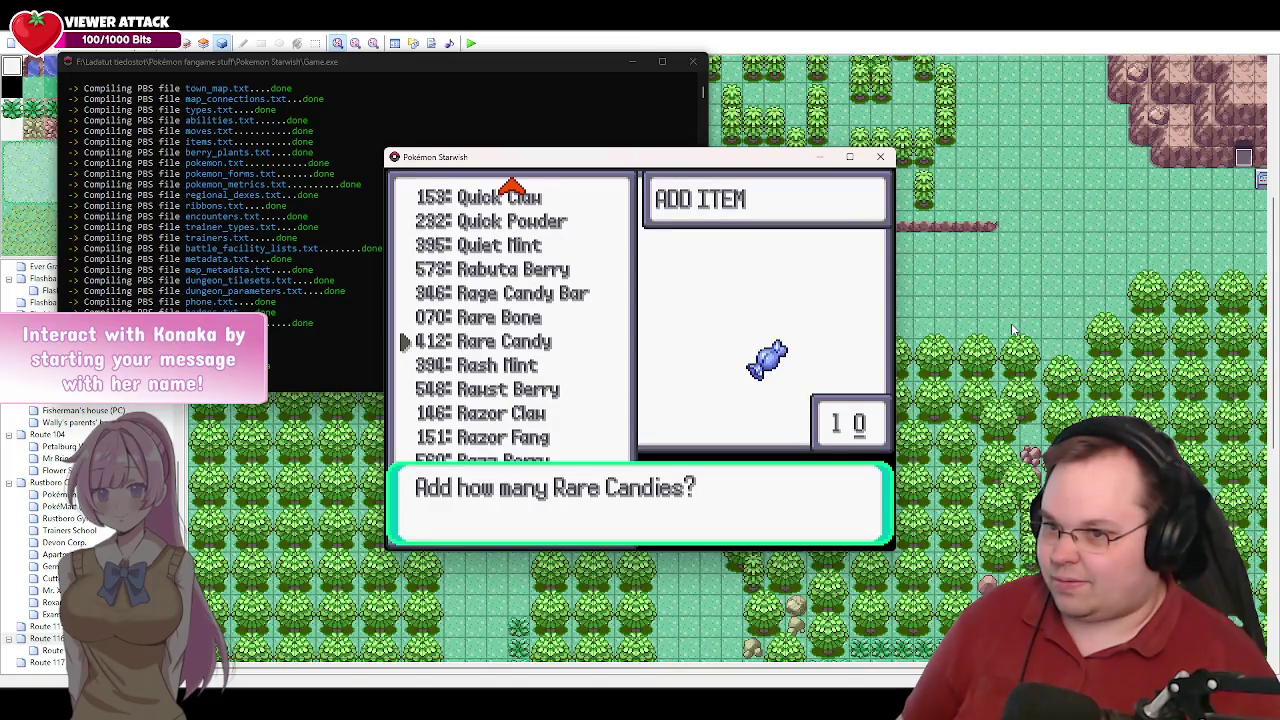
key("Return")
key("Return")
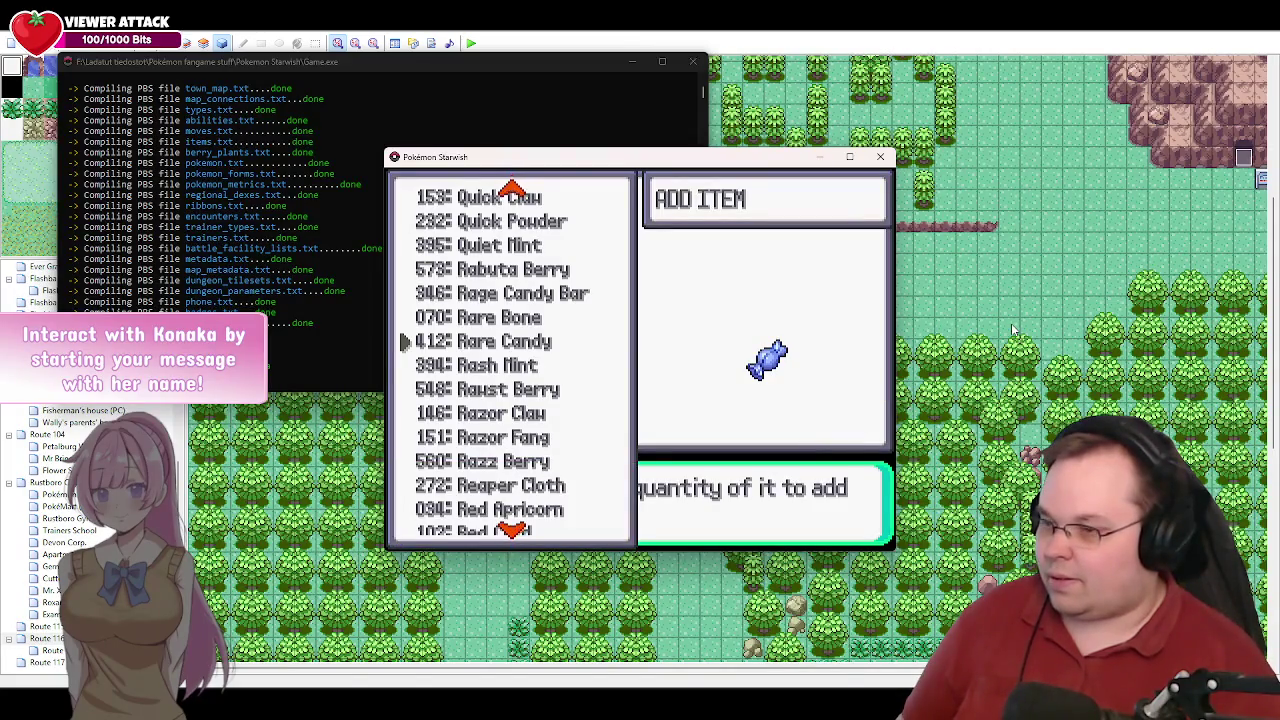
Return to the main debug menu and open the Pokémon options
key("Escape")
key("Escape")
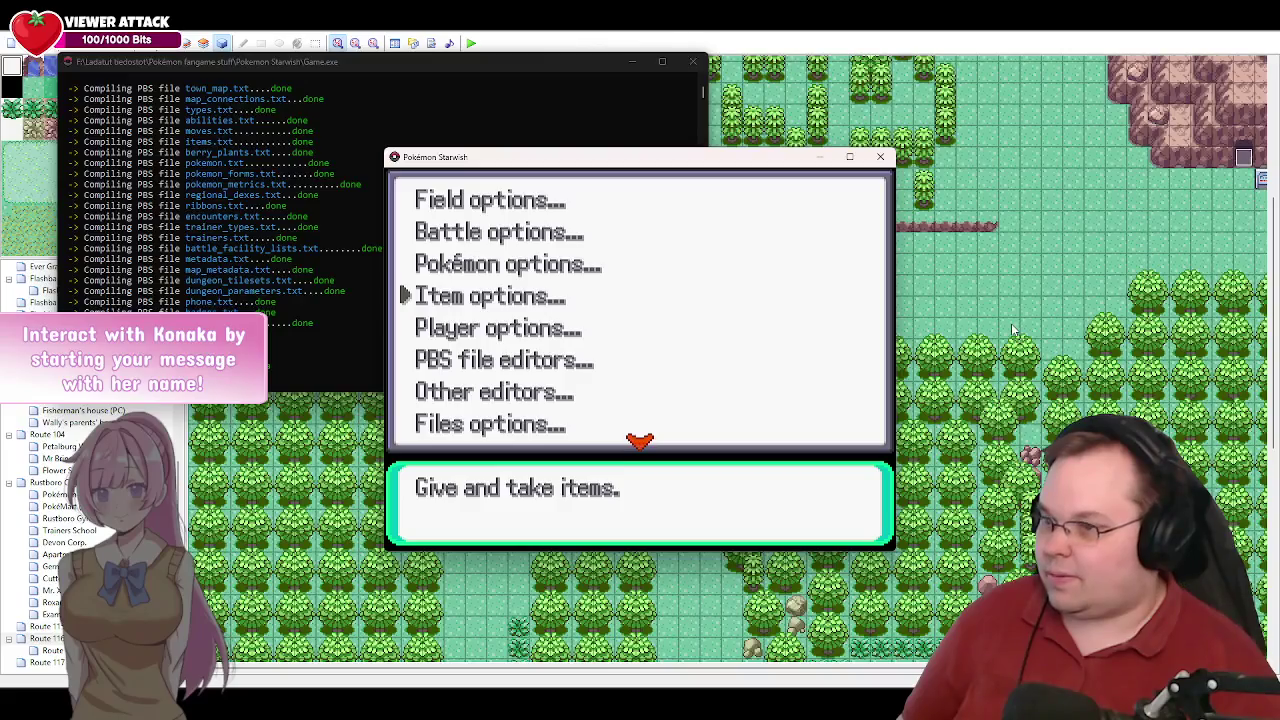
key("Up")
key("Return")
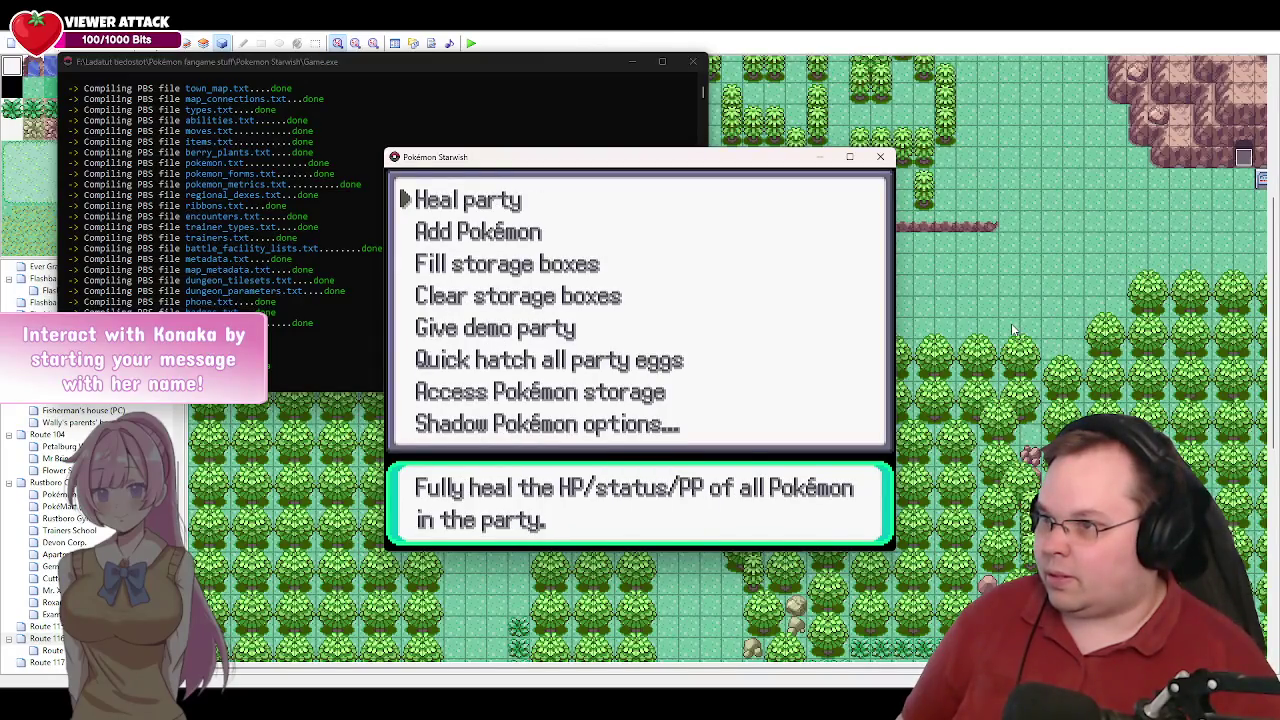
In Add Pokémon, pick species 335 Zangoose from the species list
key("Down")
key("Return")
key("Right")
key("Right")
key("Right")
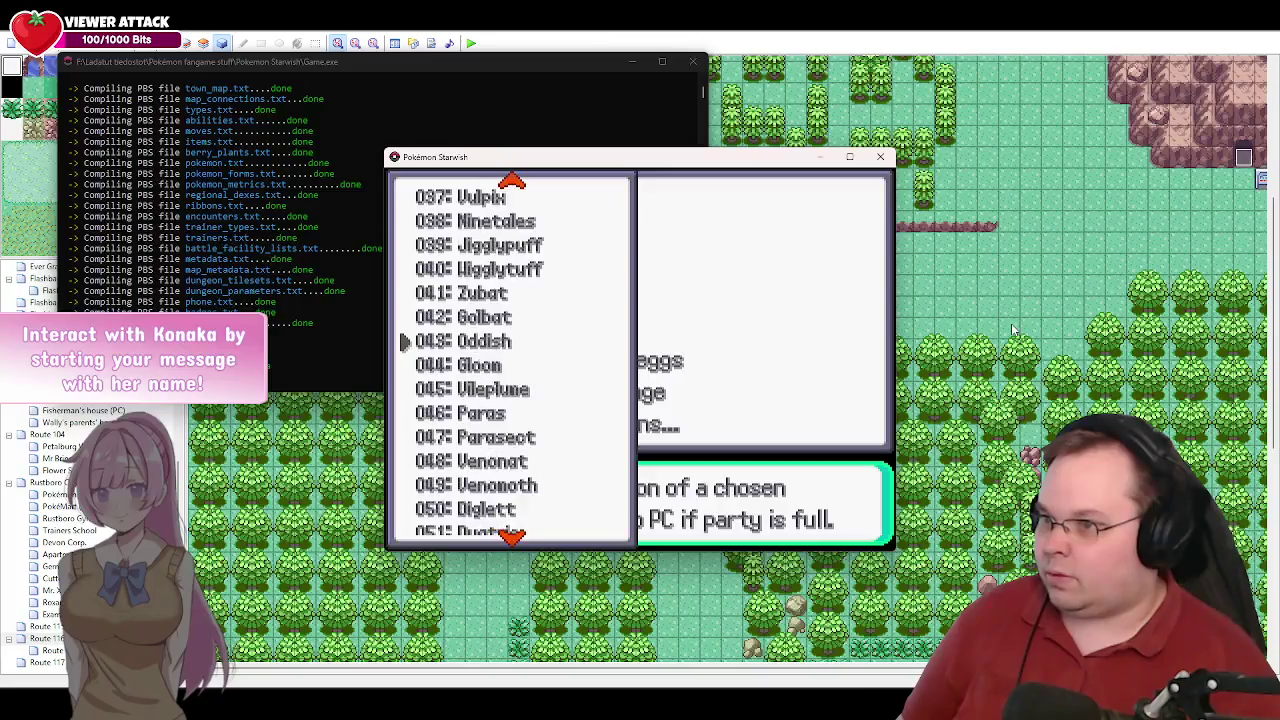
key("Right")
key("Right")
key("Right")
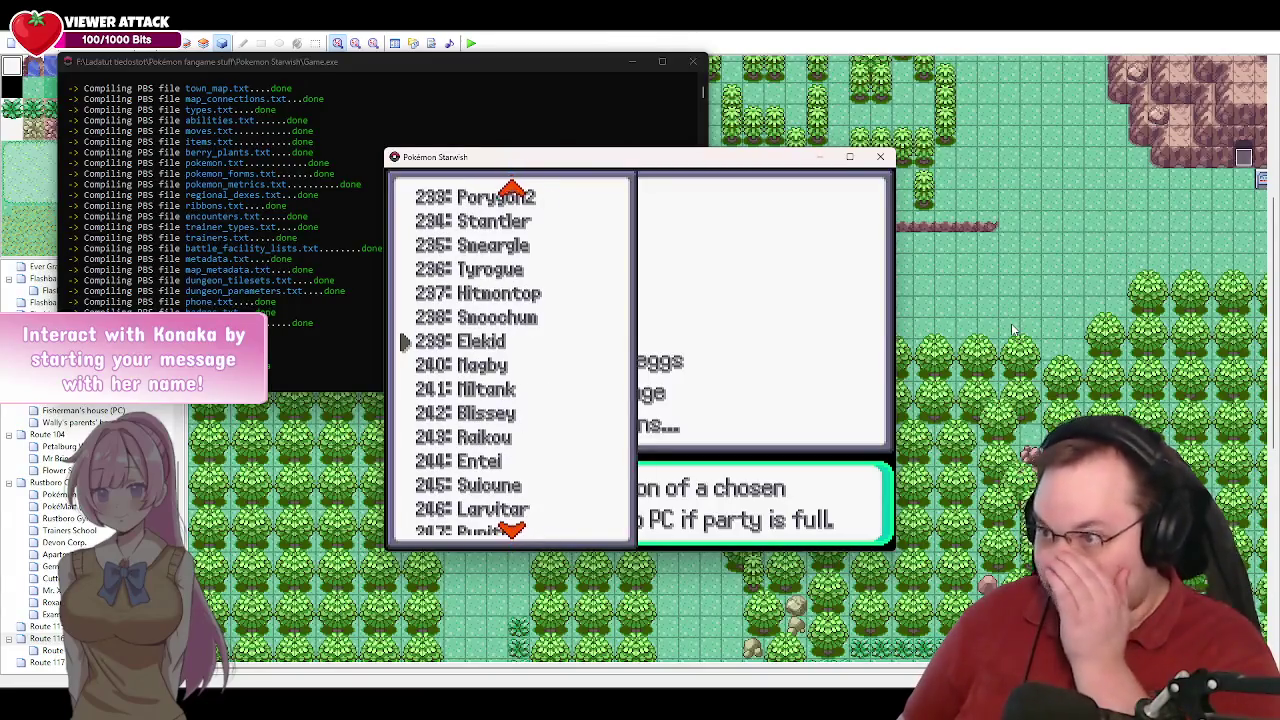
key("Right")
key("Right")
key("Right")
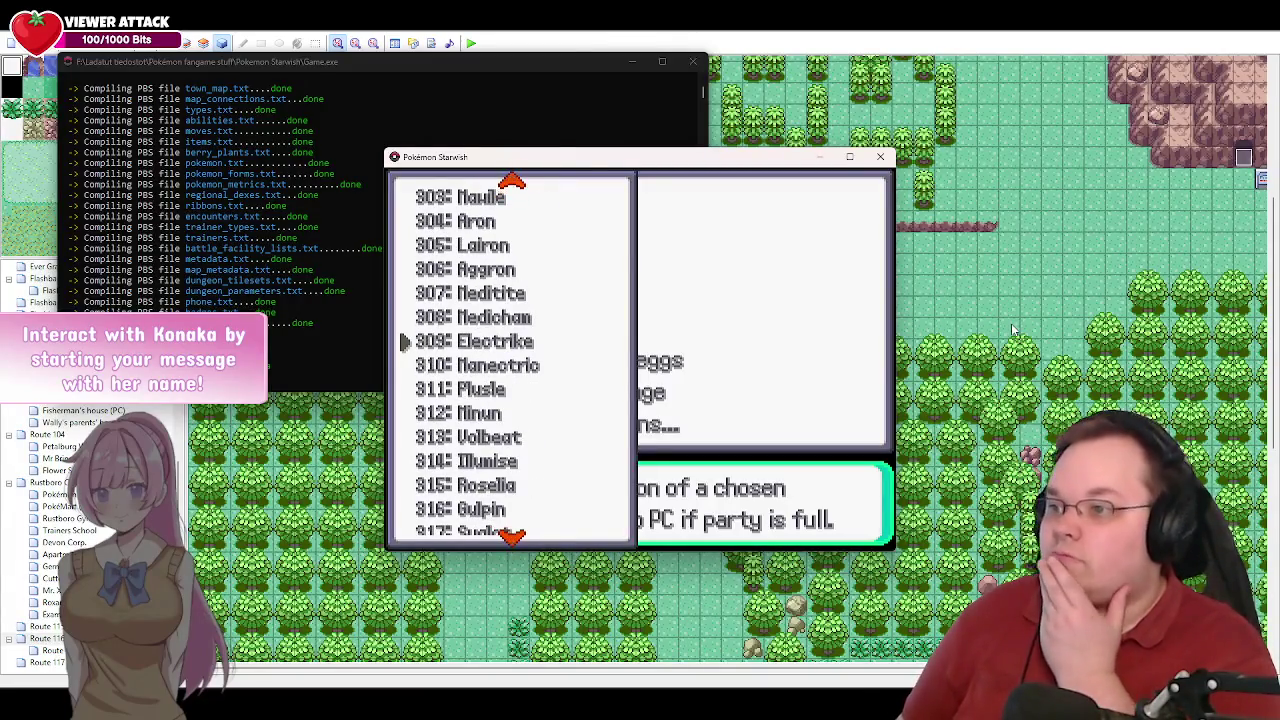
key("Up")
key("Up")
key("Up")
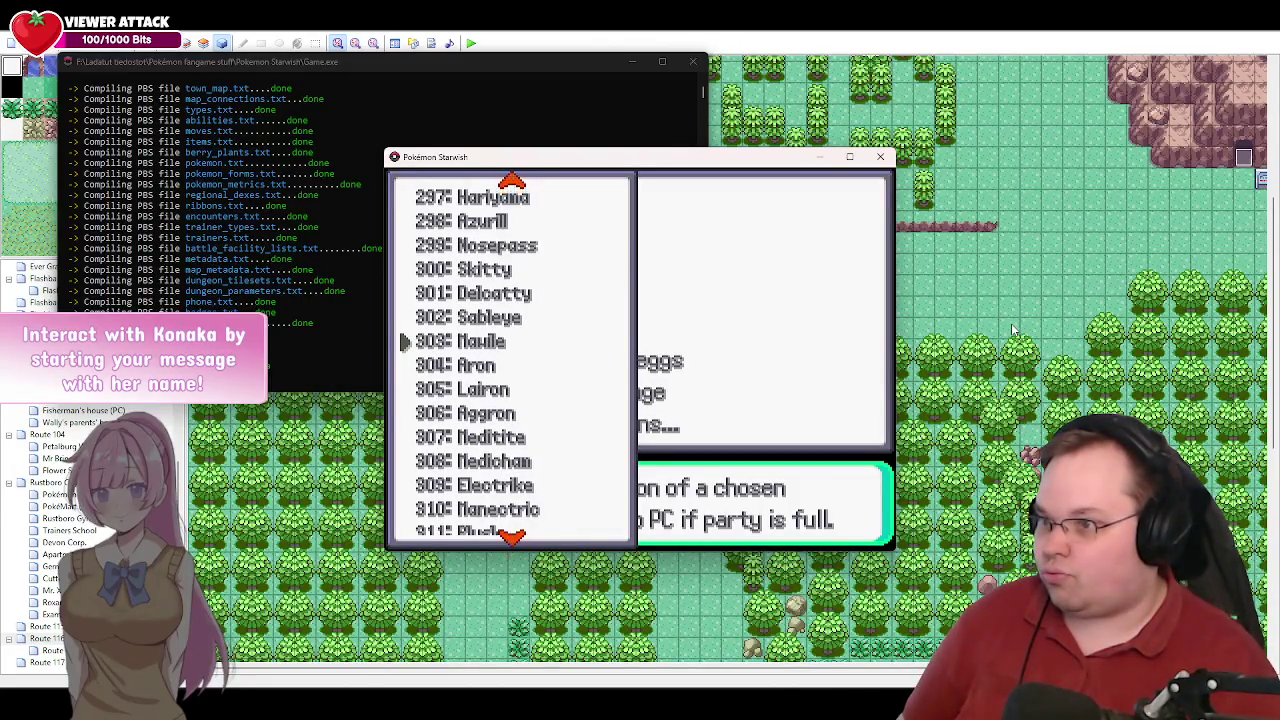
key("Right")
key("Right")
key("Right")
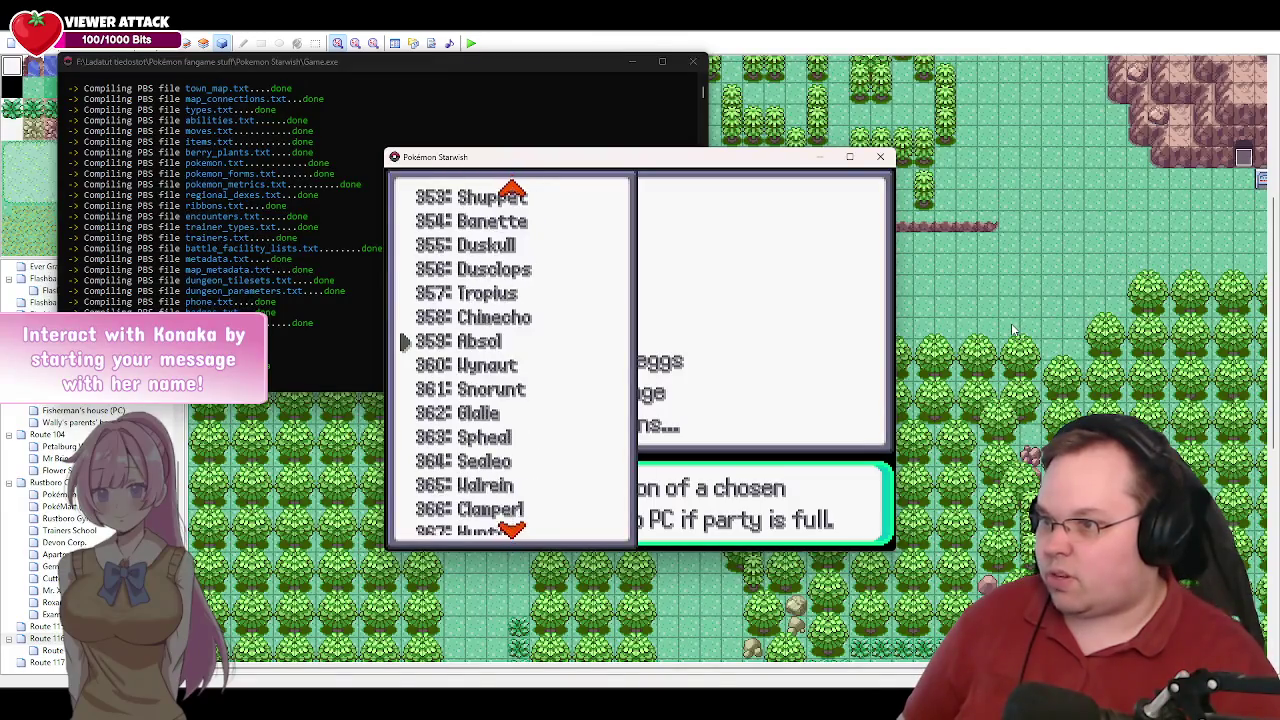
key("Up")
key("Up")
key("Up")
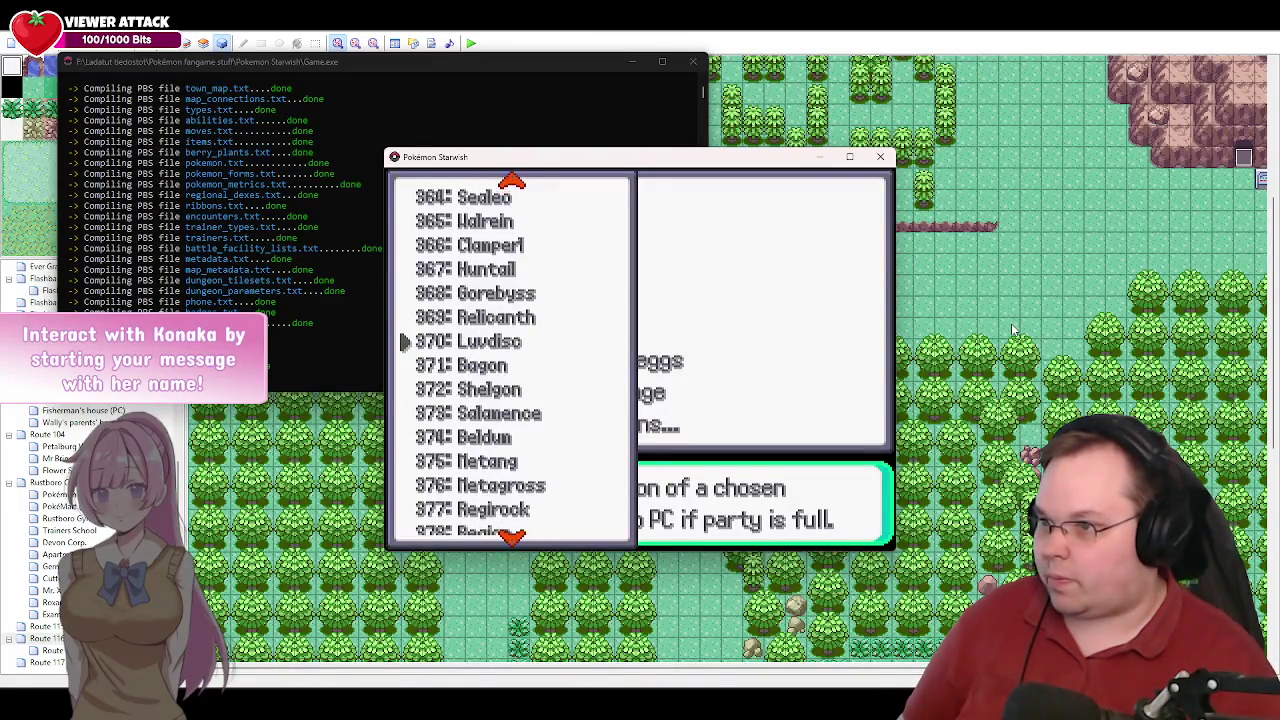
key("Up")
key("Up")
key("Up")
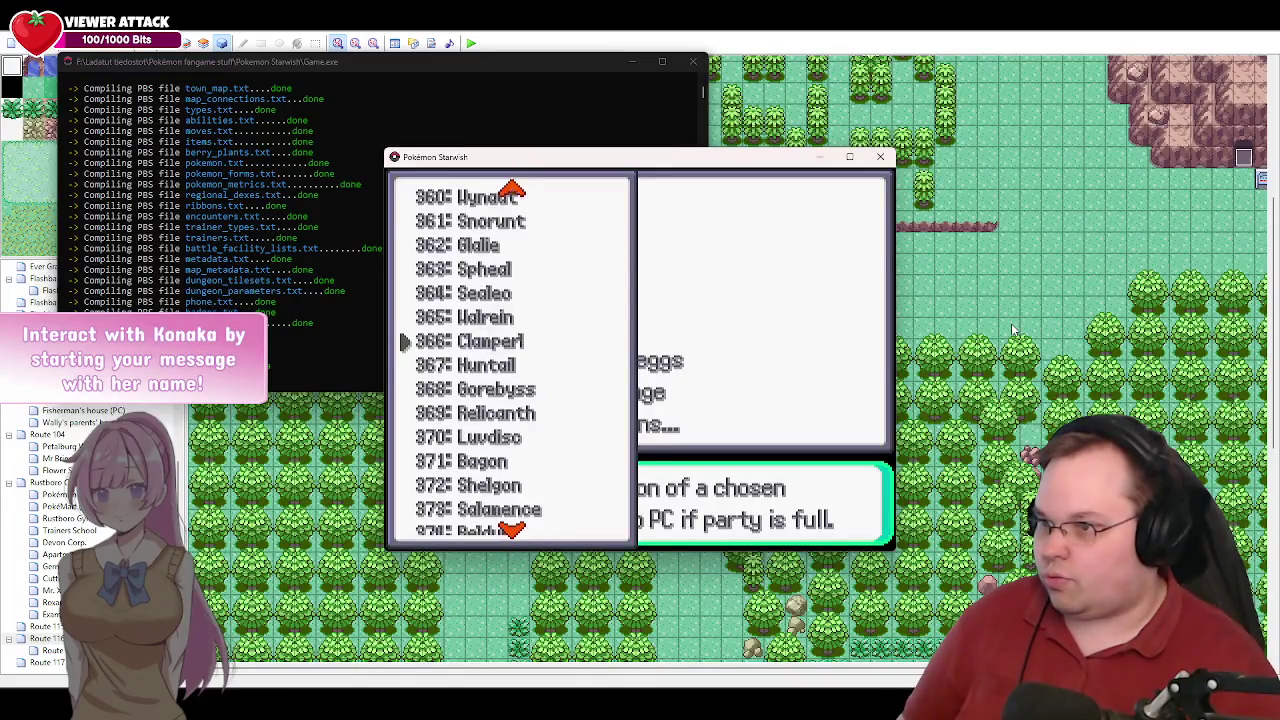
key("Up")
key("Up")
key("Up")
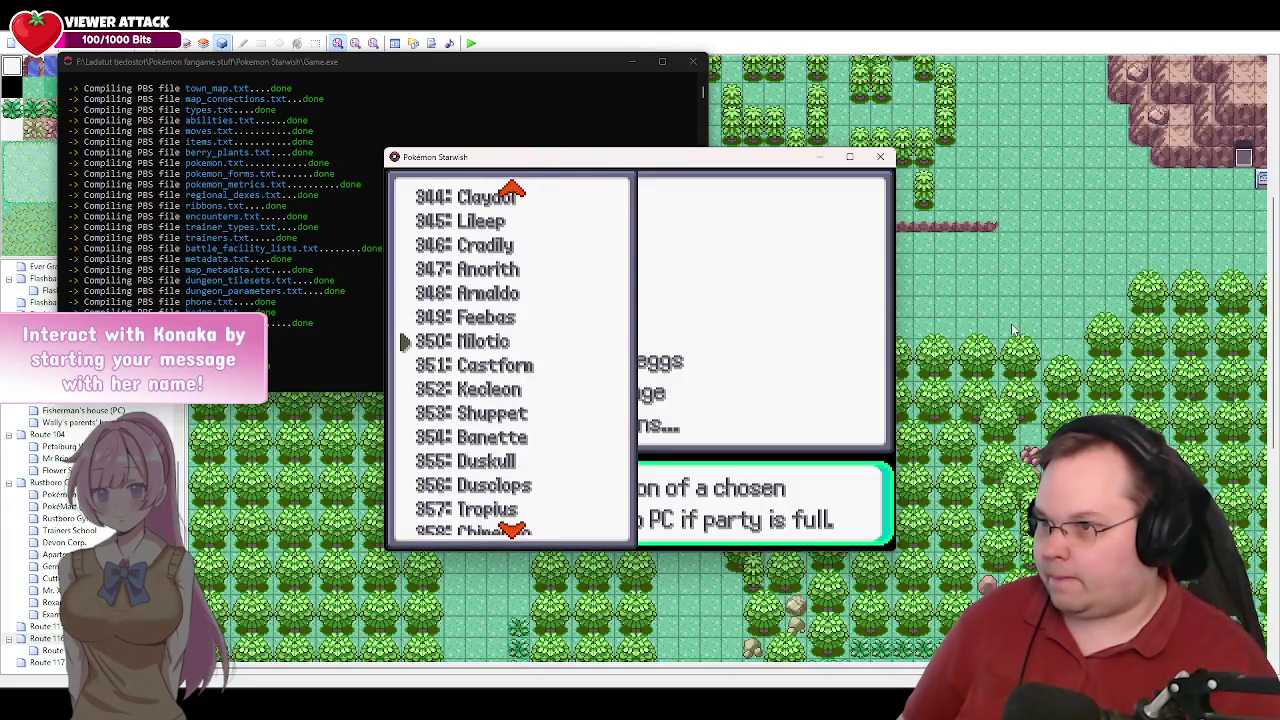
key("Left")
key("Up")
key("Return")
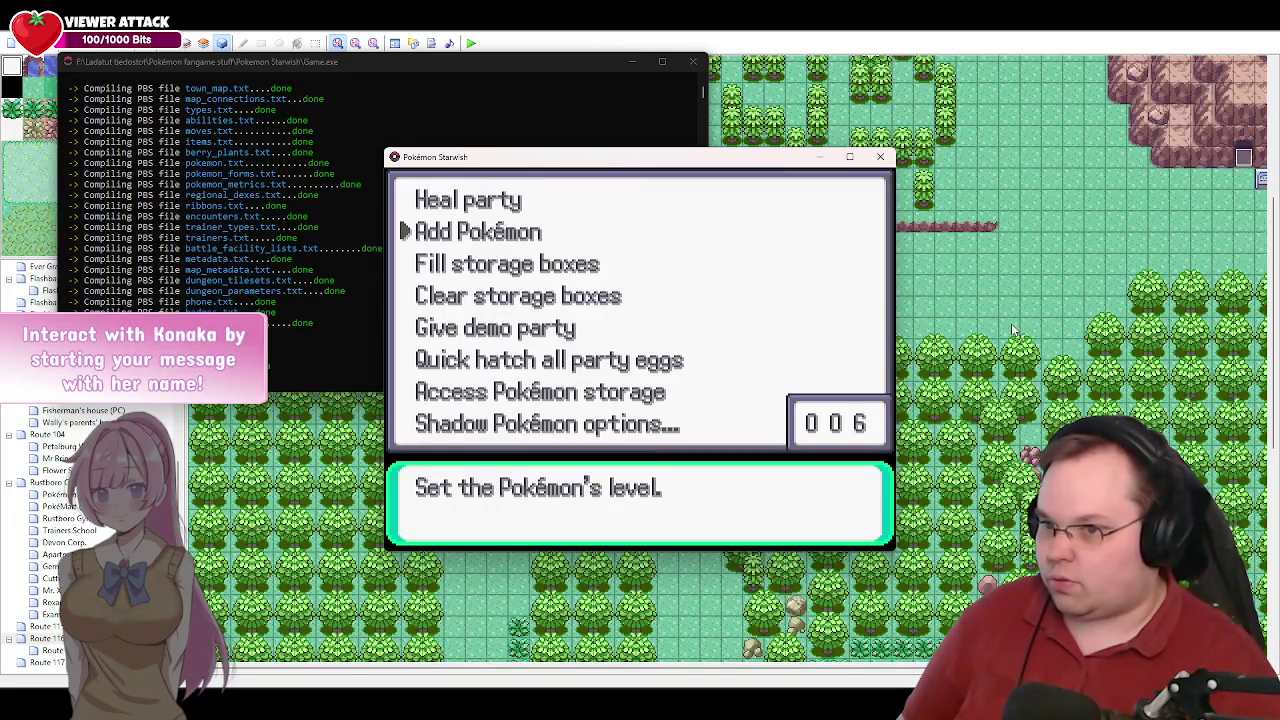
Set the level to 013, add the Zangoose, and return to the main Debug menu
key("Up")
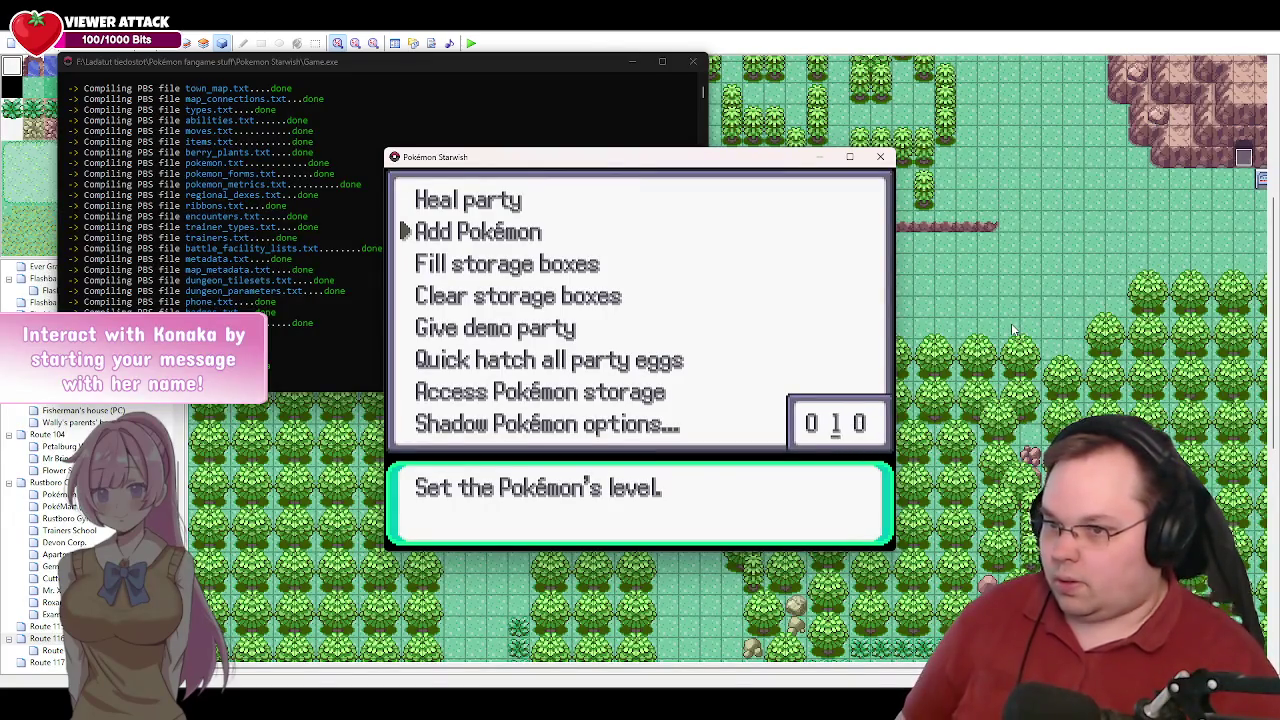
key("Right")
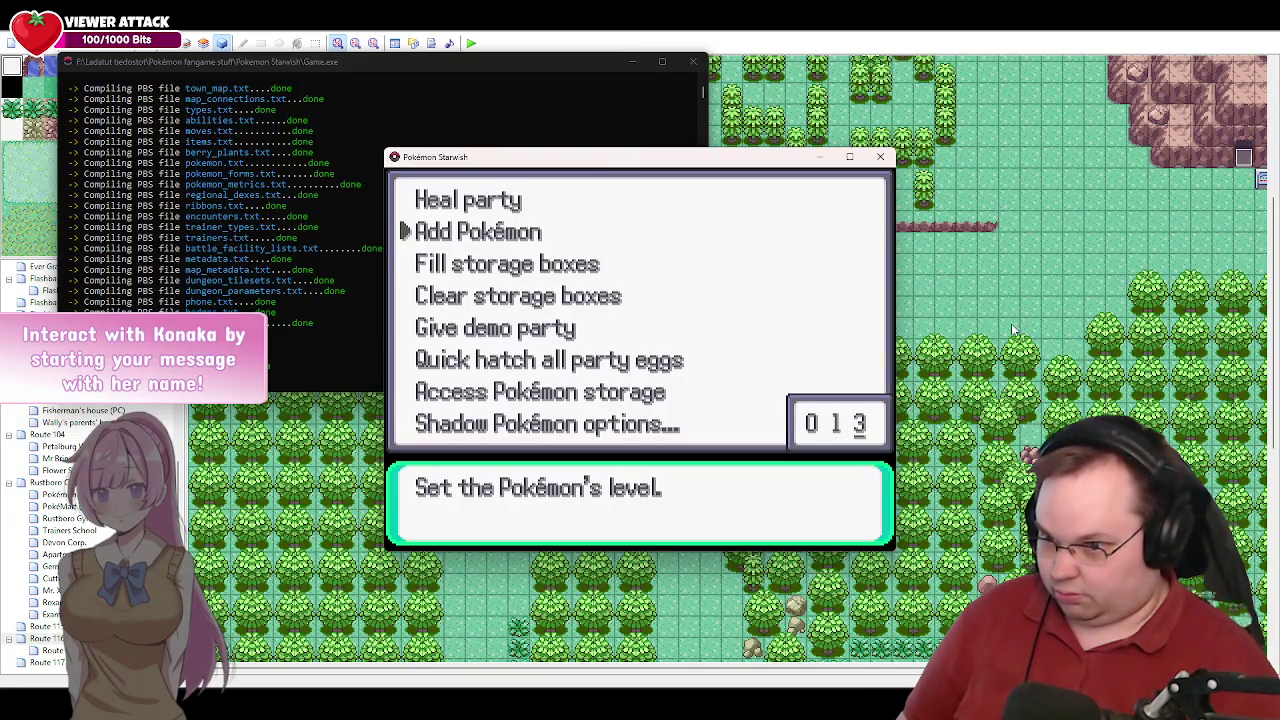
key("Return")
key("Return")
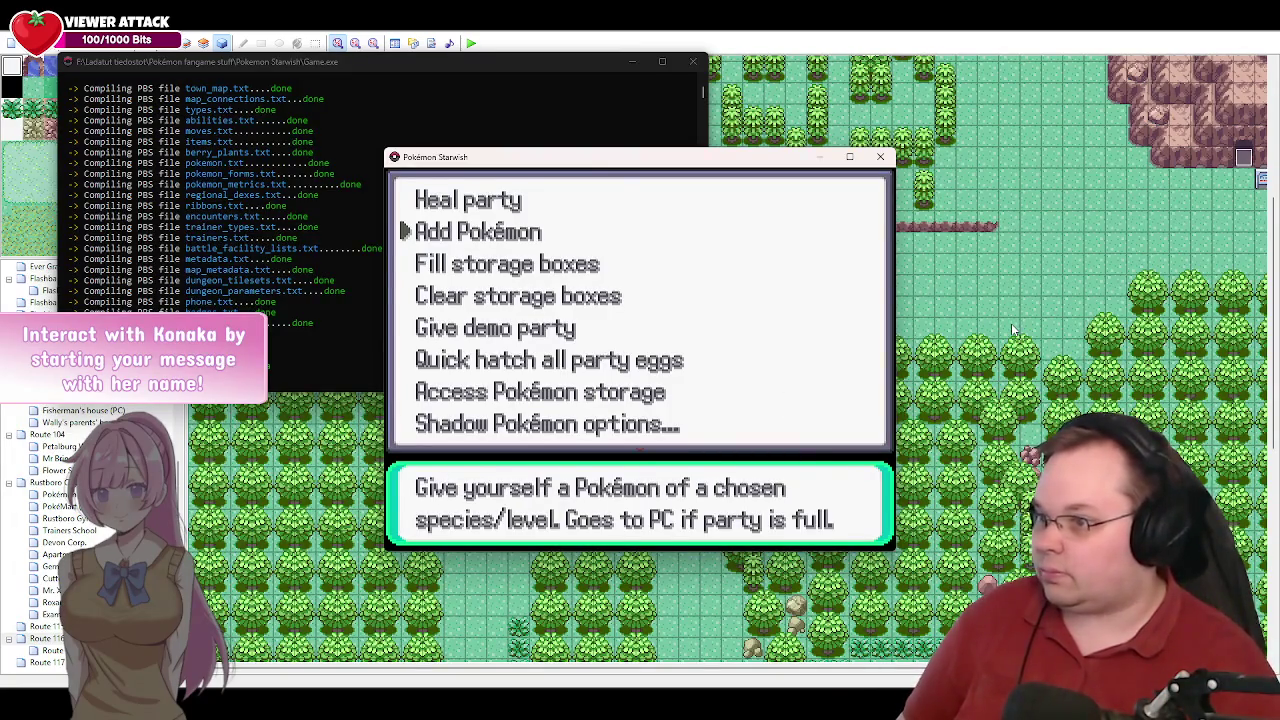
key("Escape")
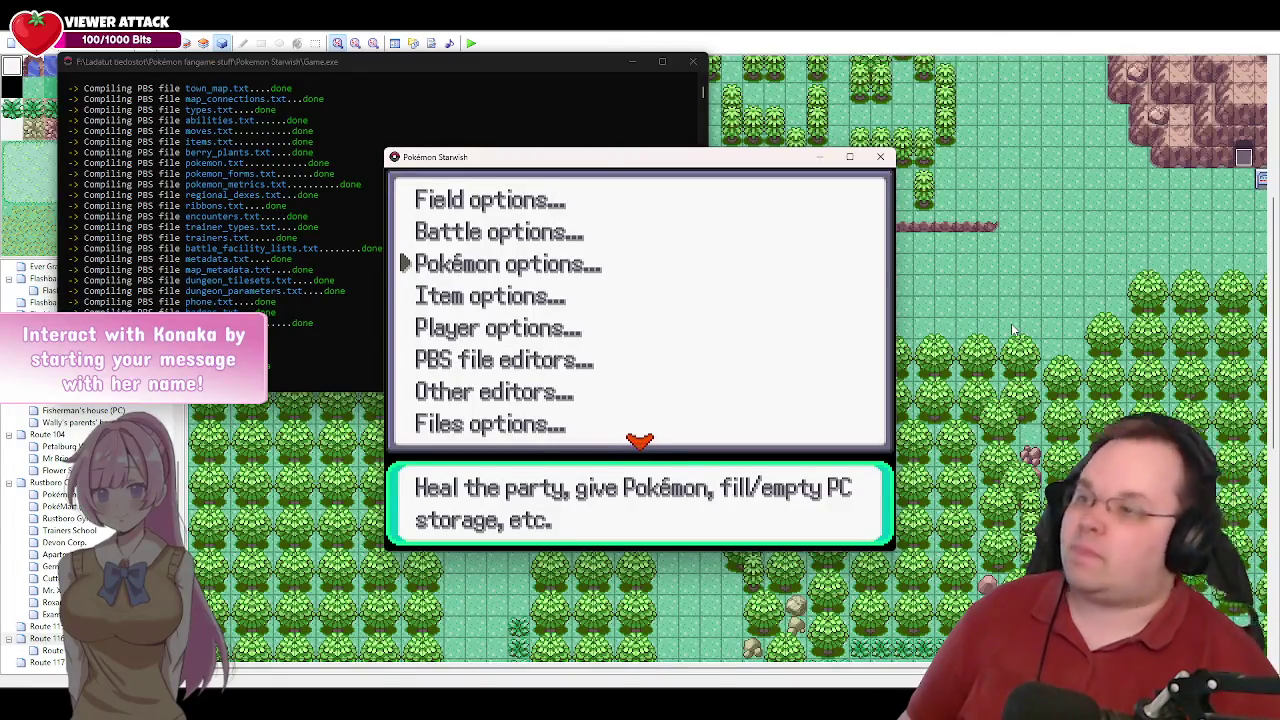
key("Up")
key("Up")
Warp the player to Rustboro City using Field options > Warp to map
key("Return")
key("Return")
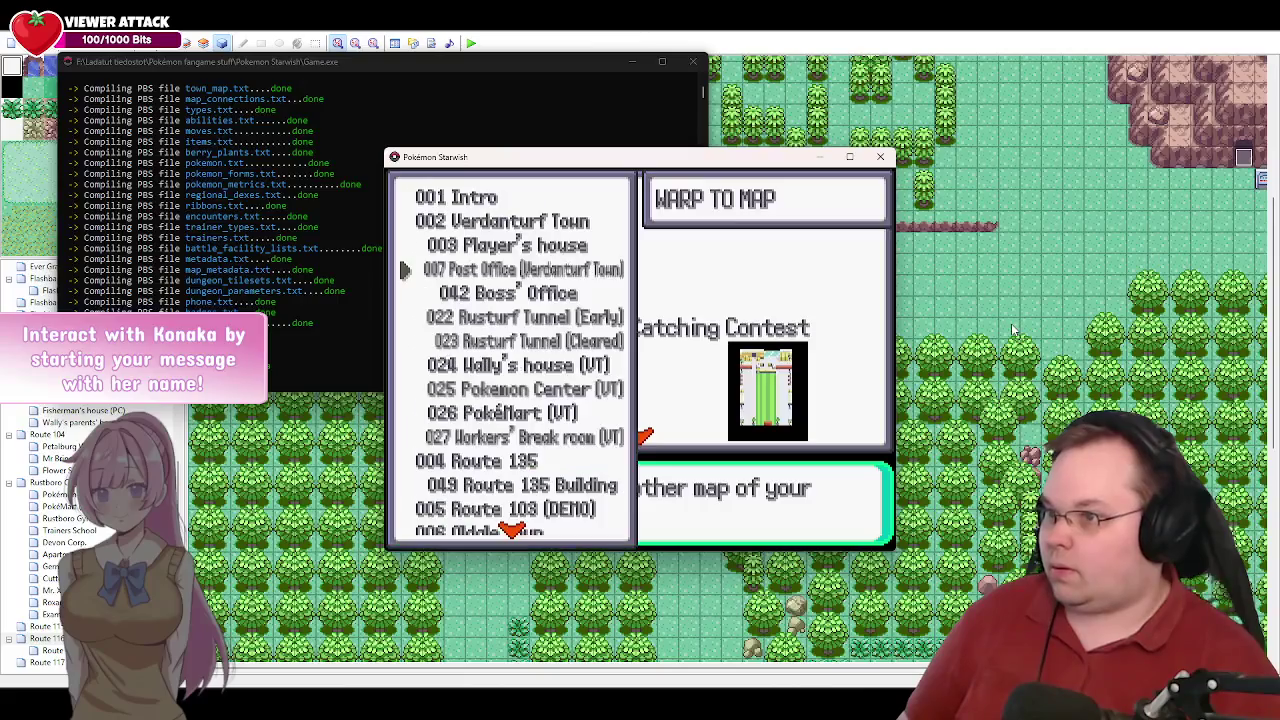
key("Page_Down")
key("Page_Down")
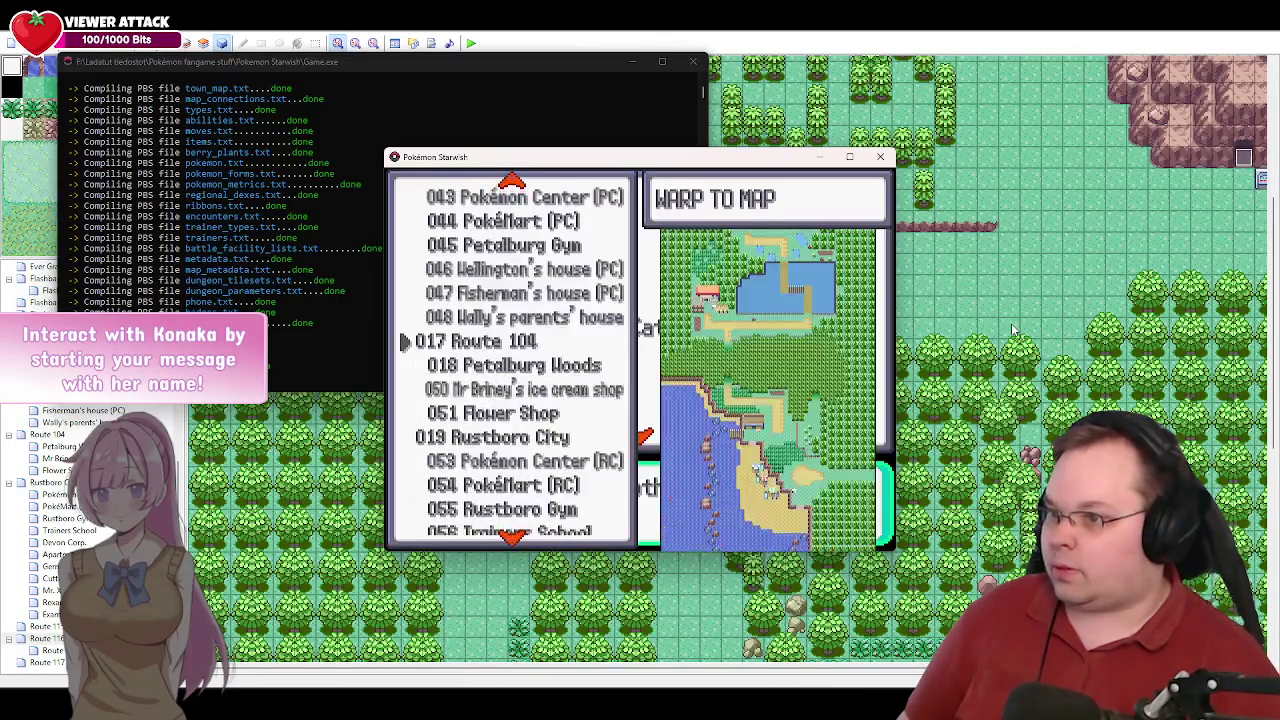
key("Page_Down")
key("Up")
key("Up")
key("Up")
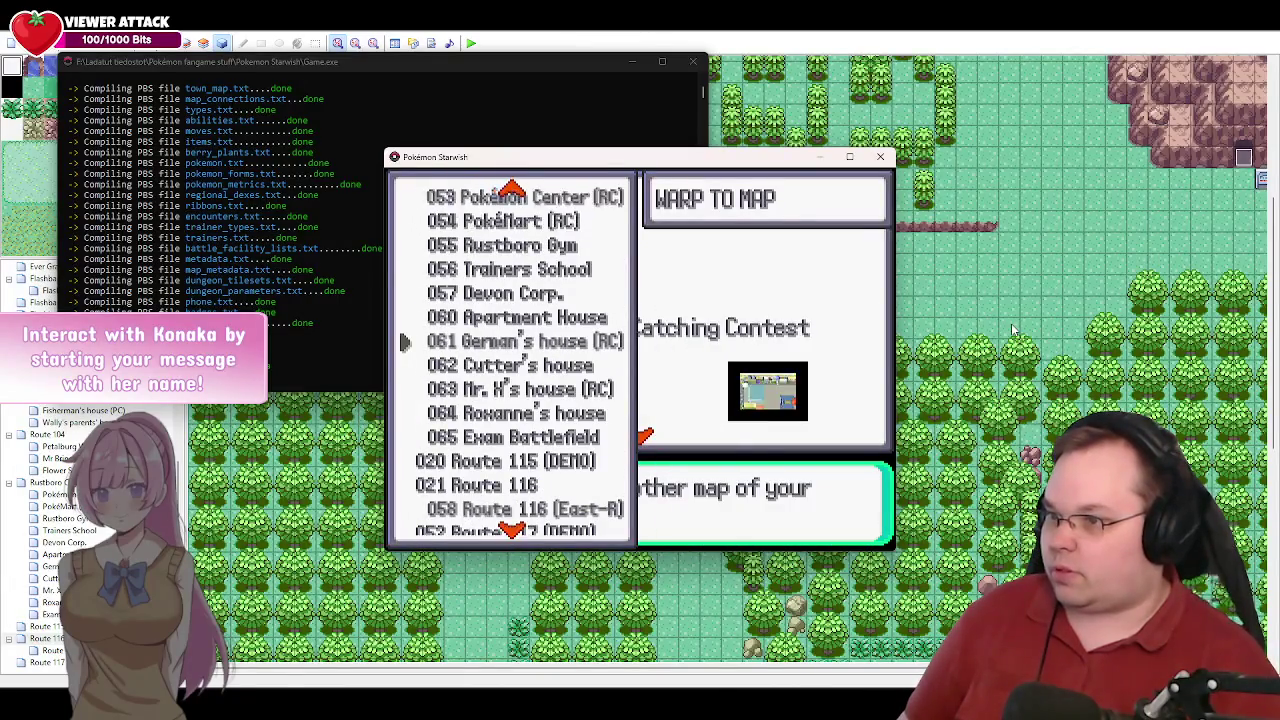
key("Escape")
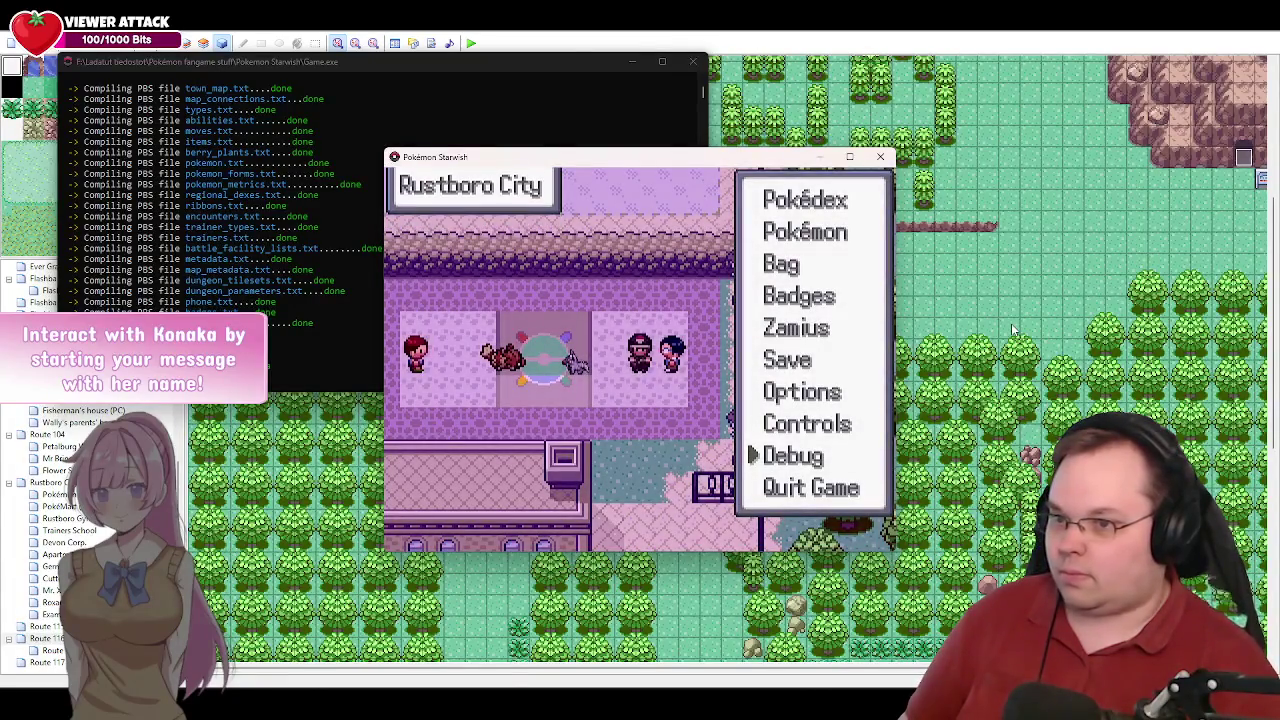
Walk the player around Rustboro City past the fountain and the PC building
key("Escape")
key("Down")
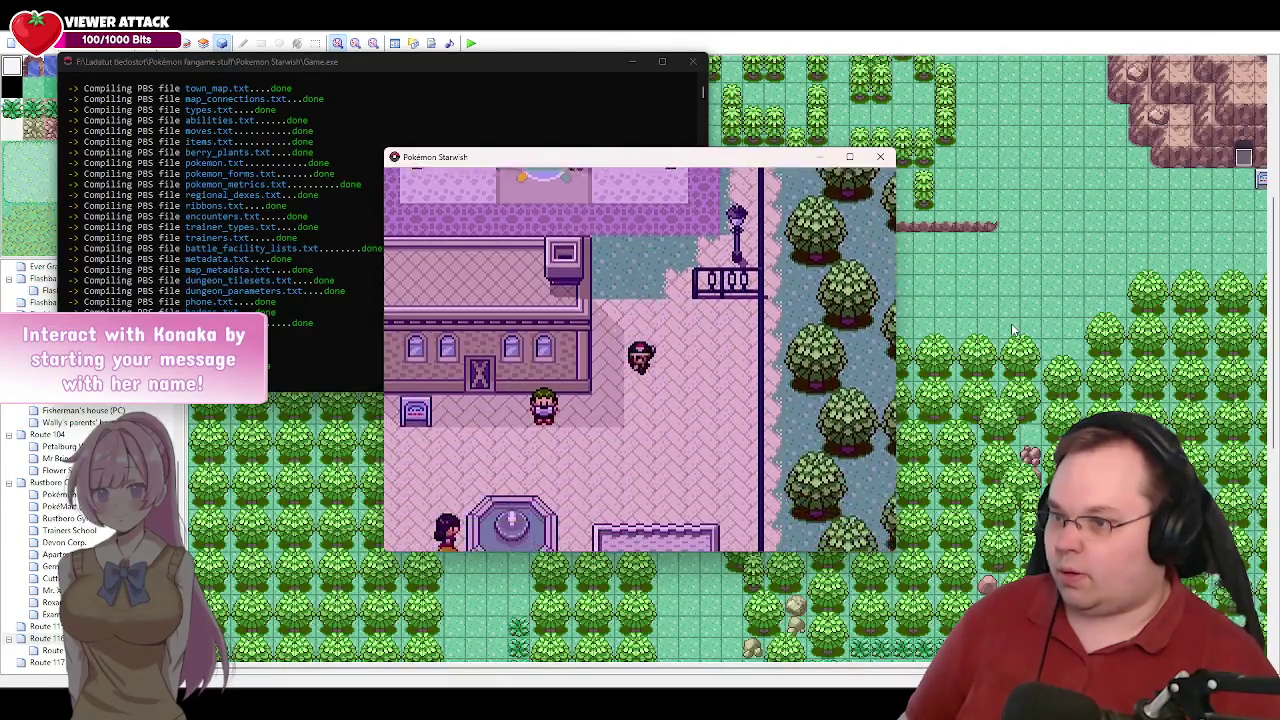
key("Left")
key("Up")
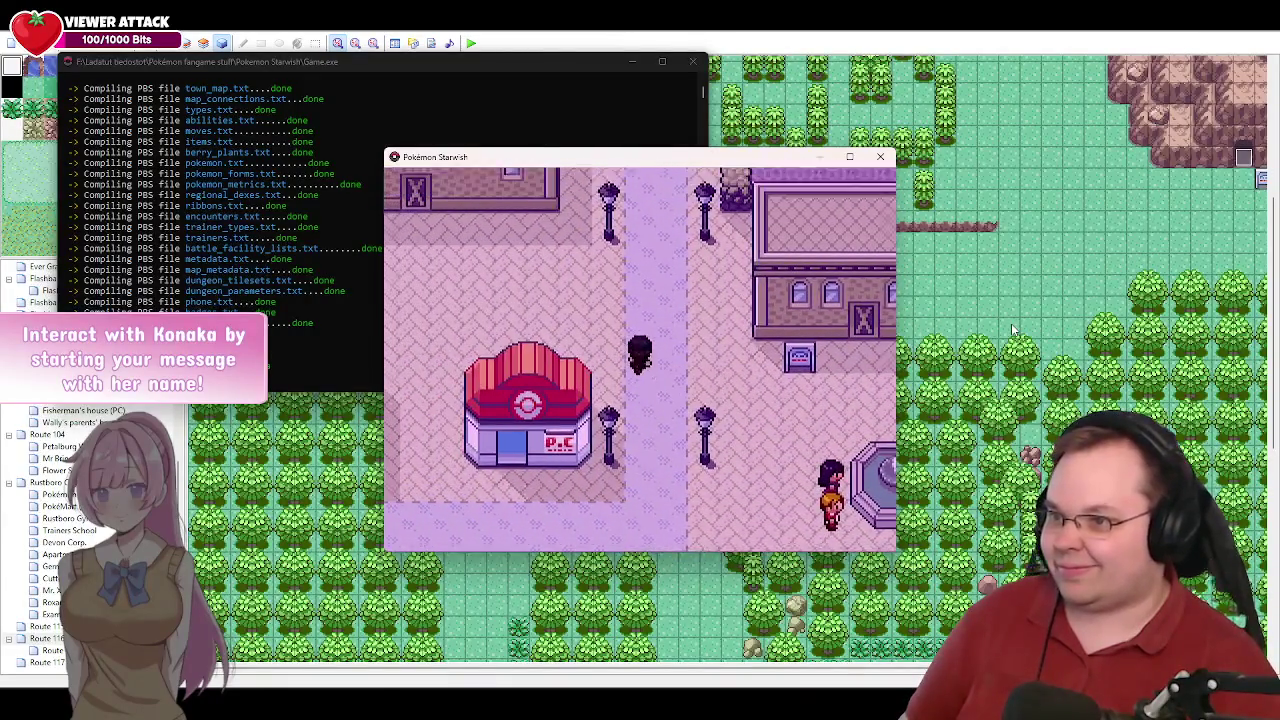
key("Up")
key("Up")
key("Up")
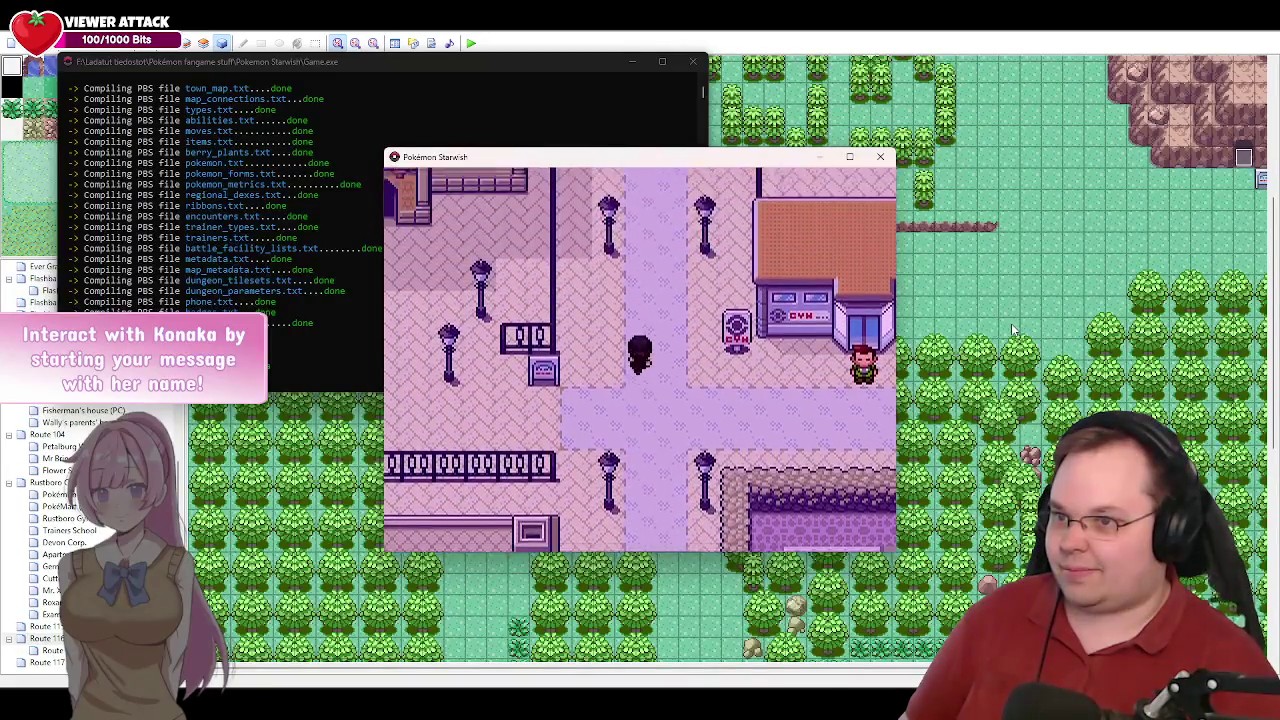
key("Down")
key("Down")
key("Down")
key("Down")
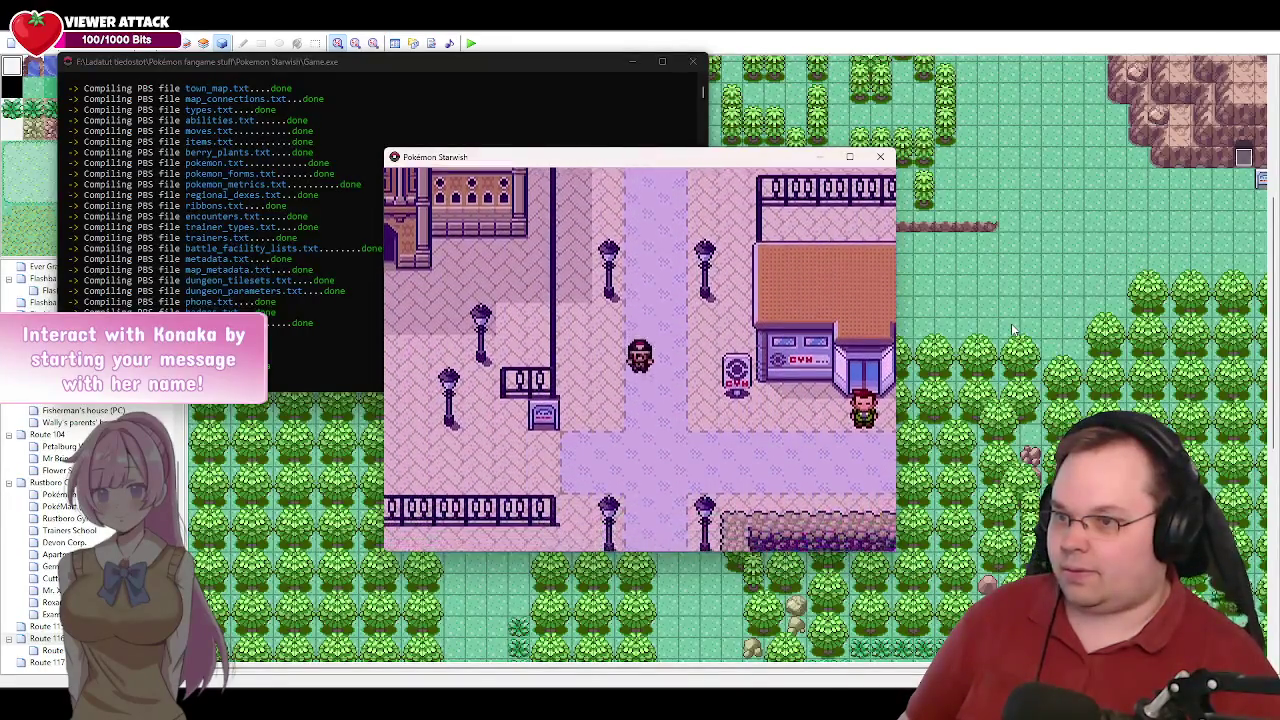
key("Right")
key("Down")
key("Up")
Give the player the Stone Badge through the debug Player options
key("x")
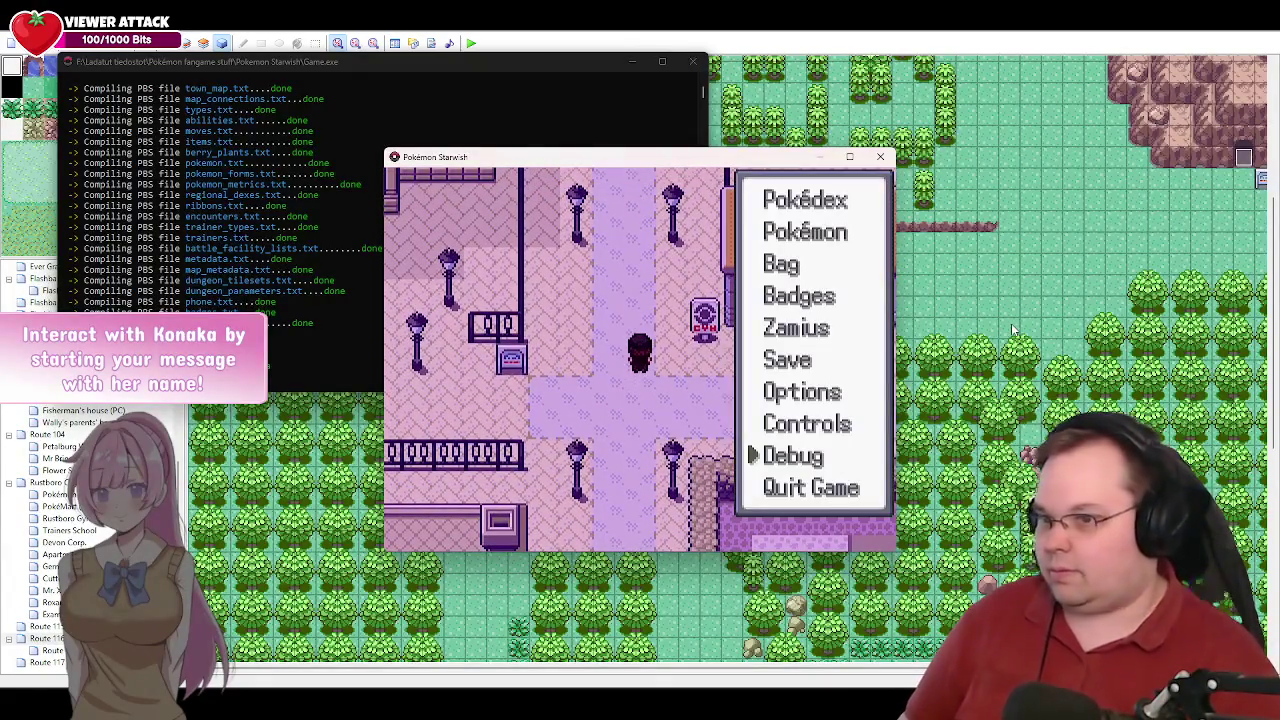
key("Up")
key("Up")
key("Down")
key("Down")
key("Return")
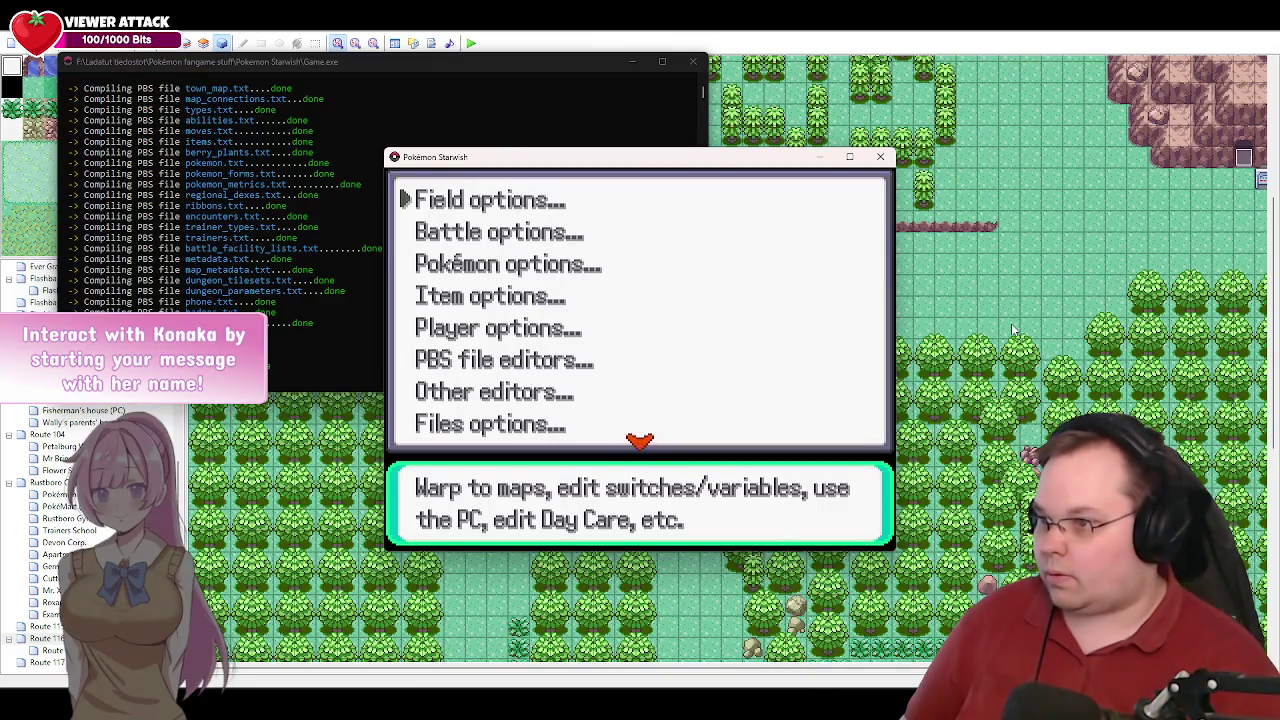
key("Down")
key("Down")
key("Down")
key("Return")
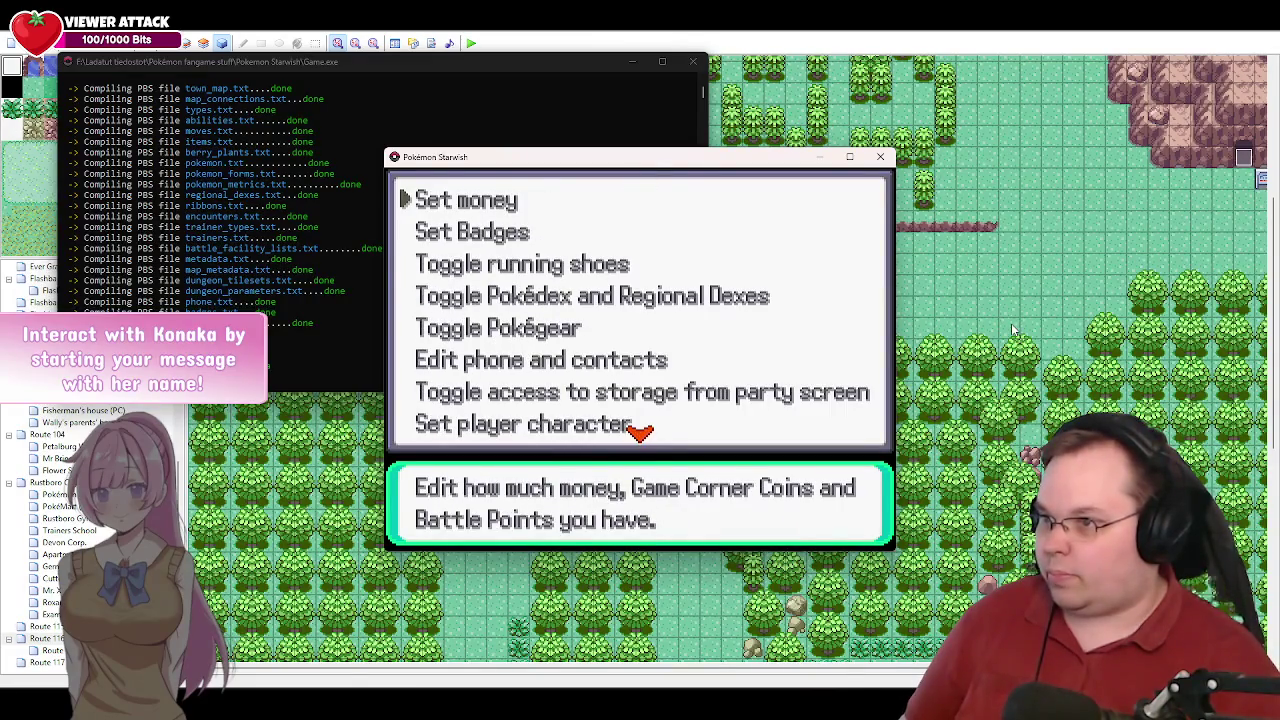
key("Down")
key("Return")
key("Down")
key("Down")
key("Down")
key("Return")
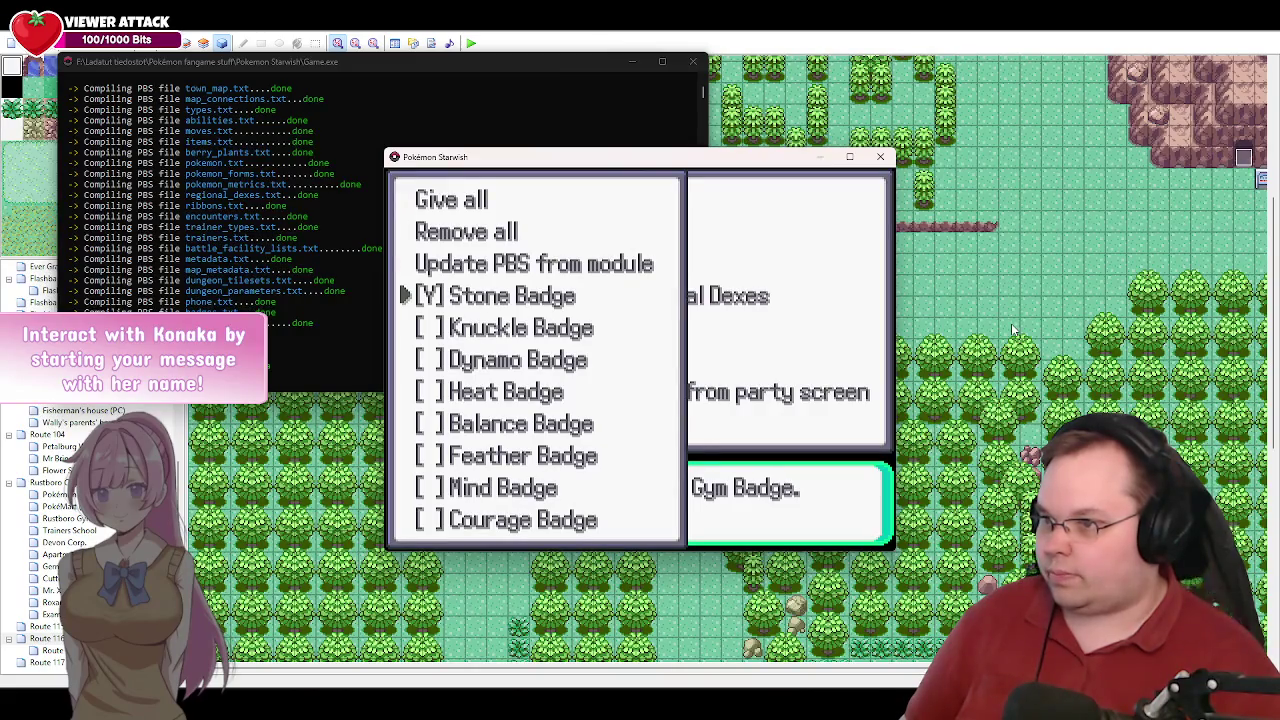
key("Escape")
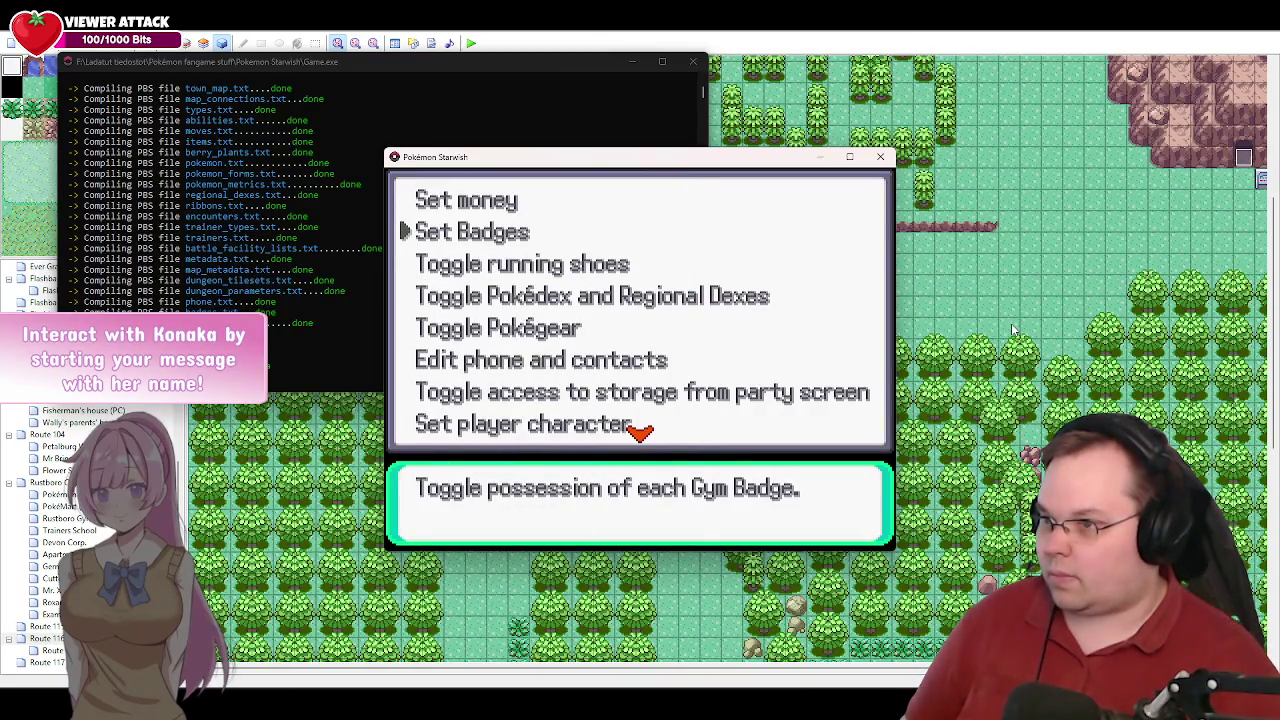
Toggle the player's running shoes off and back on
key("Down")
key("Down")
key("Up")
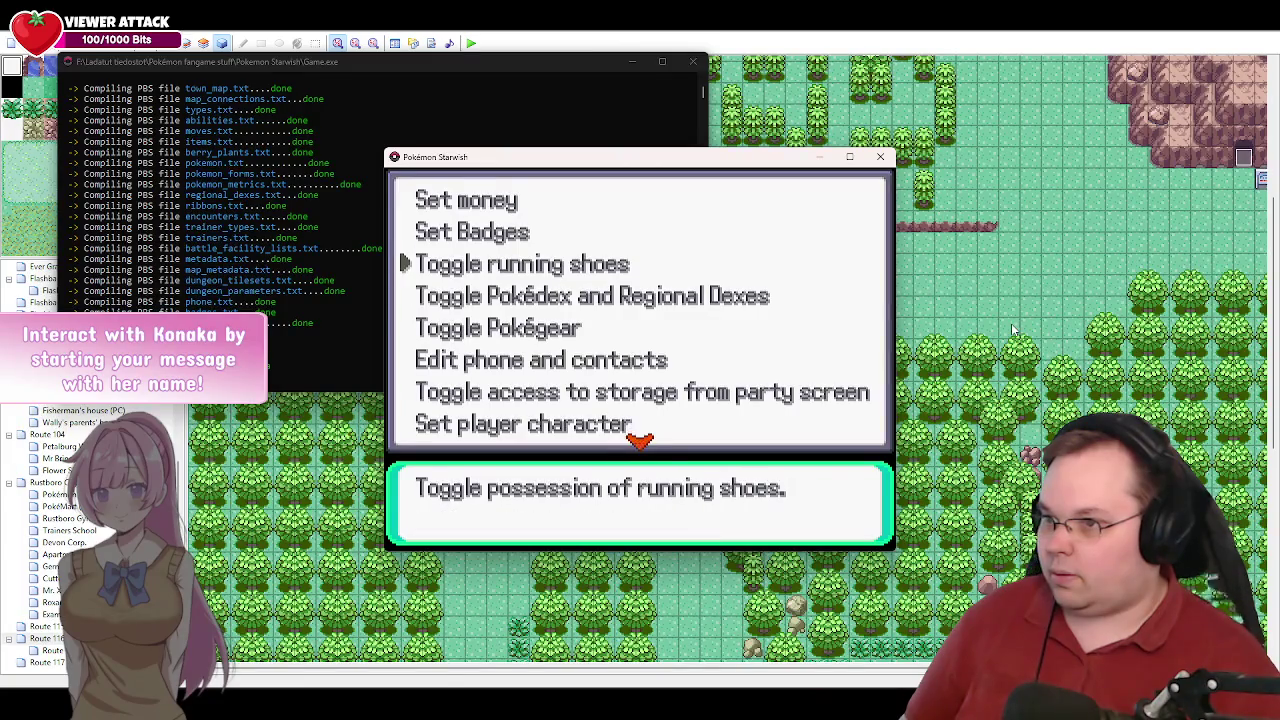
key("Return")
key("Return")
key("Return")
key("Return")
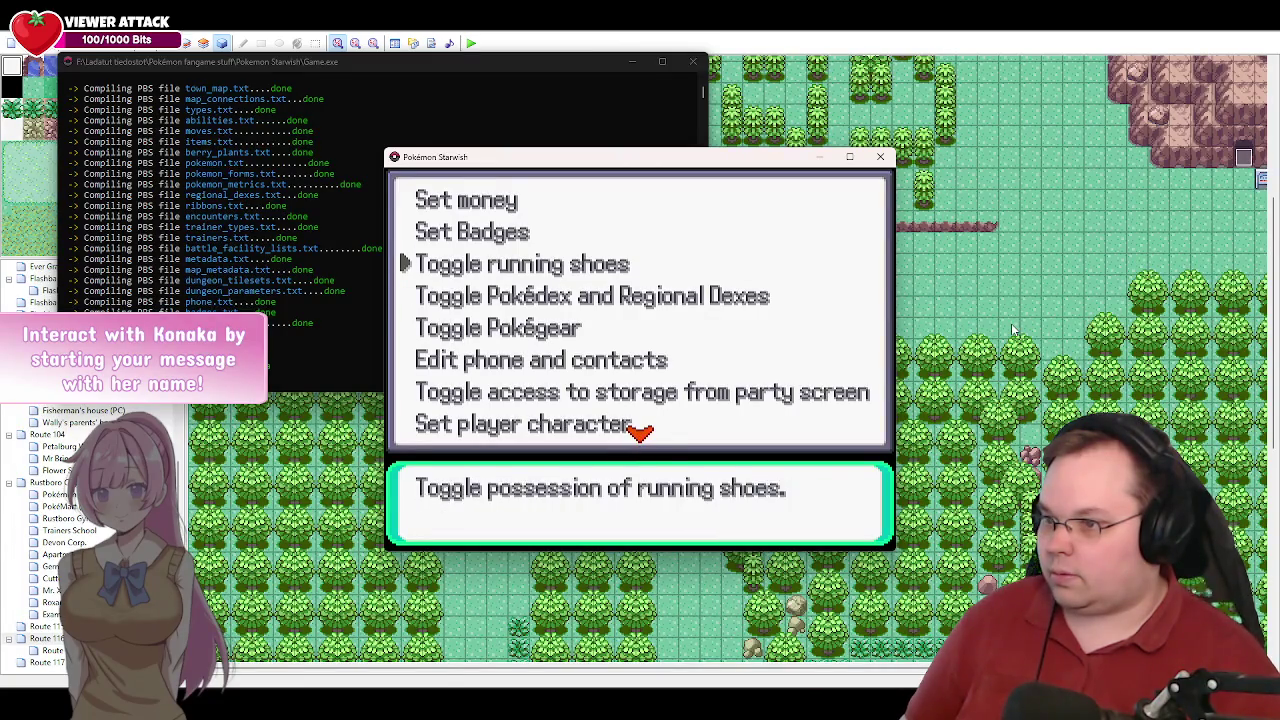
key("Down")
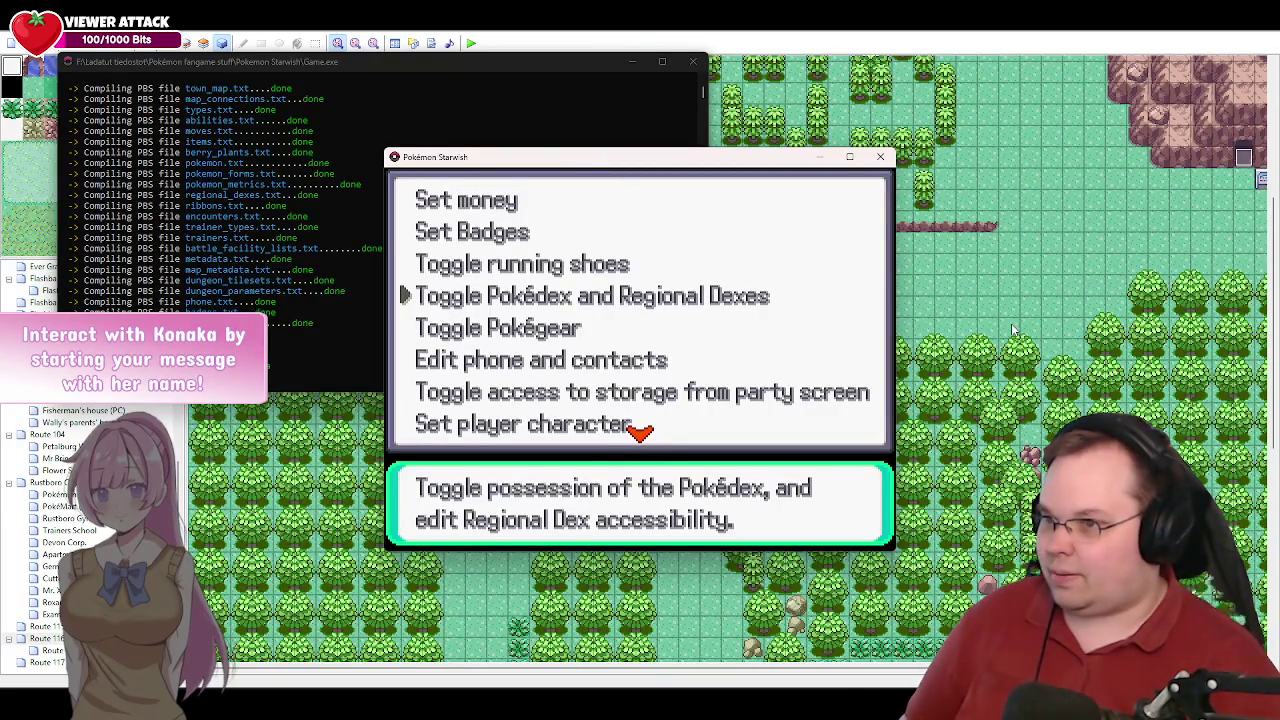
key("Down")
key("Down")
key("Down")
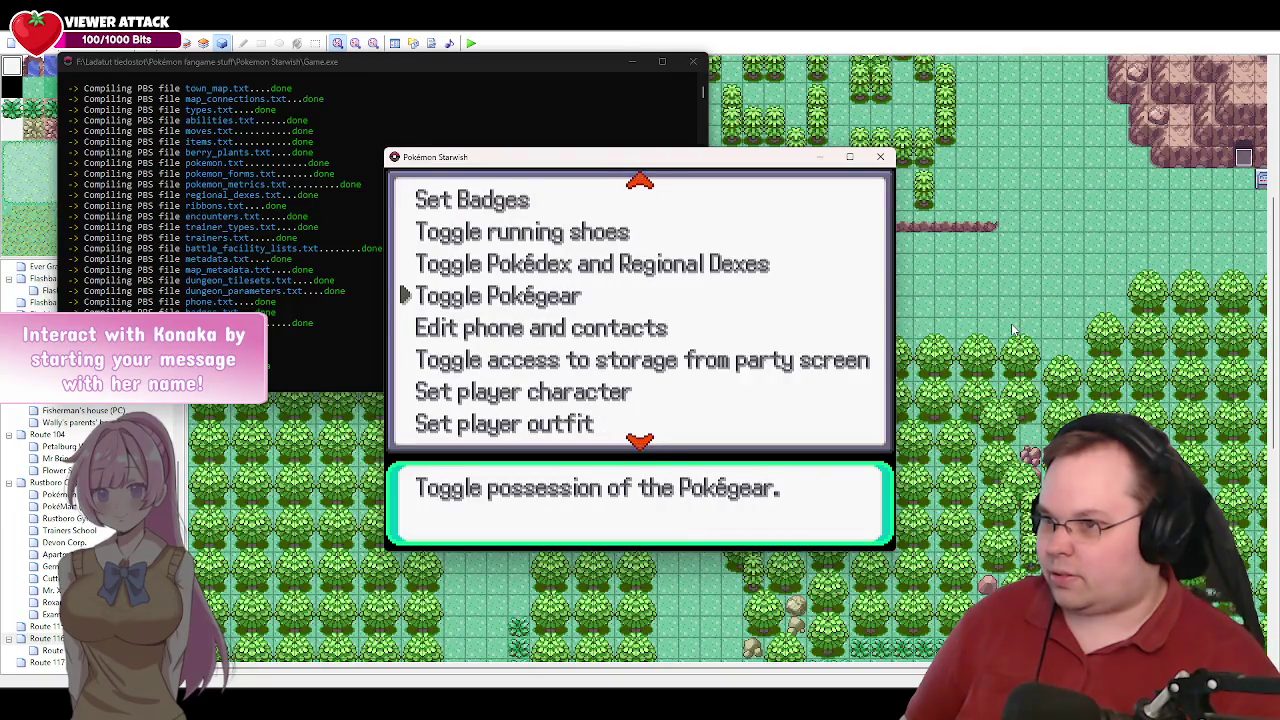
key("Up")
key("Up")
key("Up")
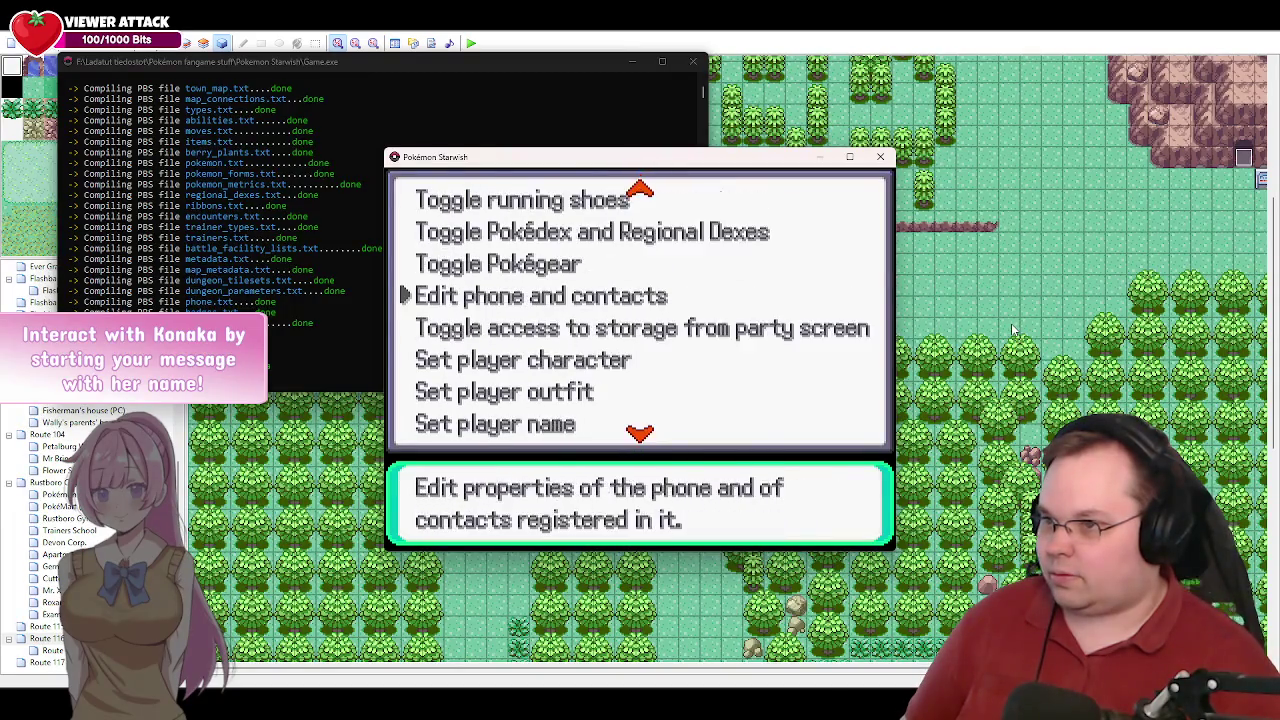
Return to the main debug menu and open Field options with Switches highlighted
key("Escape")
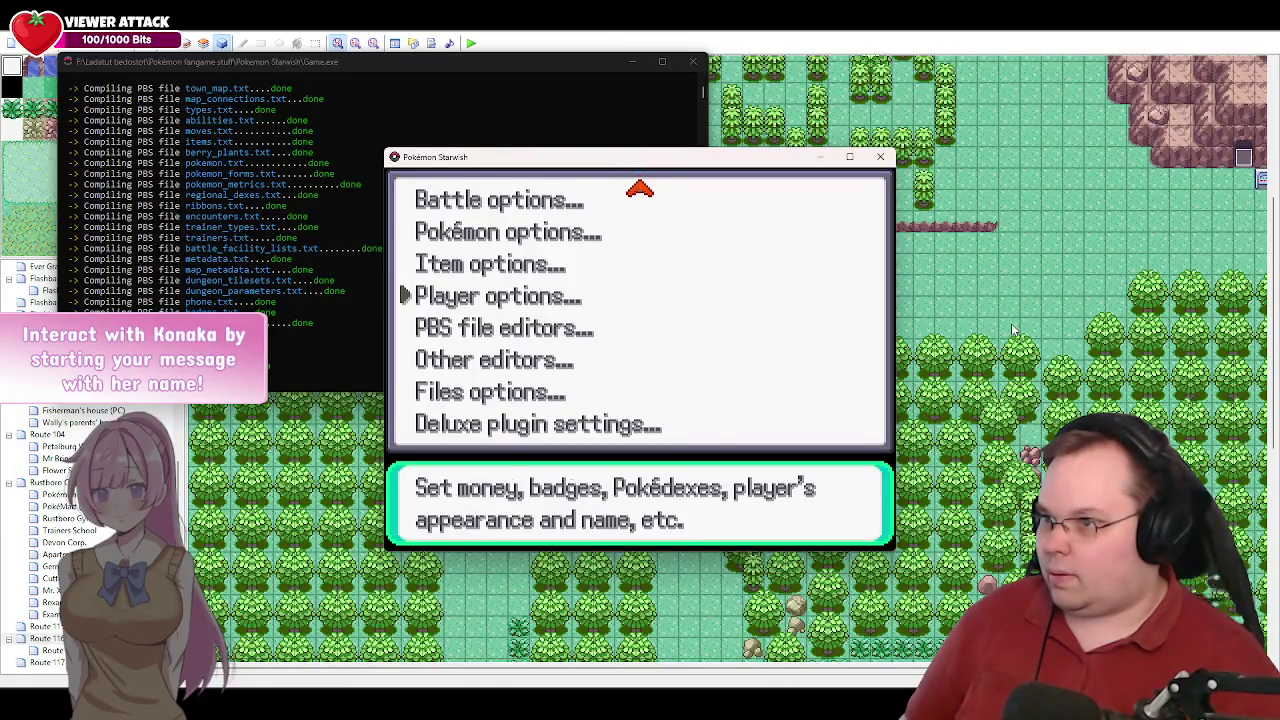
key("Up")
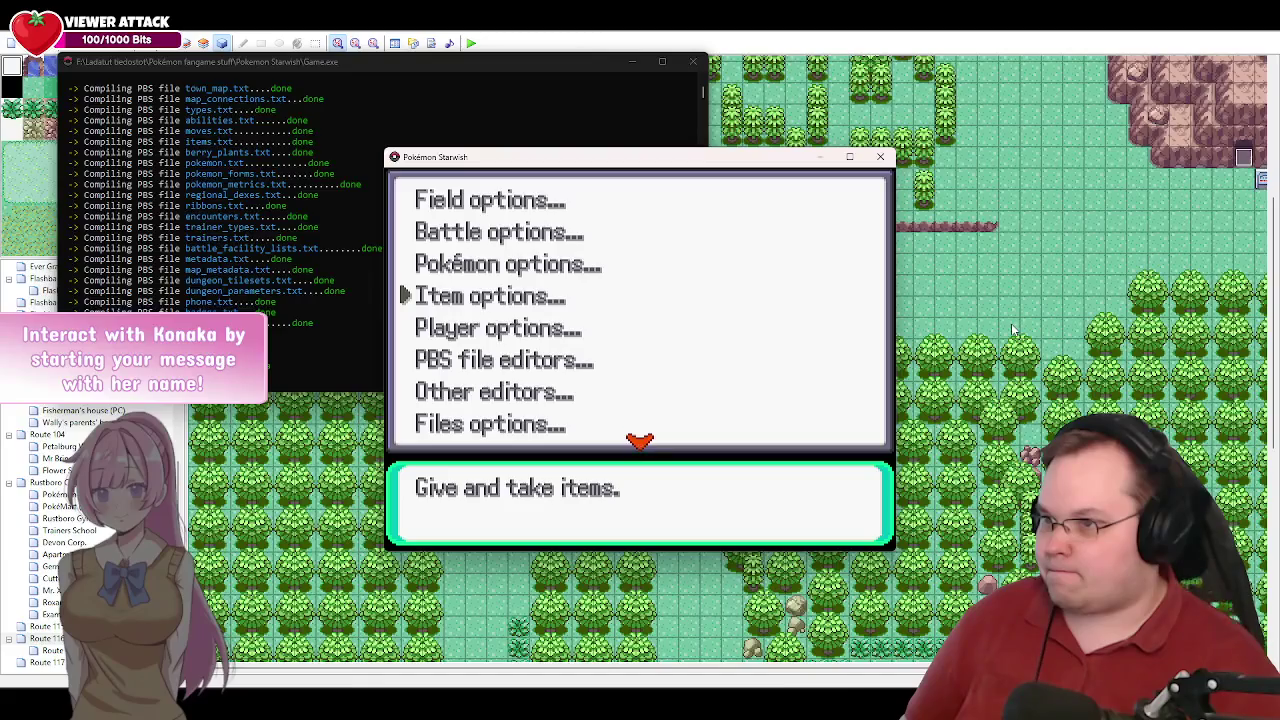
key("Up")
key("Up")
key("Up")
key("Return")
key("Down")
key("Down")
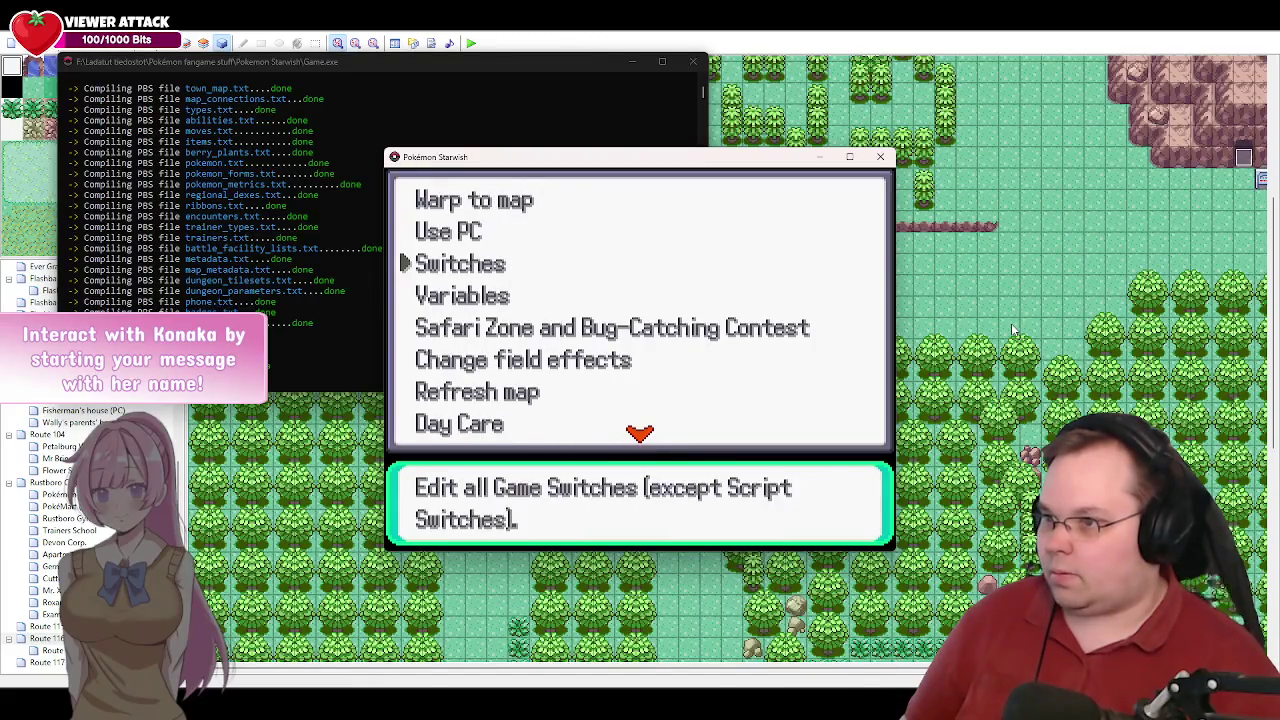
In the Switches list, turn on switch 0004 Defeated Gym 1
key("Return")
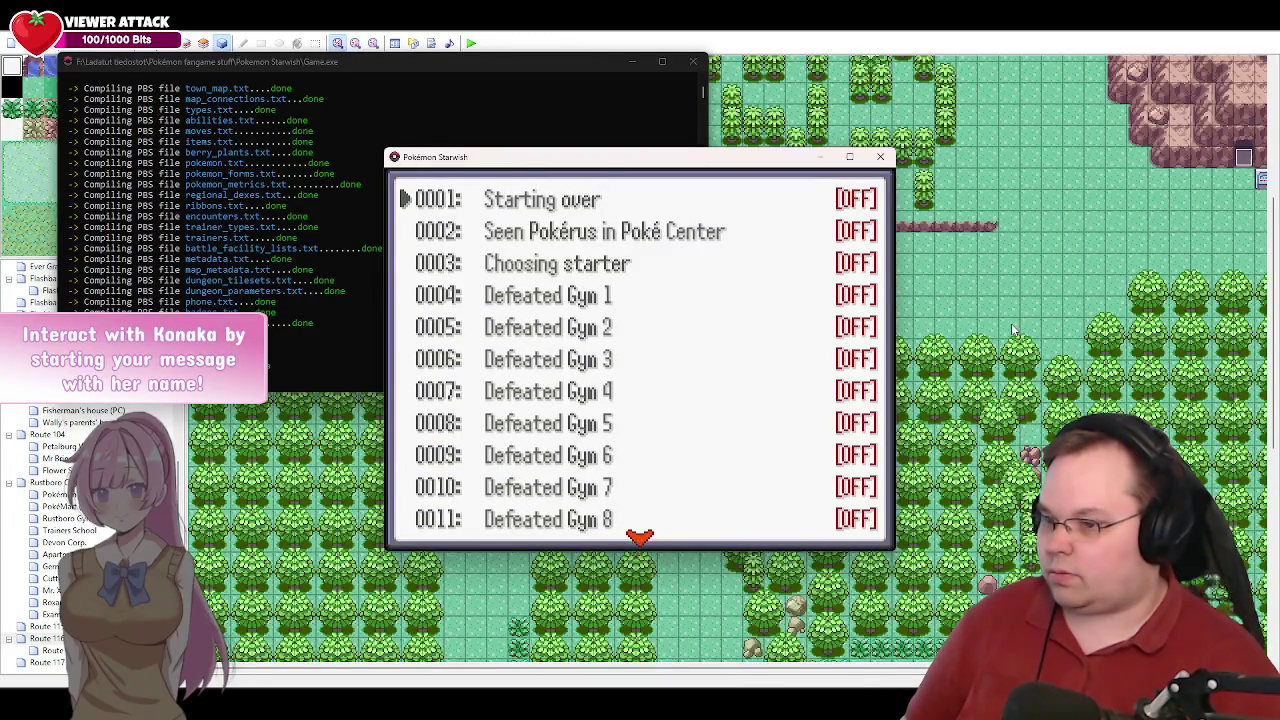
key("Down")
key("Down")
key("Down")
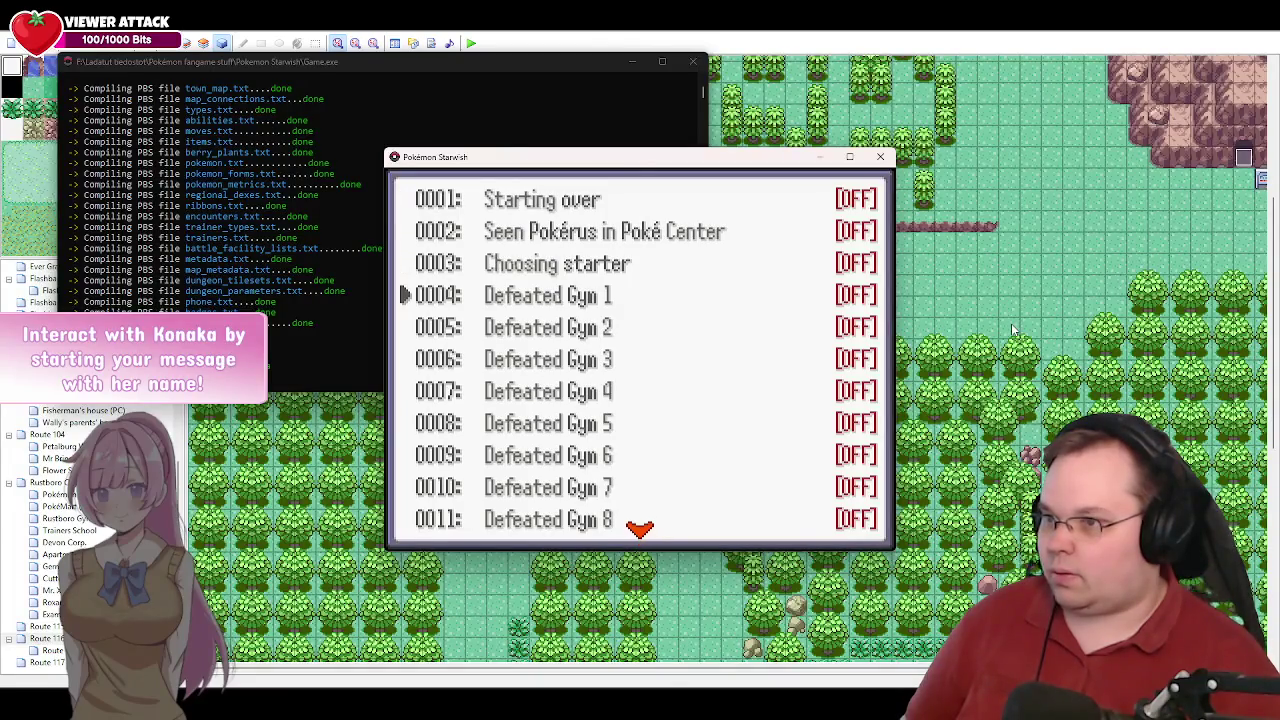
key("Return")
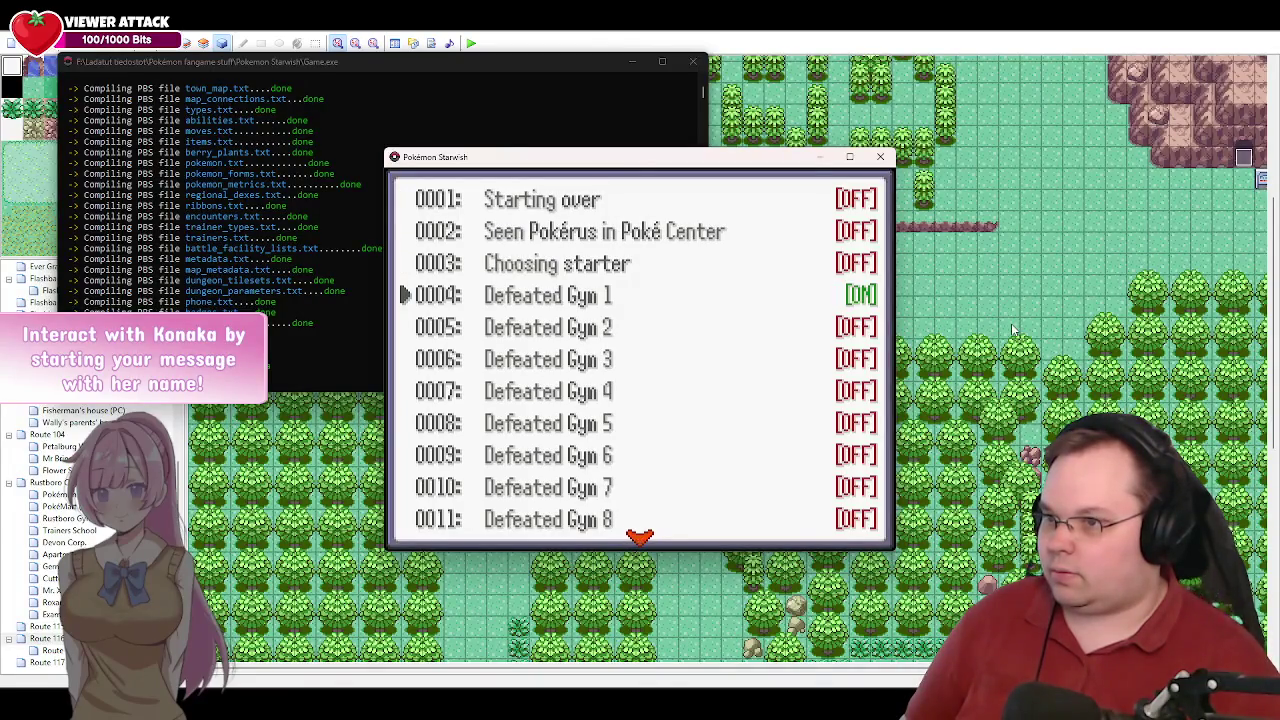
Scroll down to switch 0079 Exams Passed! and turn it on
key("Down")
key("Down")
key("Down")
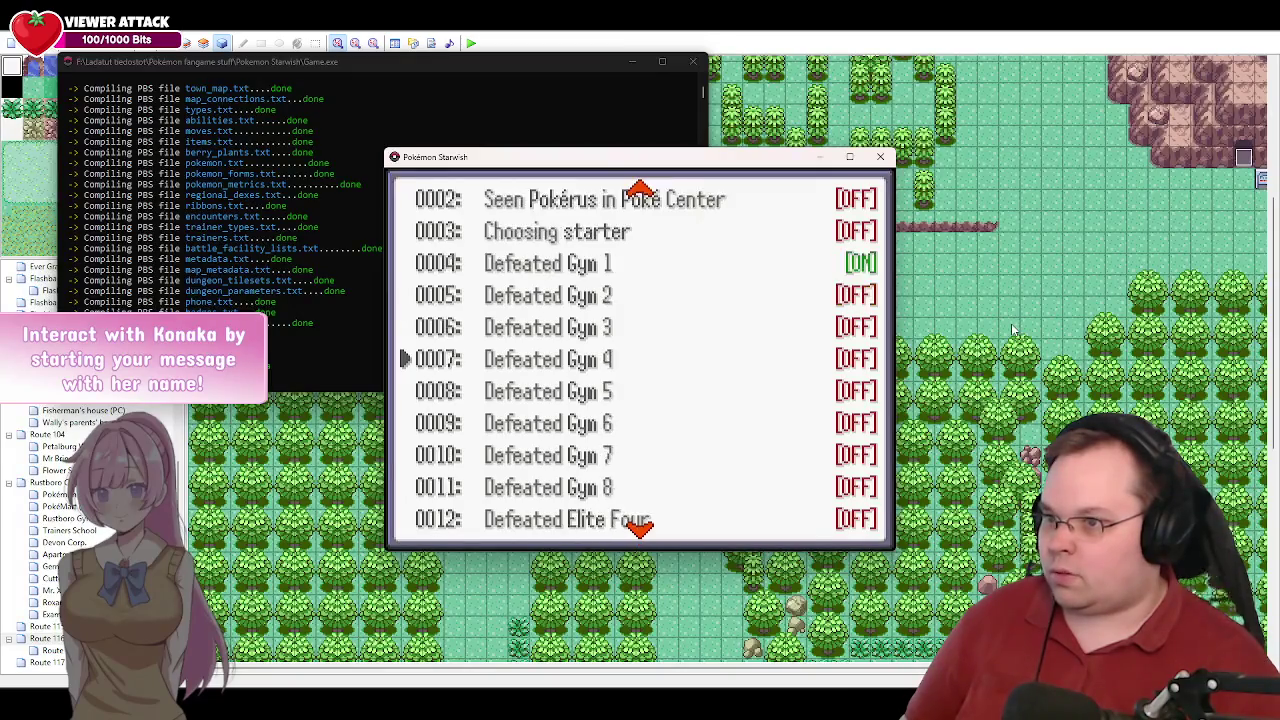
key("Right")
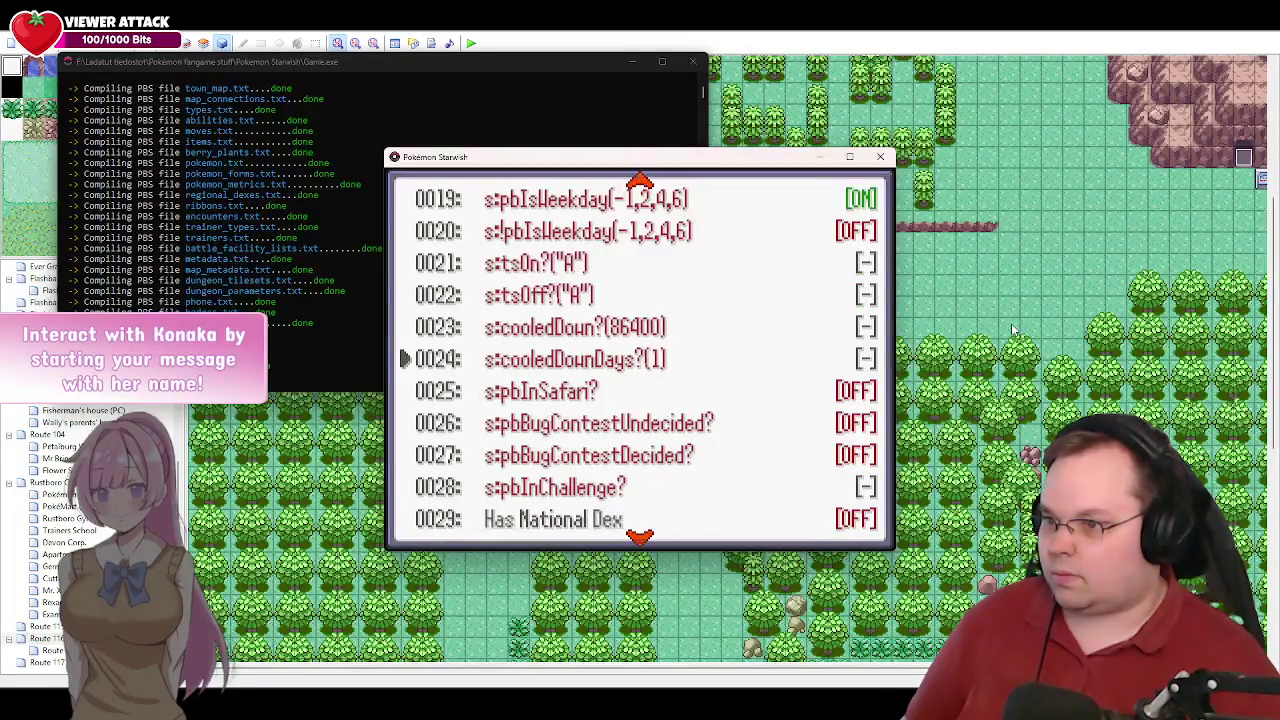
key("Right")
key("Right")
key("Right")
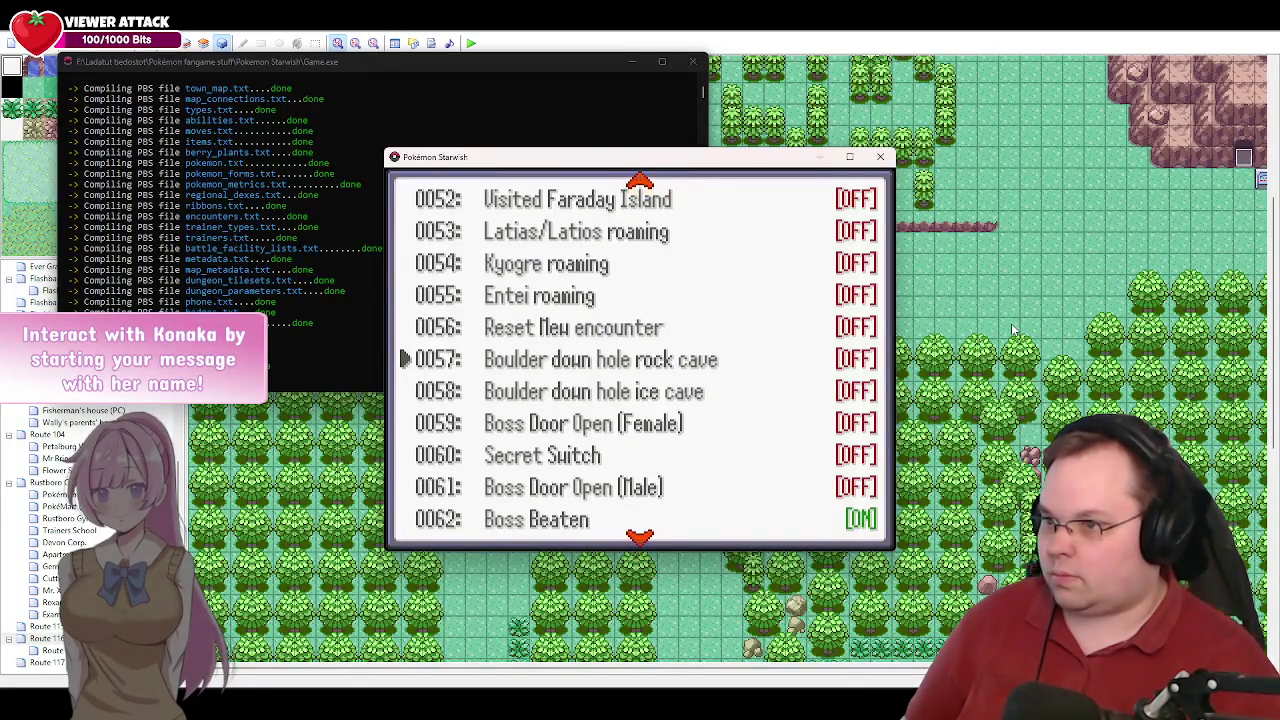
key("Down")
key("Down")
key("Down")
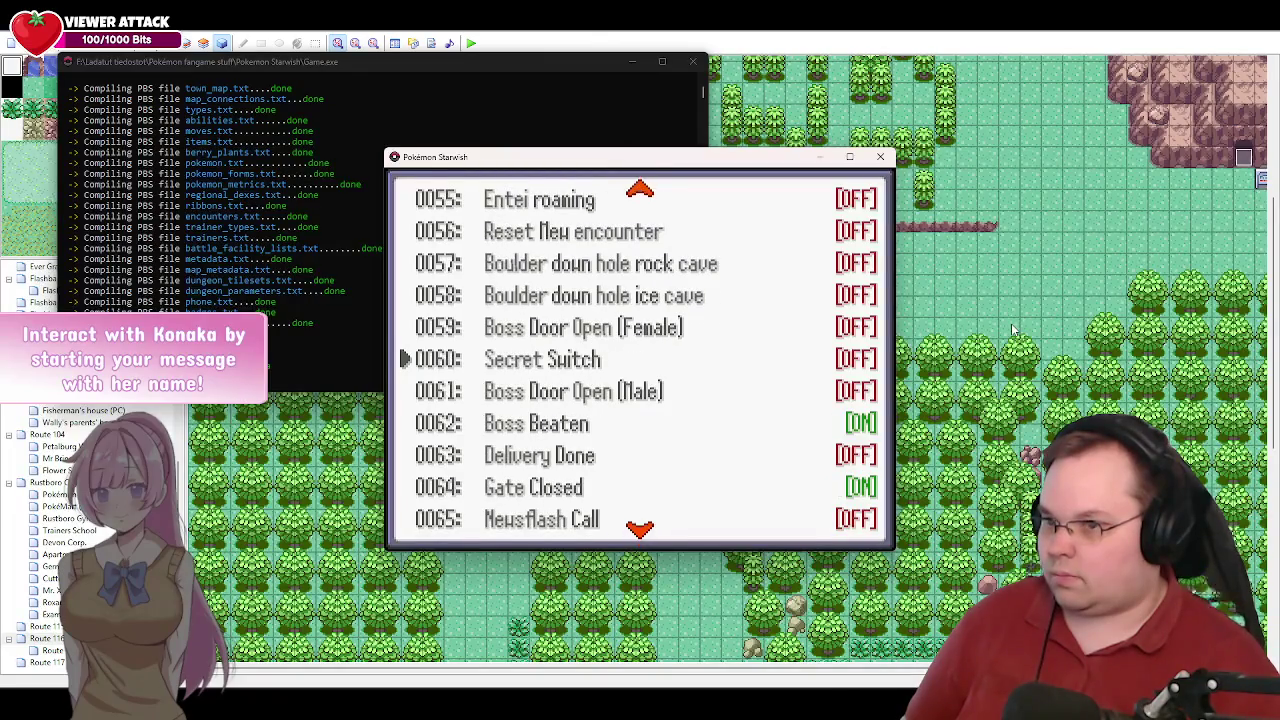
key("Down")
key("Down")
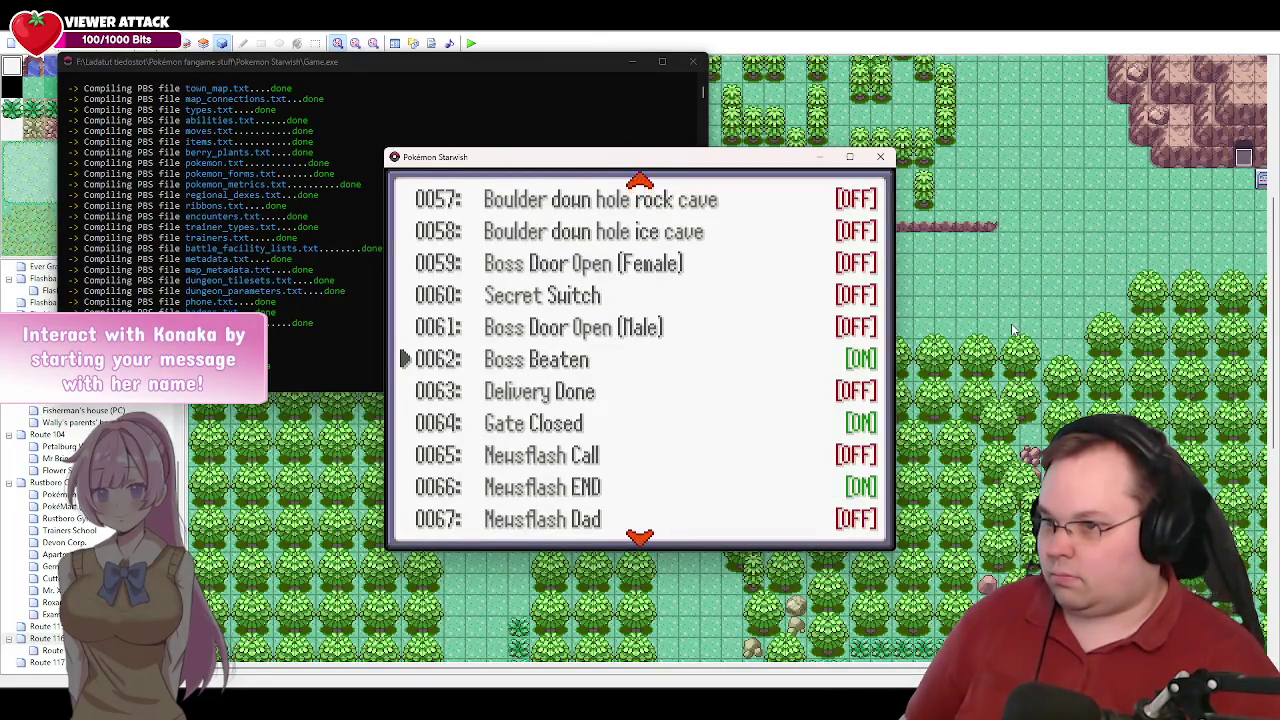
key("Down")
key("Down")
key("Down")
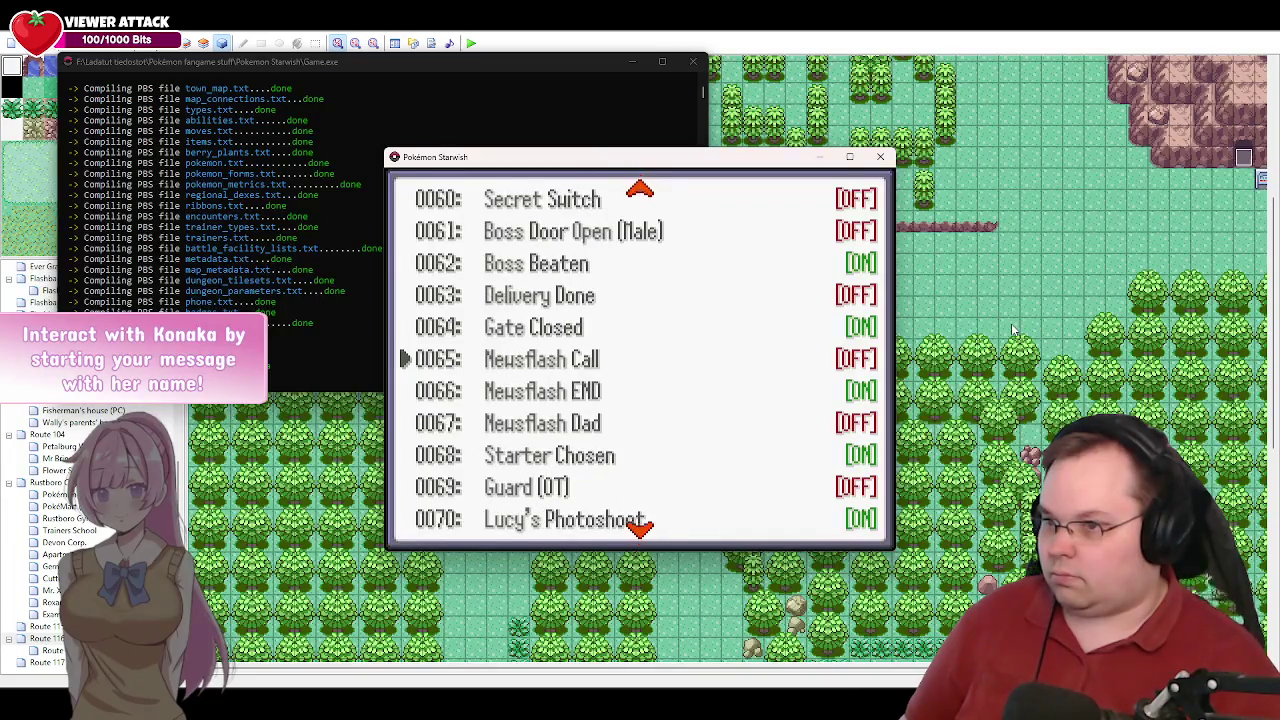
key("Down")
key("Down")
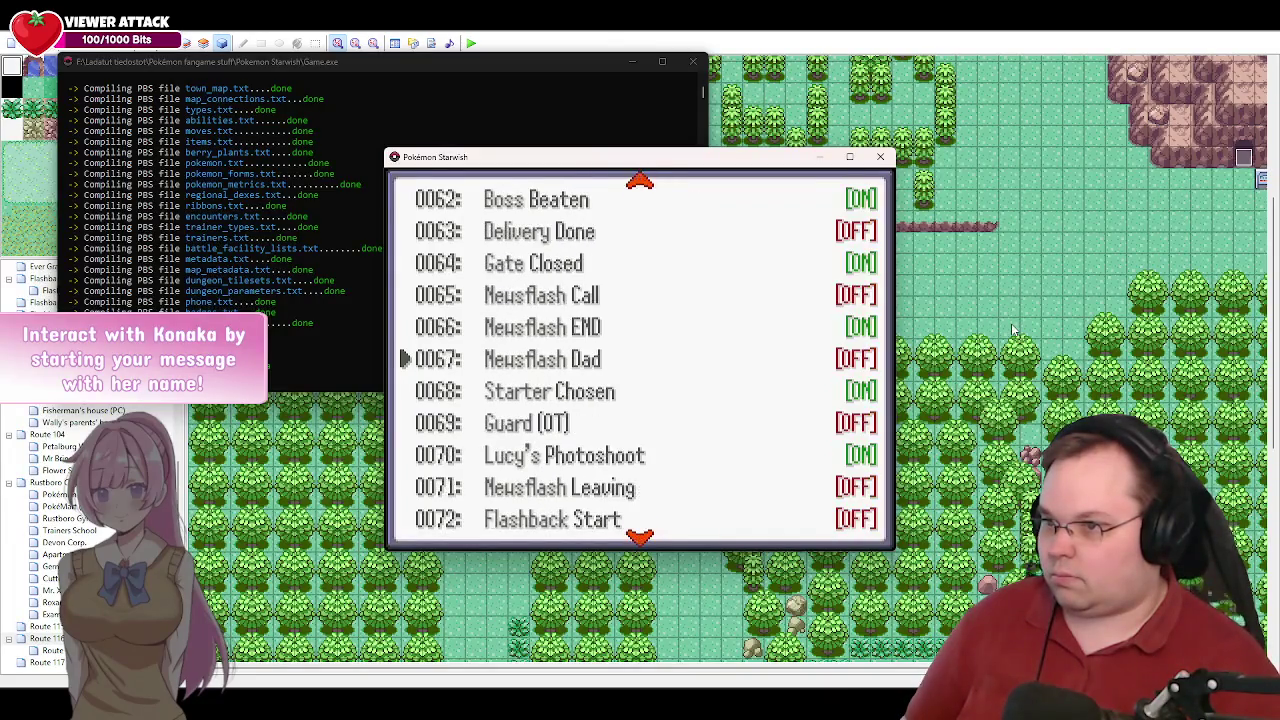
key("Down")
key("Down")
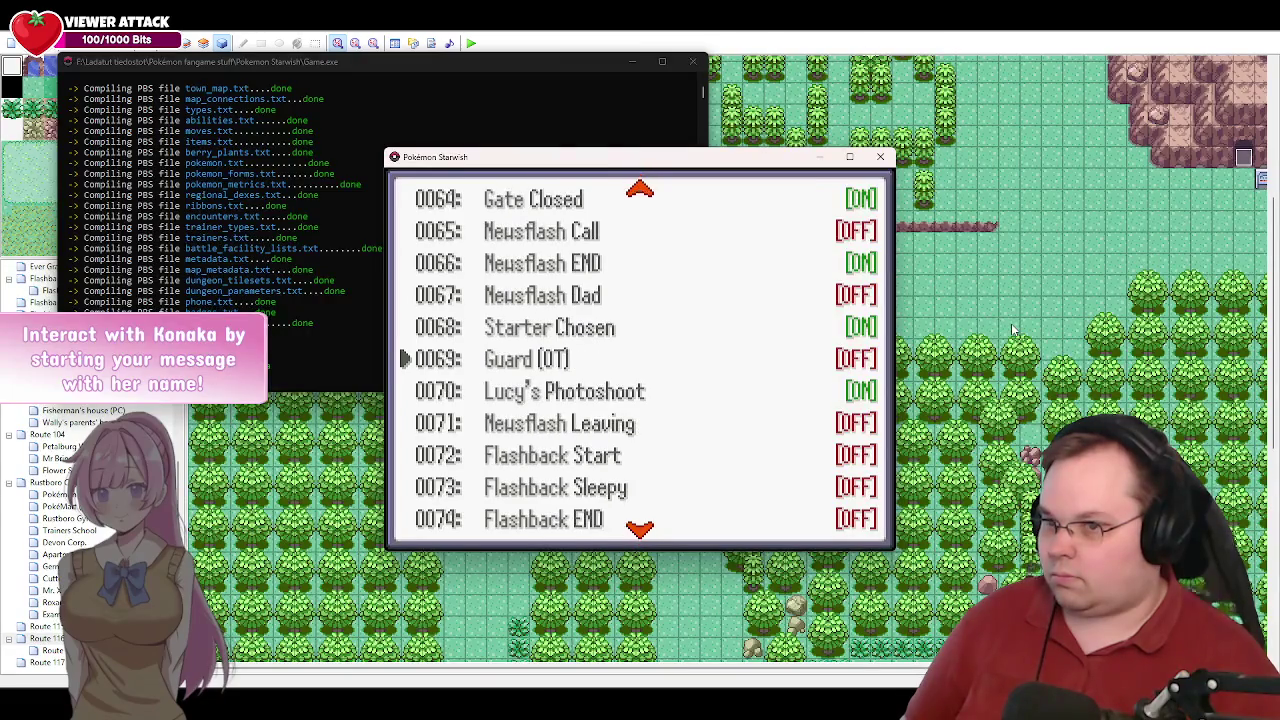
key("Down")
key("Down")
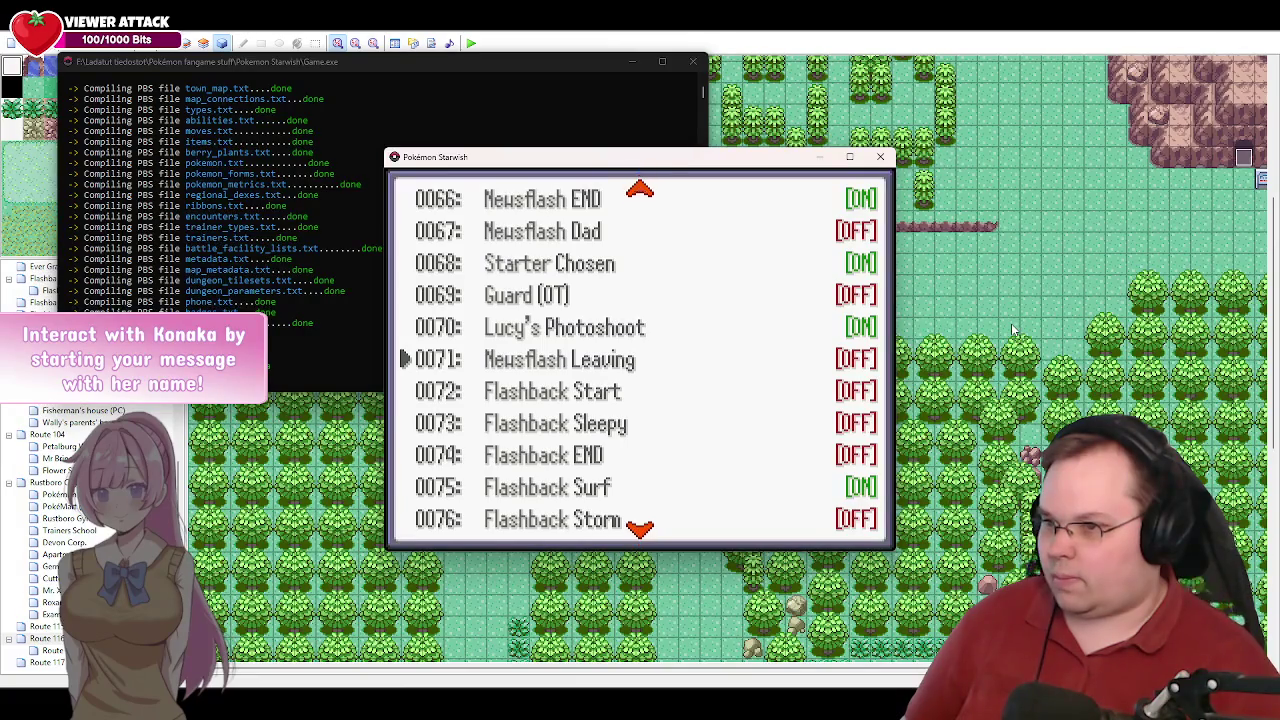
key("Down")
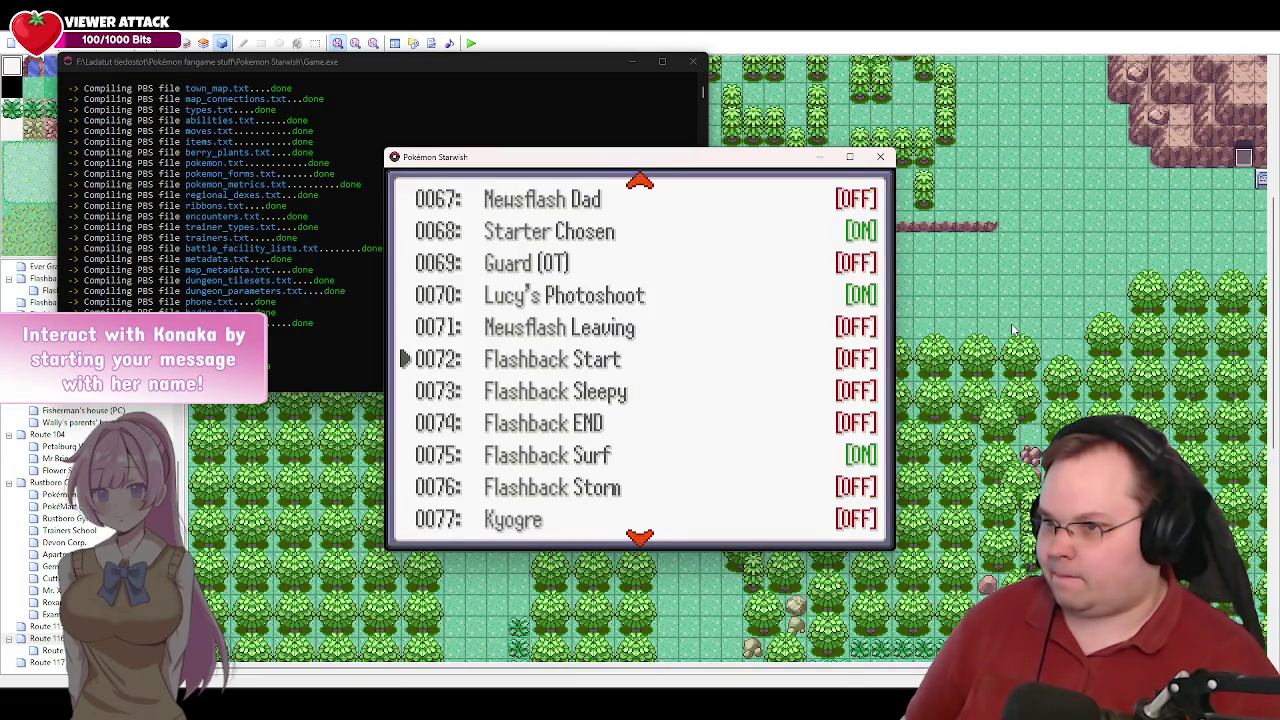
key("Down")
key("Down")
key("Down")
key("Down")
key("Down")
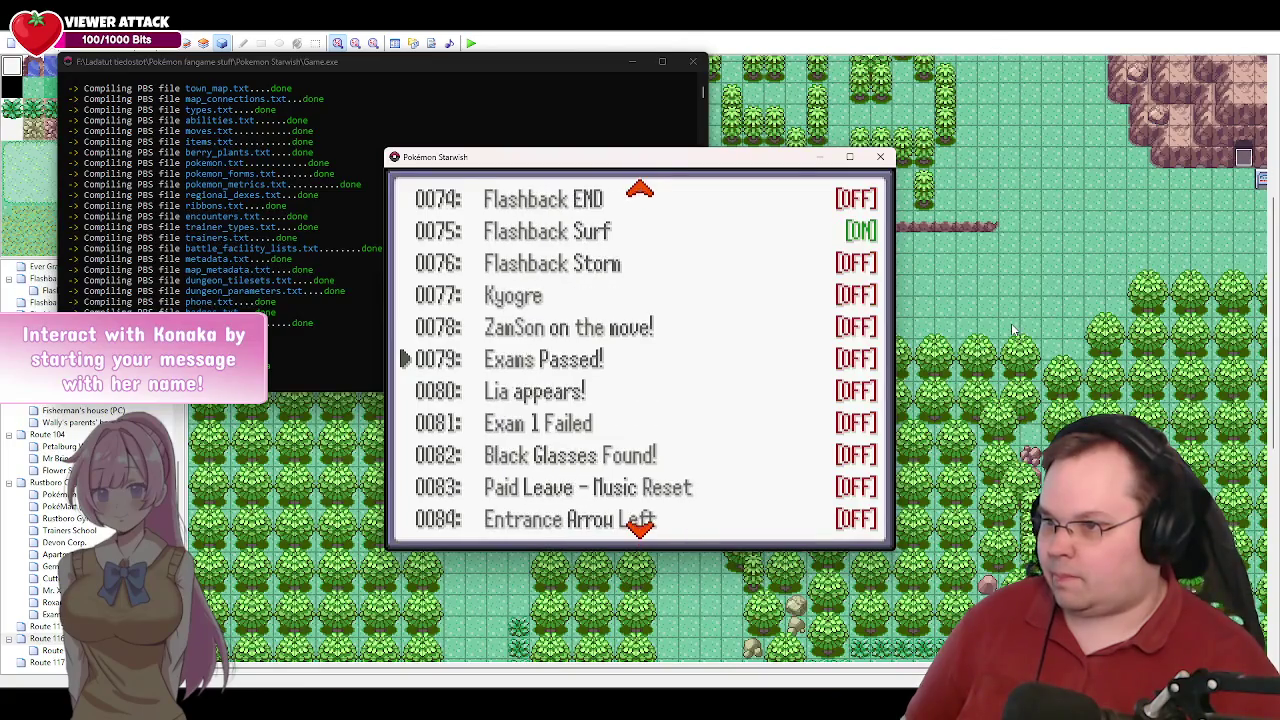
key("Return")
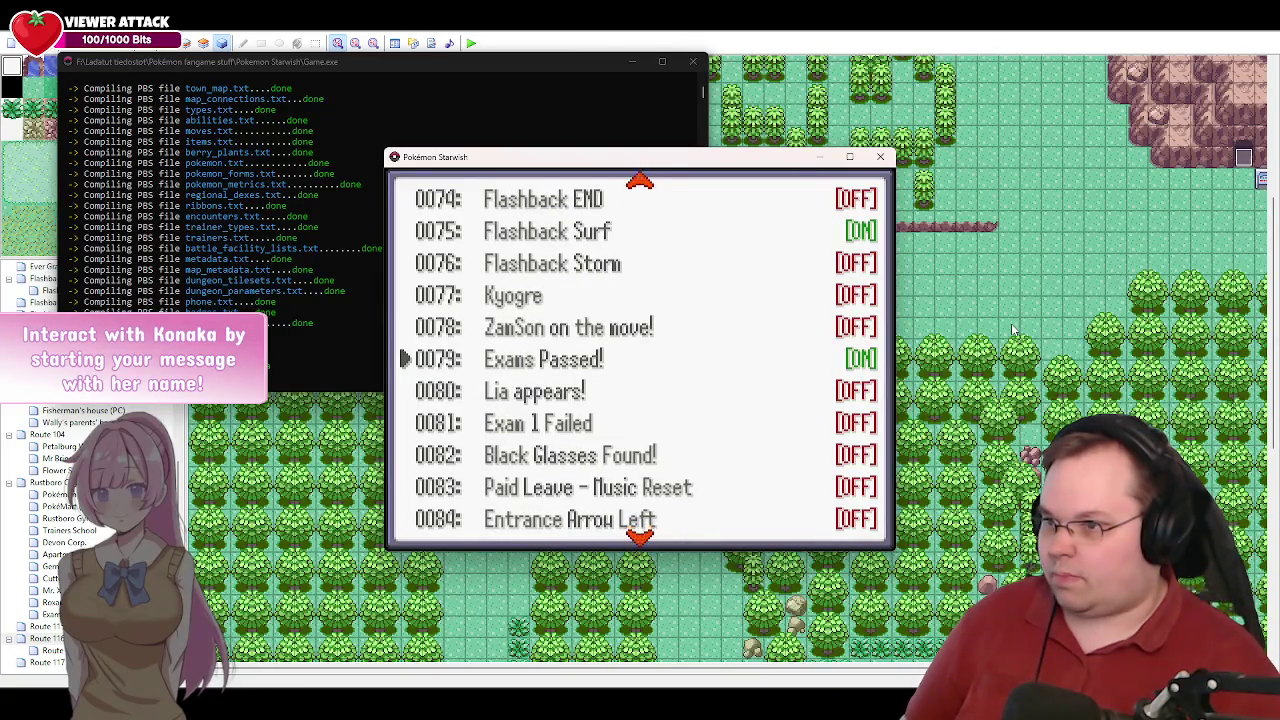
Turn on switches 0080 Lia appears! and 0078 ZamSon on the move!
key("Down")
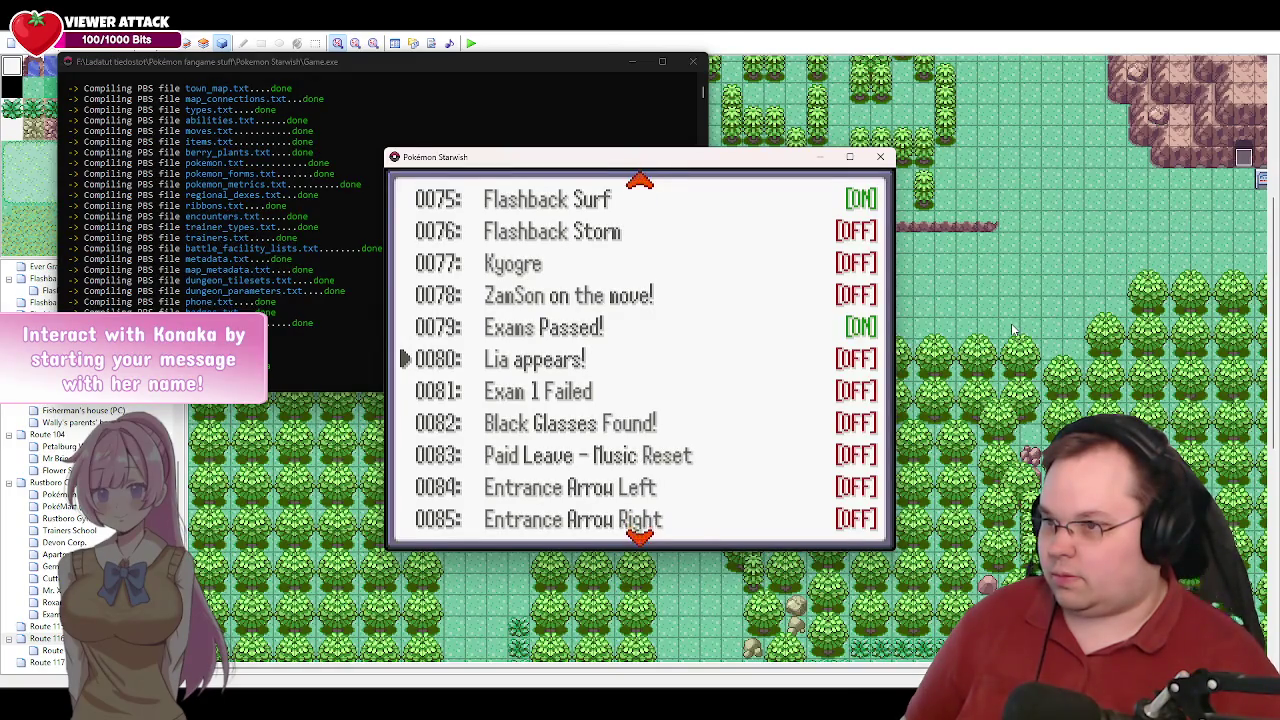
key("Return")
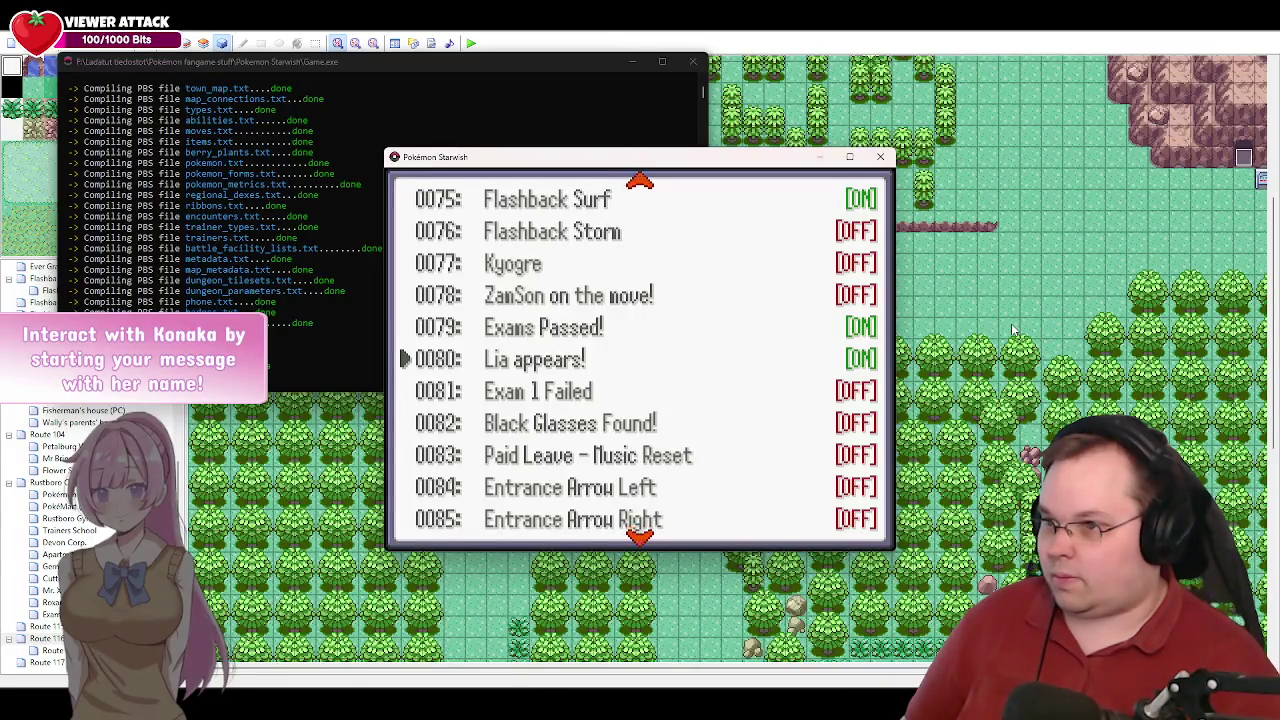
key("Up")
key("Up")
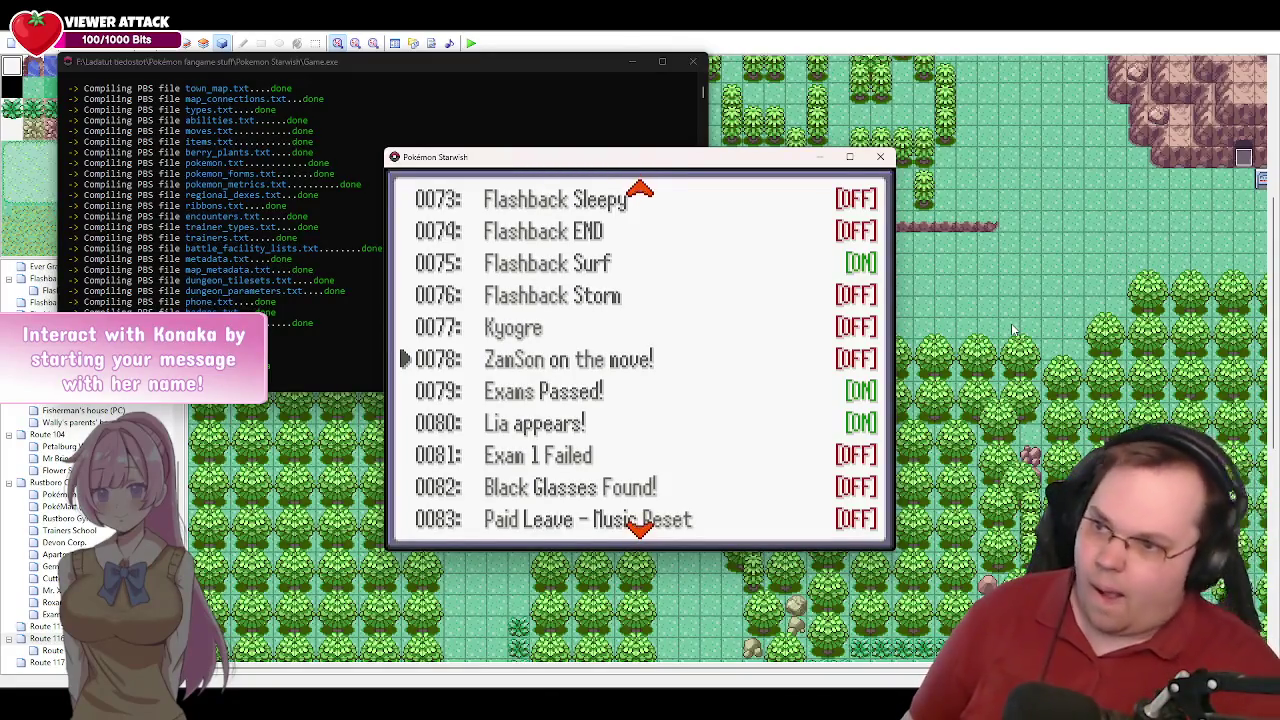
key("Return")
key("Down")
key("Down")
key("Down")
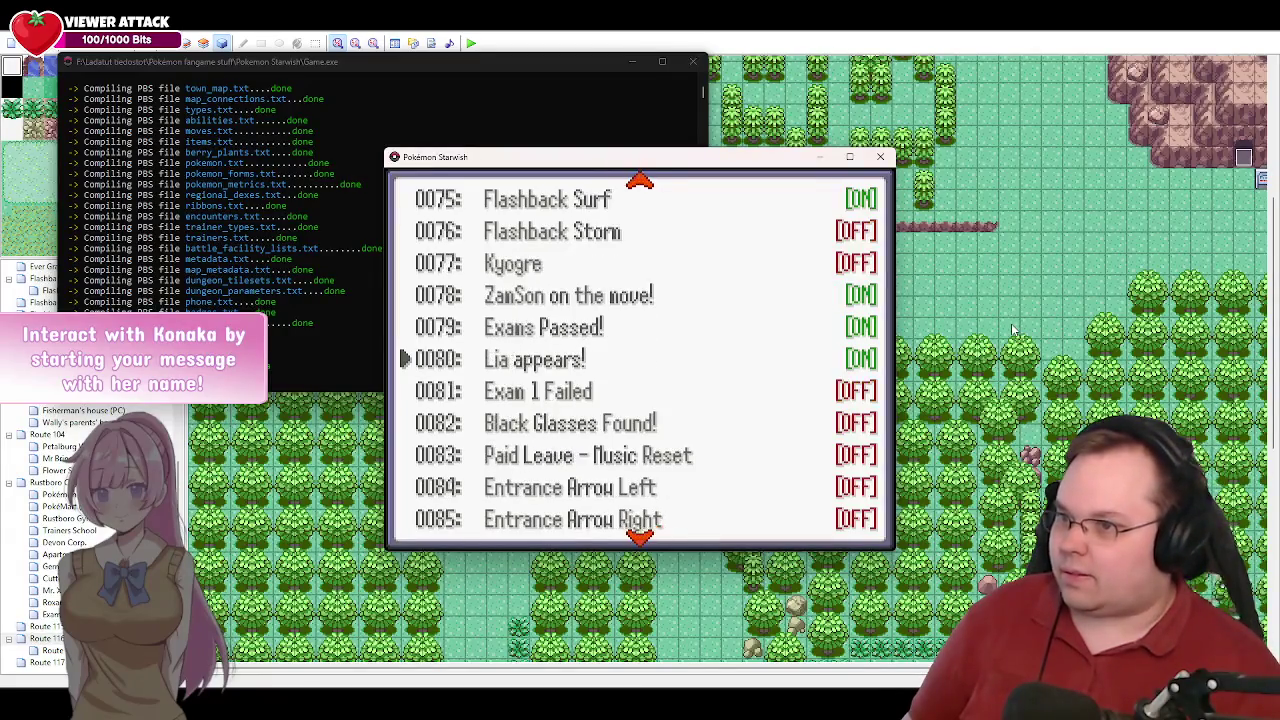
key("Down")
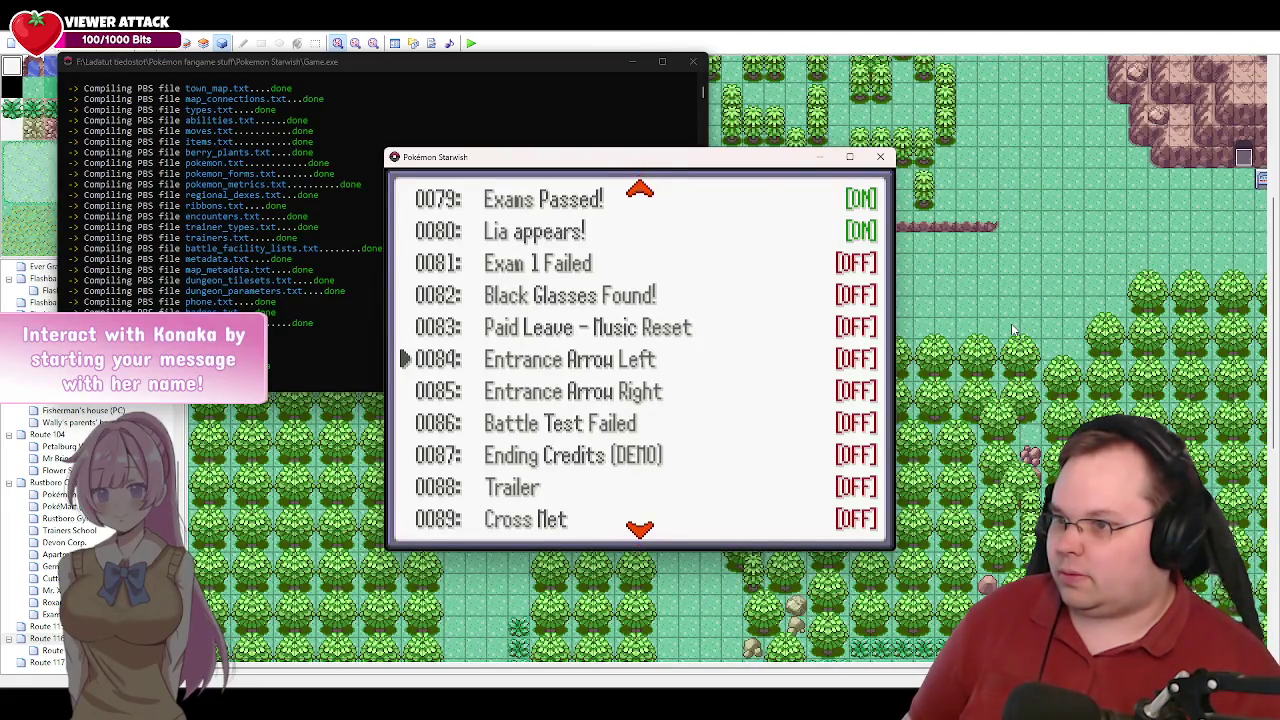
key("Up")
key("Up")
key("Up")
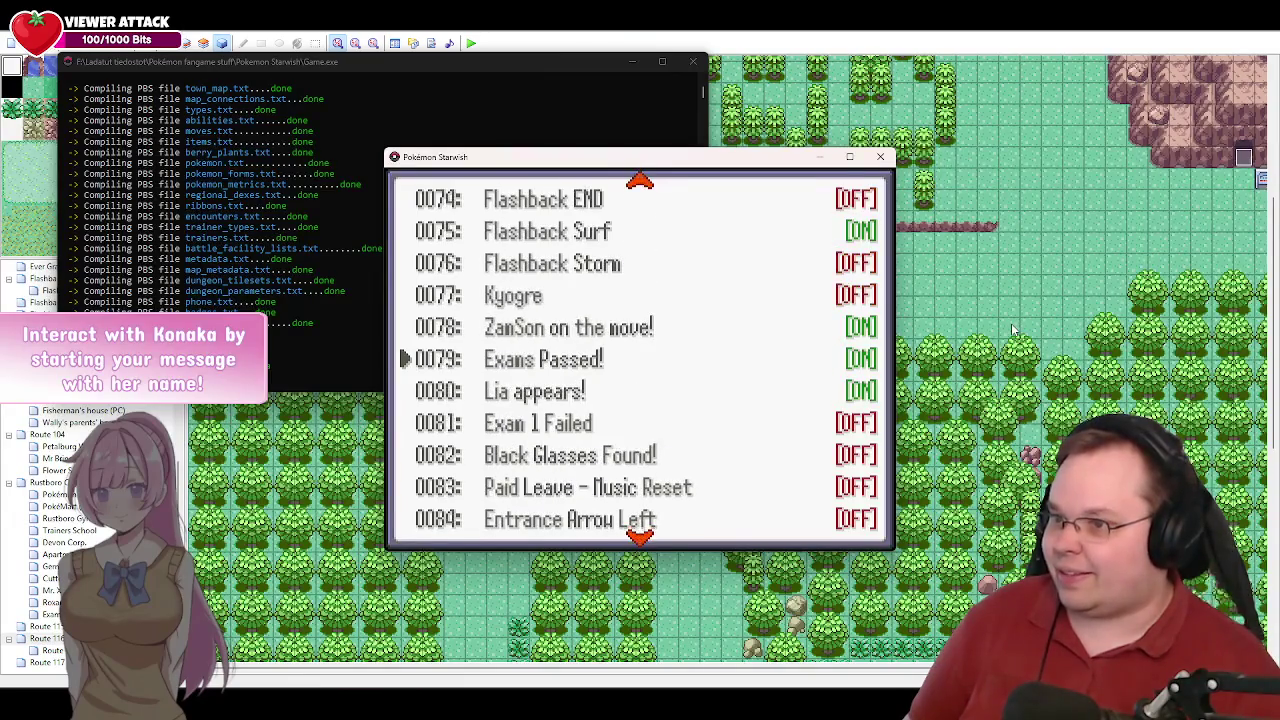
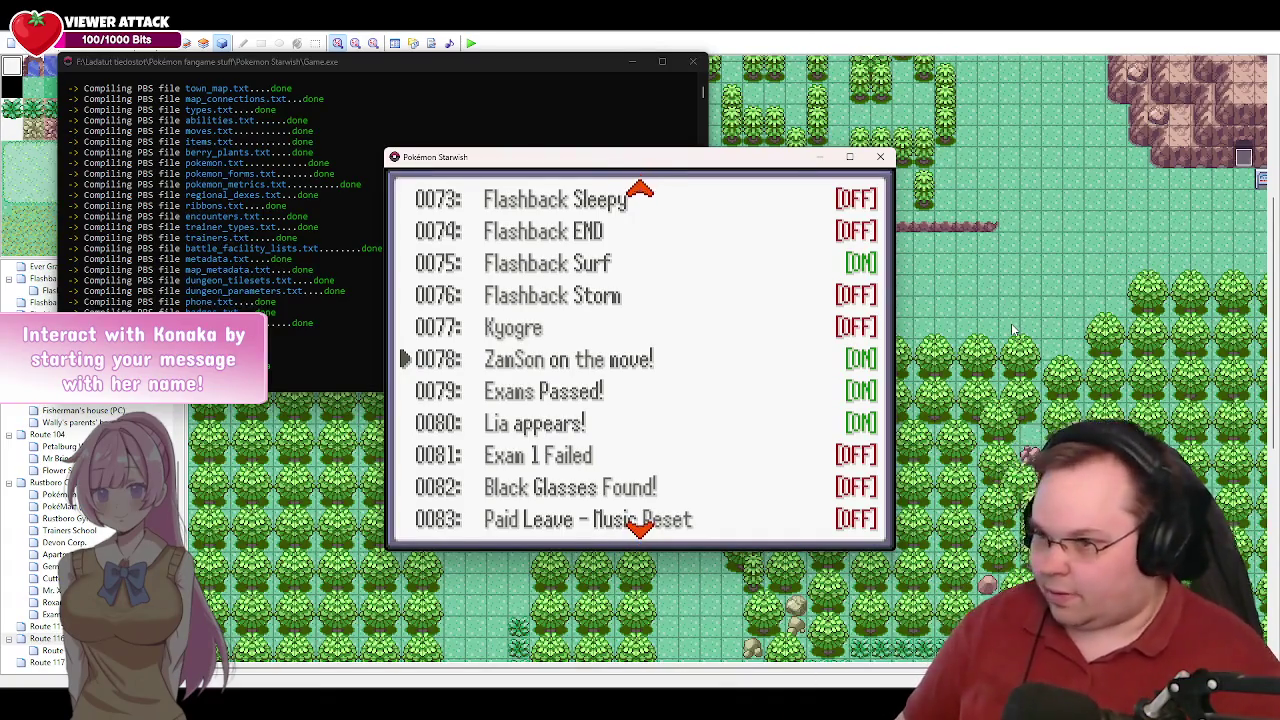
Turn on switch 0083, Paid Leave - Music Reset
key("Down")
key("Down")
key("Down")
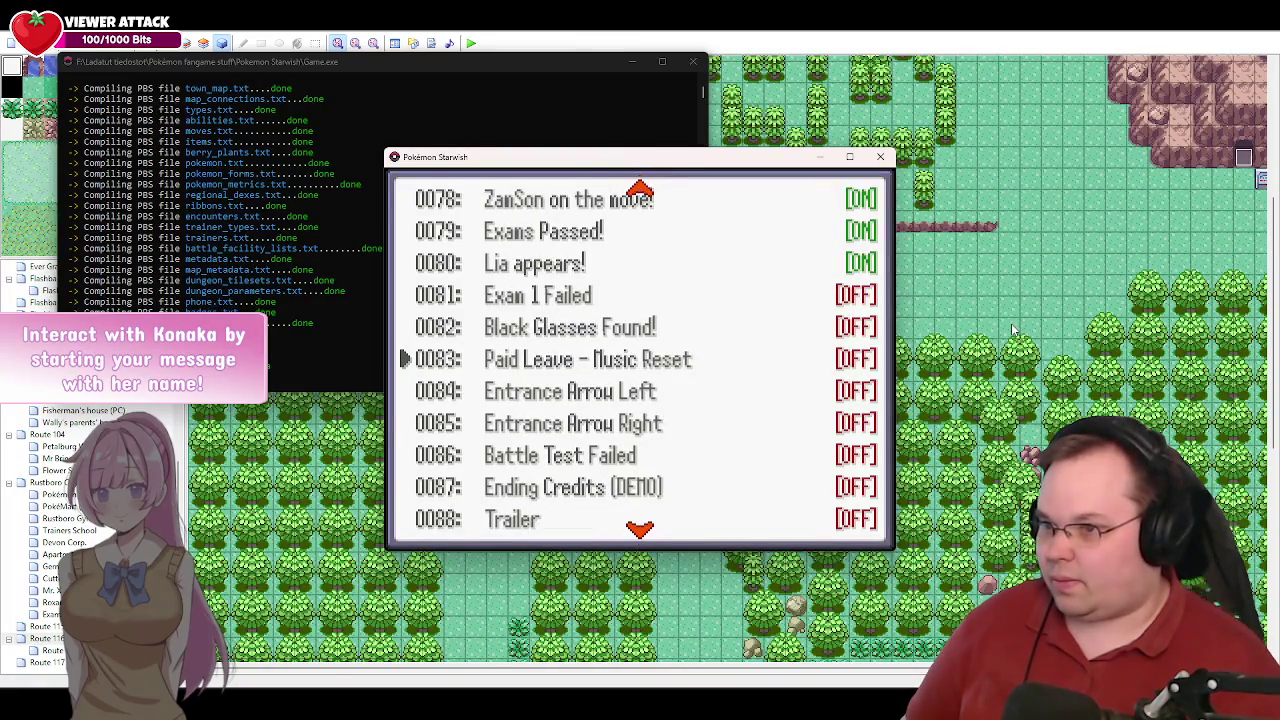
key("Down")
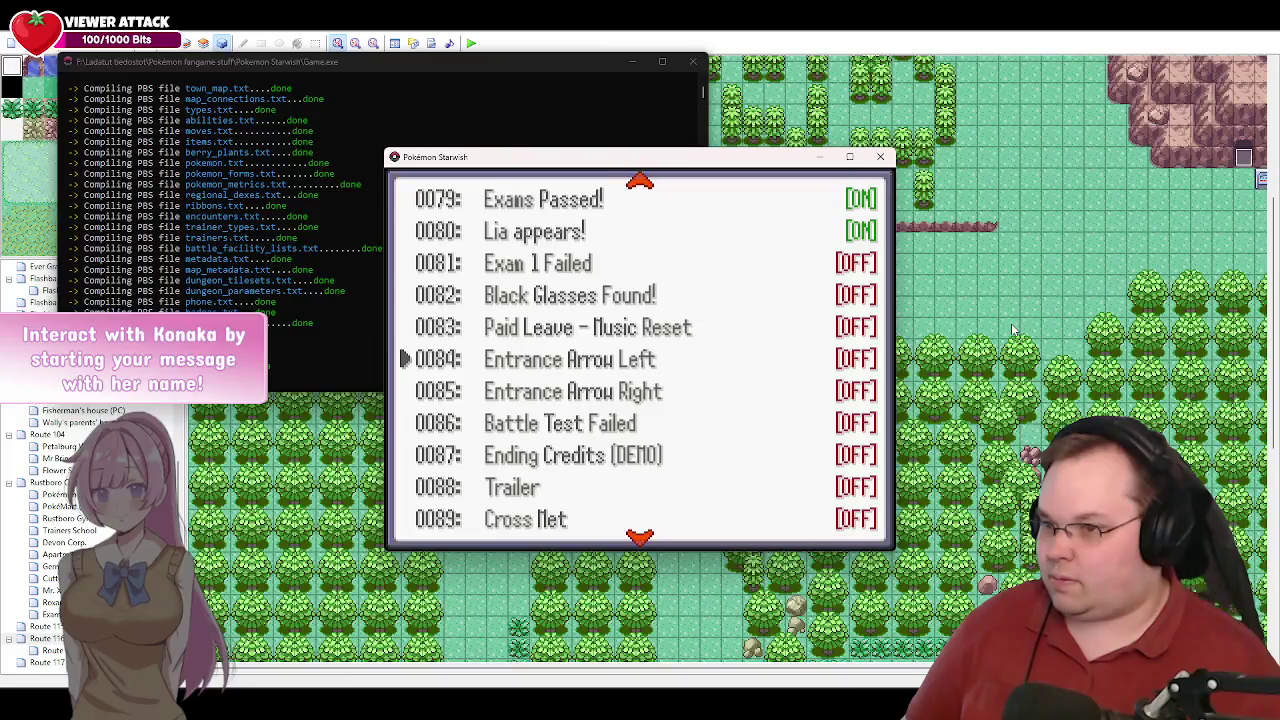
key("Up")
key("Return")
Turn on the School Book Got, Trailer and Ending Credits (DEMO) switches, then exit the switch list
key("Down")
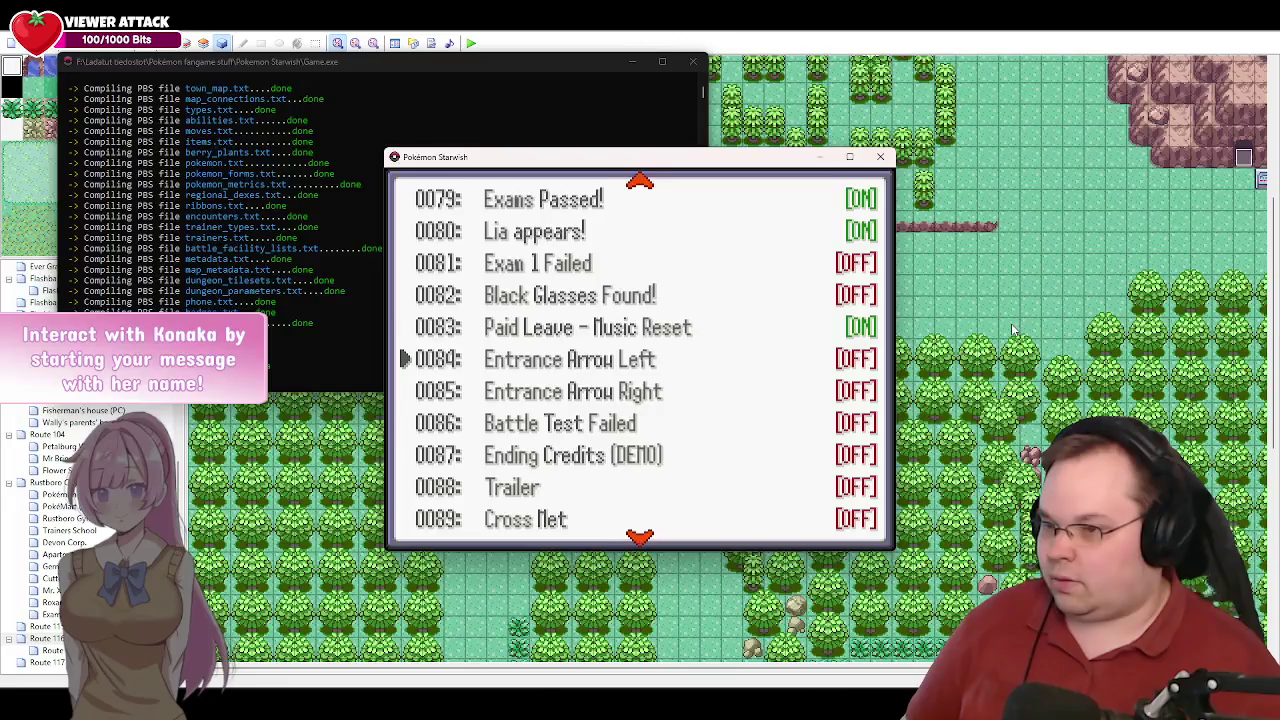
key("Down")
key("Down")
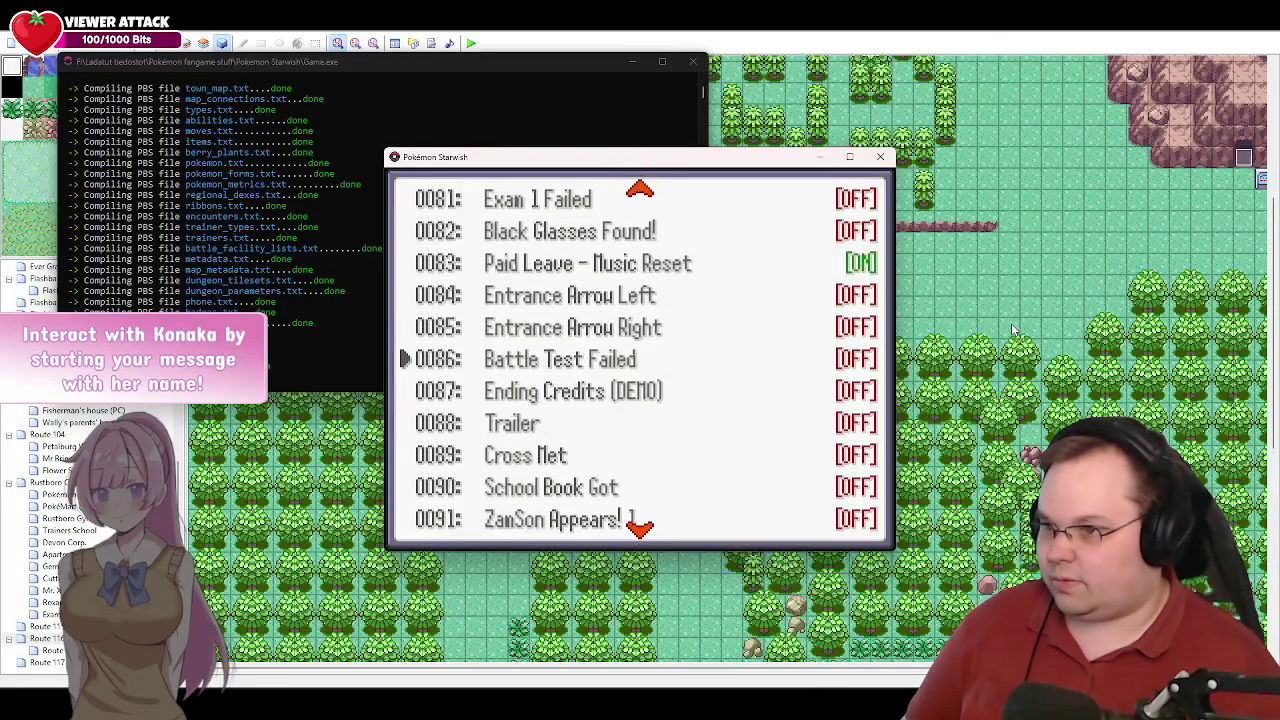
key("Down")
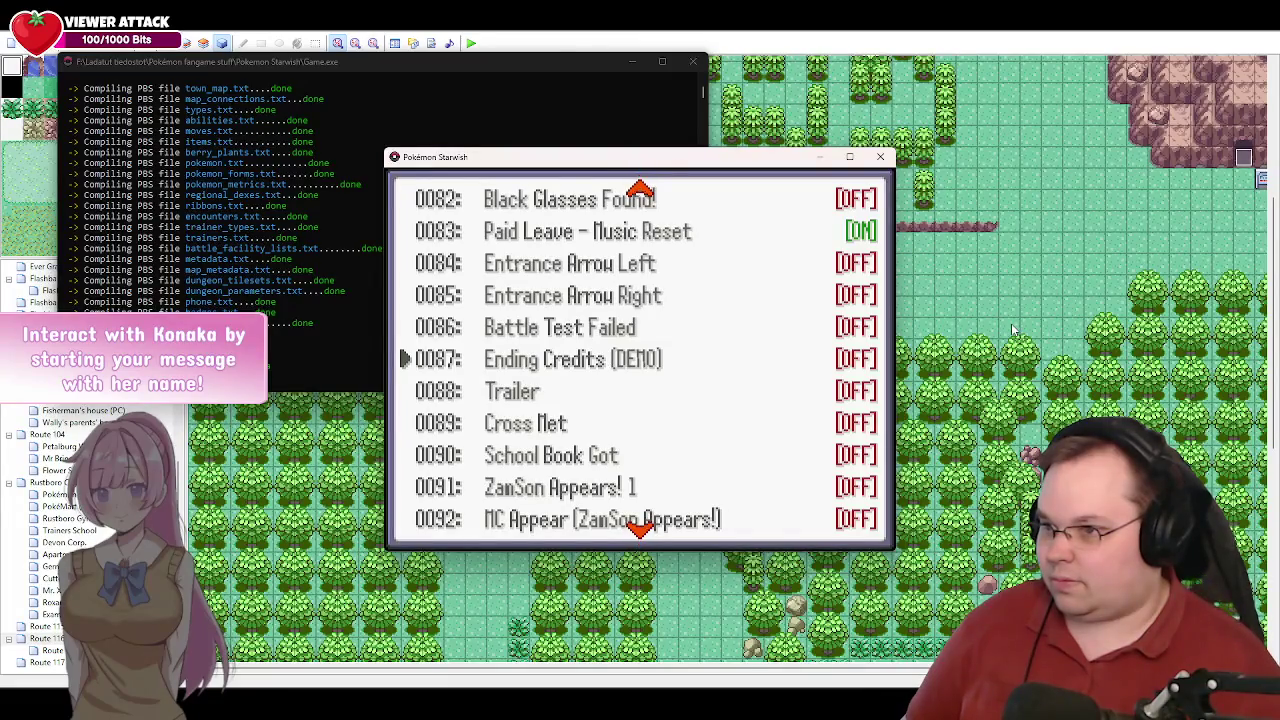
key("Down")
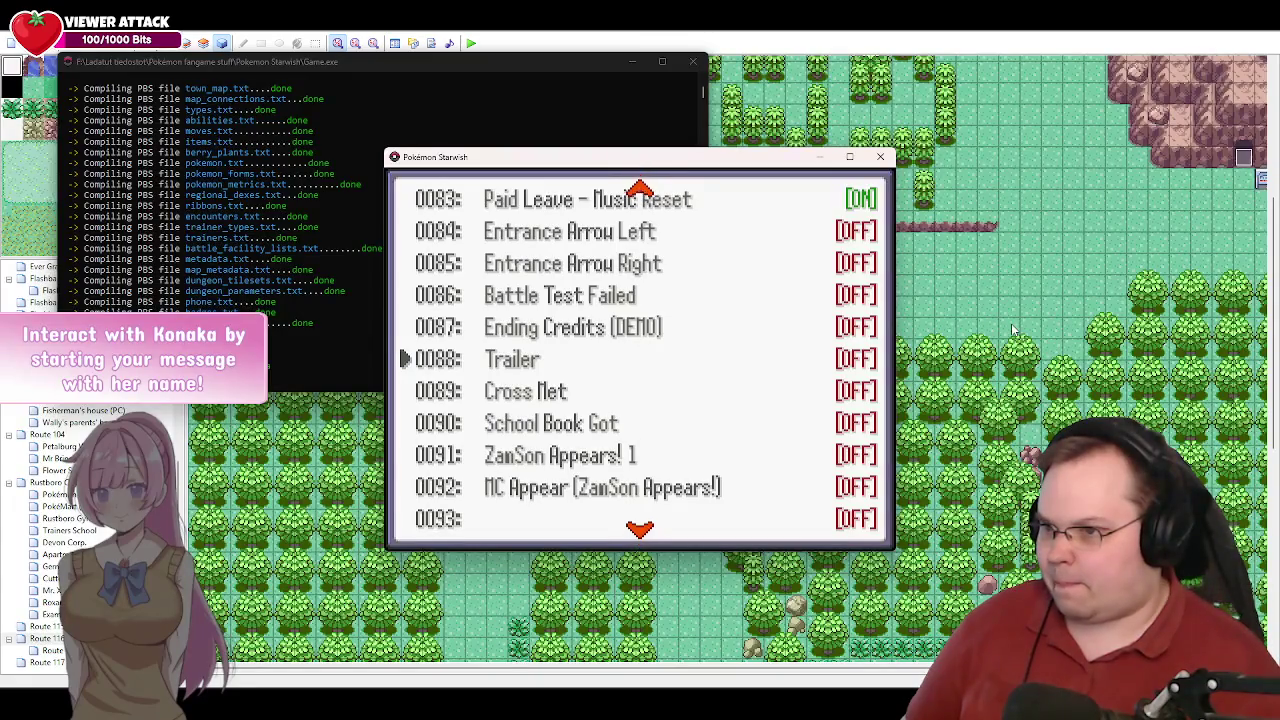
key("Down")
key("Down")
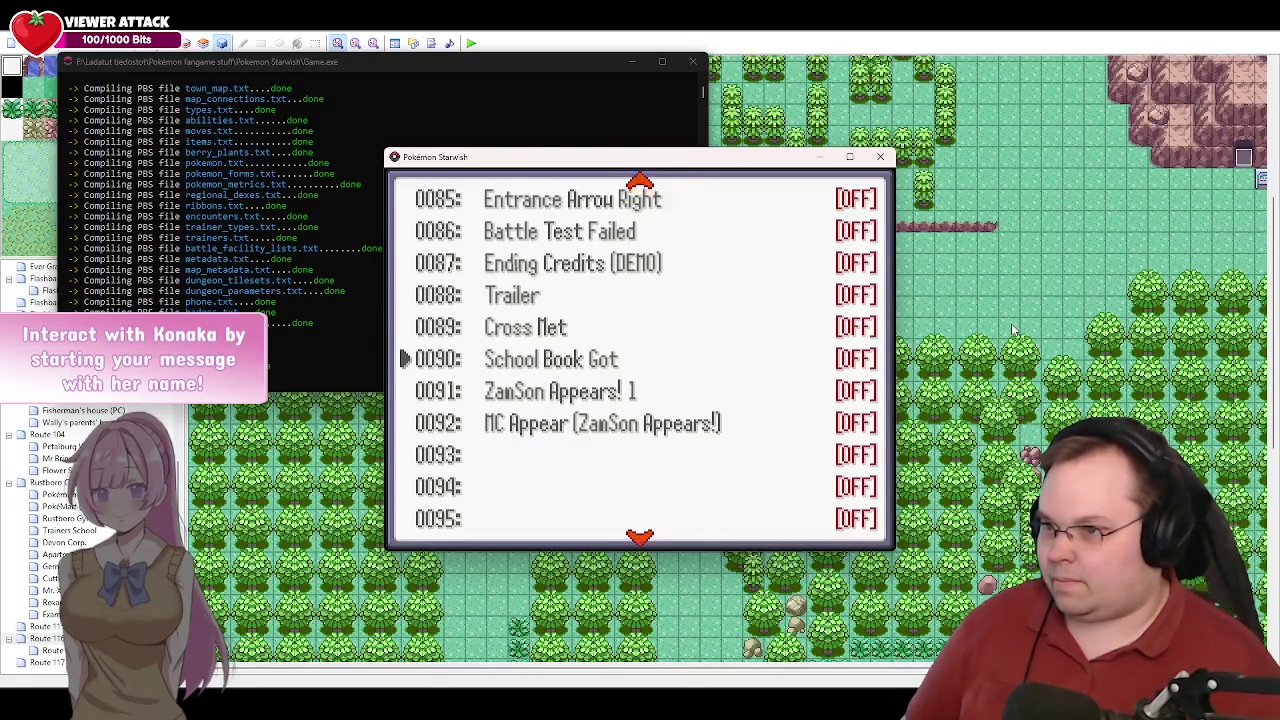
key("Return")
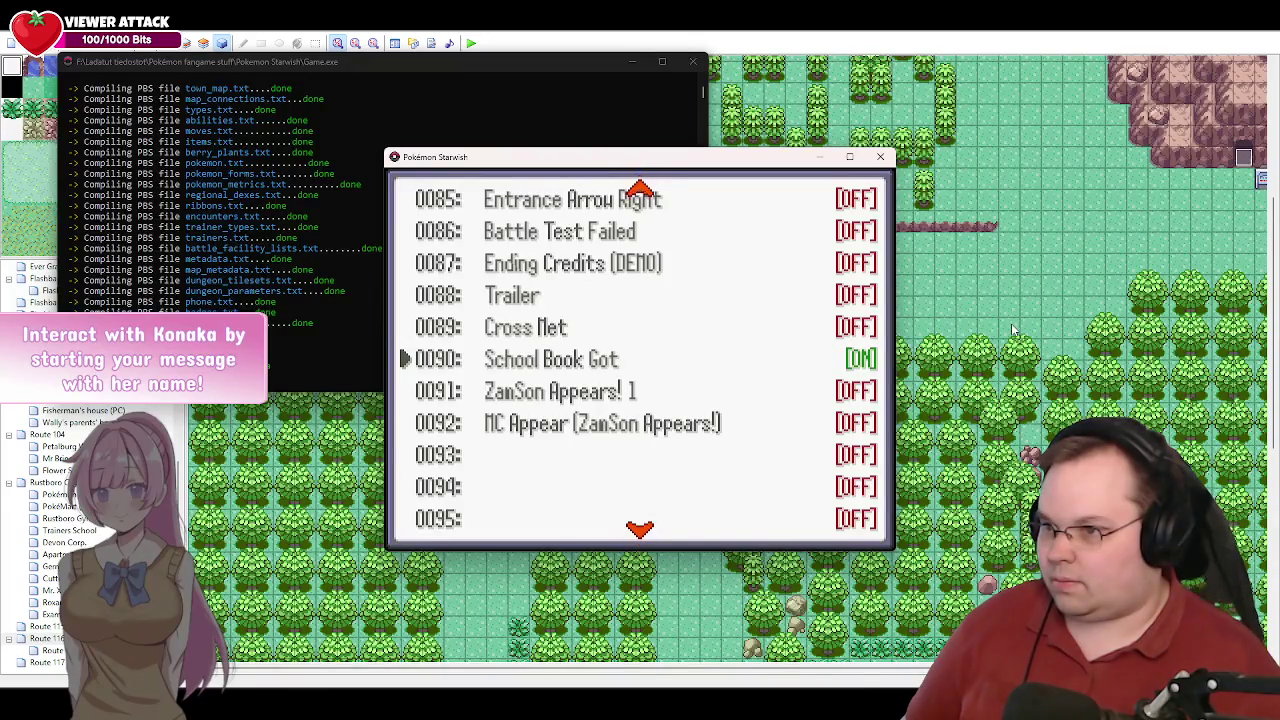
key("Up")
key("Up")
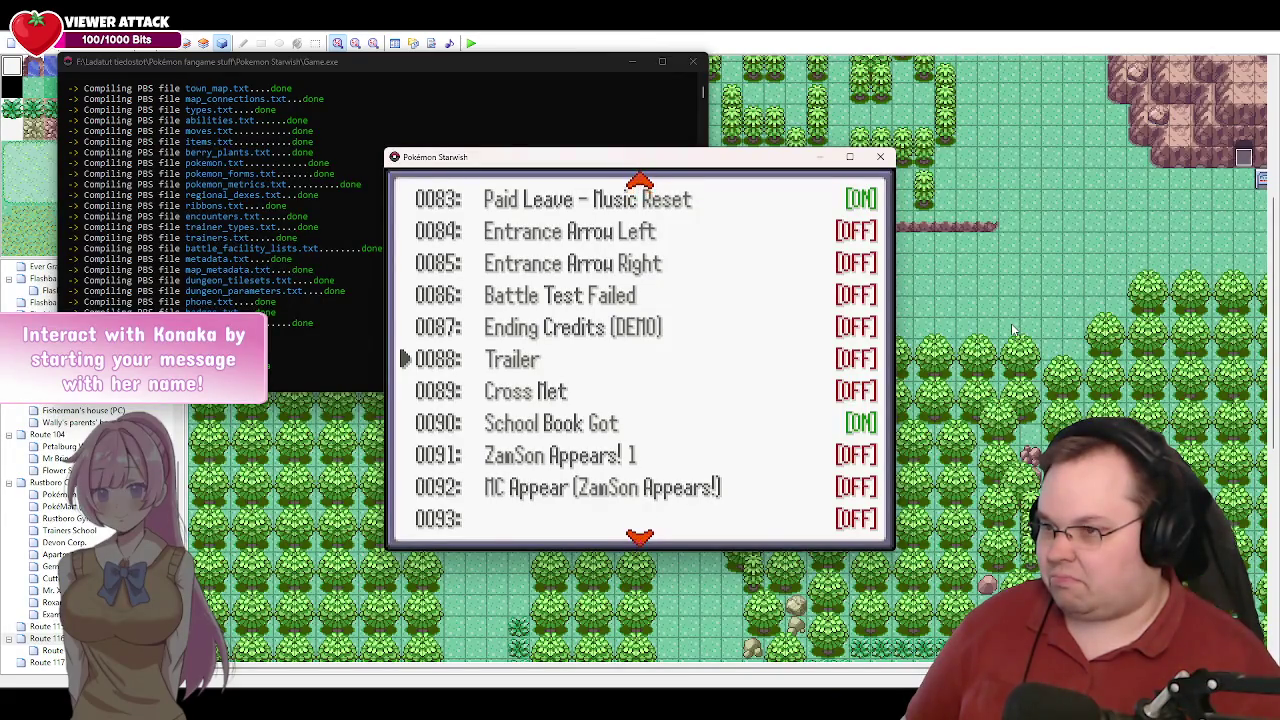
key("Return")
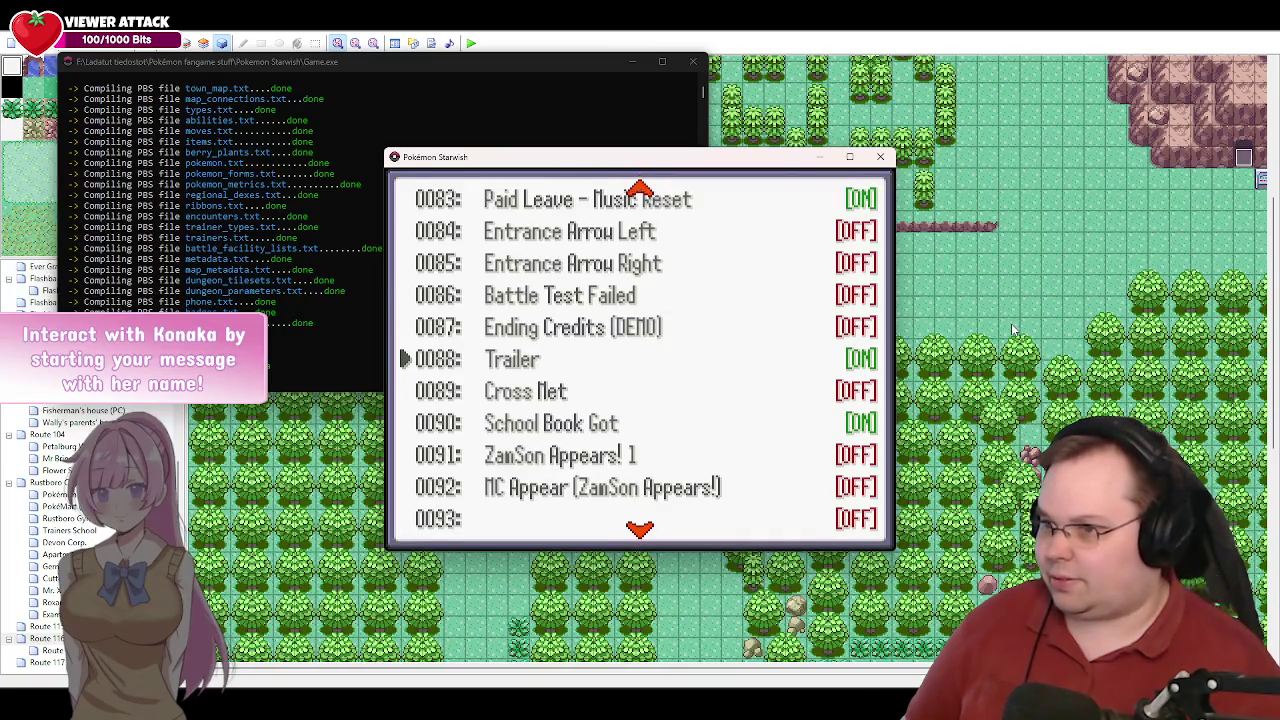
key("Up")
key("Return")
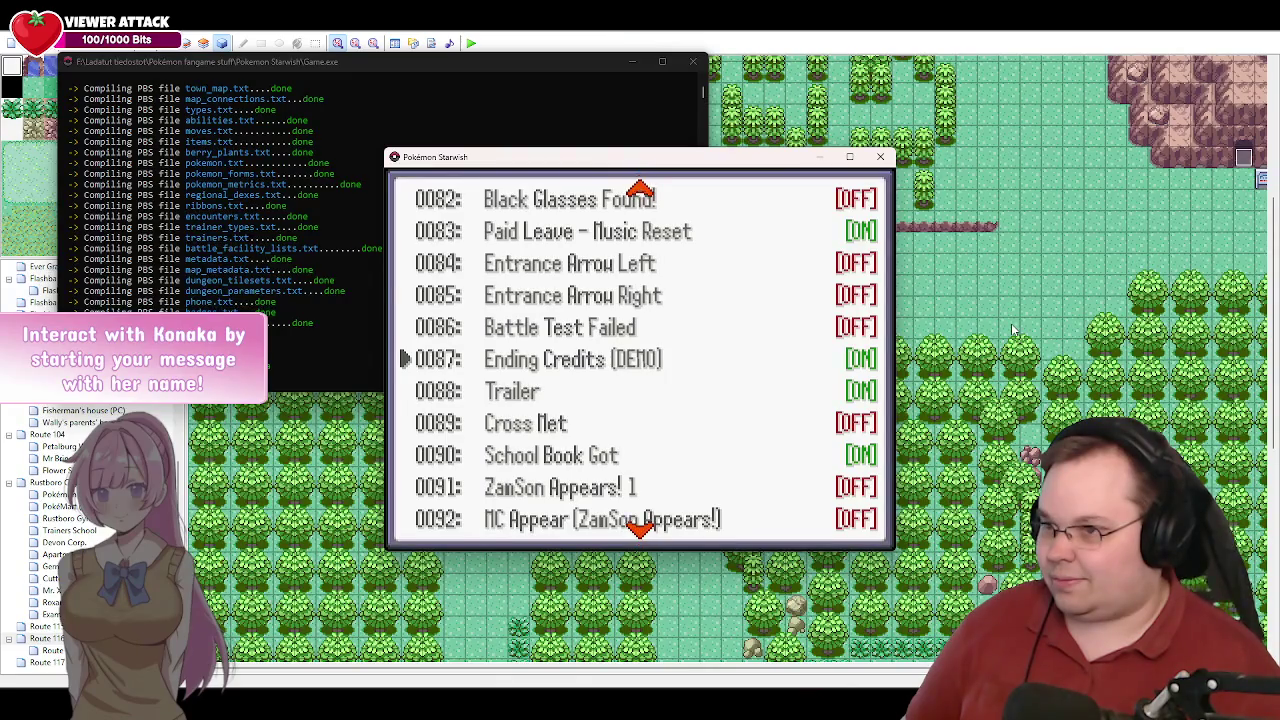
key("Escape")
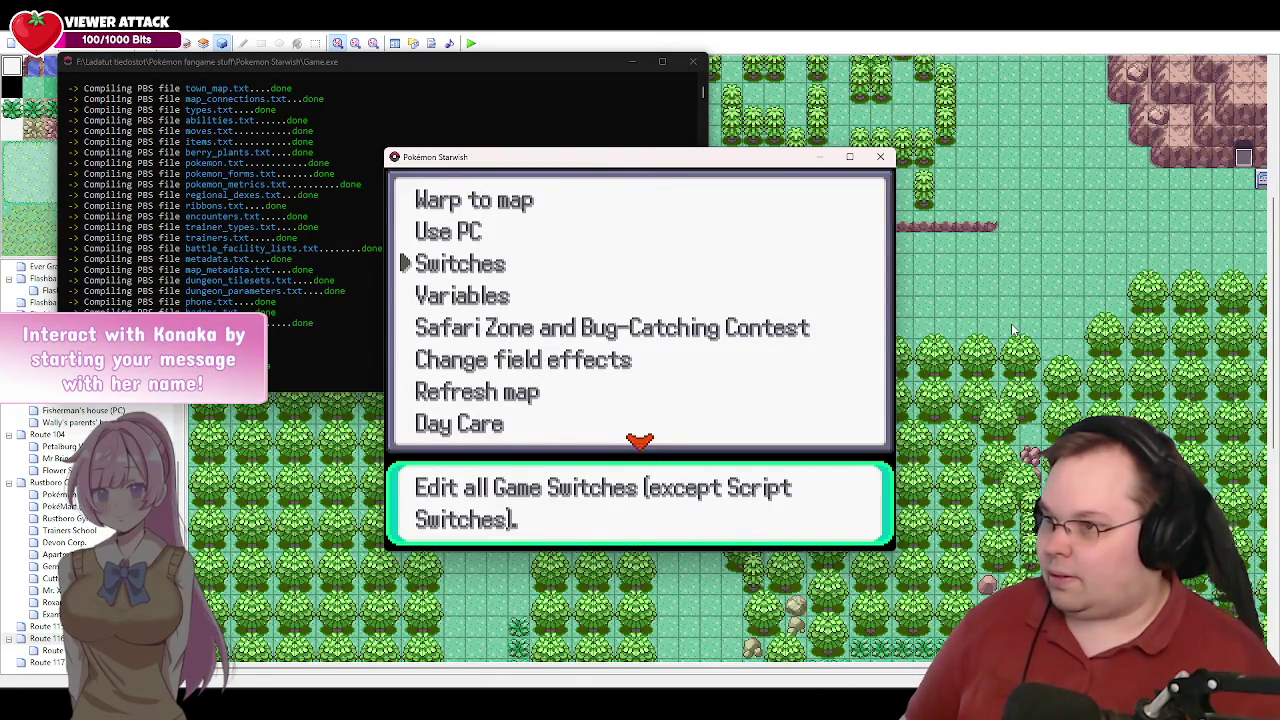
key("Escape")
key("Escape")
key("Escape")
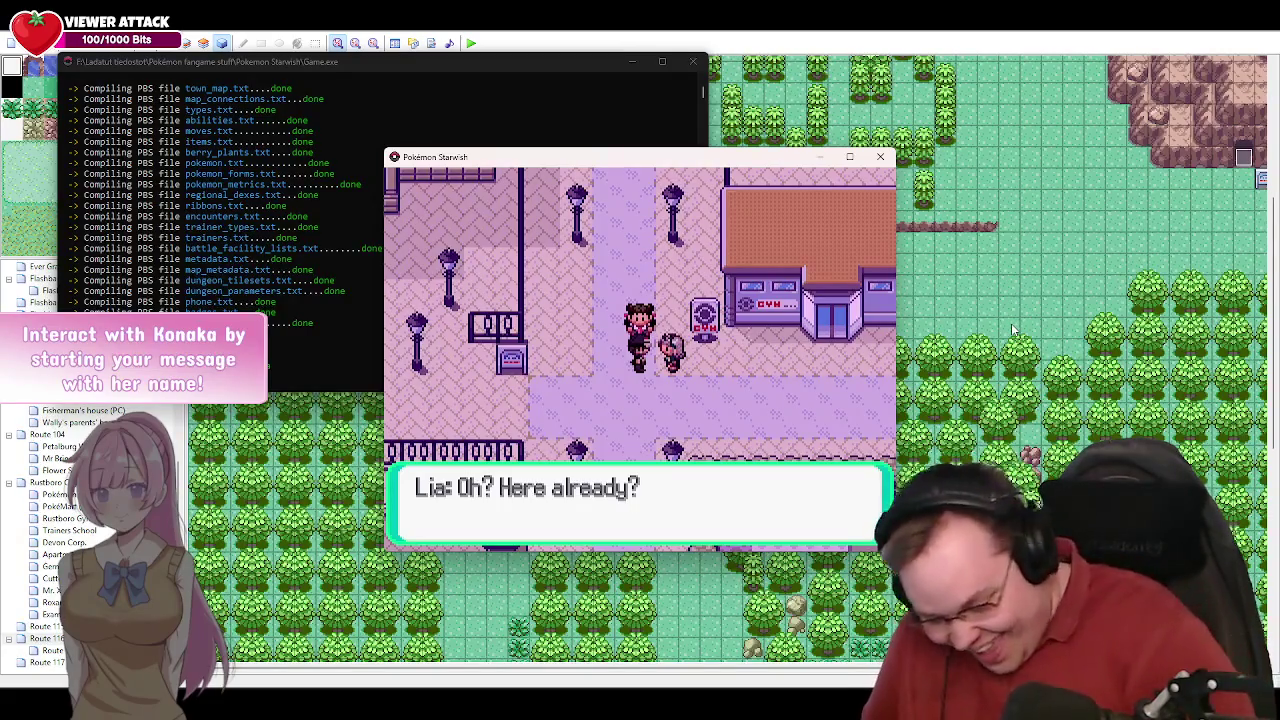
Advance Lia's and Zamius's lines, including the Dewford Town talk, until the rival battle starts
key("c")
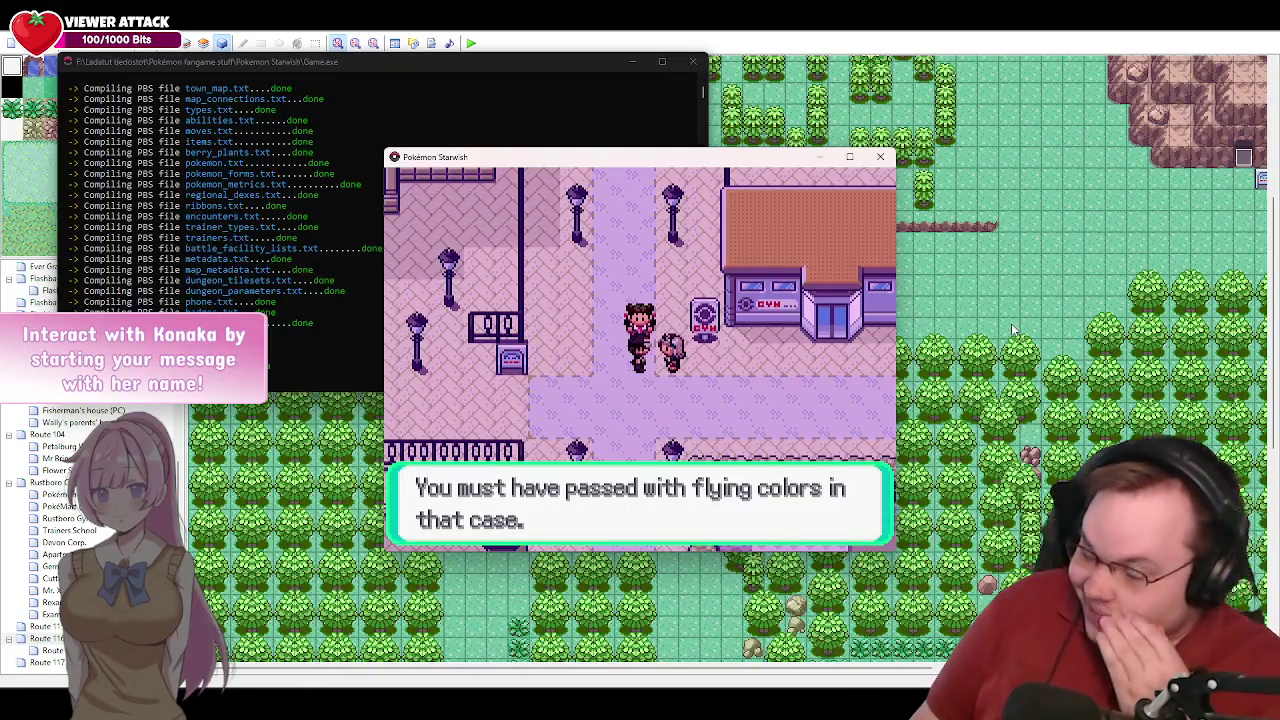
key("c")
key("c")
key("c")
key("c")
key("c")
key("c")
key("c")
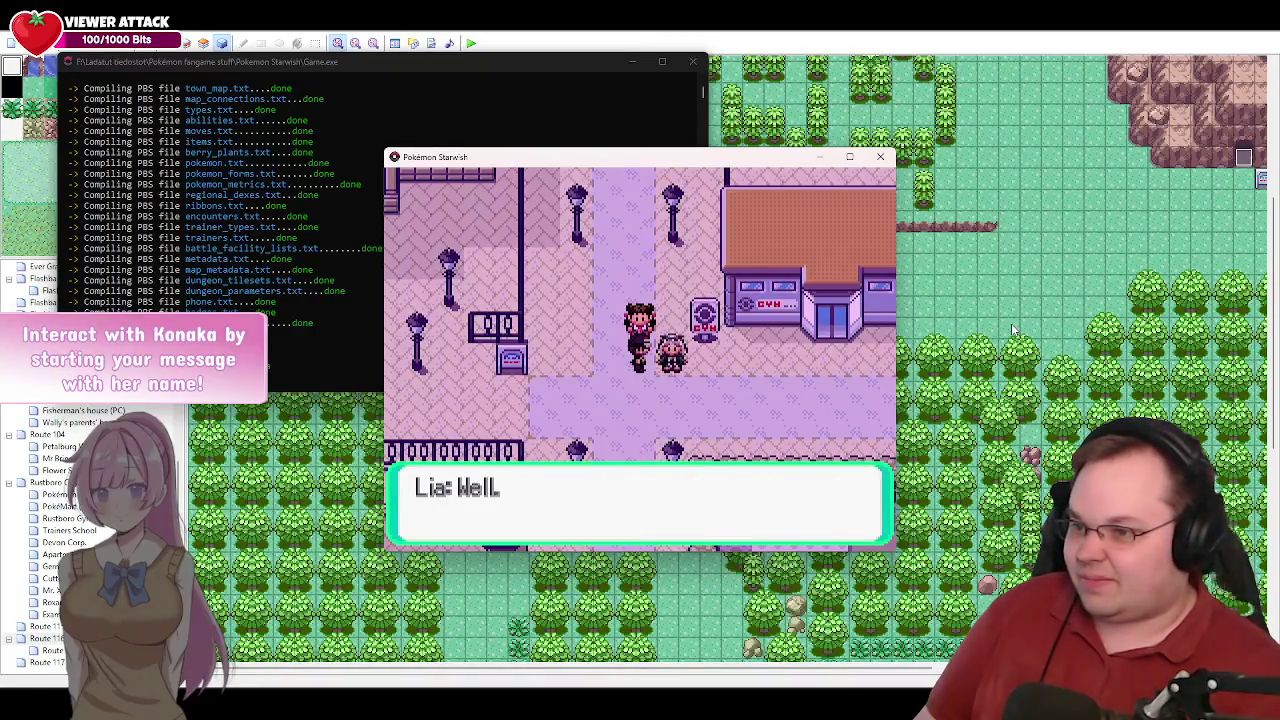
key("c")
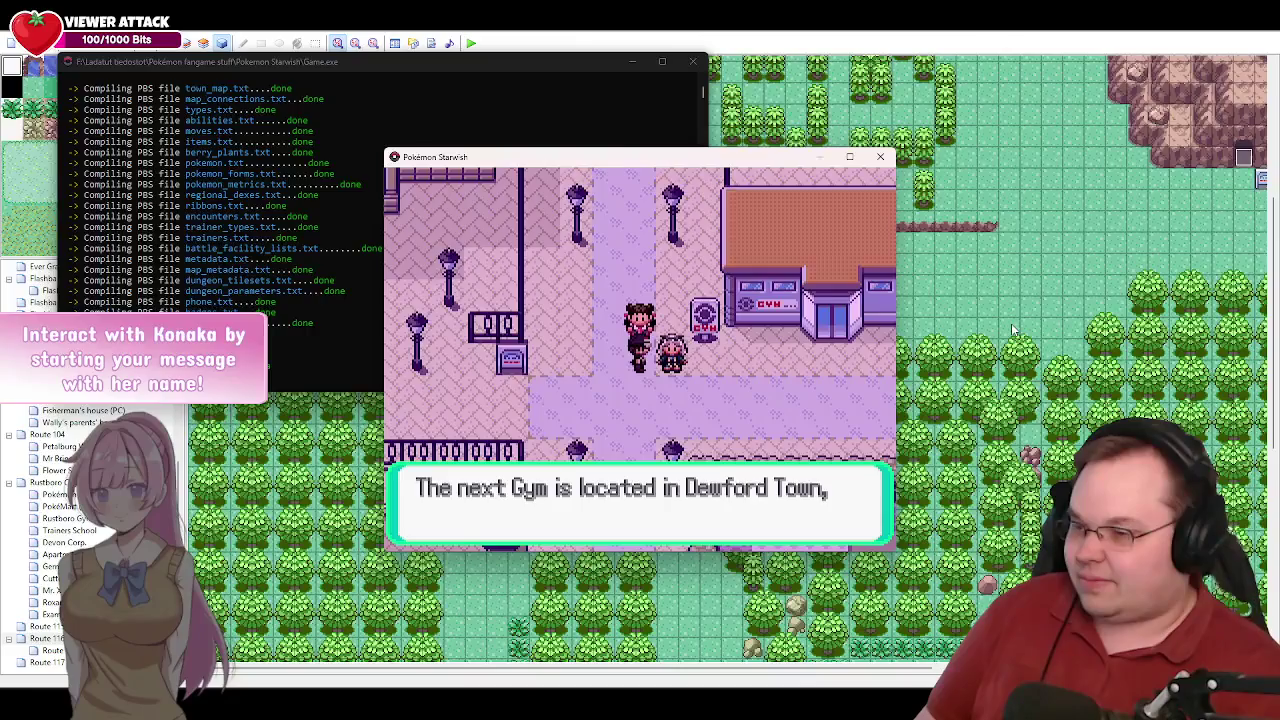
key("c")
key("c")
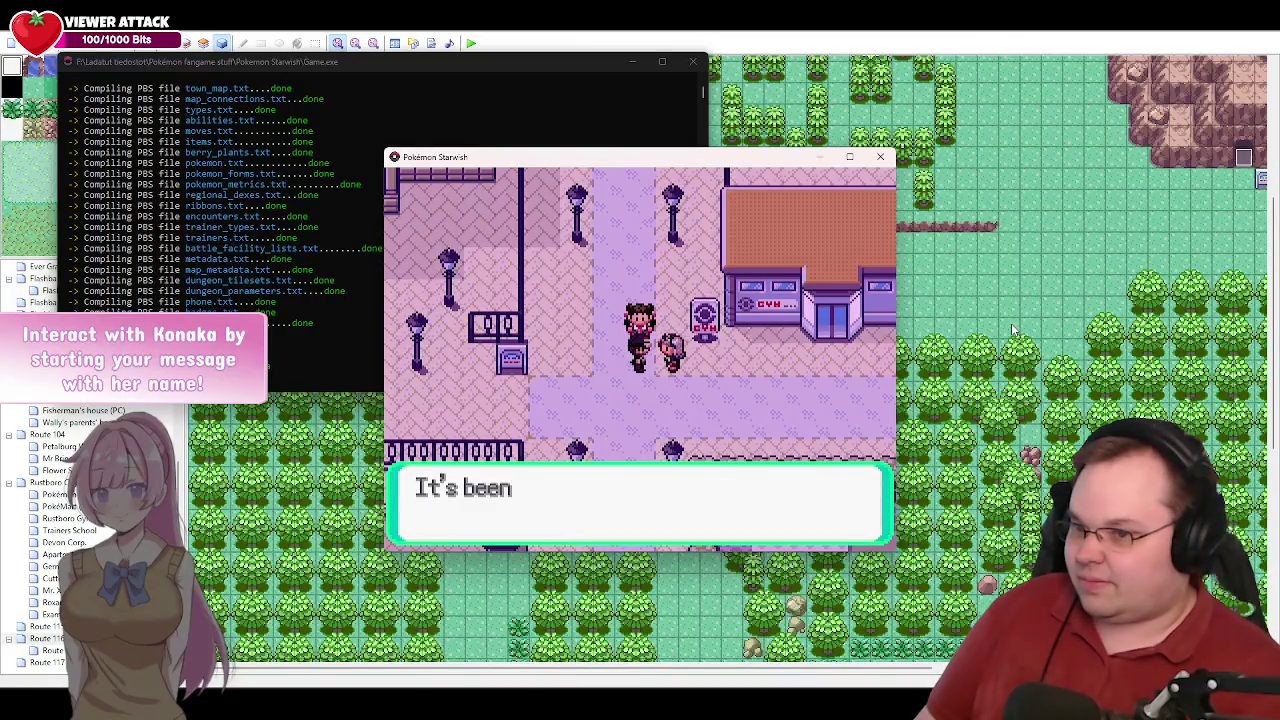
key("c")
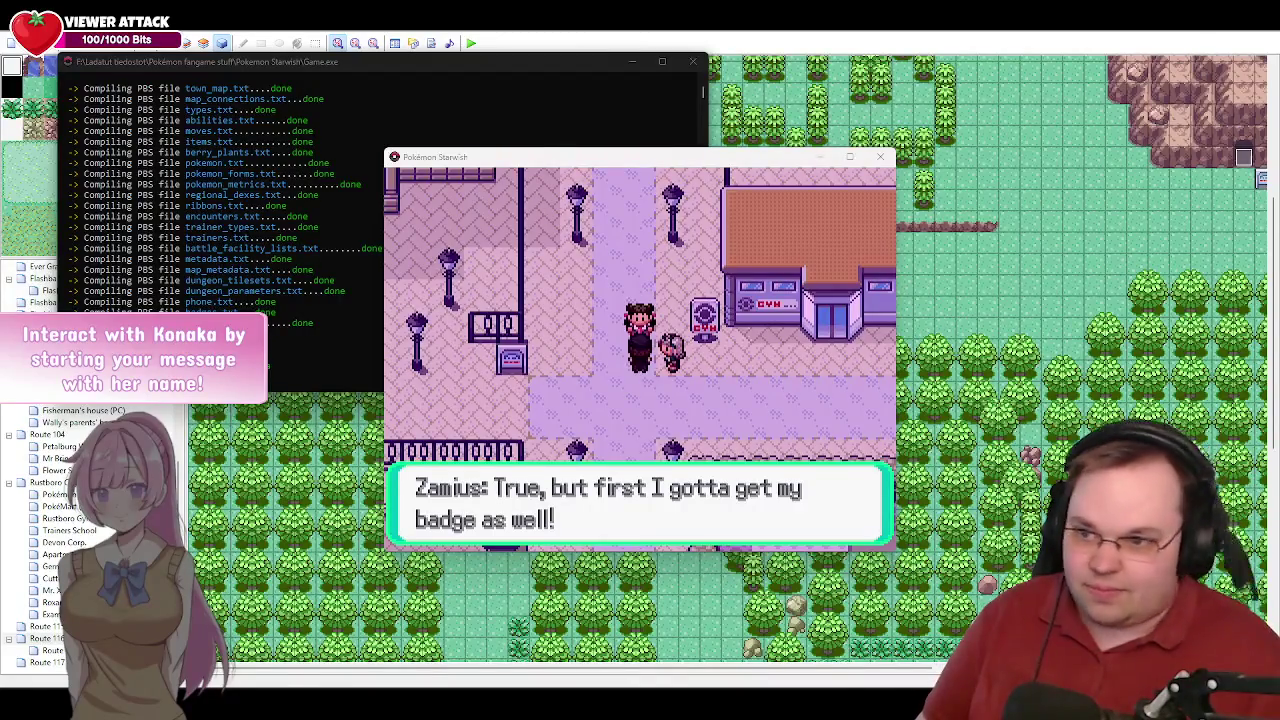
key("c")
key("c")
key("c")
key("c")
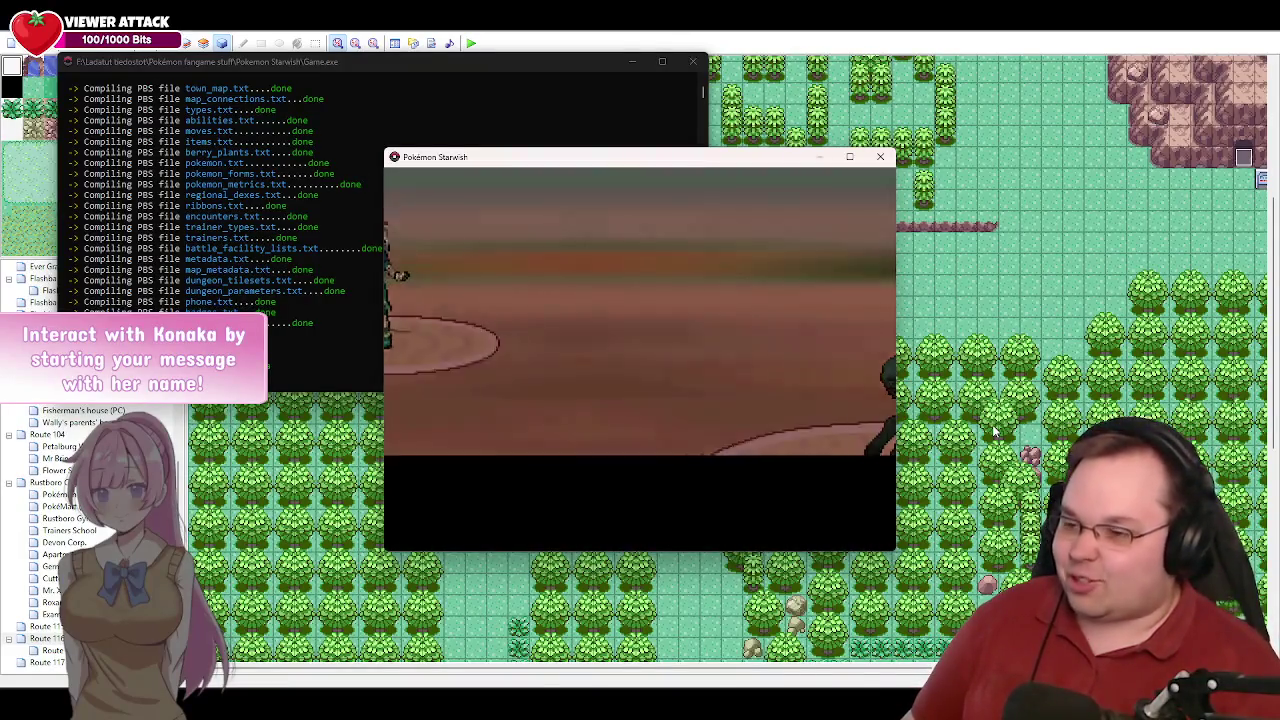
Send Zangoose out against Lia's Horsea and use Hone Claws
key("Return")
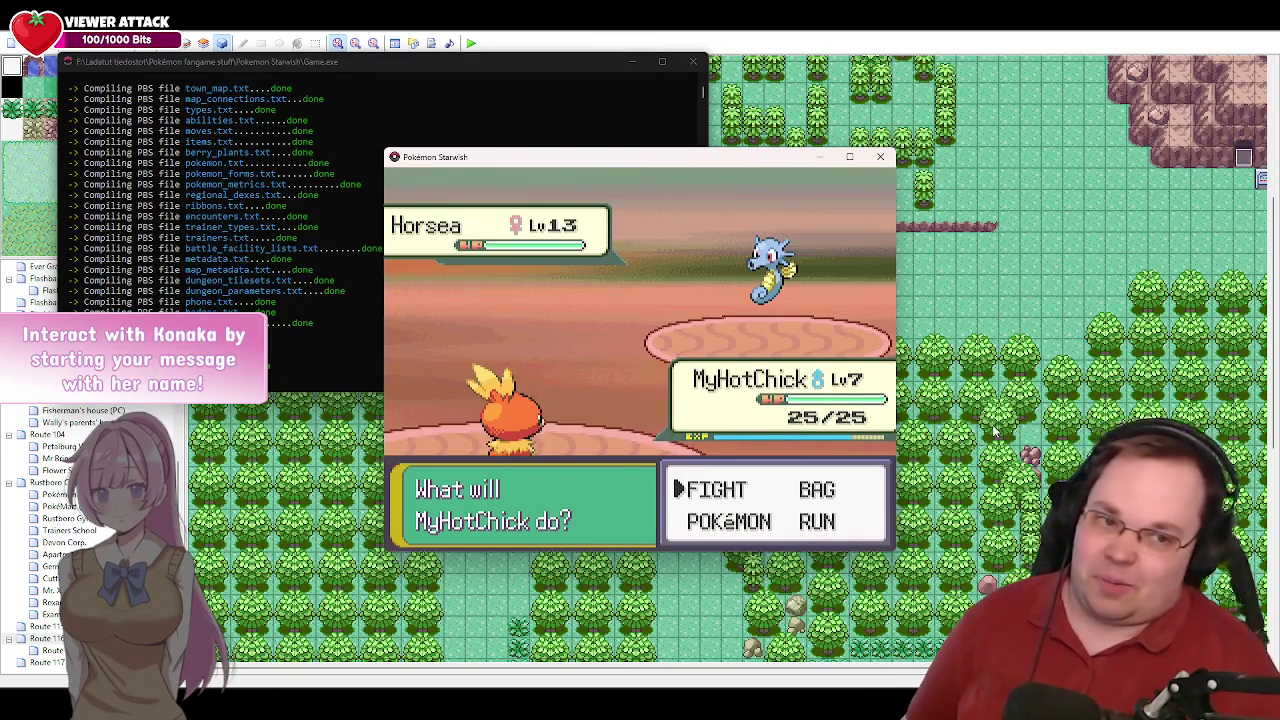
key("Return")
key("Right")
key("Return")
key("Return")
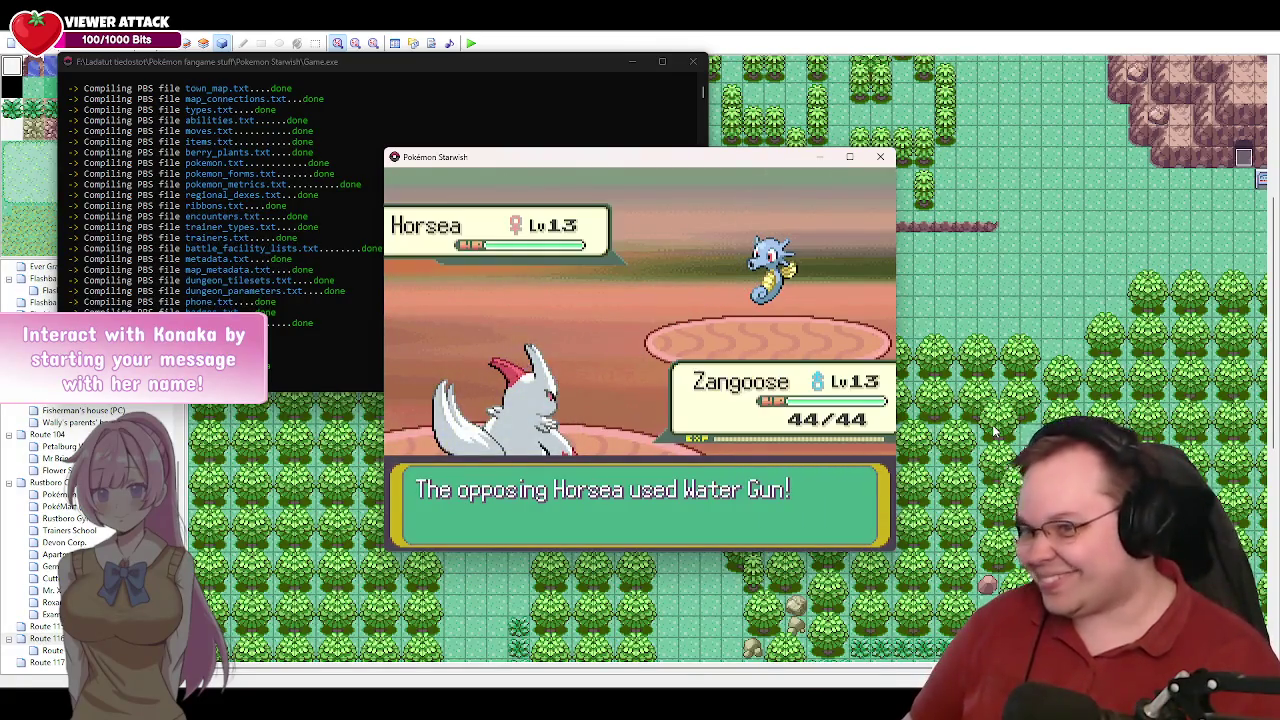
key("Return")
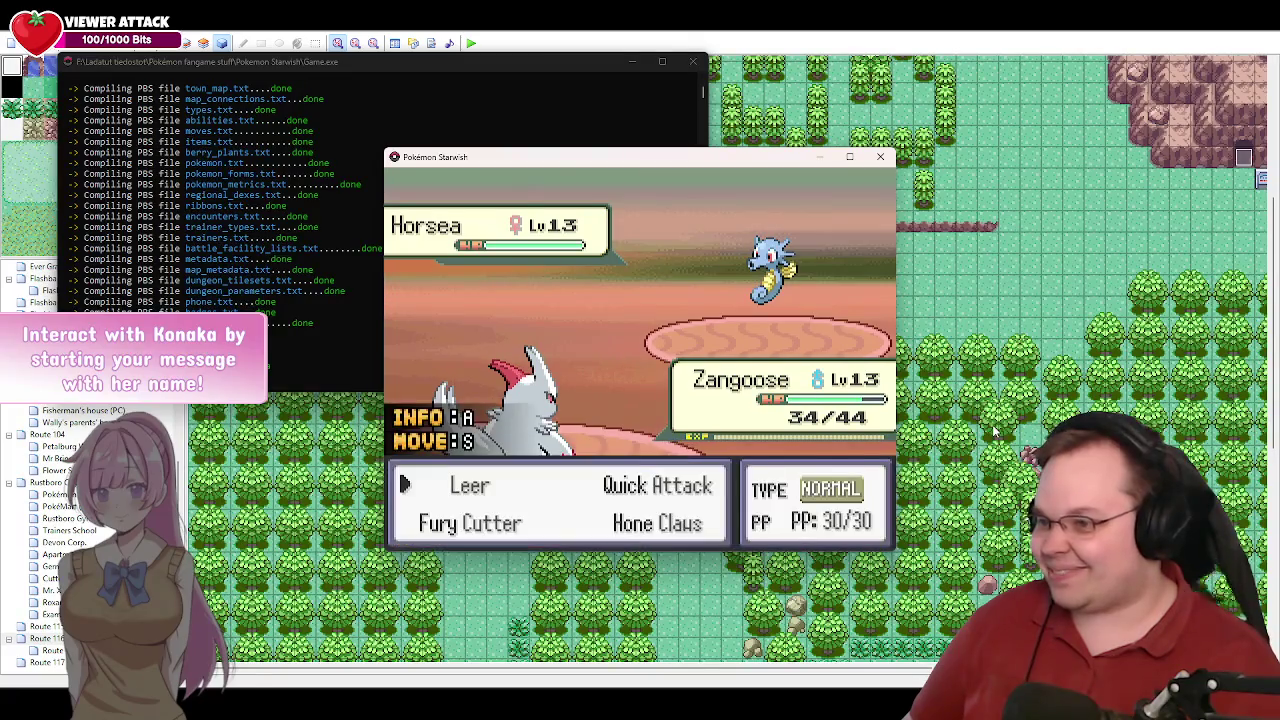
key("Down")
key("Right")
key("Return")
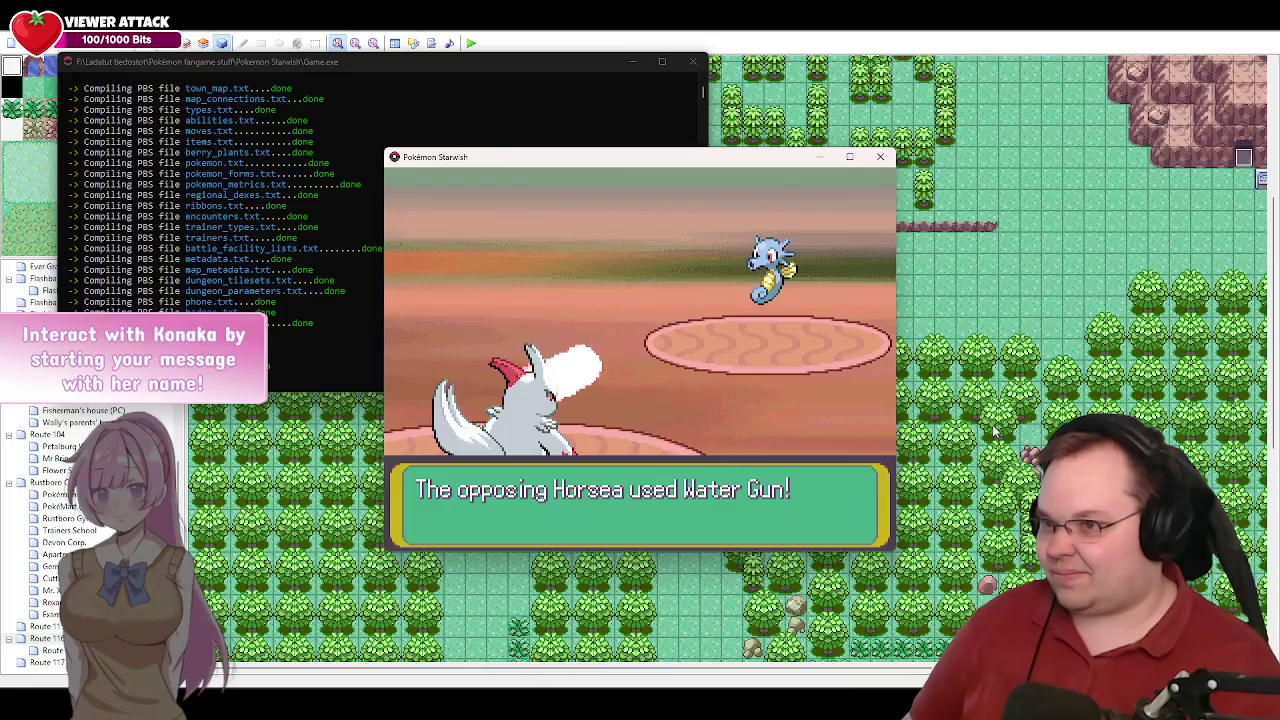
Quick Attack Horsea twice until it faints and MyHotChick reaches Lv. 8
key("Return")
key("Up")
key("Return")
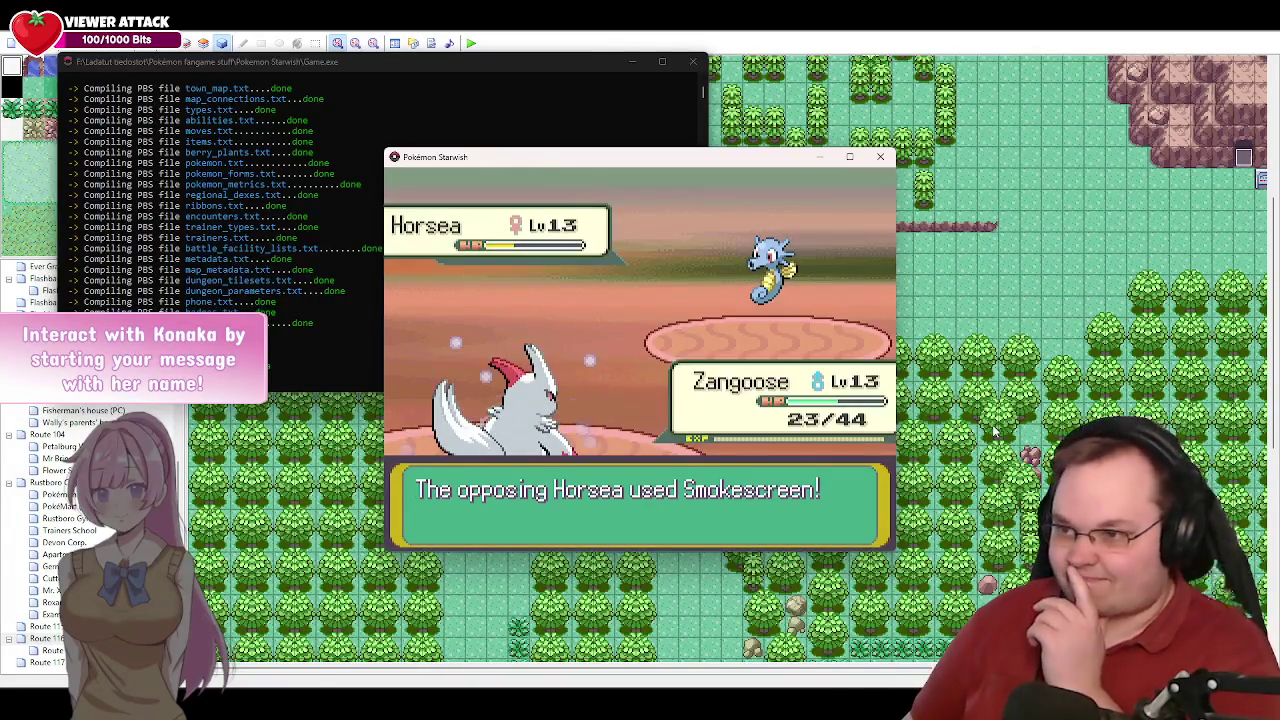
key("Return")
key("Return")
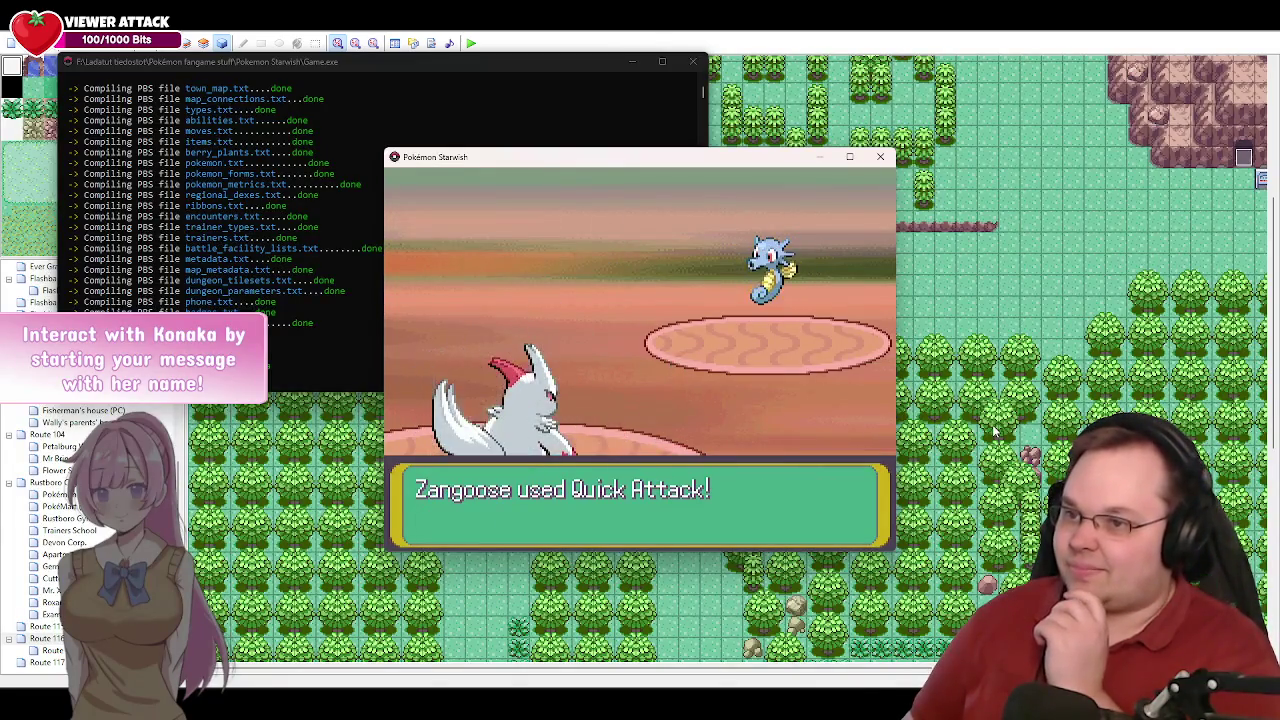
key("Return")
key("Return")
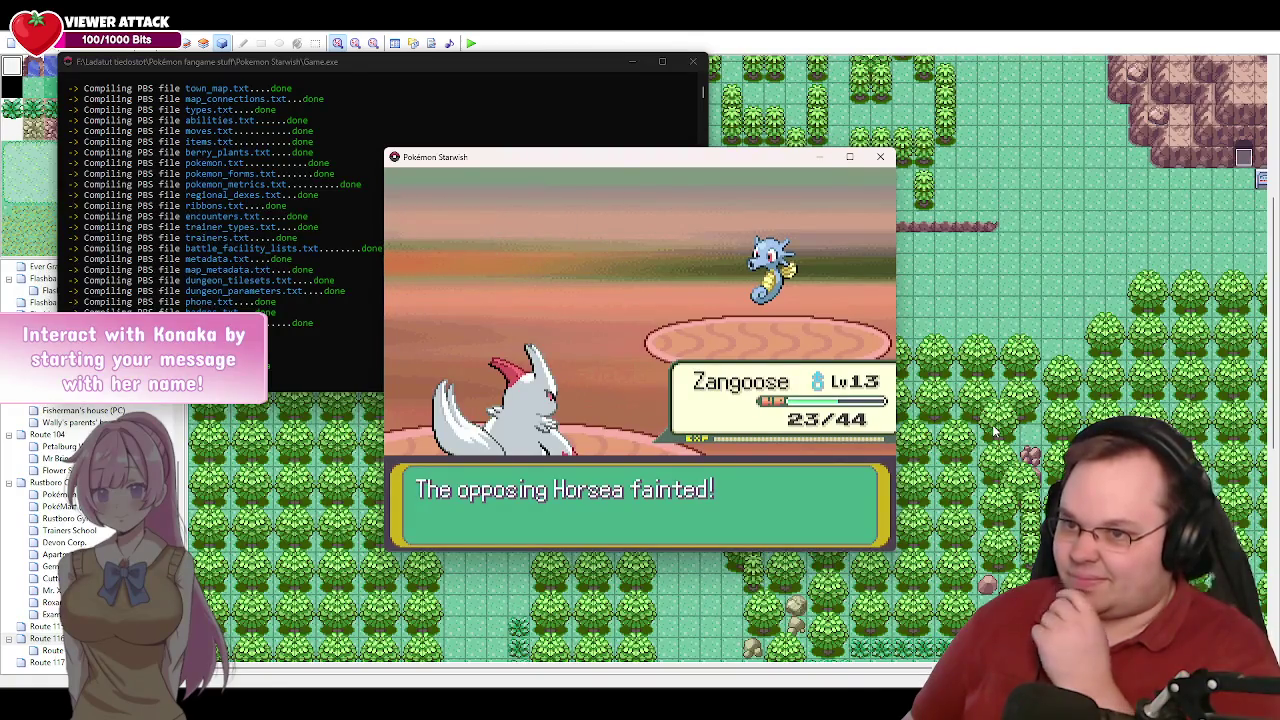
key("Return")
key("Return")
key("Return")
key("Return")
key("Return")
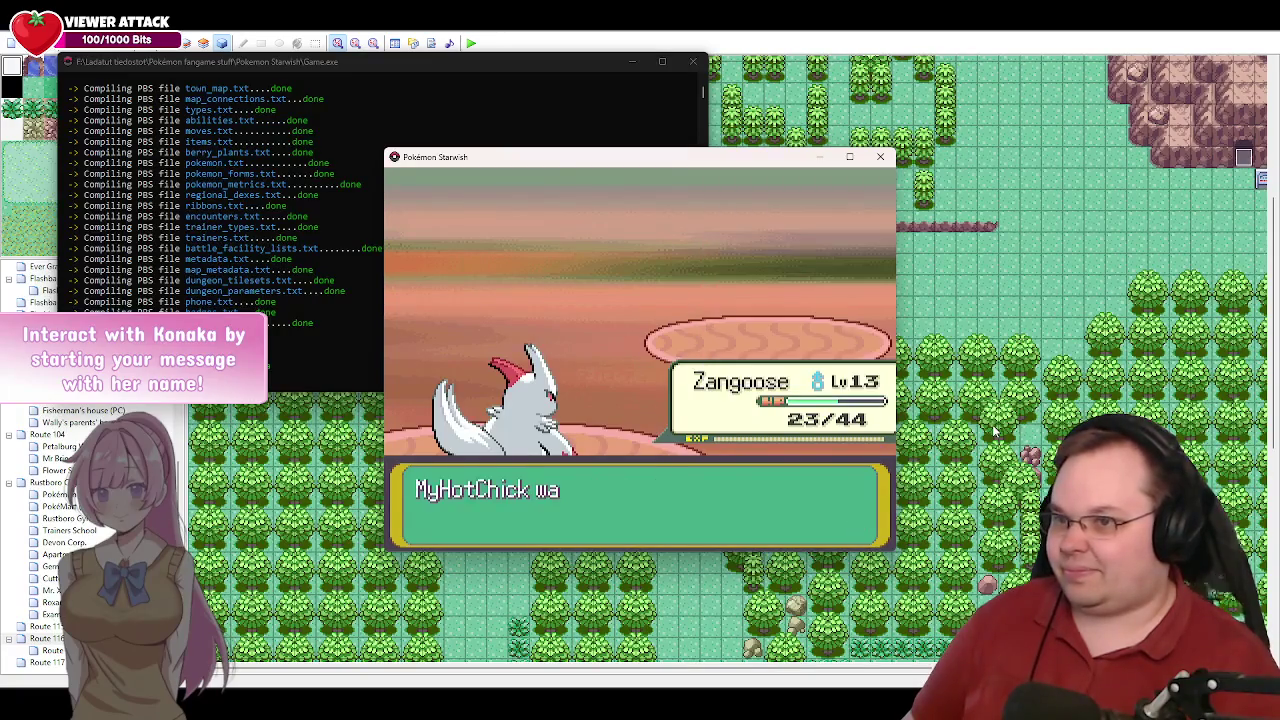
key("Return")
Have MyHotChick forget Growl to learn Flame Charge
key("Return")
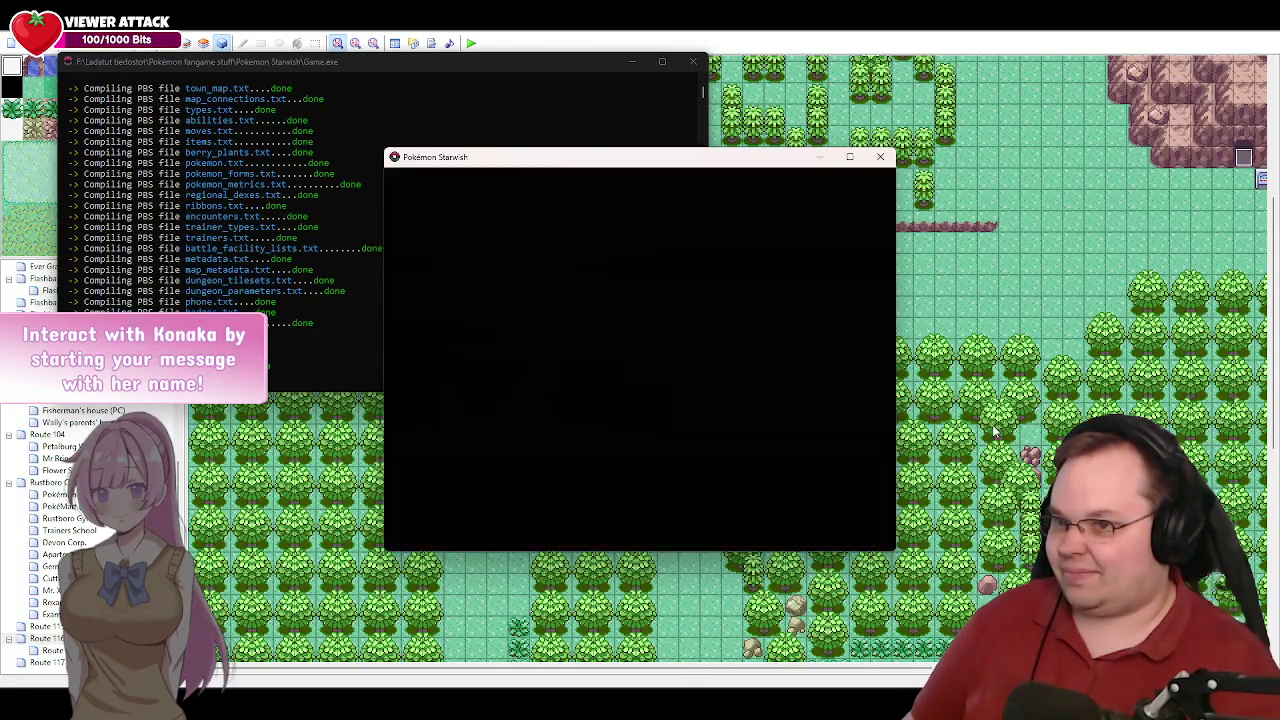
key("Down")
key("Return")
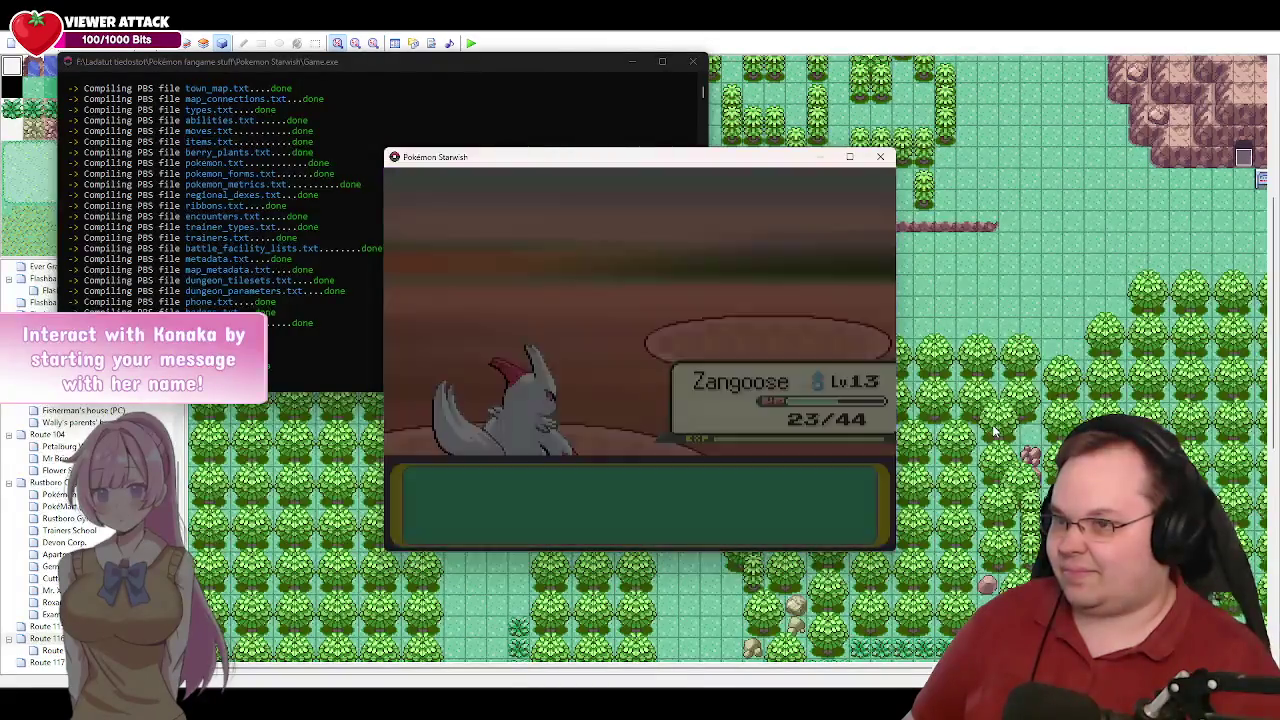
key("Return")
key("Return")
key("Return")
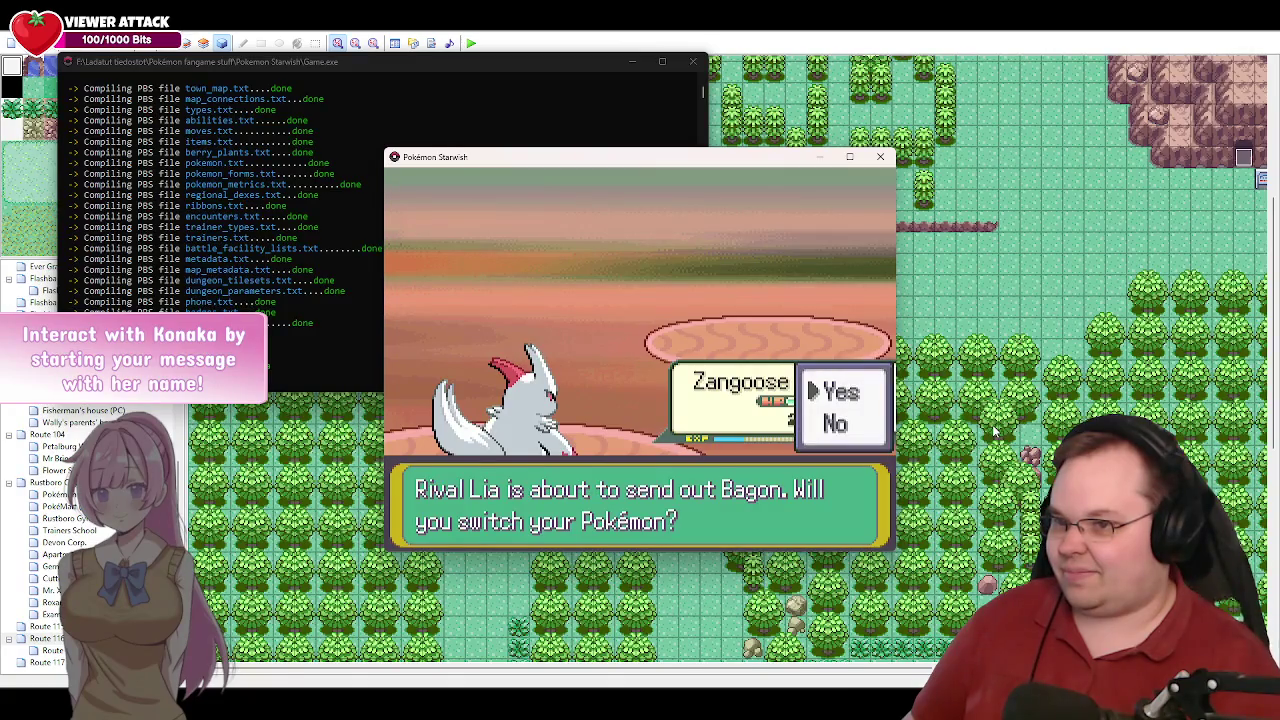
Keep Zangoose in, knock out Bagon with Quick Attack, and finish the victory text
key("Down")
key("Return")
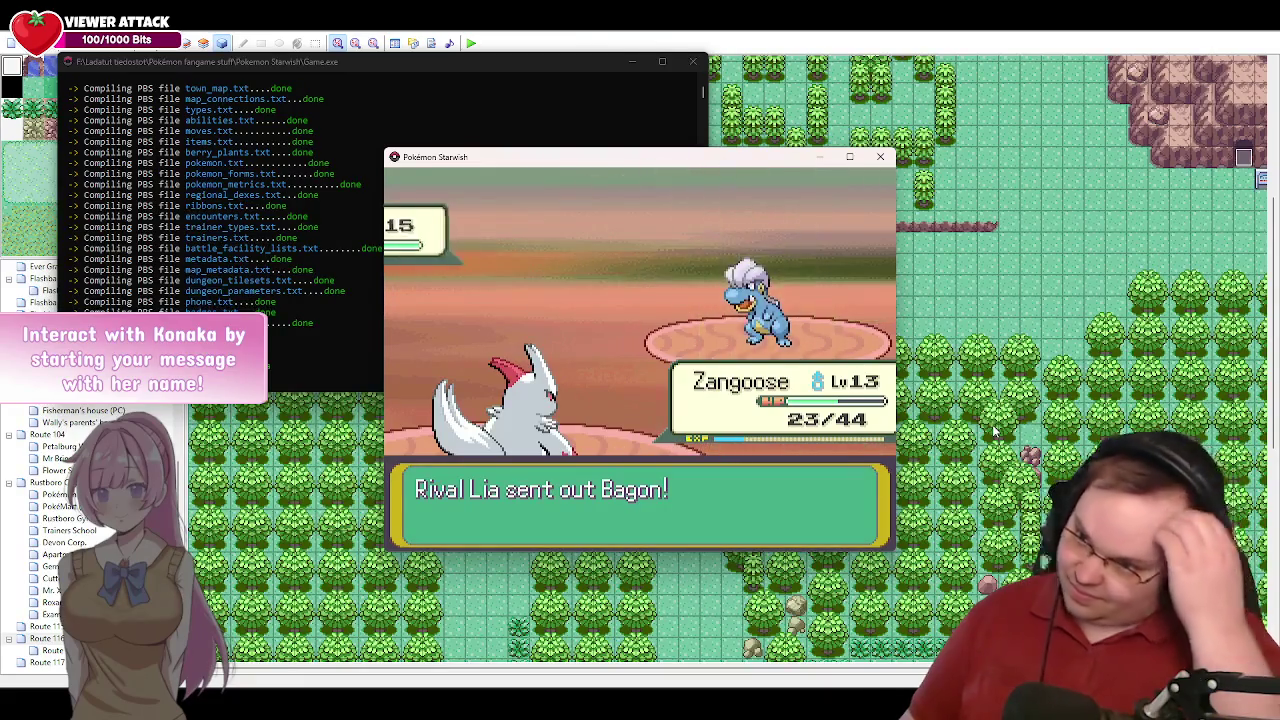
key("Return")
key("Return")
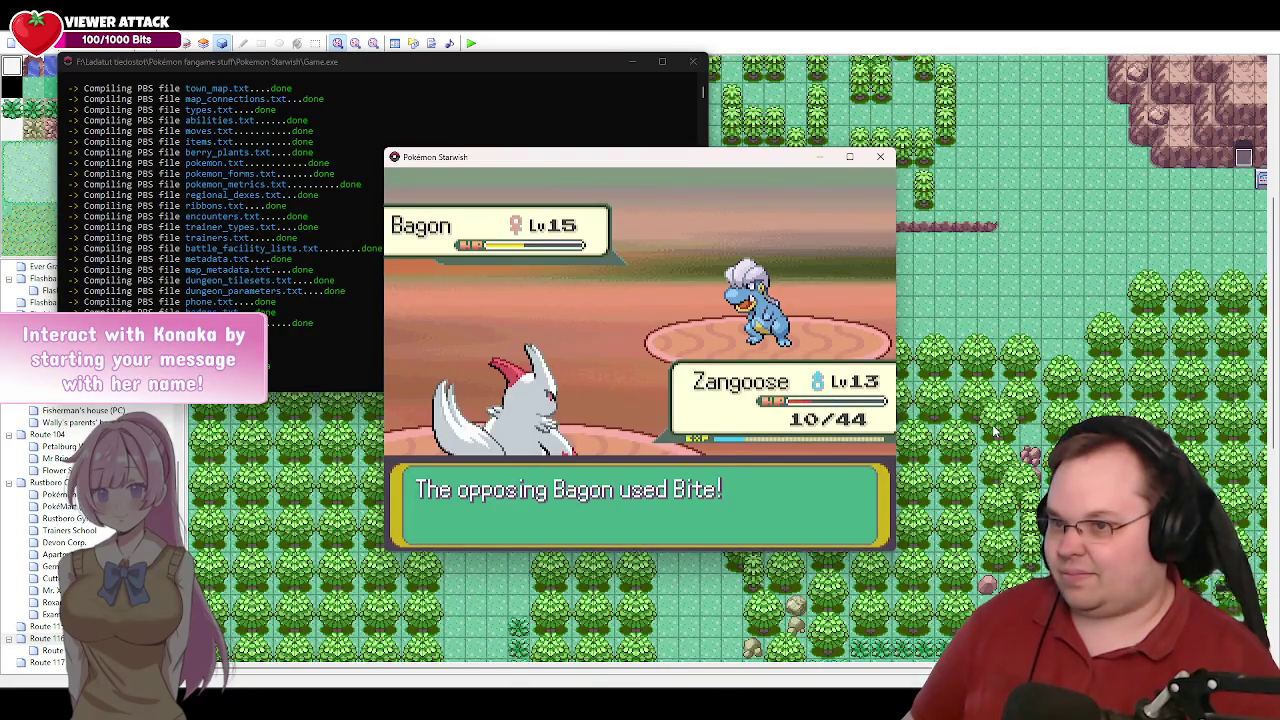
key("Return")
key("Return")
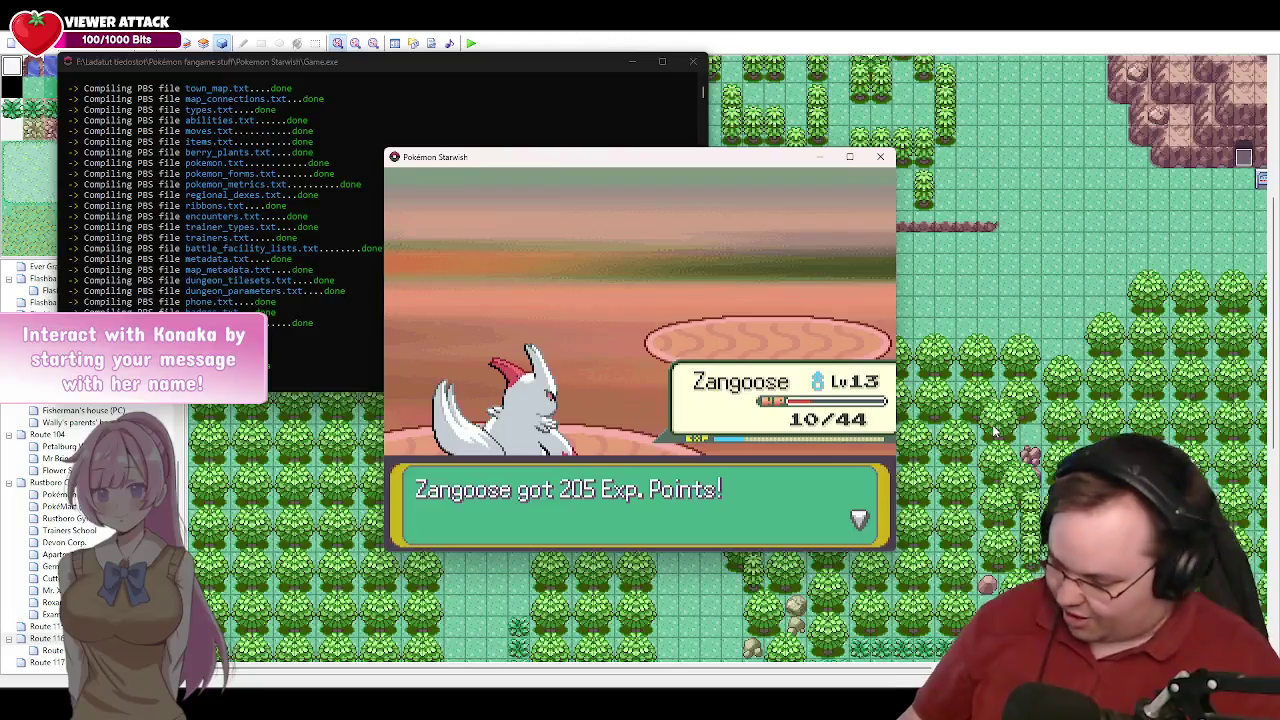
key("Return")
key("Return")
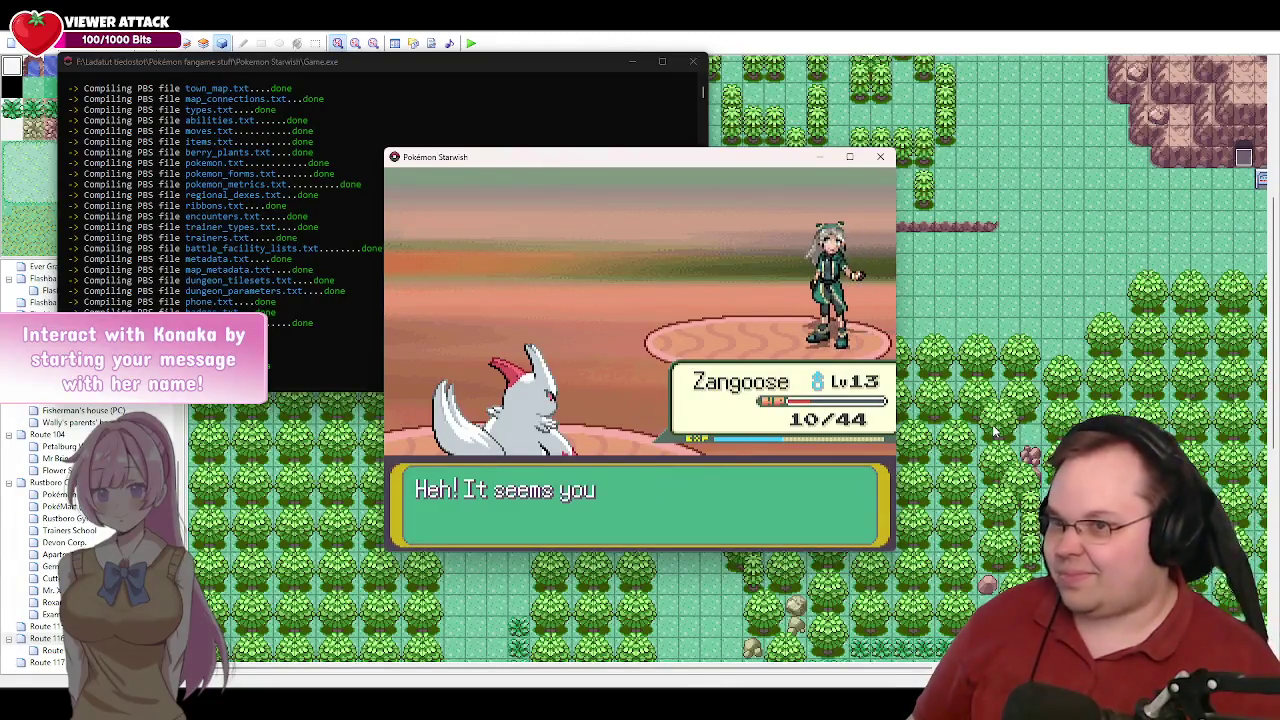
key("Return")
key("Return")
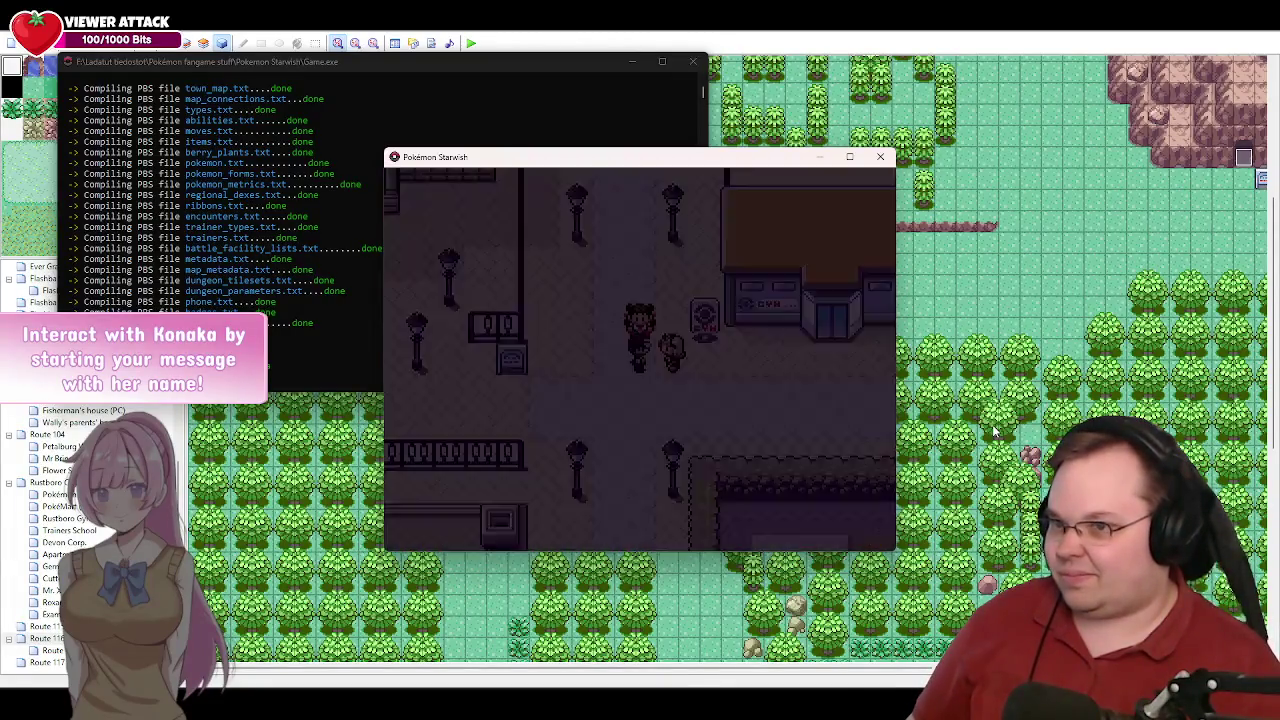
Advance Lia's post-battle dialogue until she walks away, then focus the game window
key("Return")
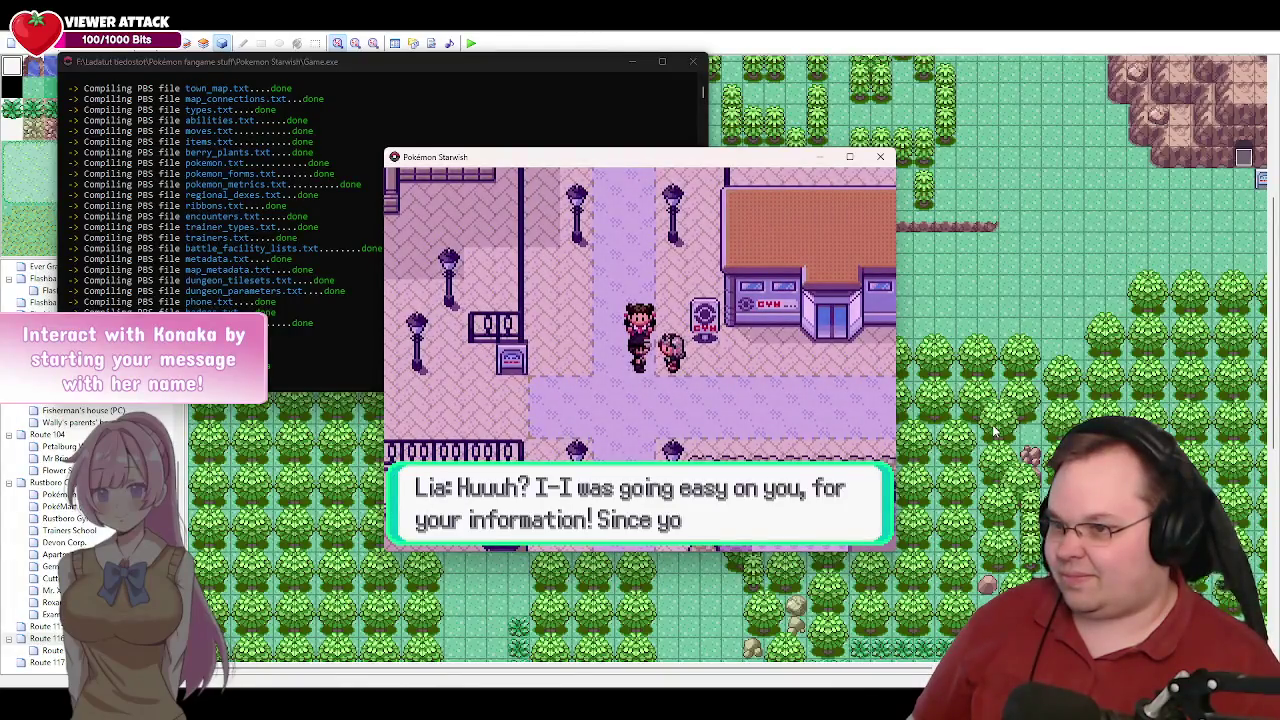
key("Return")
key("Return")
key("Return")
key("Return")
key("Return")
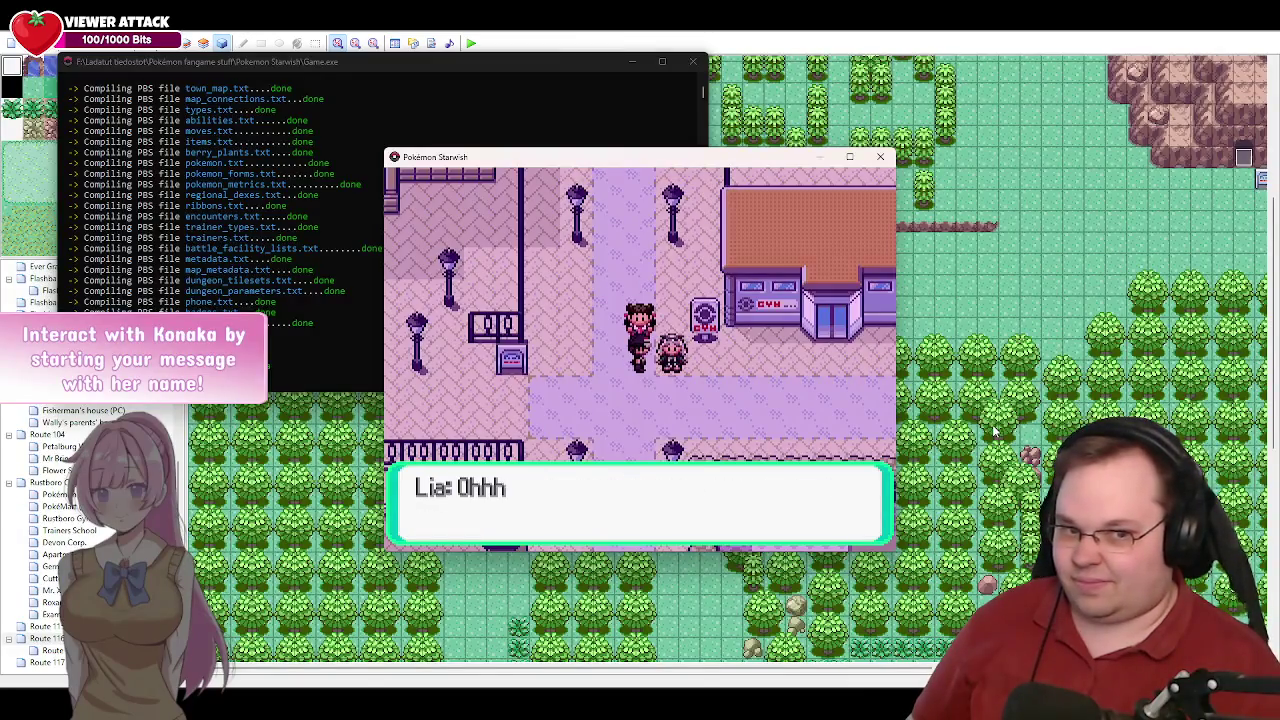
key("Return")
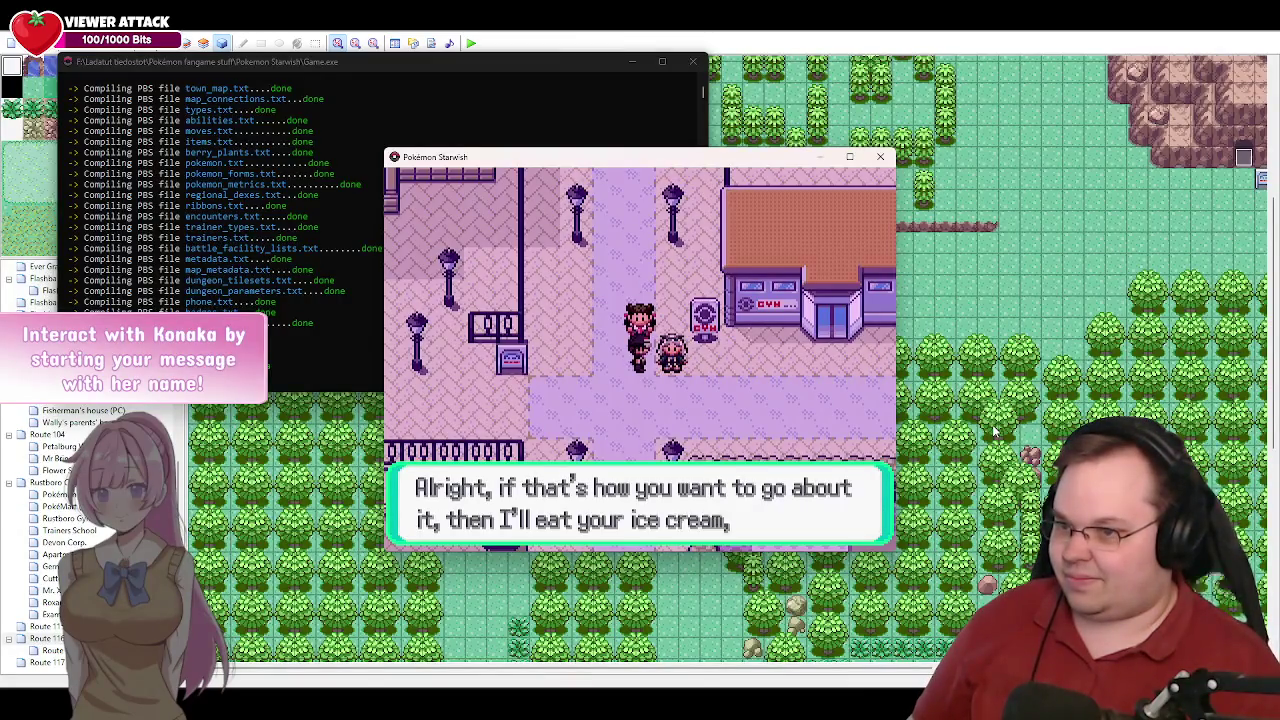
key("Return")
key("Return")
key("Return")
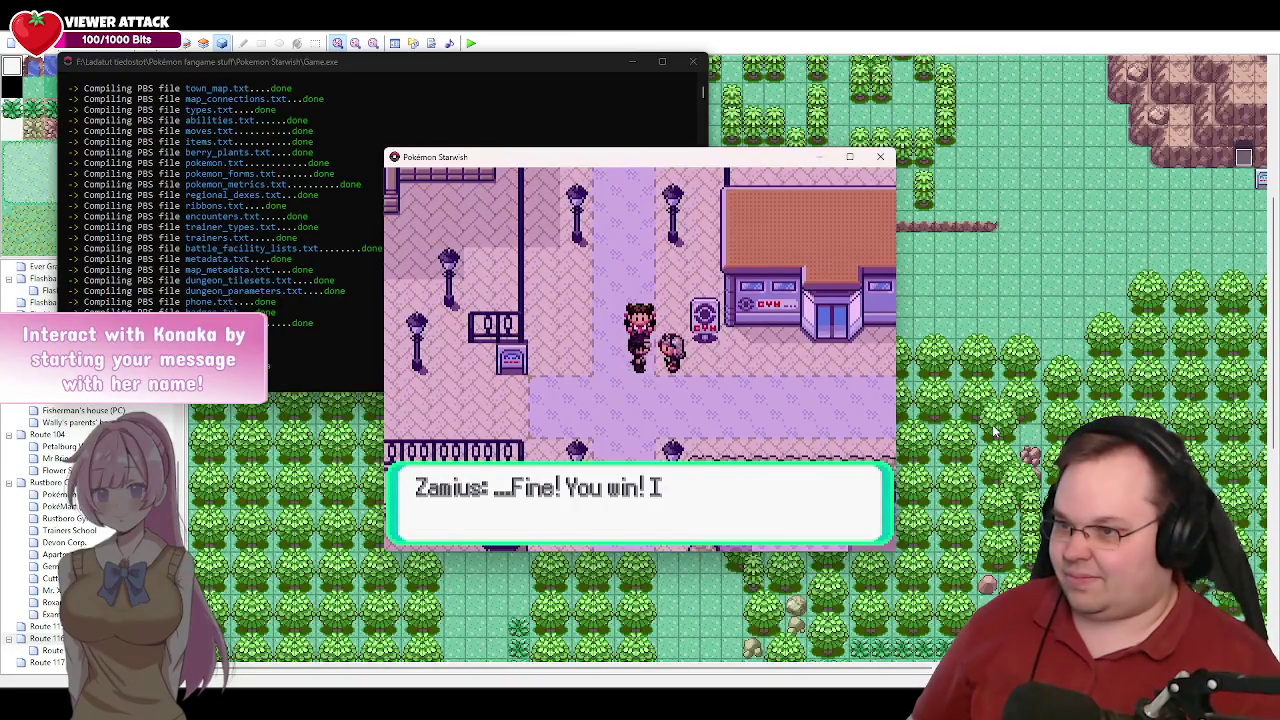
key("Return")
key("Return")
key("Return")
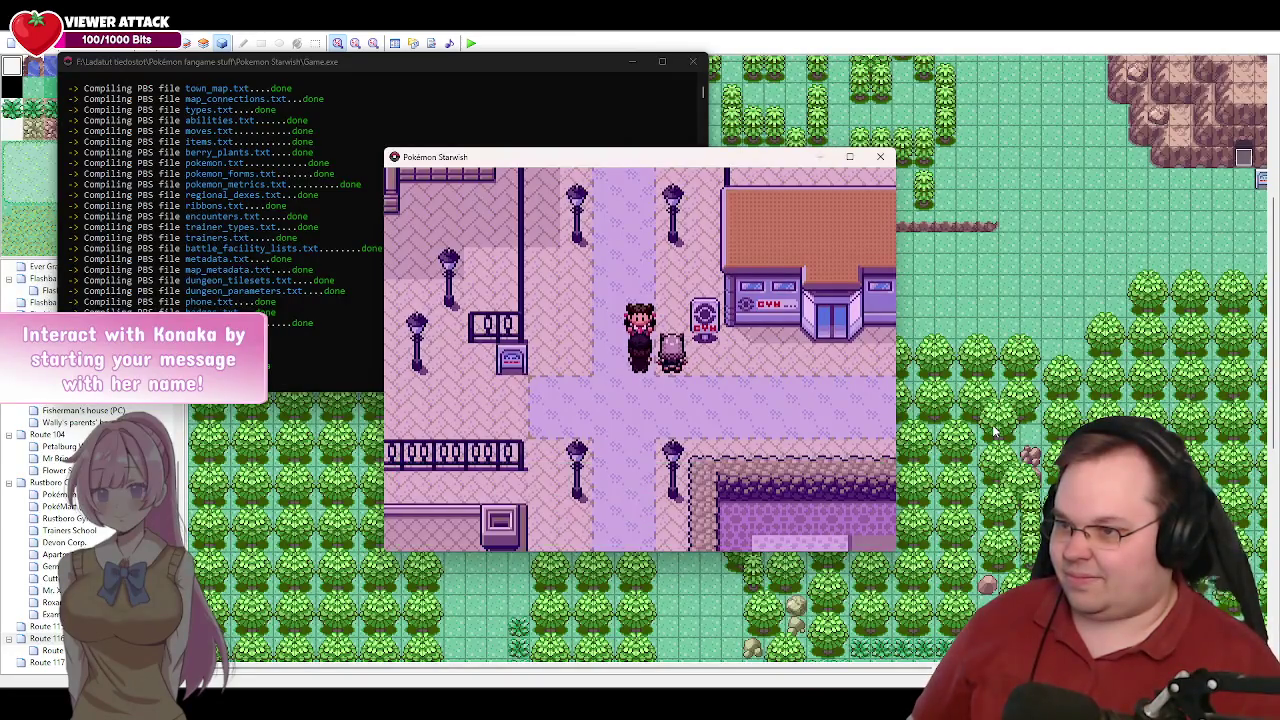
key("Return")
key("Return")
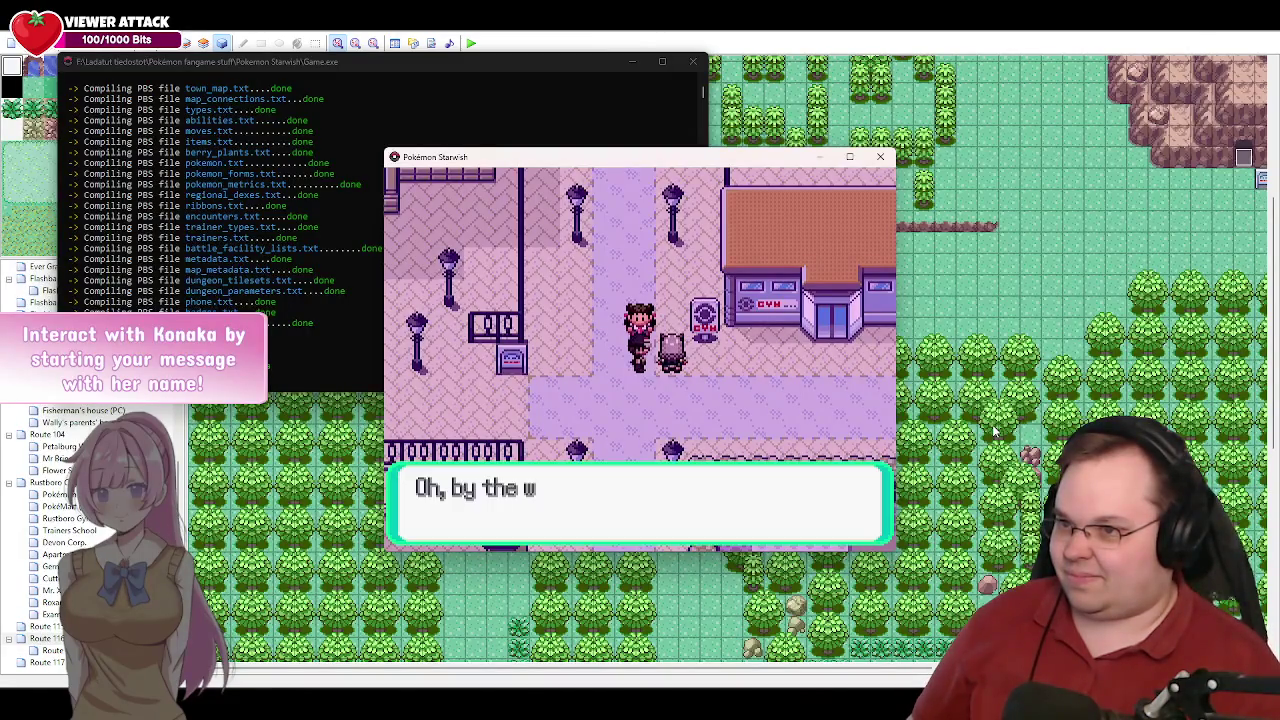
key("Return")
key("Return")
key("Return")
key("Return")
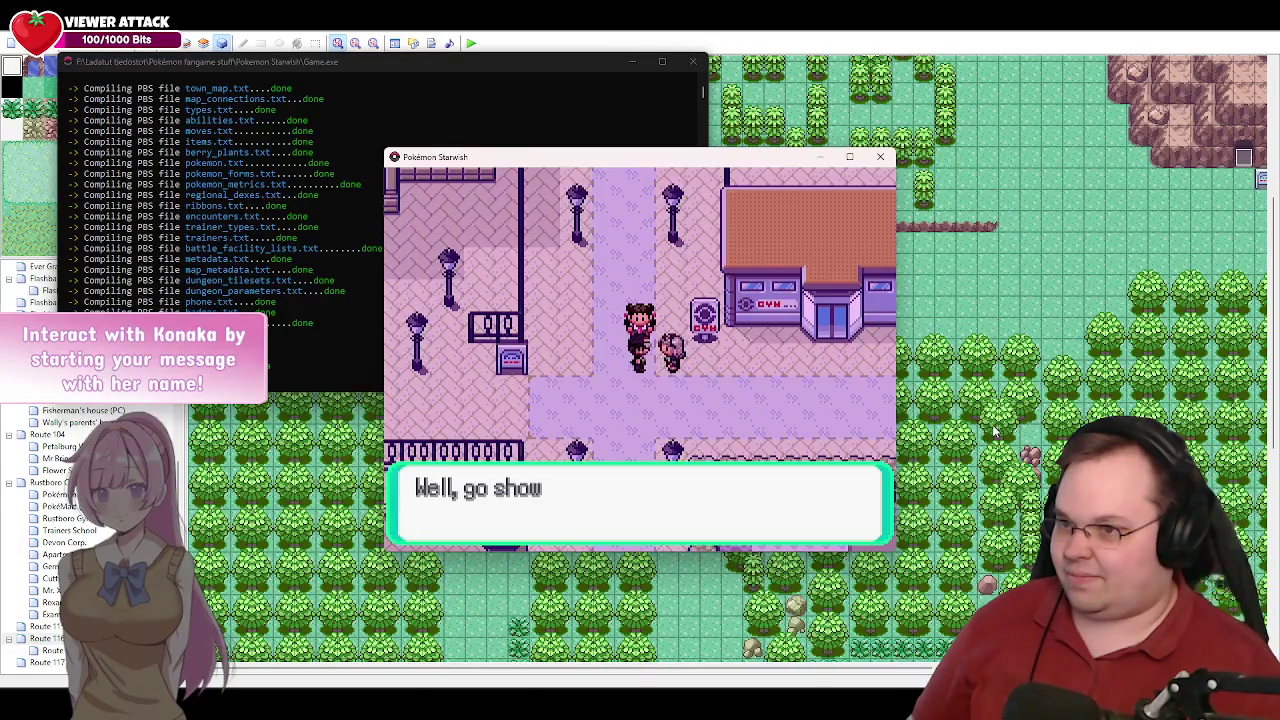
key("Return")
key("Return")
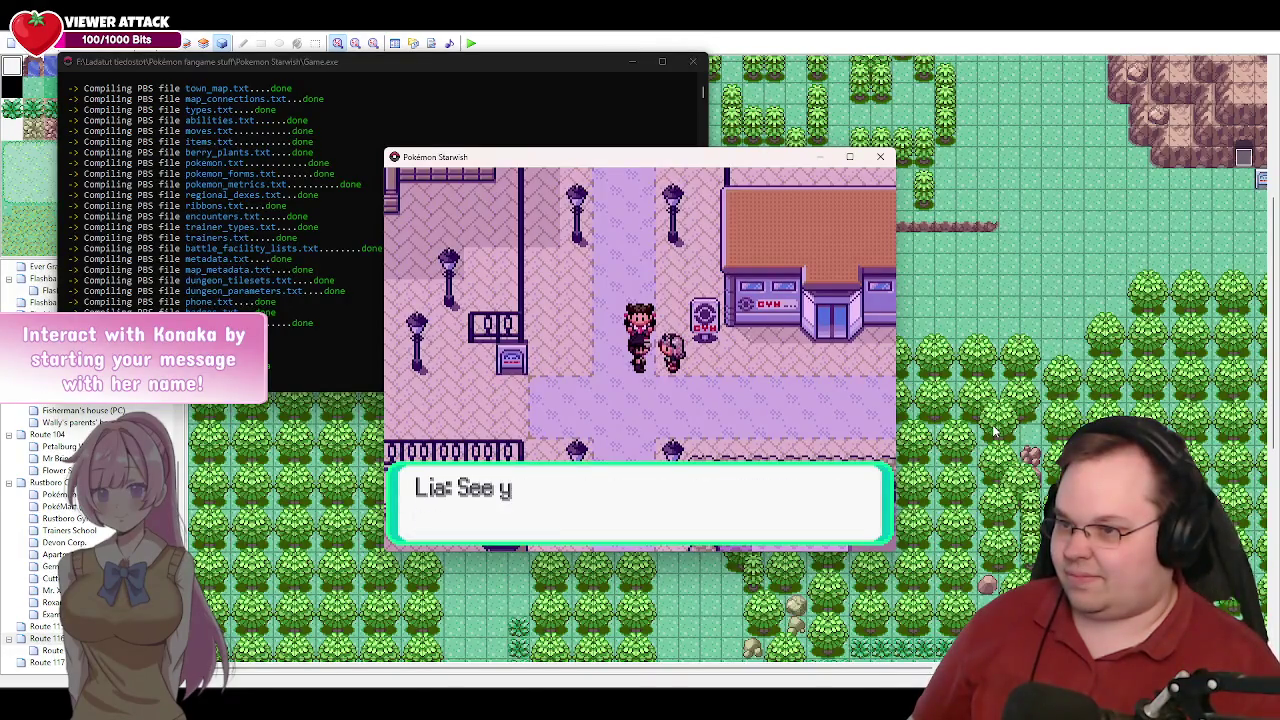
key("Return")
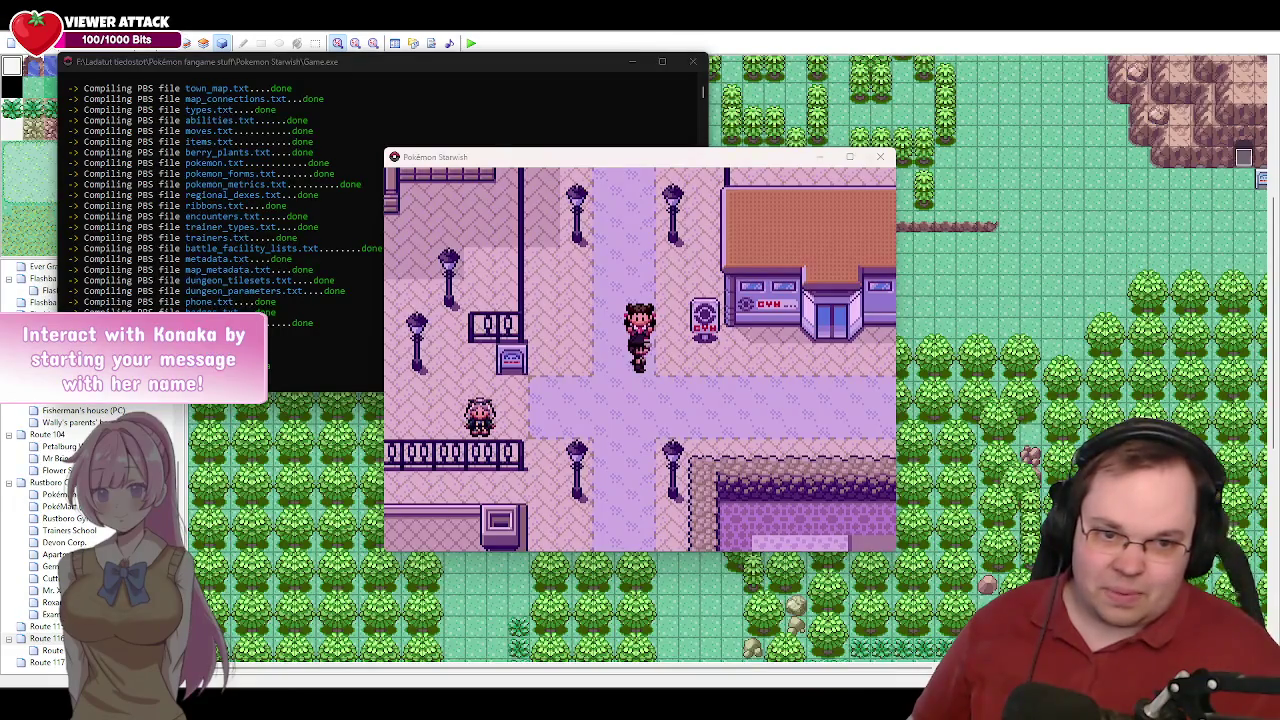
left_click(710, 407)
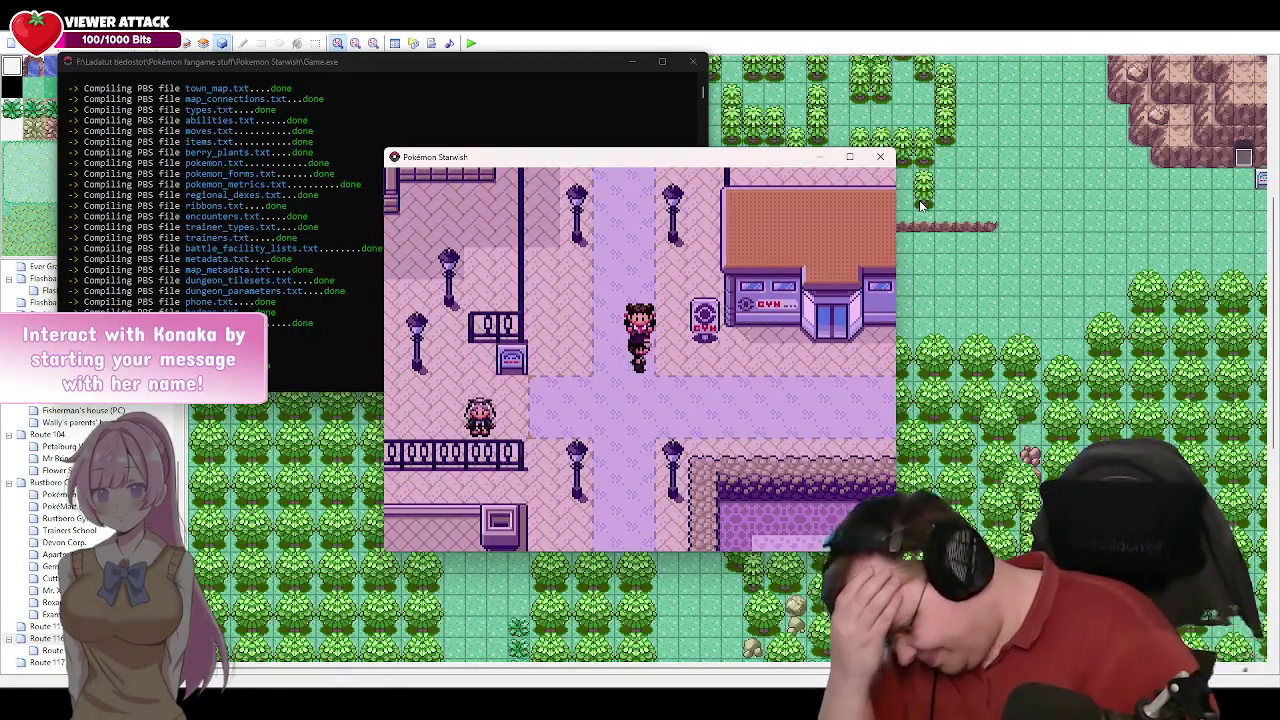
Soft-reset with F12 and Continue the save, resuming inside the Post Office
key("F12")
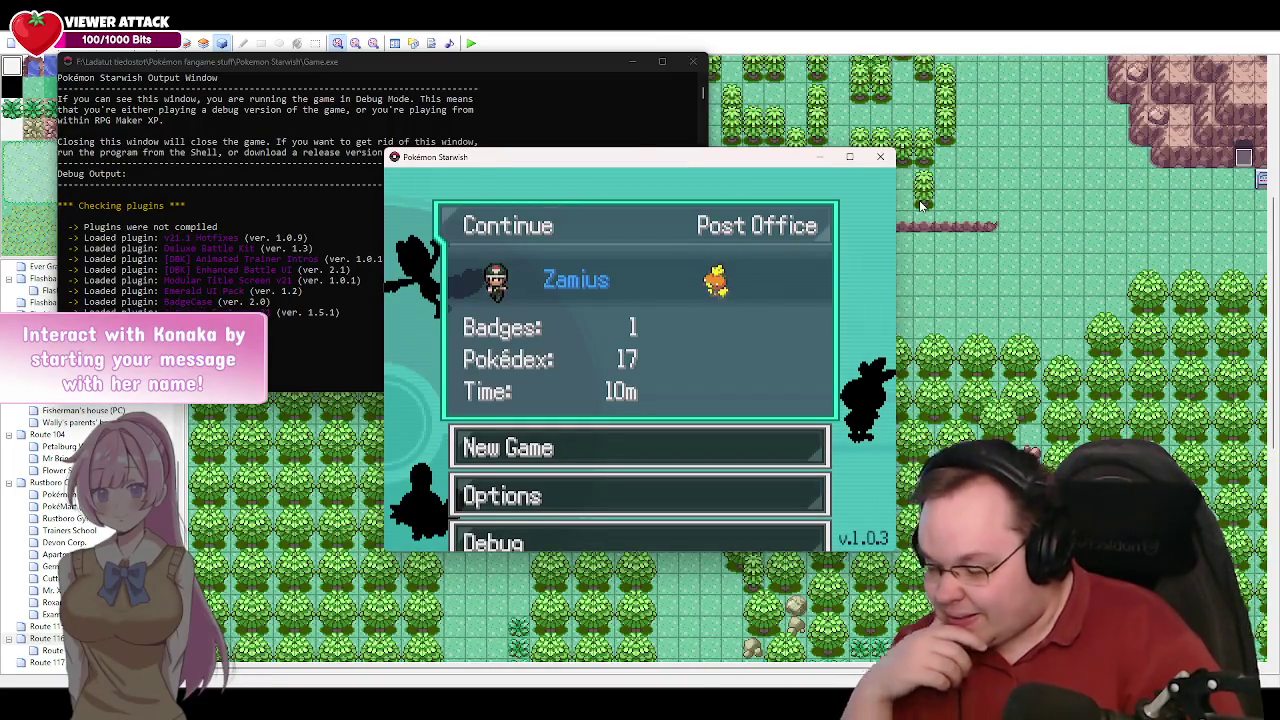
key("Return")
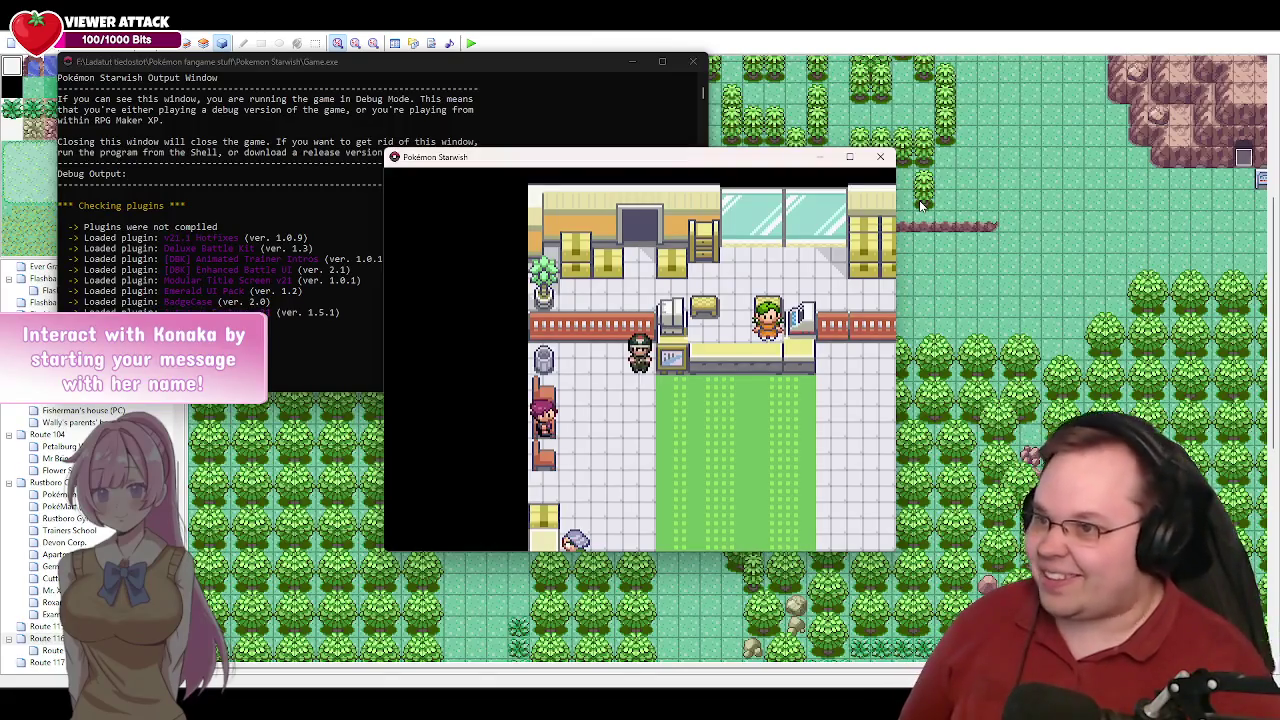
From the pause menu, glance at the debug menu, party screen and League Badges
key("x")
key("Up")
key("Return")
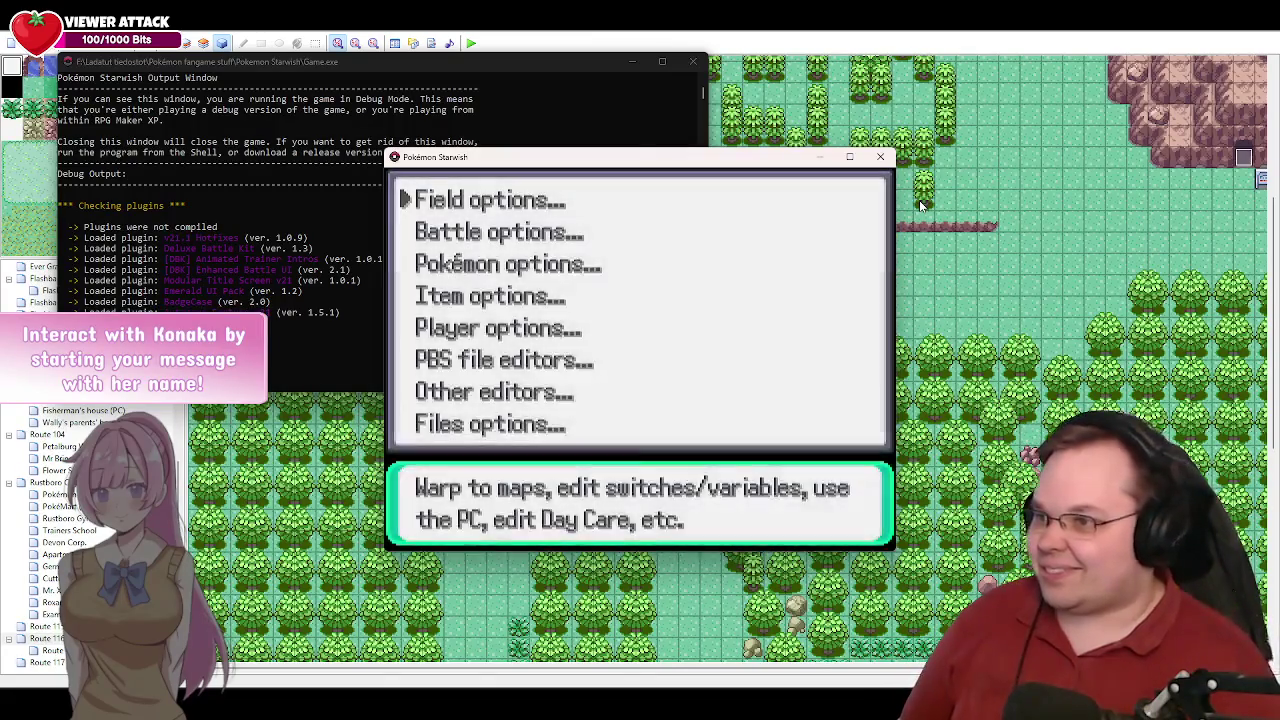
key("x")
key("Up")
key("Up")
key("Up")
key("Up")
key("Return")
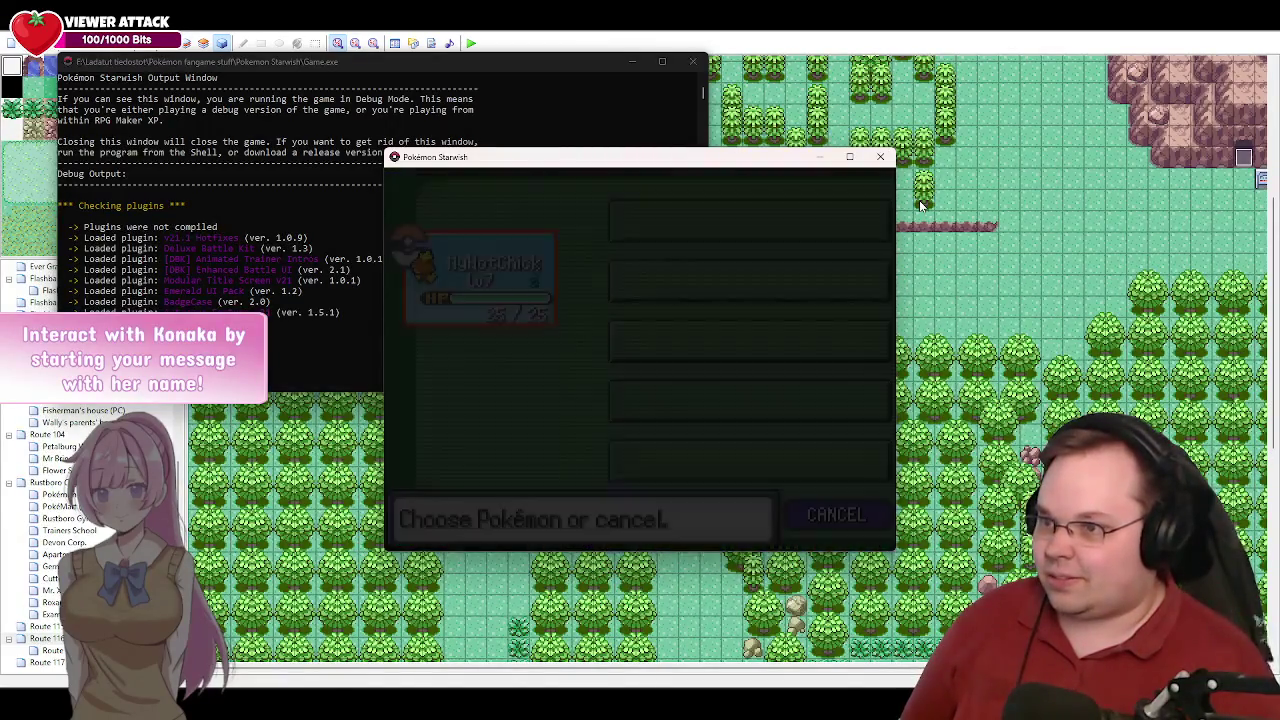
key("x")
key("Down")
key("Down")
key("Return")
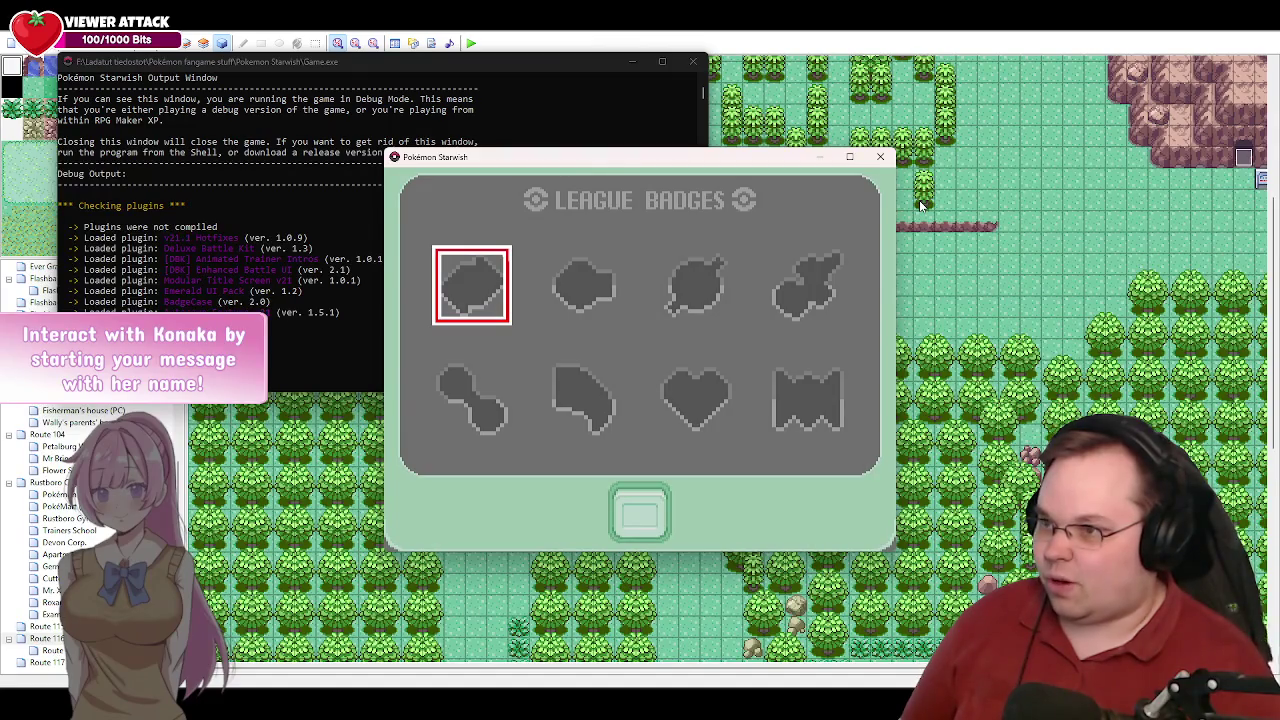
key("x")
Look at the badge toggle list under debug Player options, then return
key("Down")
key("Return")
key("Down")
key("Down")
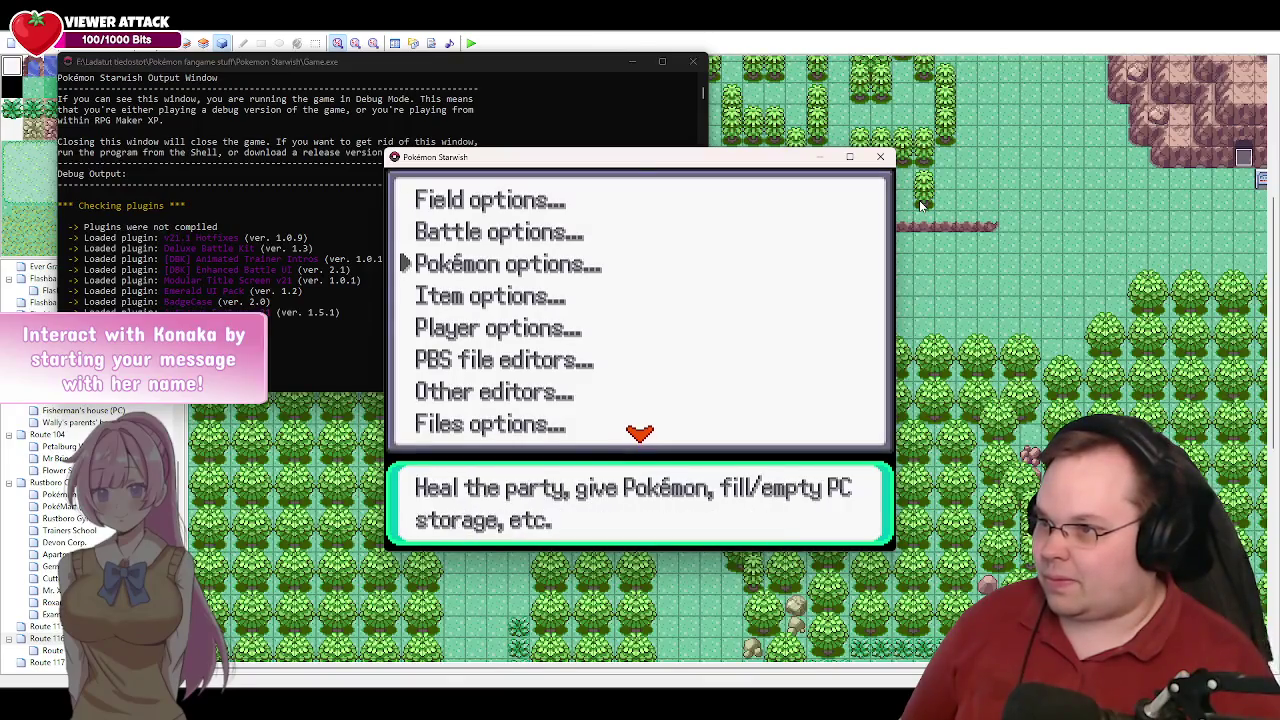
key("Down")
key("Down")
key("Return")
key("Down")
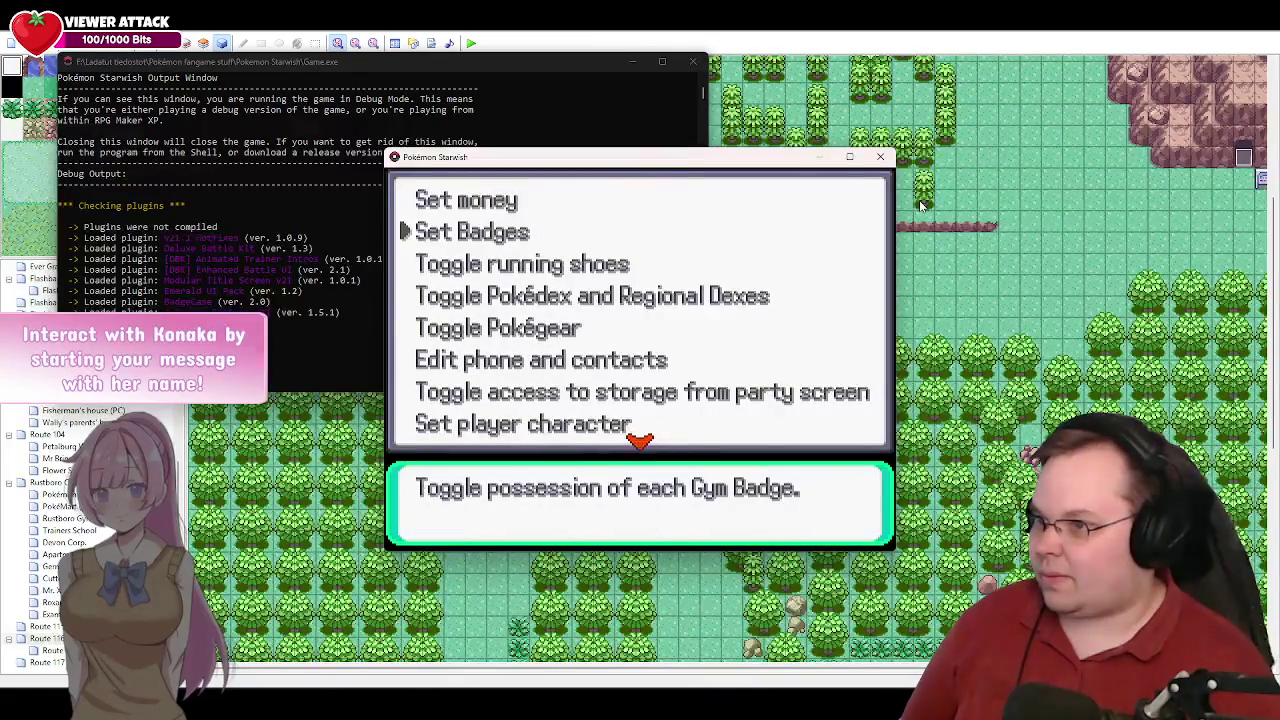
key("Return")
key("Escape")
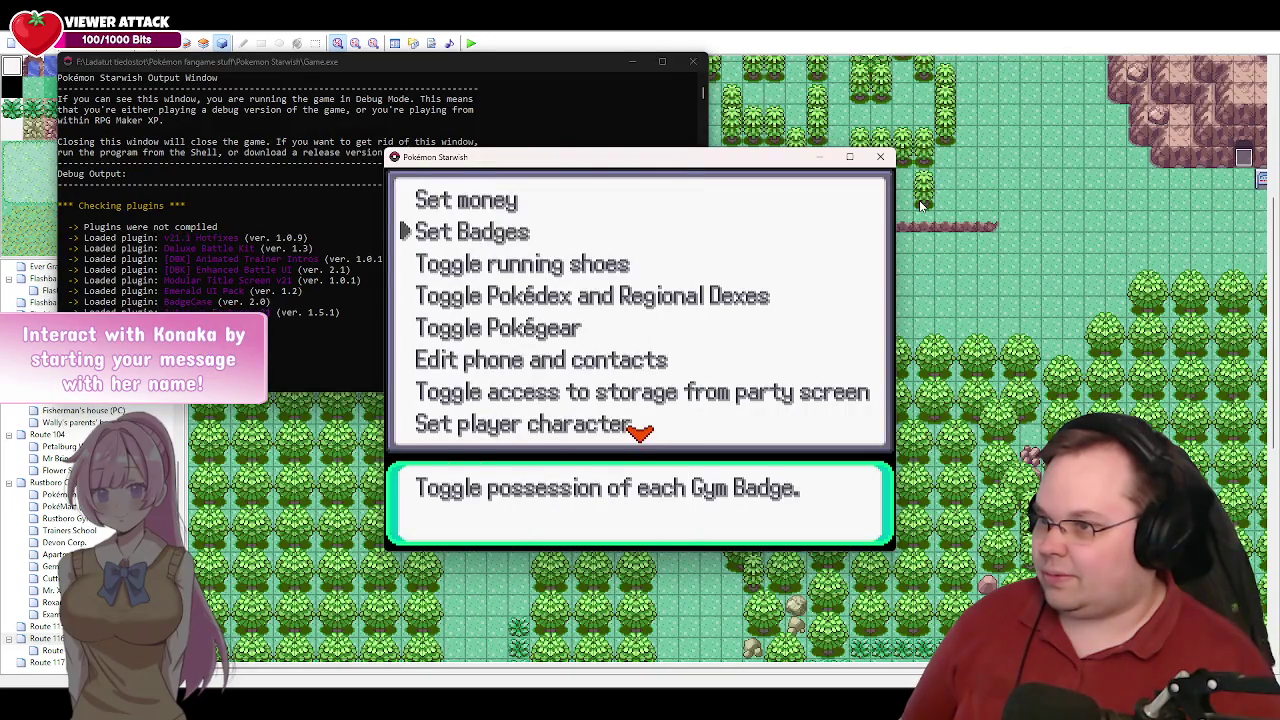
key("Escape")
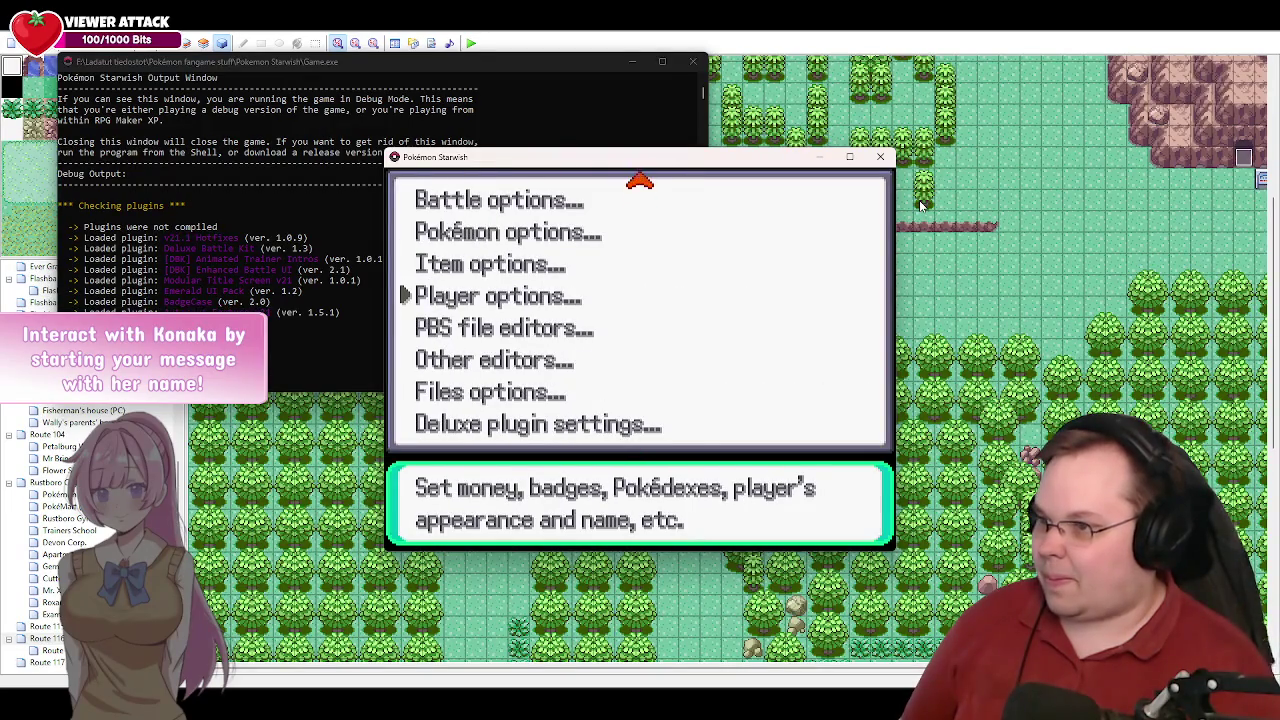
Peek at debug Item options > Add item, then back out to the pause menu's Options
key("Up")
key("Return")
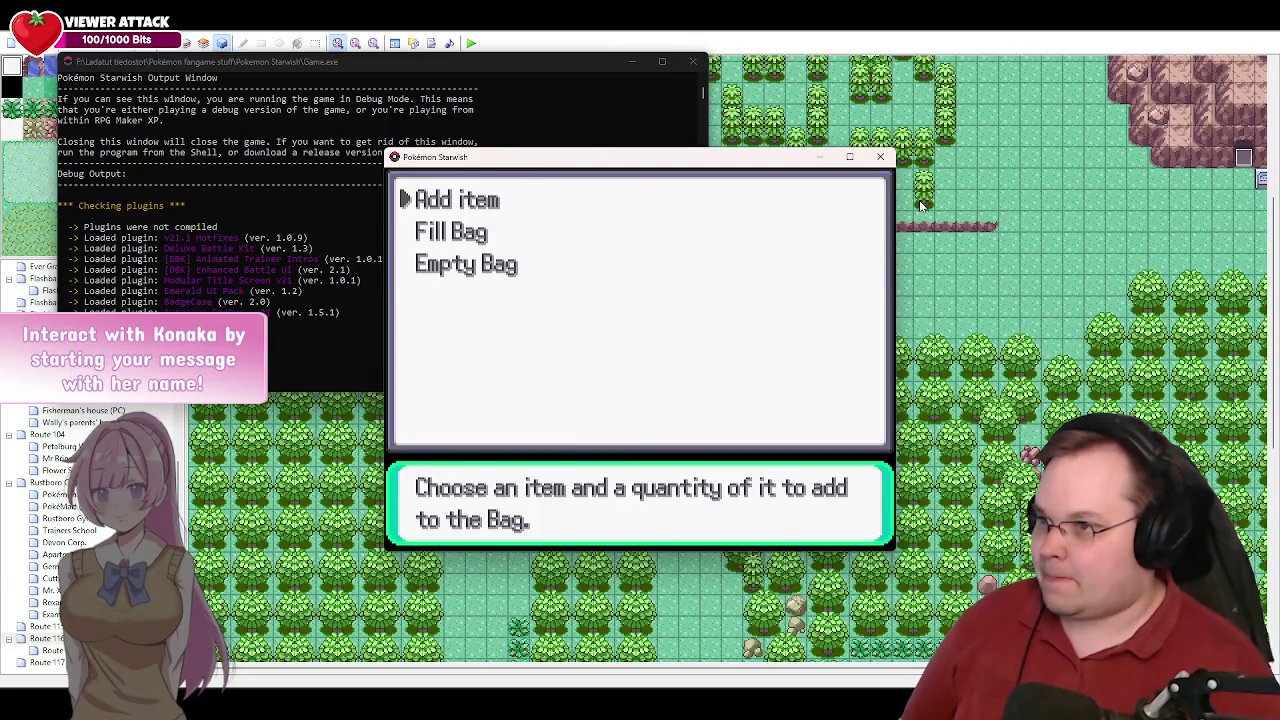
key("Return")
key("Escape")
key("Escape")
key("Escape")
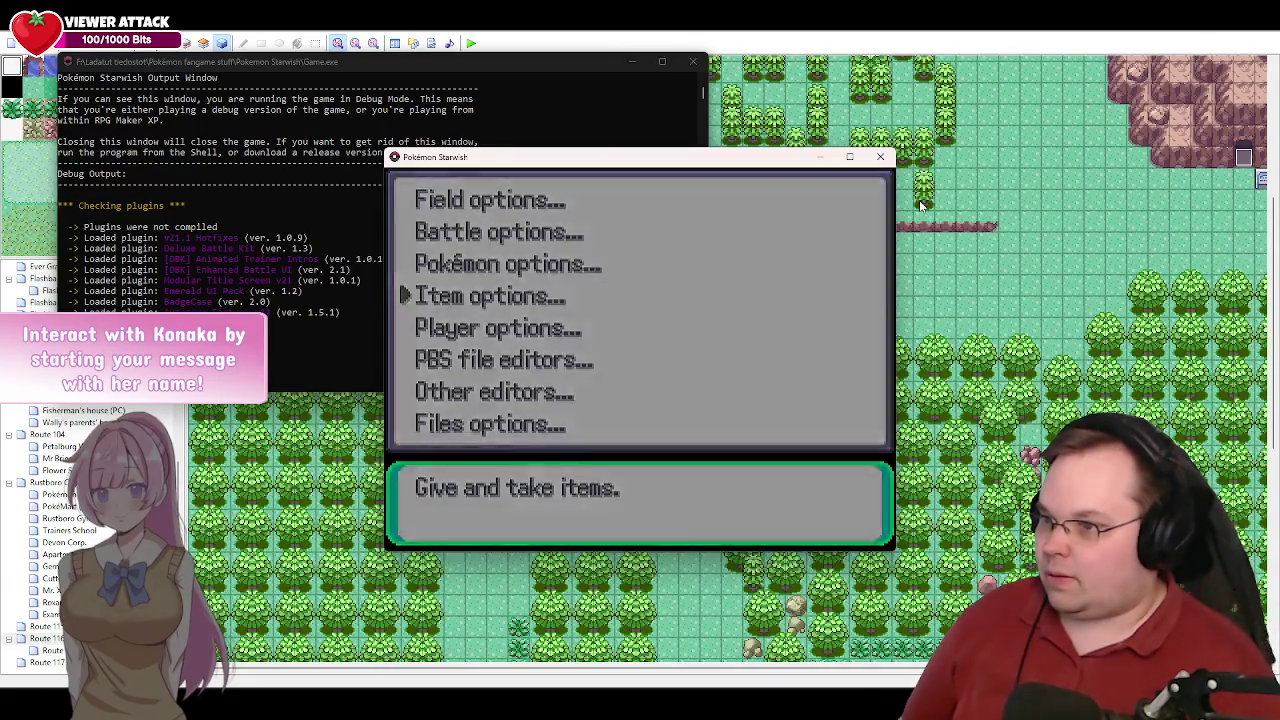
key("Up")
key("Up")
key("Return")
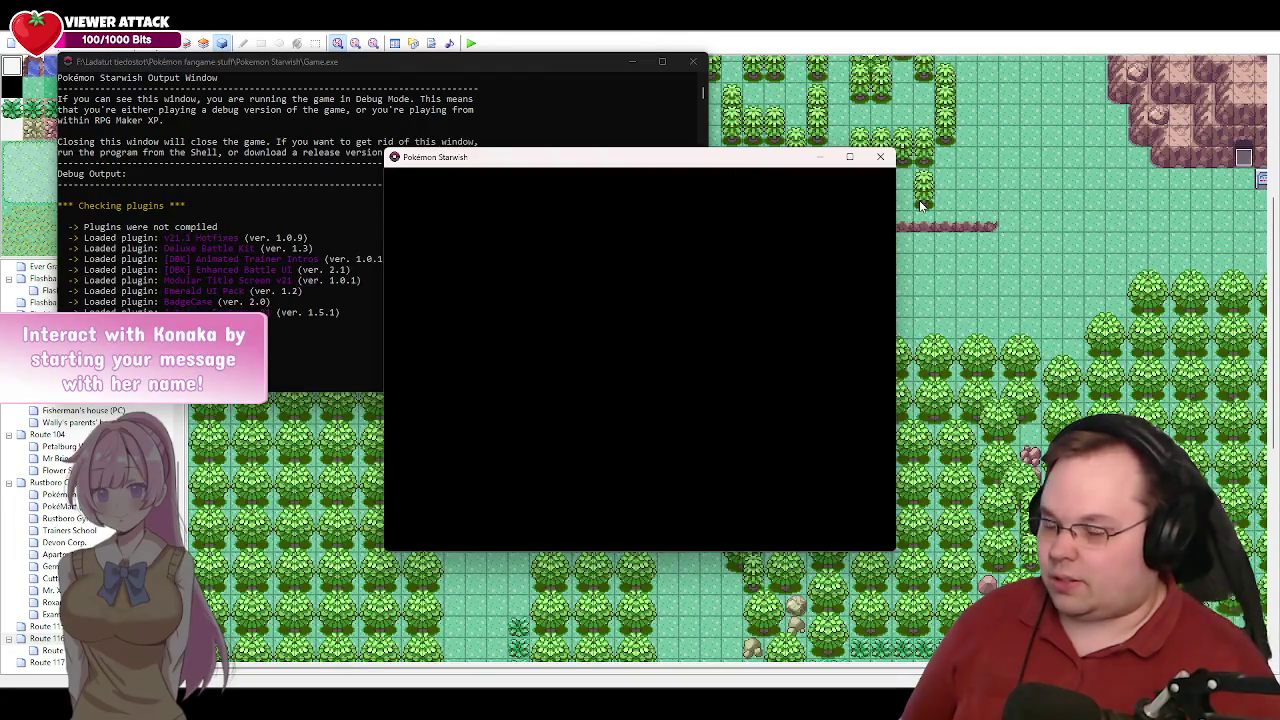
Set VO Volume 65, SE Volume 25 and Music Volume 20, then reopen Debug
key("Down")
key("Down")
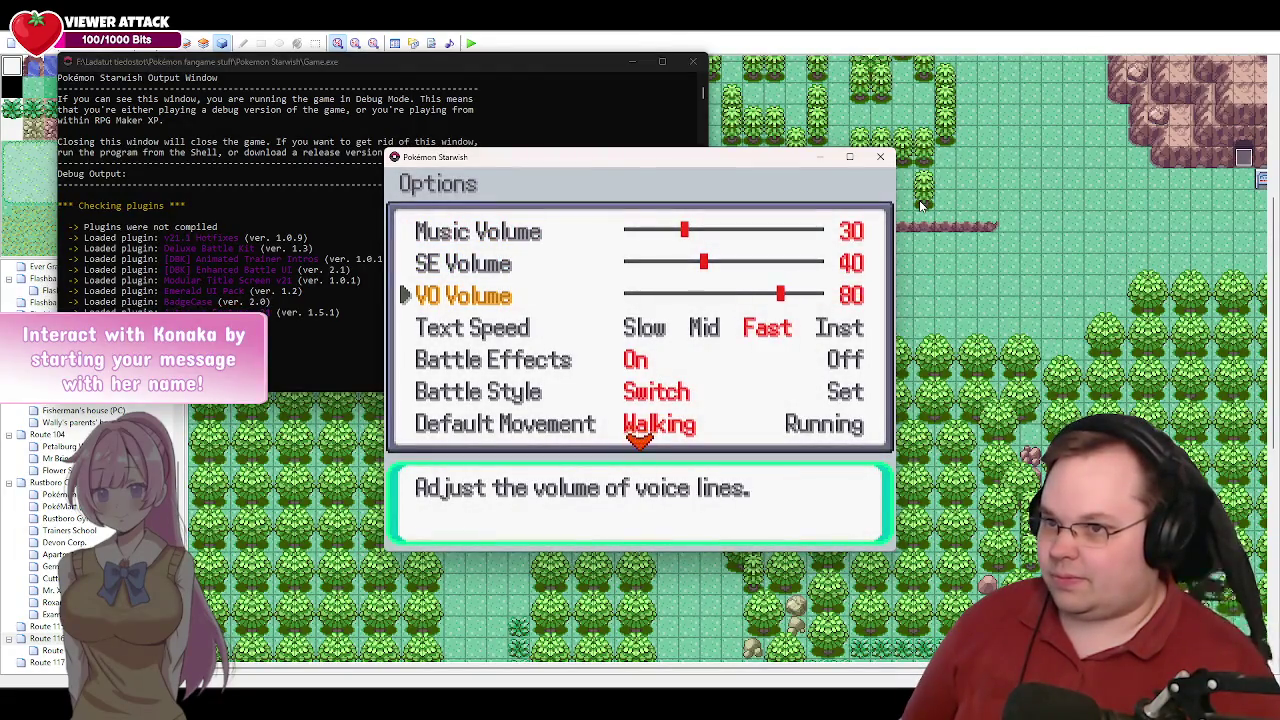
key("Up")
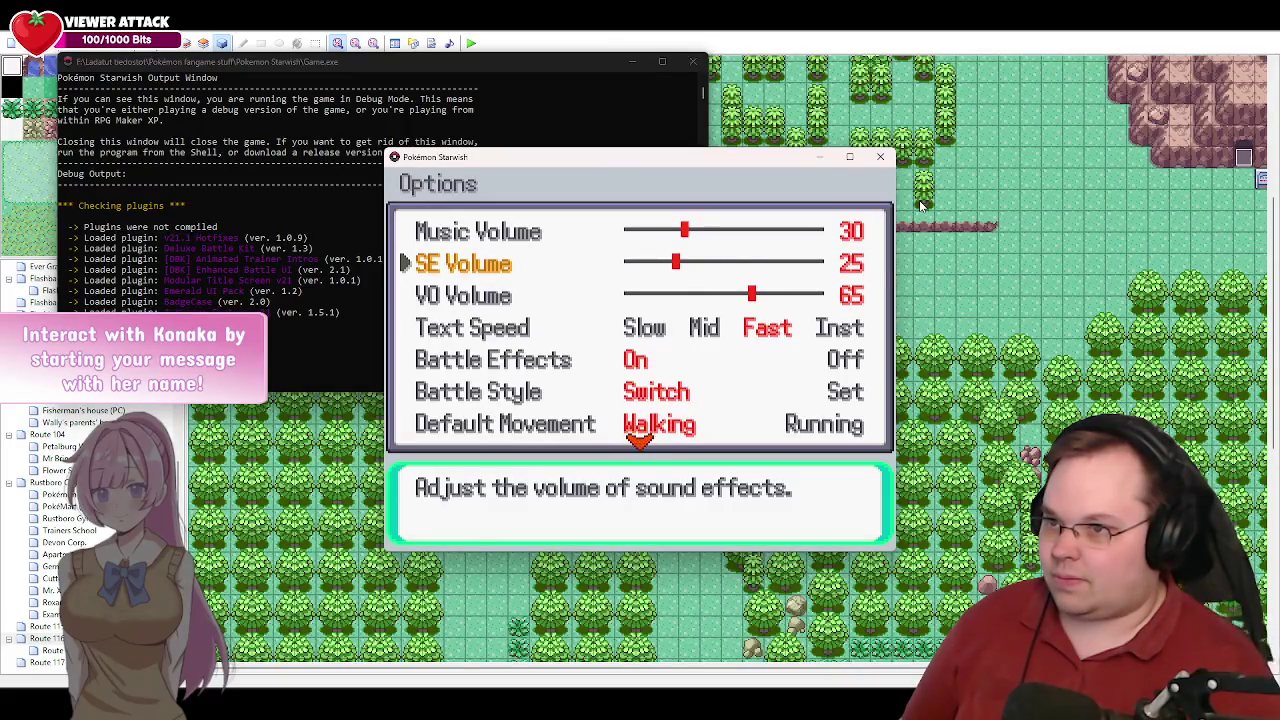
key("Up")
key("Left")
key("Escape")
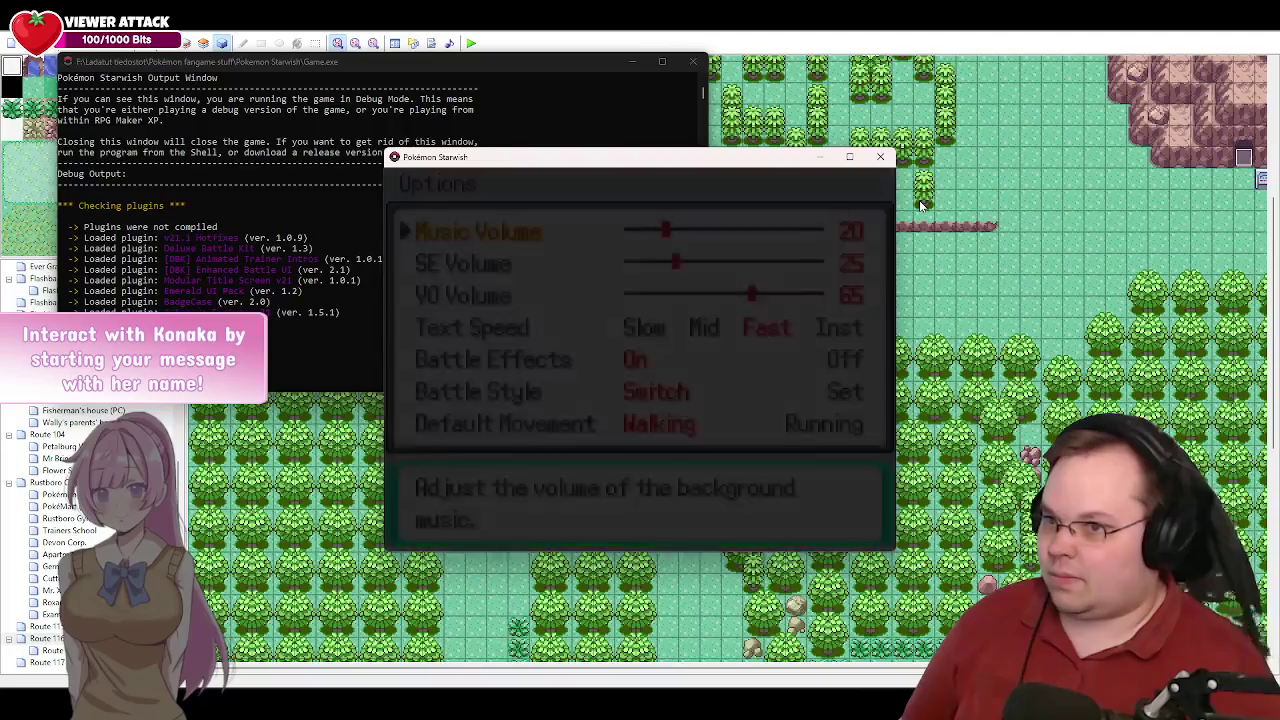
key("Down")
key("Down")
key("Return")
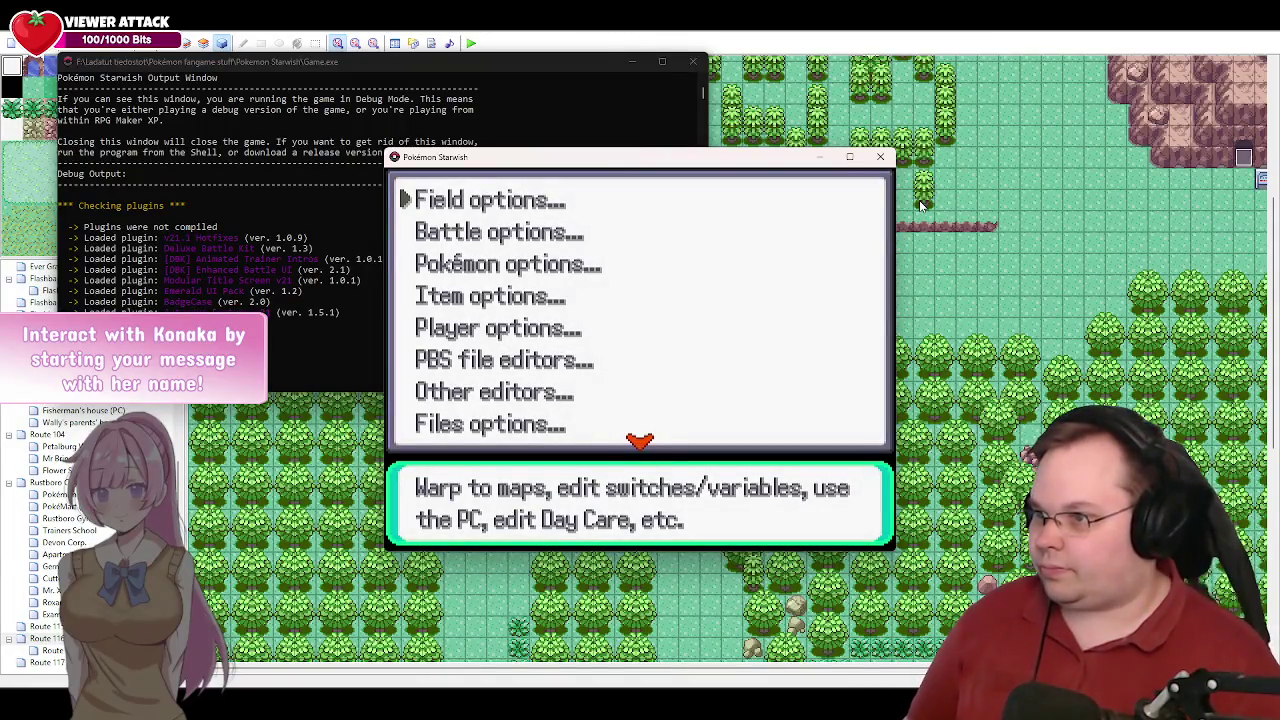
Add 10 Rare Candies through debug Item options > Add item
key("Down")
key("Down")
key("Down")
key("Return")
key("Return")
key("Down")
key("Down")
key("Down")
key("Down")
key("Down")
key("Down")
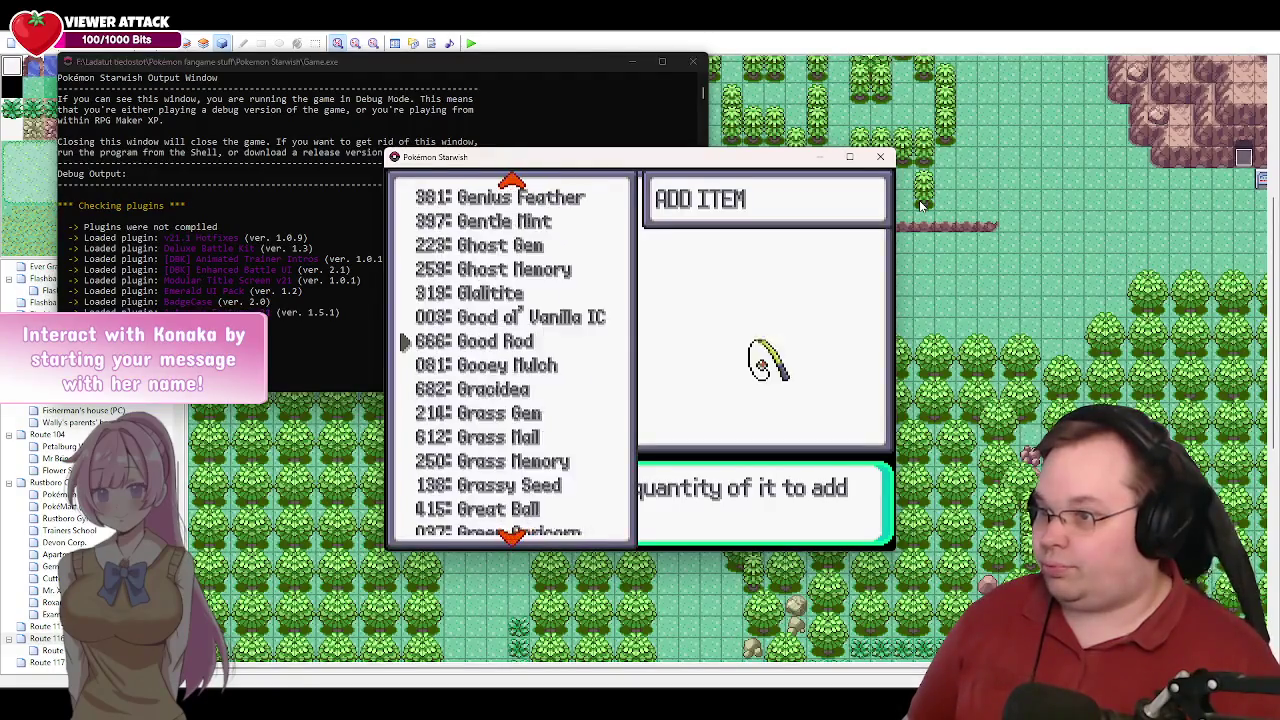
key("Down")
key("Down")
key("Down")
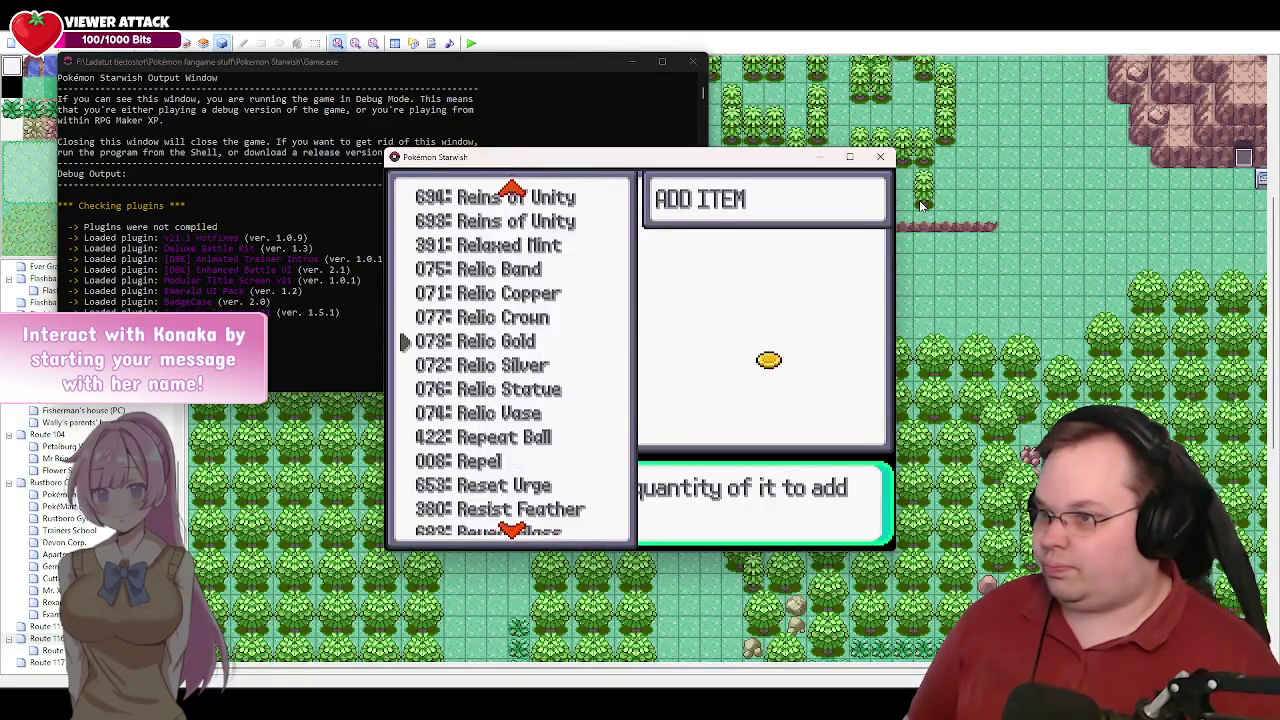
key("Left")
key("Page_Up")
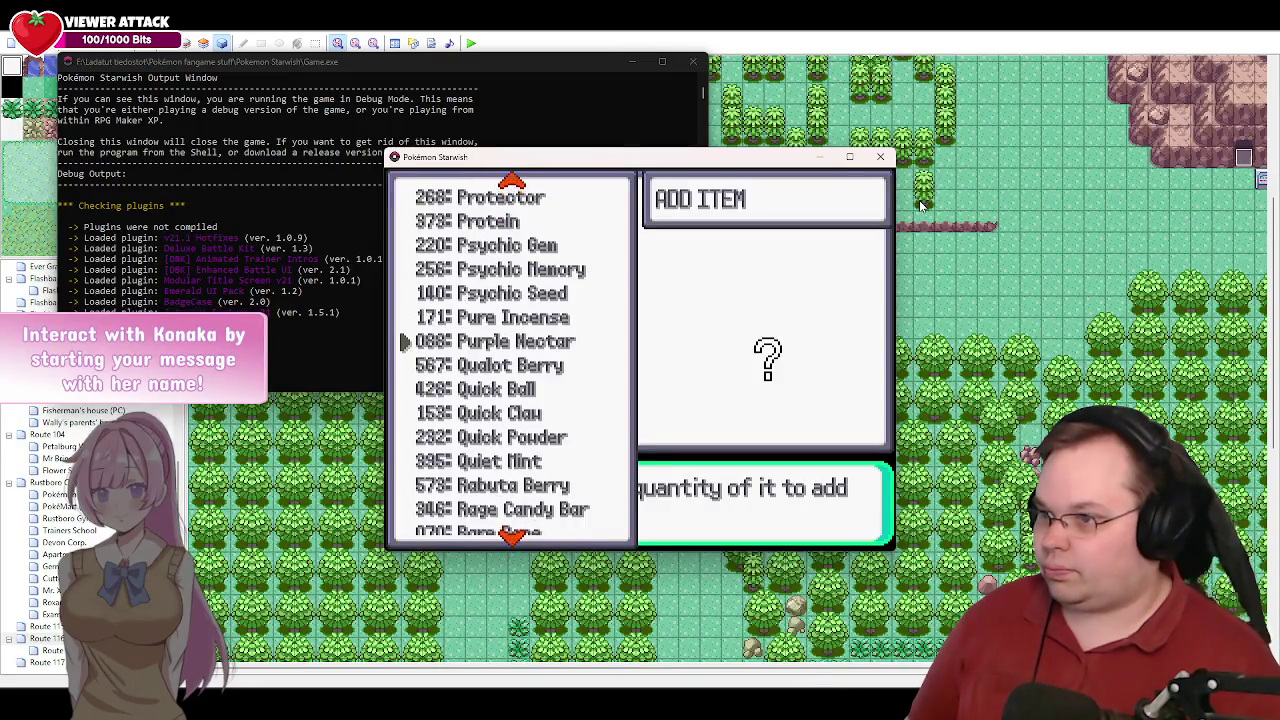
key("Down")
key("Down")
key("Down")
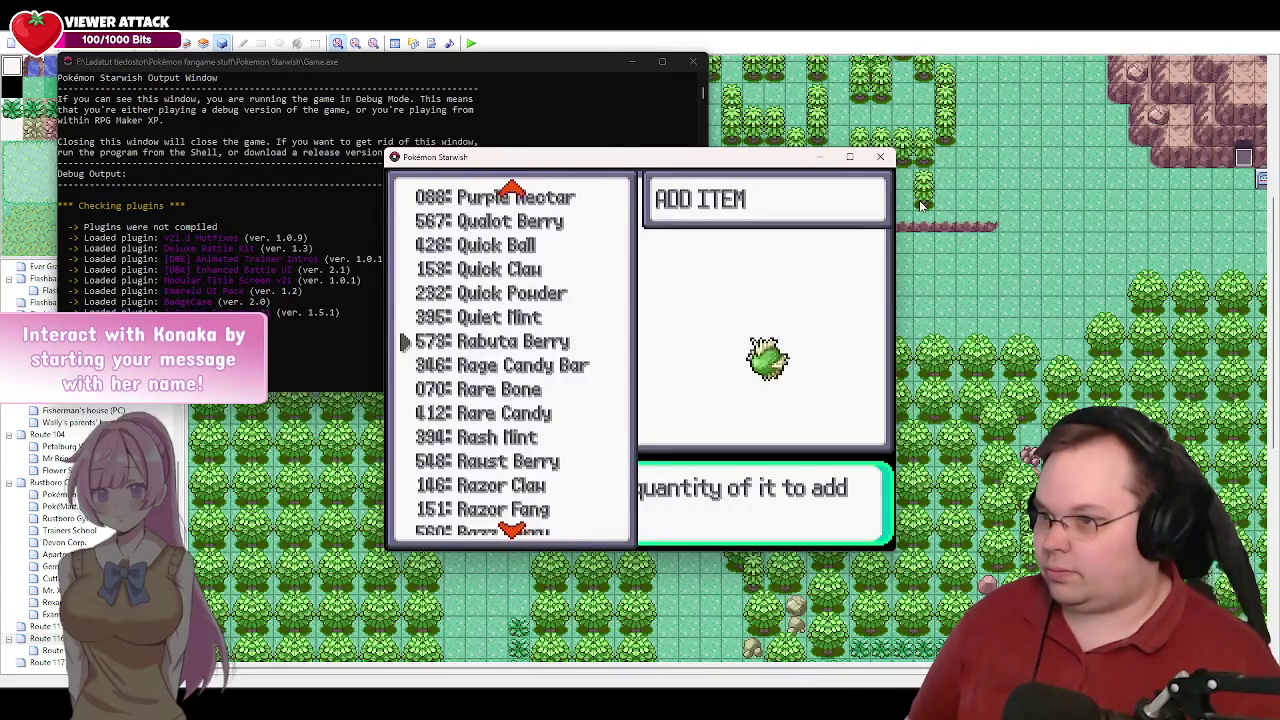
key("Down")
key("Return")
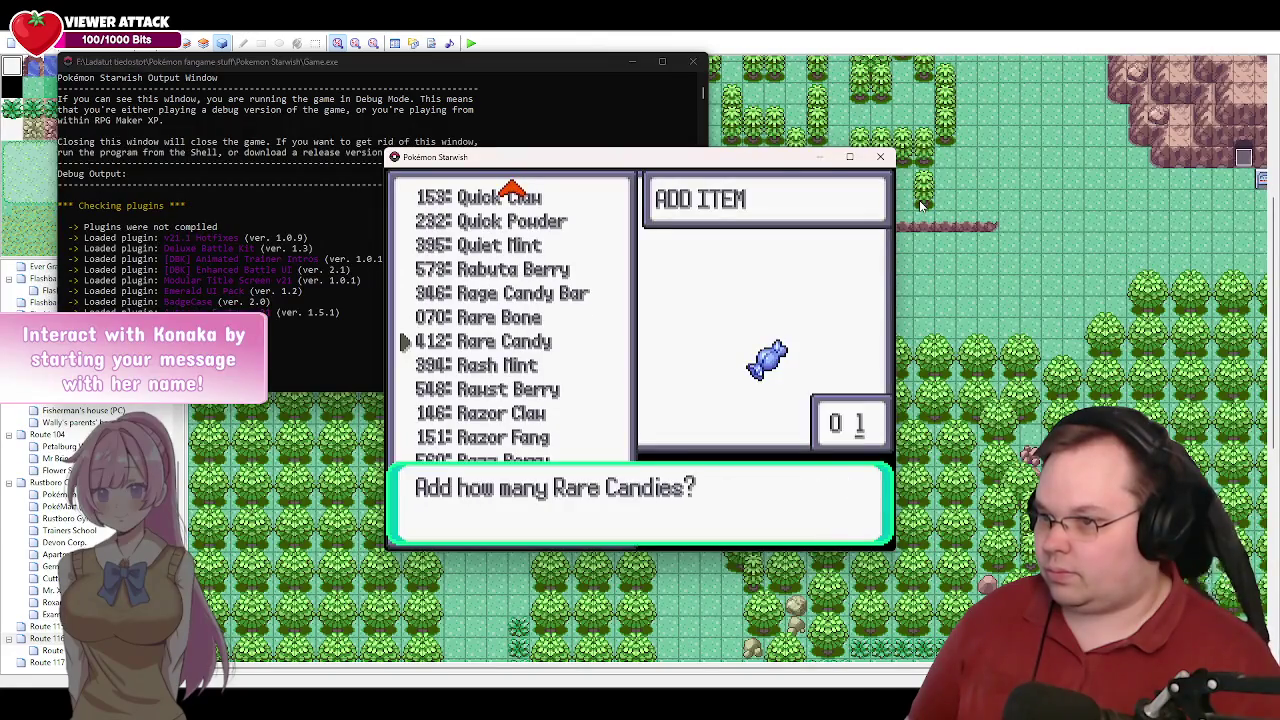
key("Return")
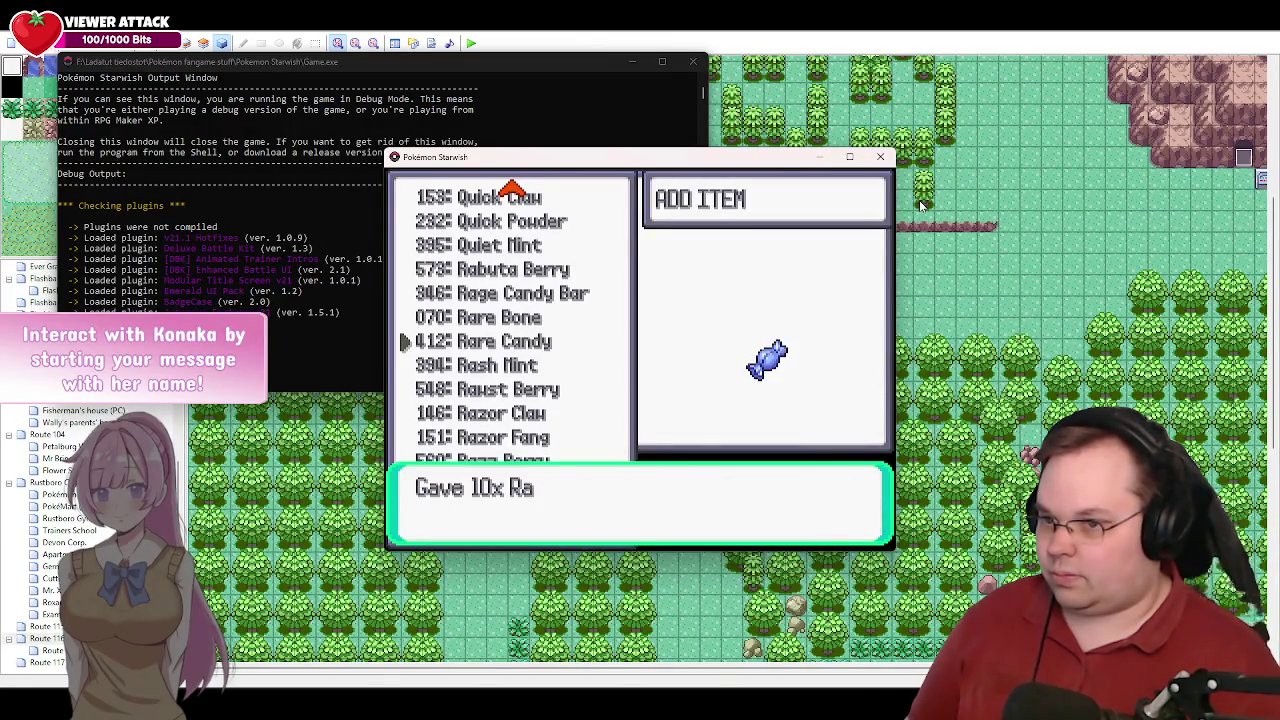
key("Return")
key("Escape")
key("Escape")
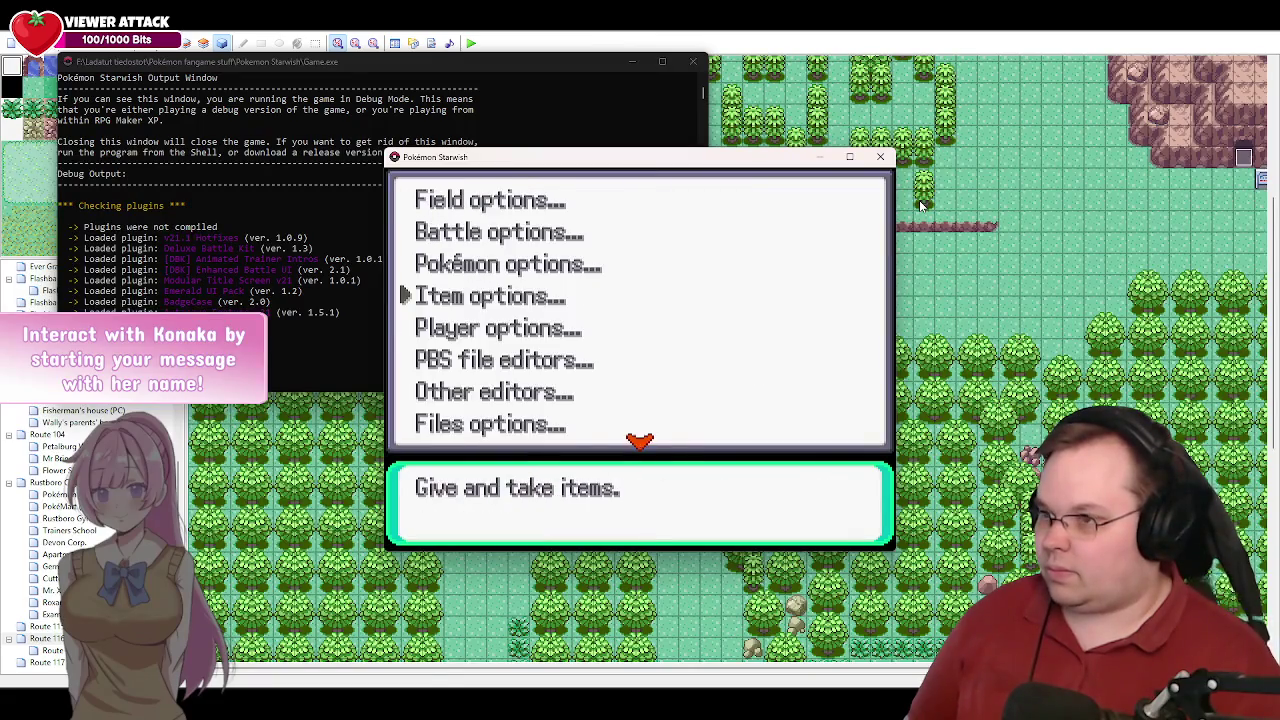
Add a level 14 Zangoose (335) through debug Pokémon options > Add Pokémon
key("Up")
key("Return")
key("Down")
key("Return")
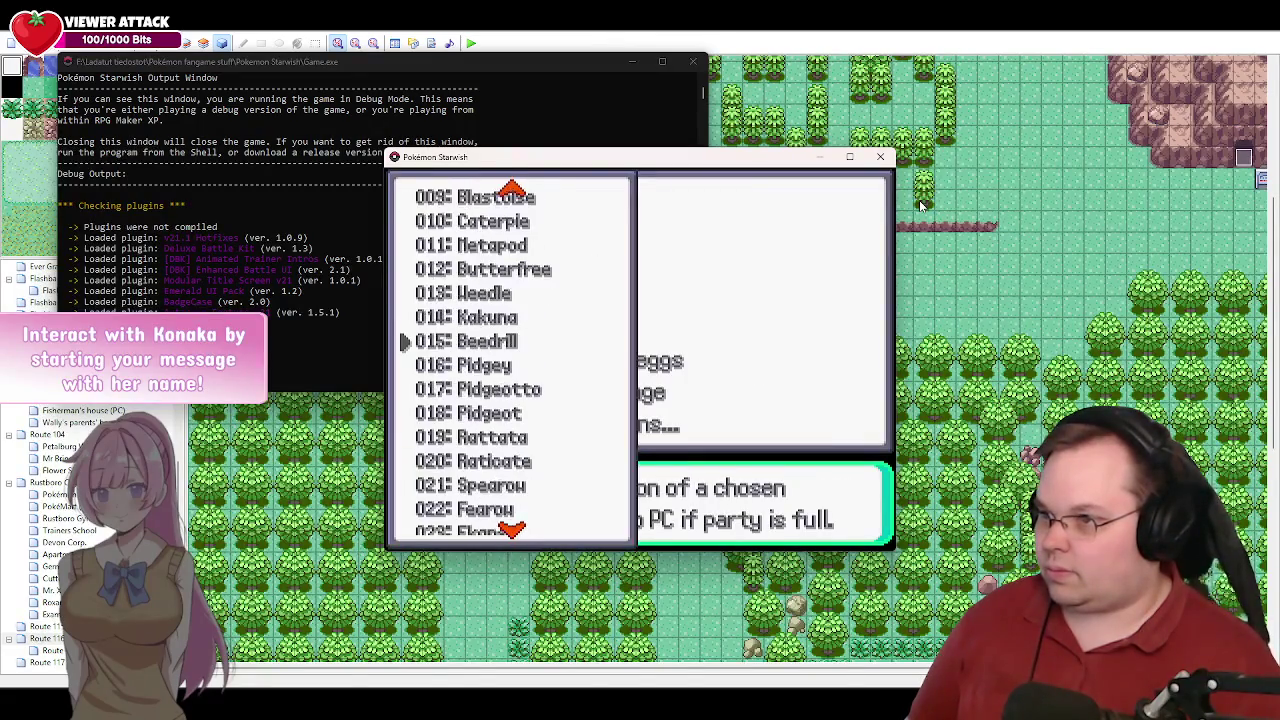
key("Right")
key("Right")
key("Right")
key("Right")
key("Right")
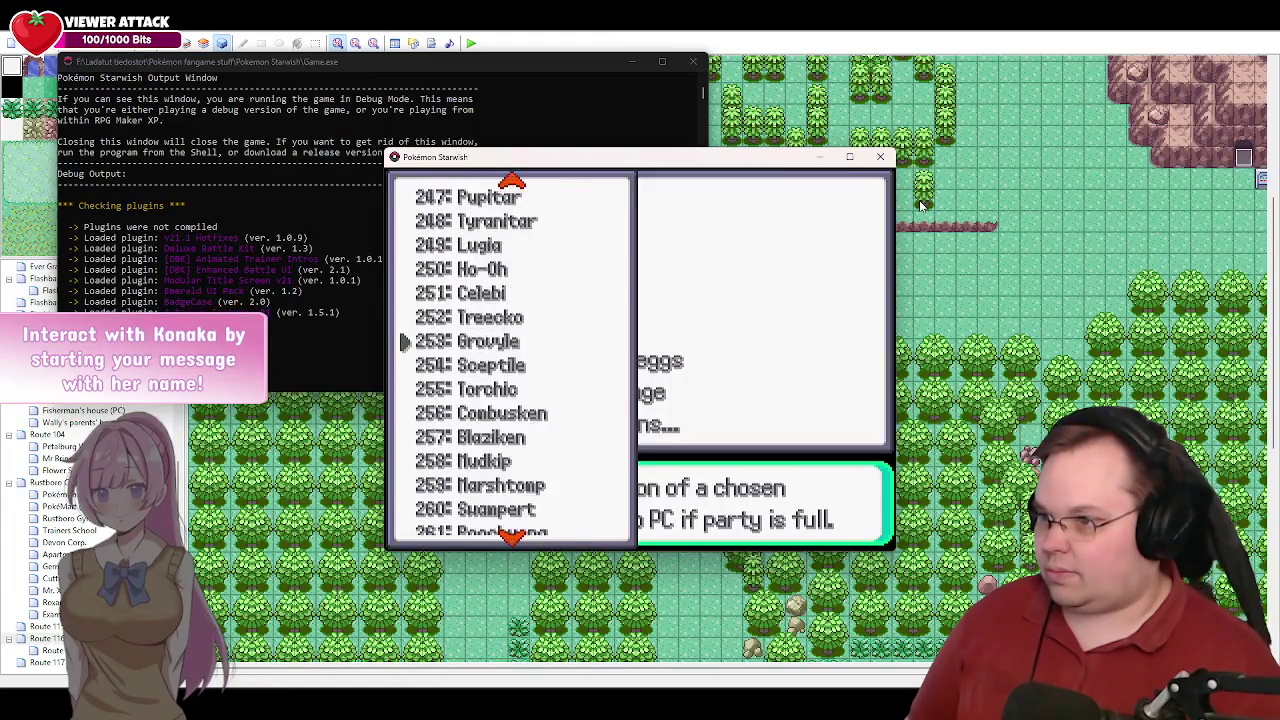
key("Right")
key("Right")
key("Right")
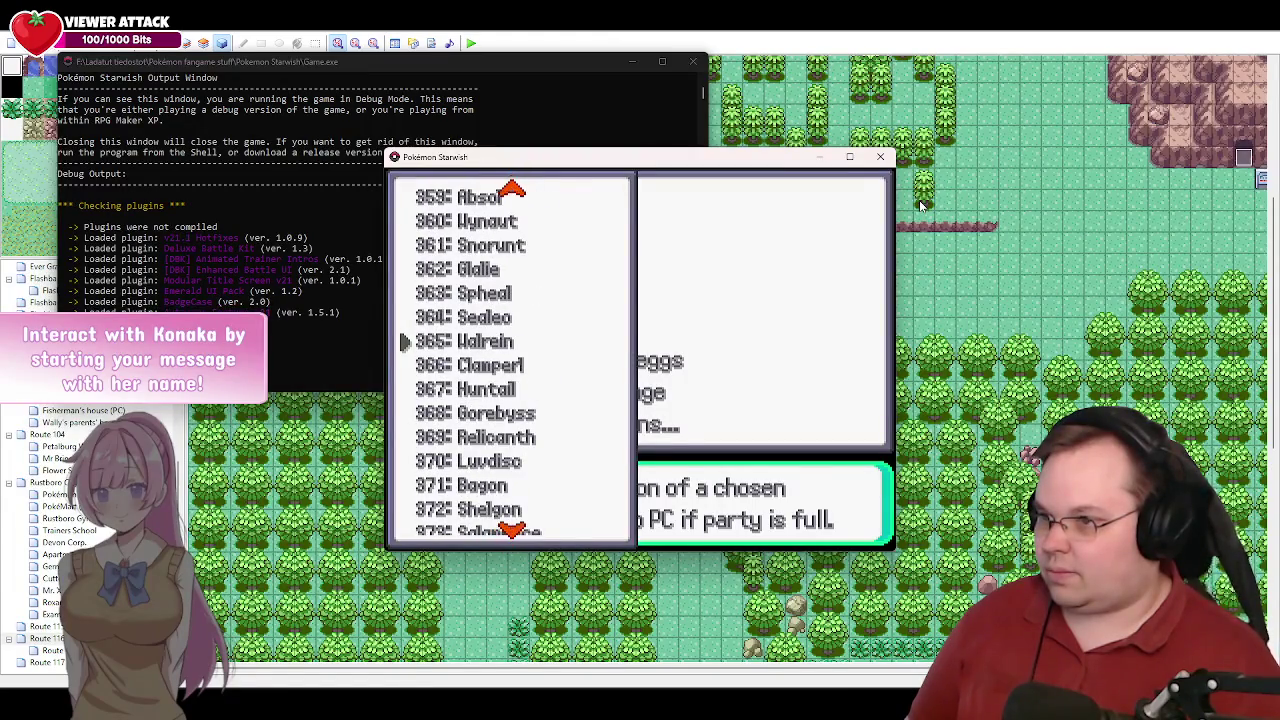
key("Left")
key("Left")
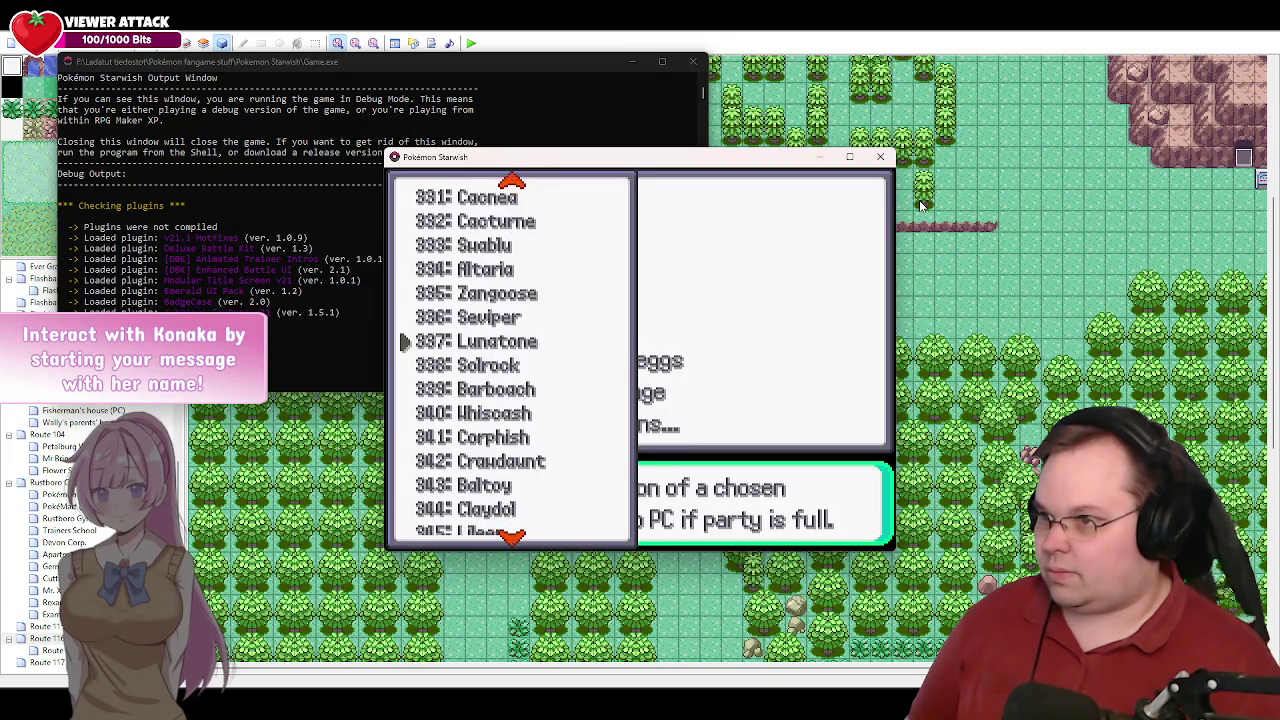
key("Up")
key("Up")
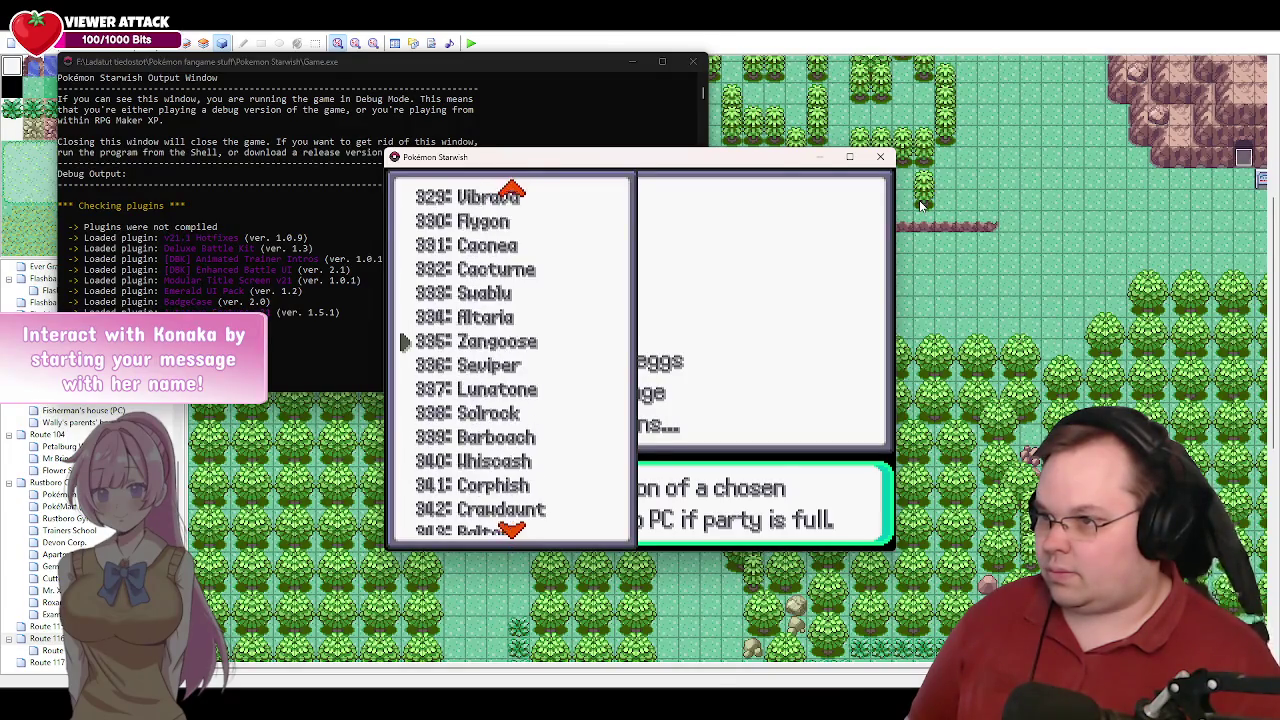
key("Return")
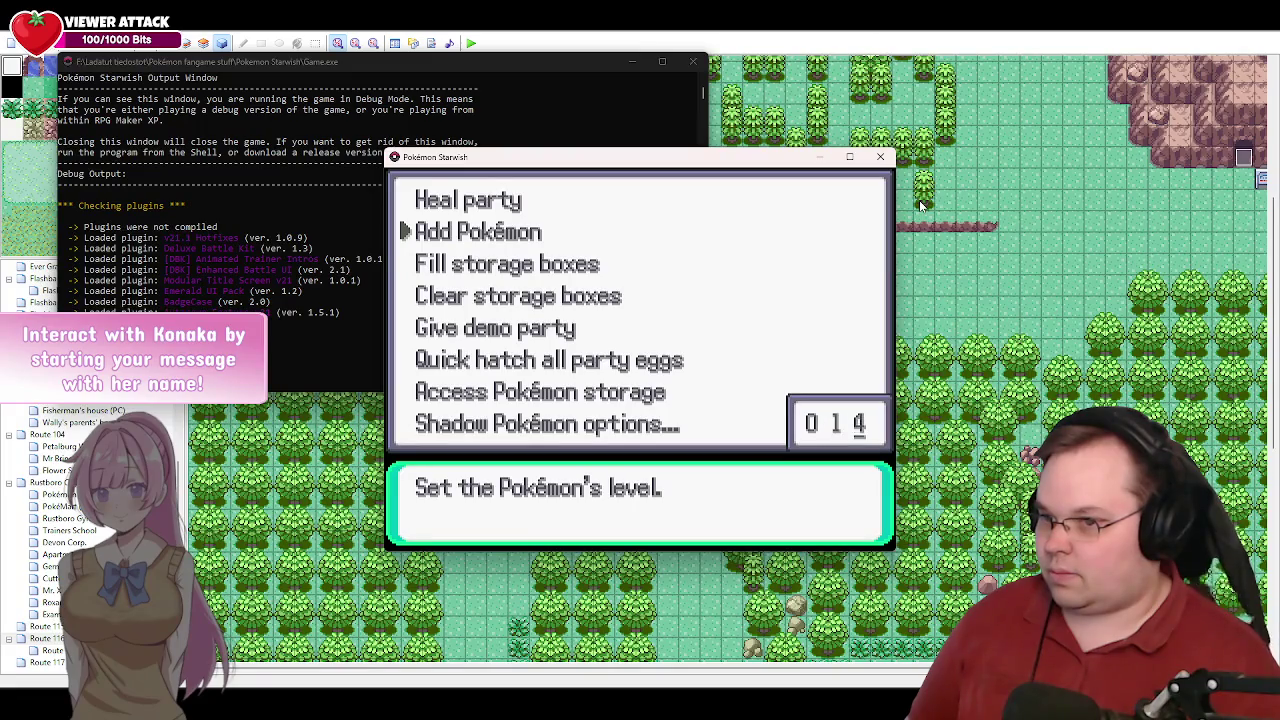
key("Return")
key("Return")
key("Escape")
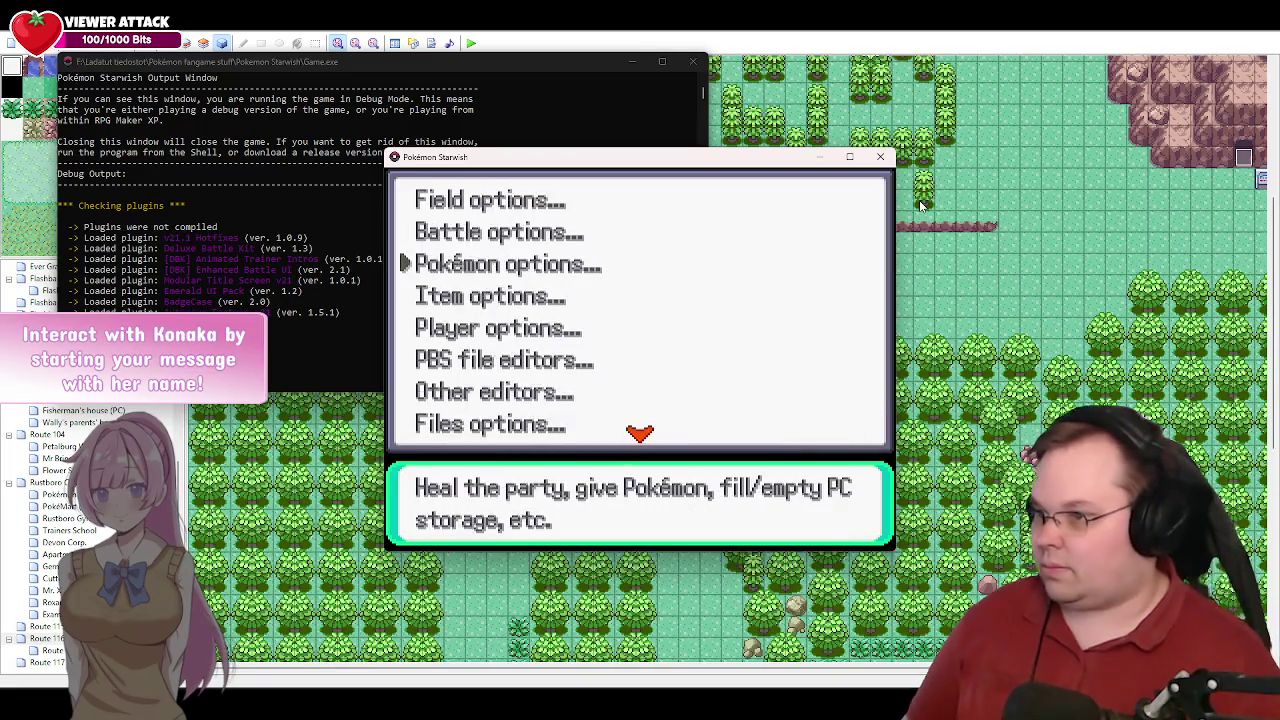
Open Field options > Warp to map and scroll to Route 117 (DEMO)
key("Up")
key("Up")
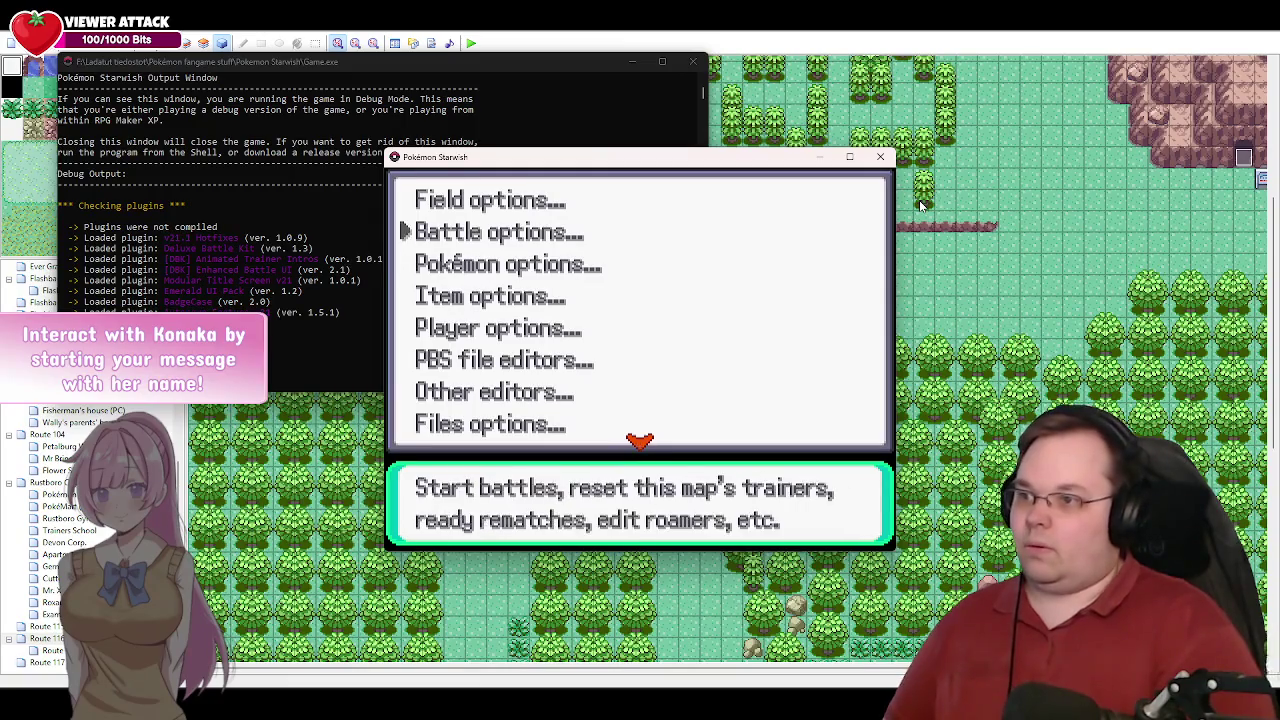
key("Return")
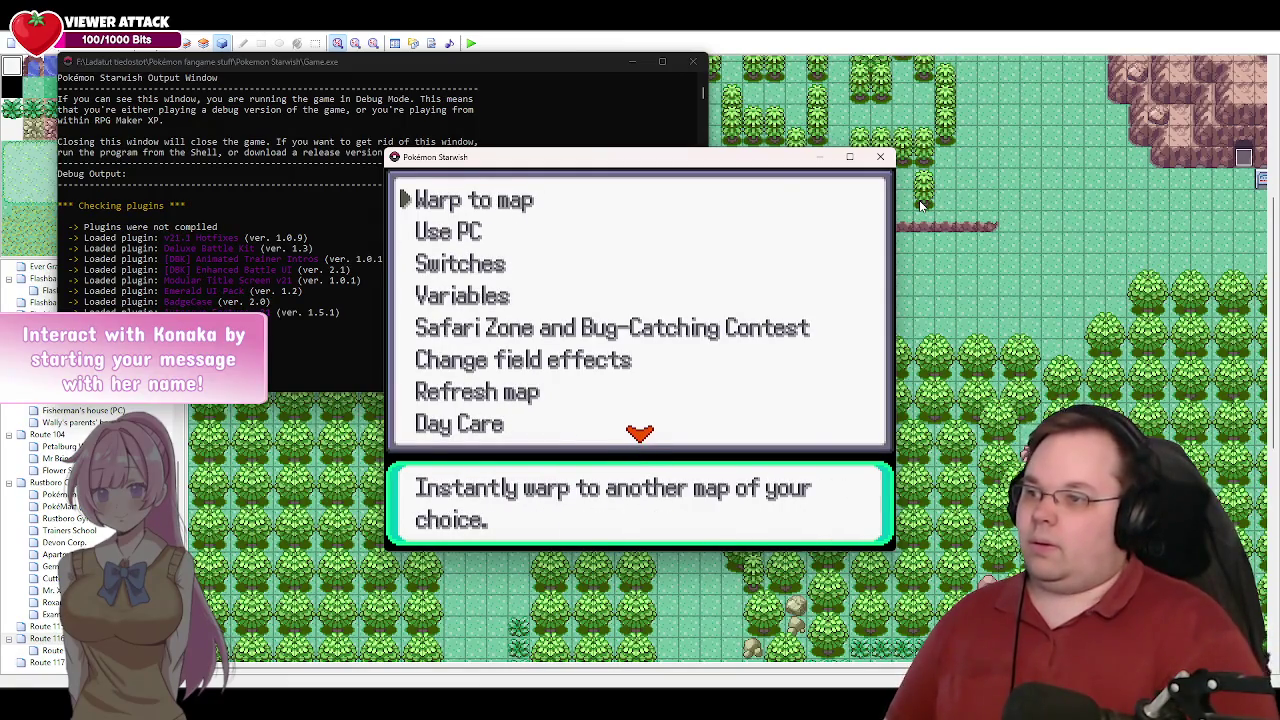
key("Return")
key("Down")
key("Down")
key("Down")
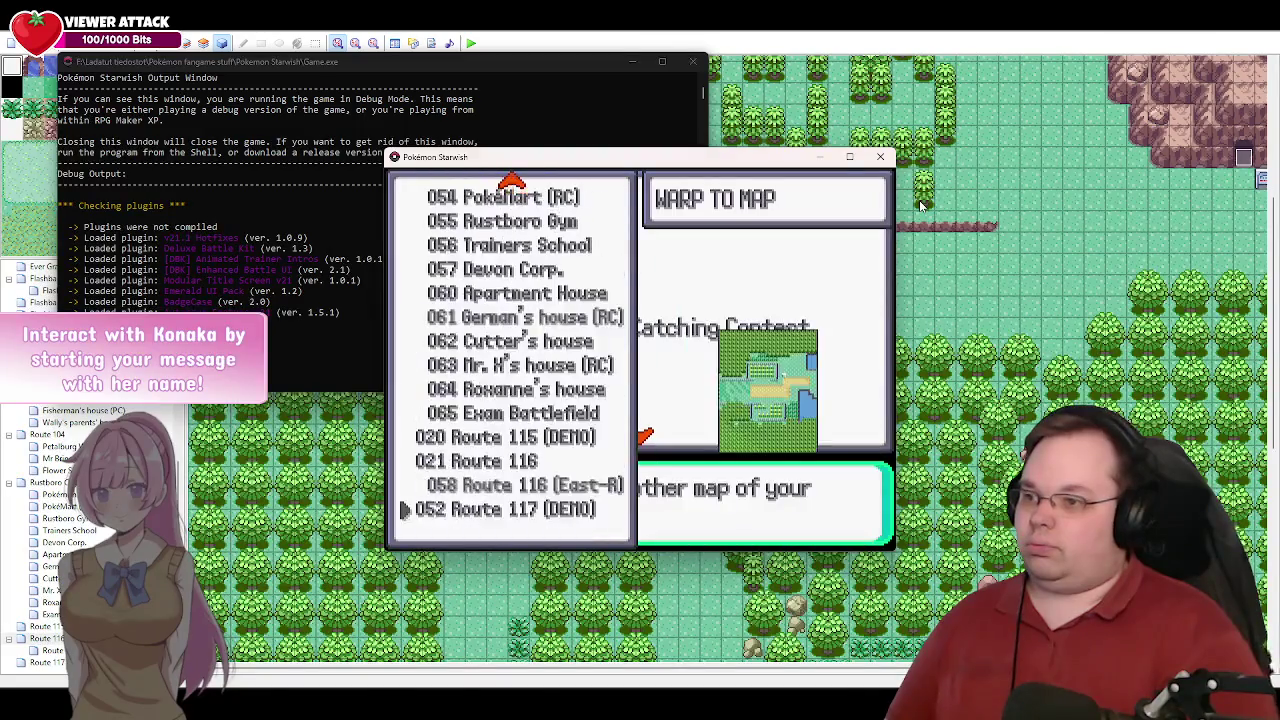